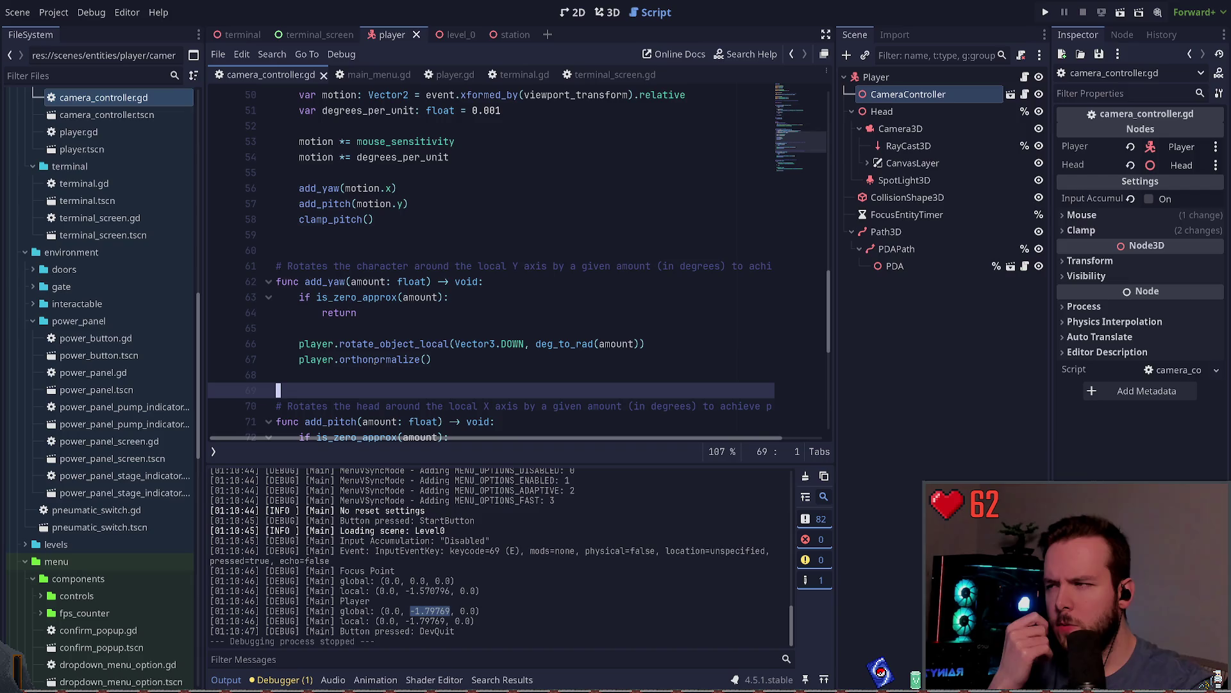
Review camera_controller.gd's aim_look code, highlighting every use of rotate_object_local.
scroll(393, 343, "up", 2)
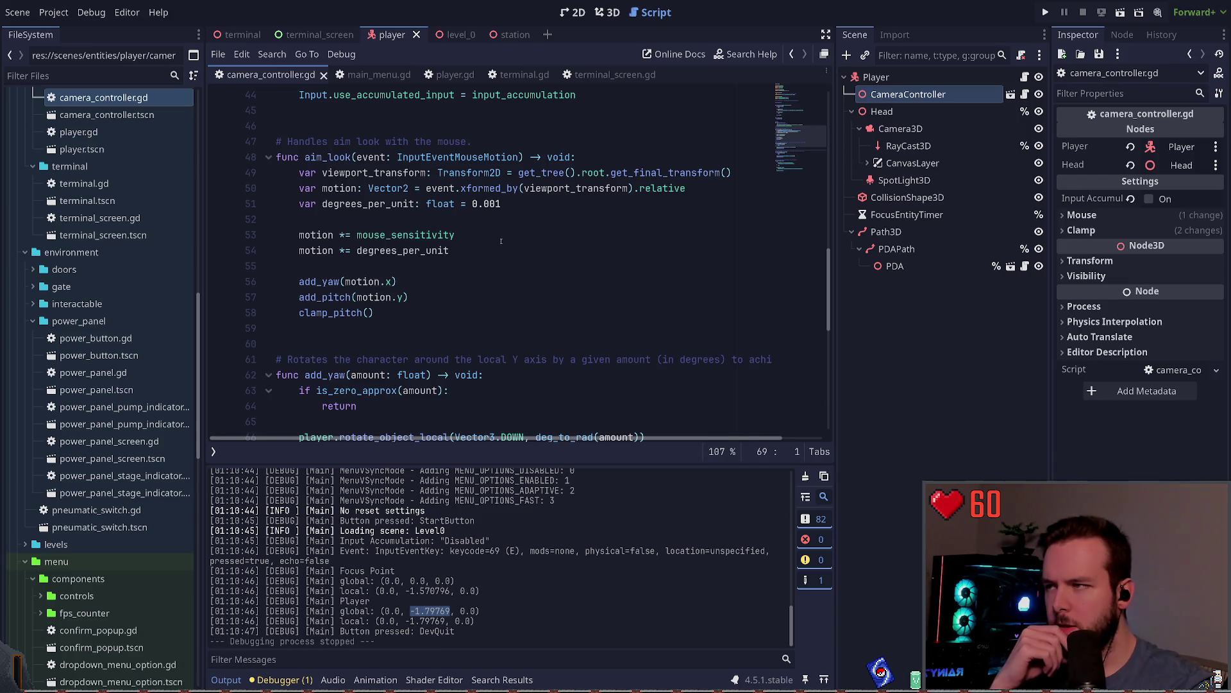
scroll(500, 237, "up", 3)
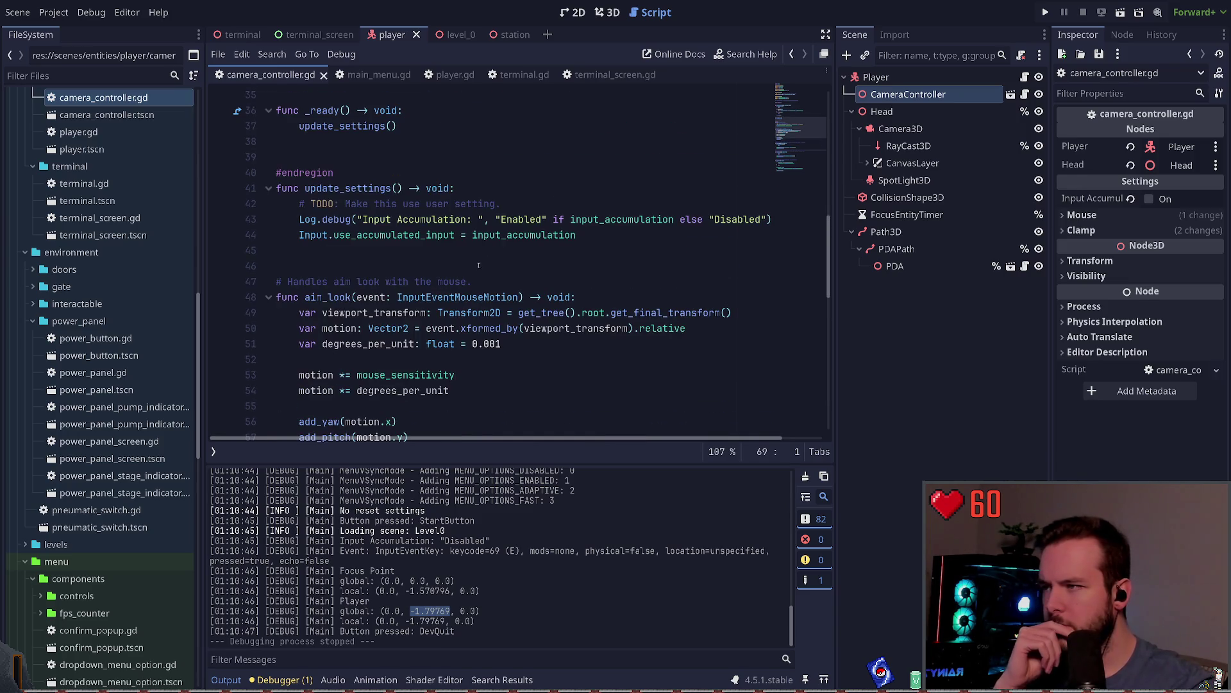
scroll(463, 268, "up", 6)
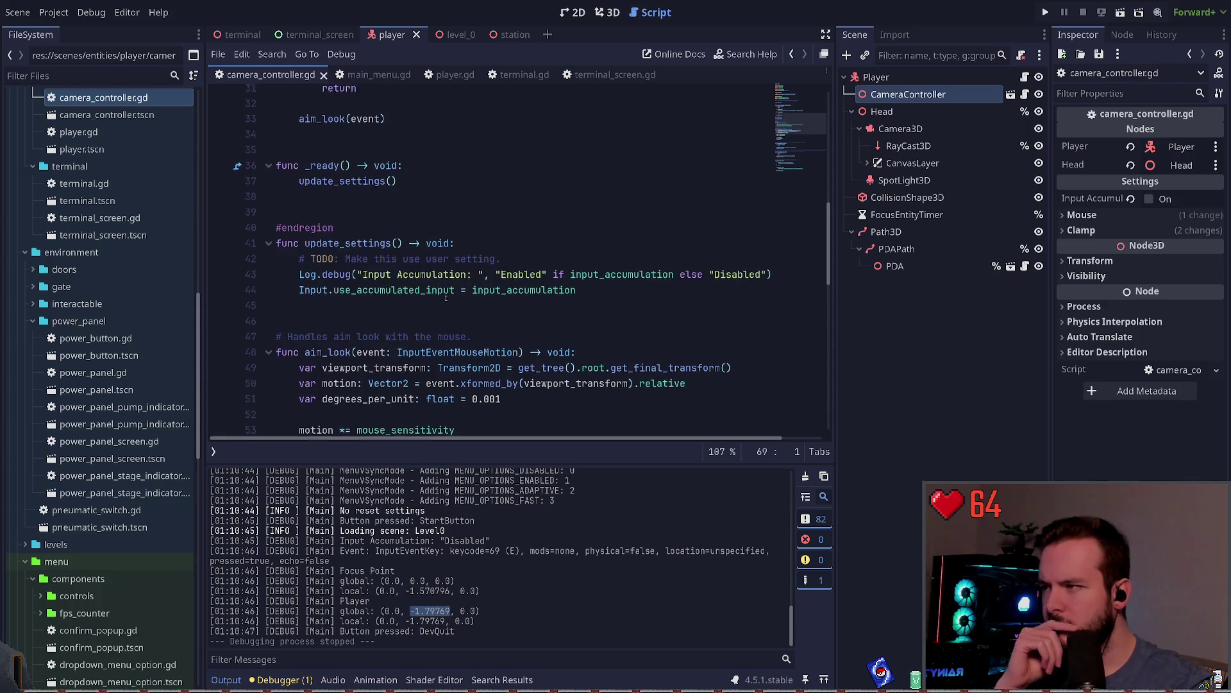
scroll(430, 301, "up", 1)
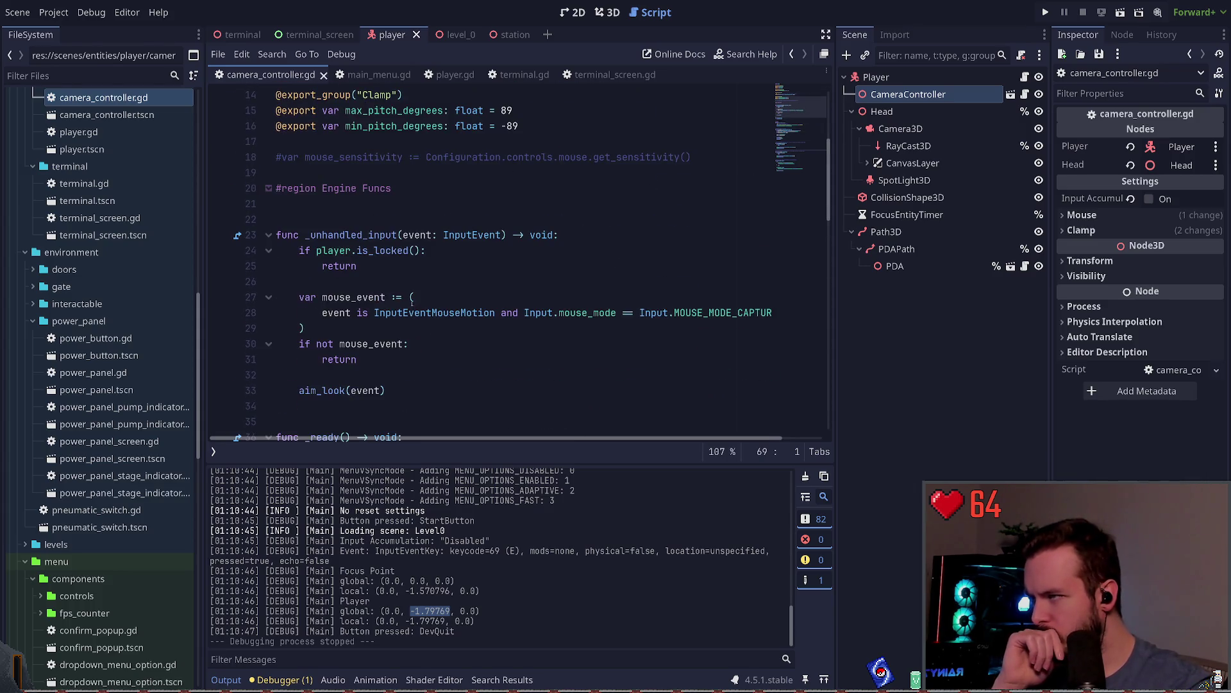
scroll(423, 292, "down", 10)
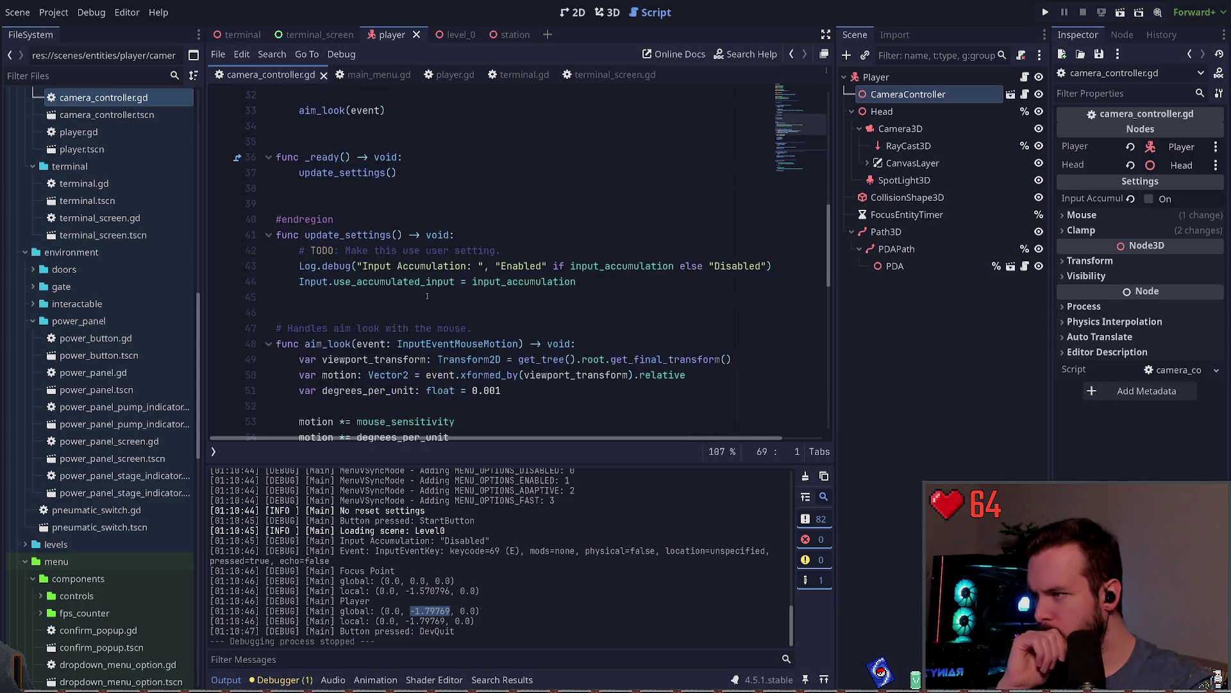
scroll(431, 296, "down", 4)
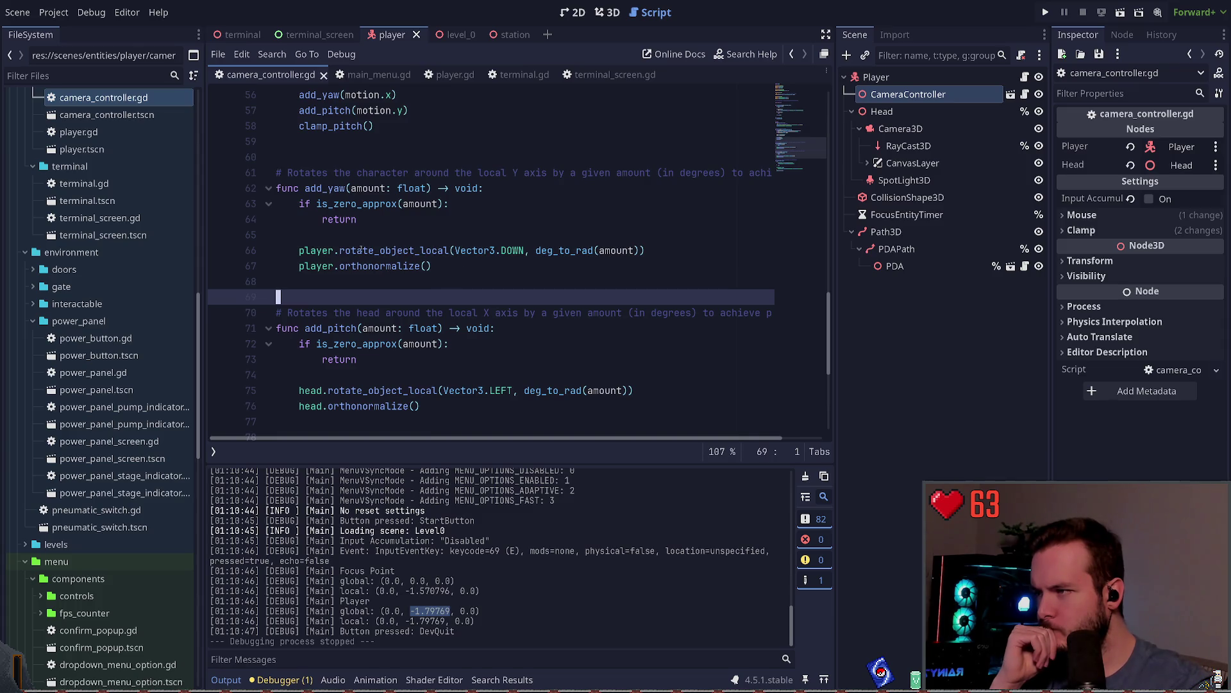
double_click(413, 252)
left_click(438, 280)
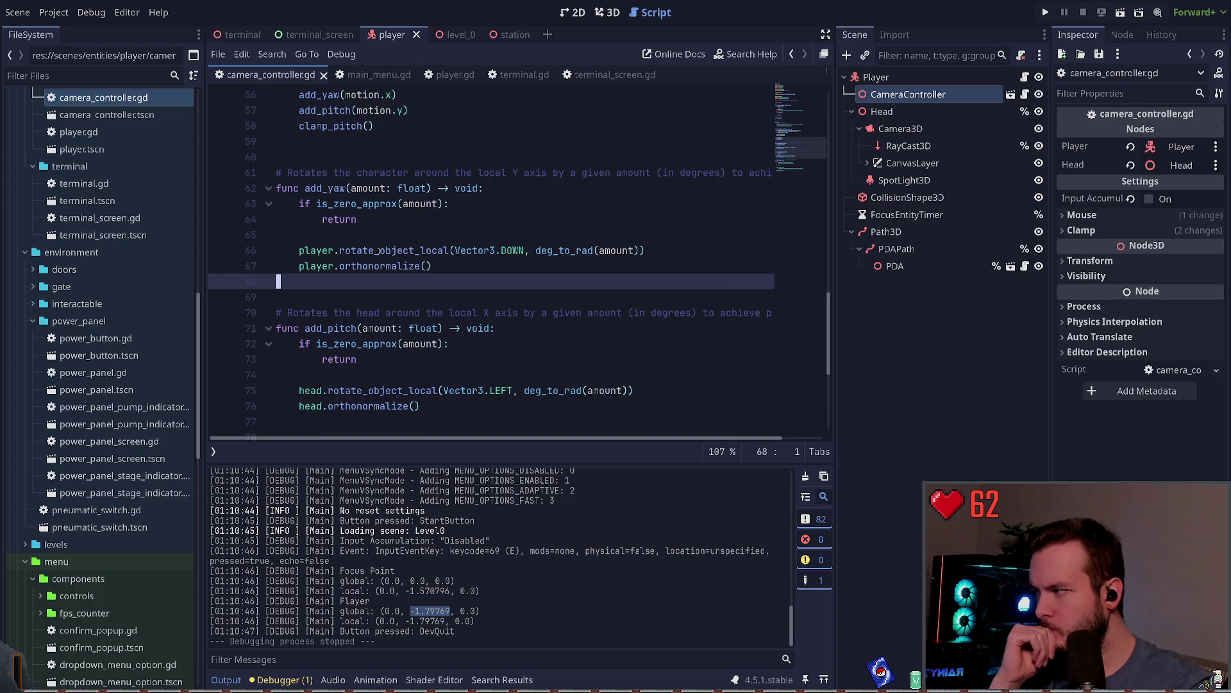
left_click(454, 269)
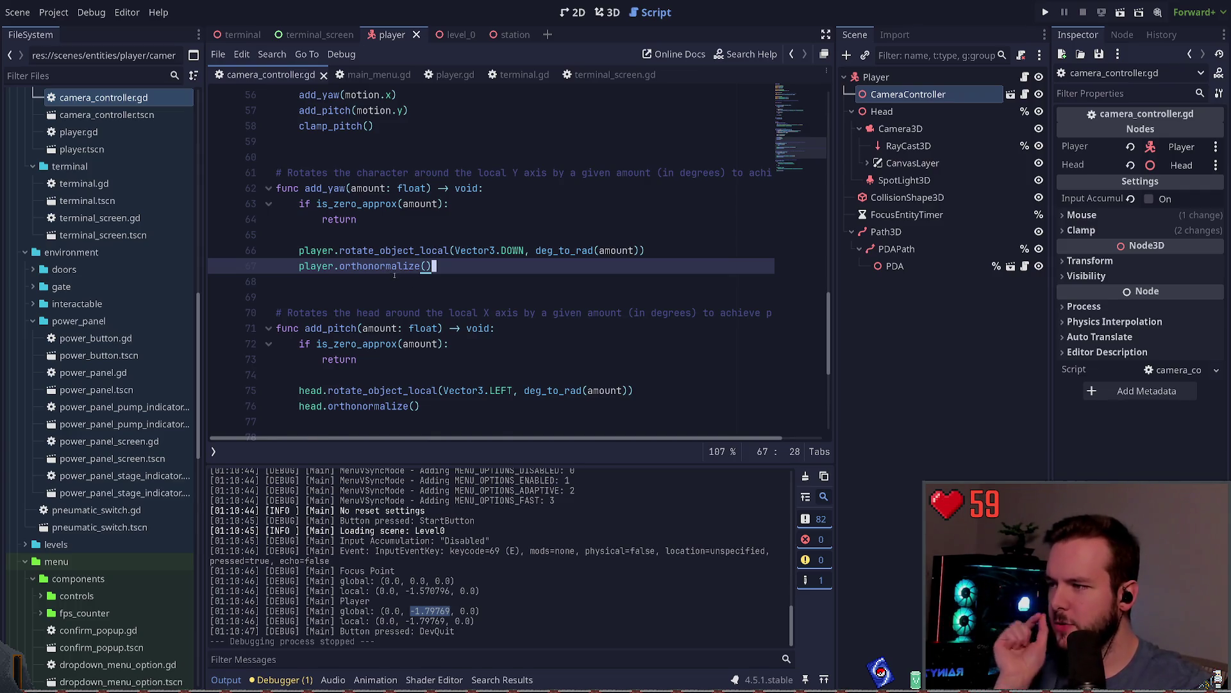
Look over add_yaw and add_pitch down to blank line 74, then switch to player.gd.
scroll(395, 276, "down", 1)
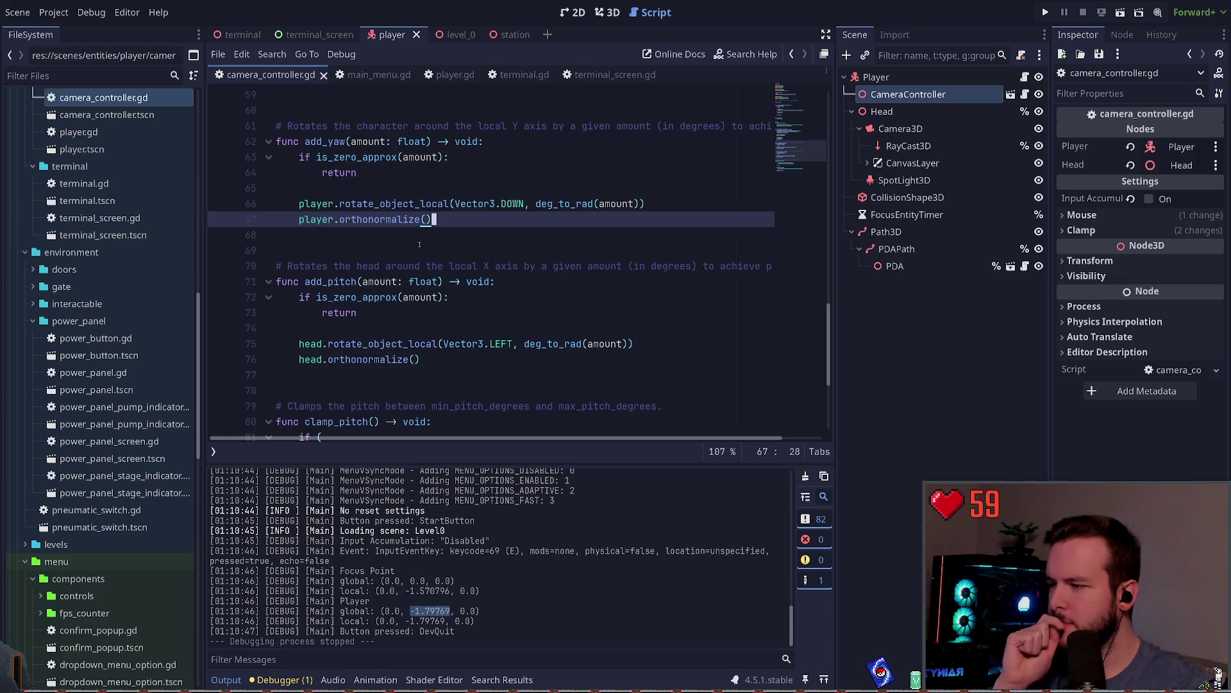
scroll(419, 244, "down", 2)
left_click(377, 250)
key("Up")
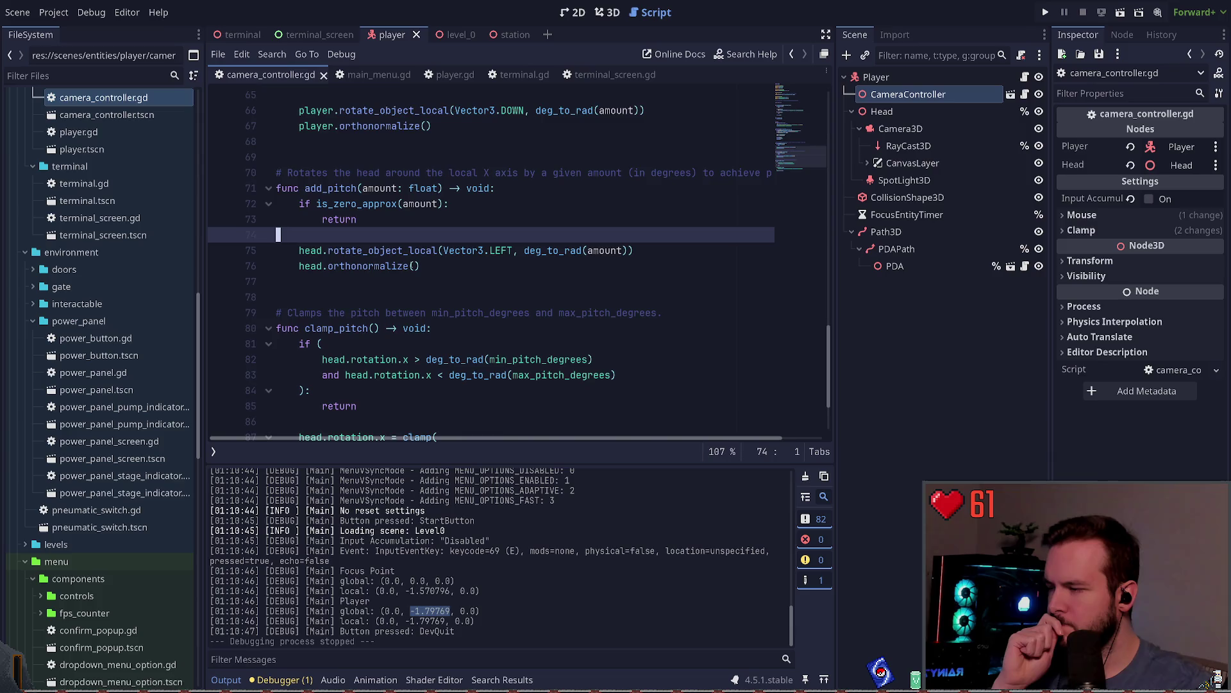
scroll(418, 266, "down", 2)
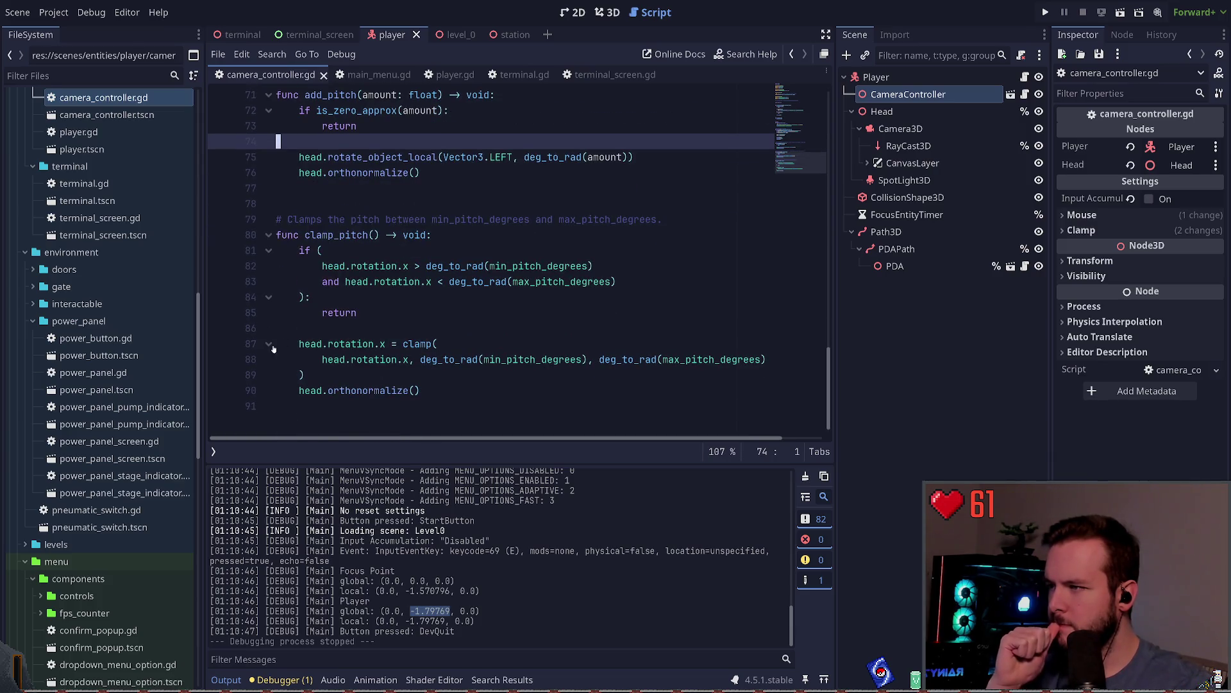
scroll(376, 324, "up", 2)
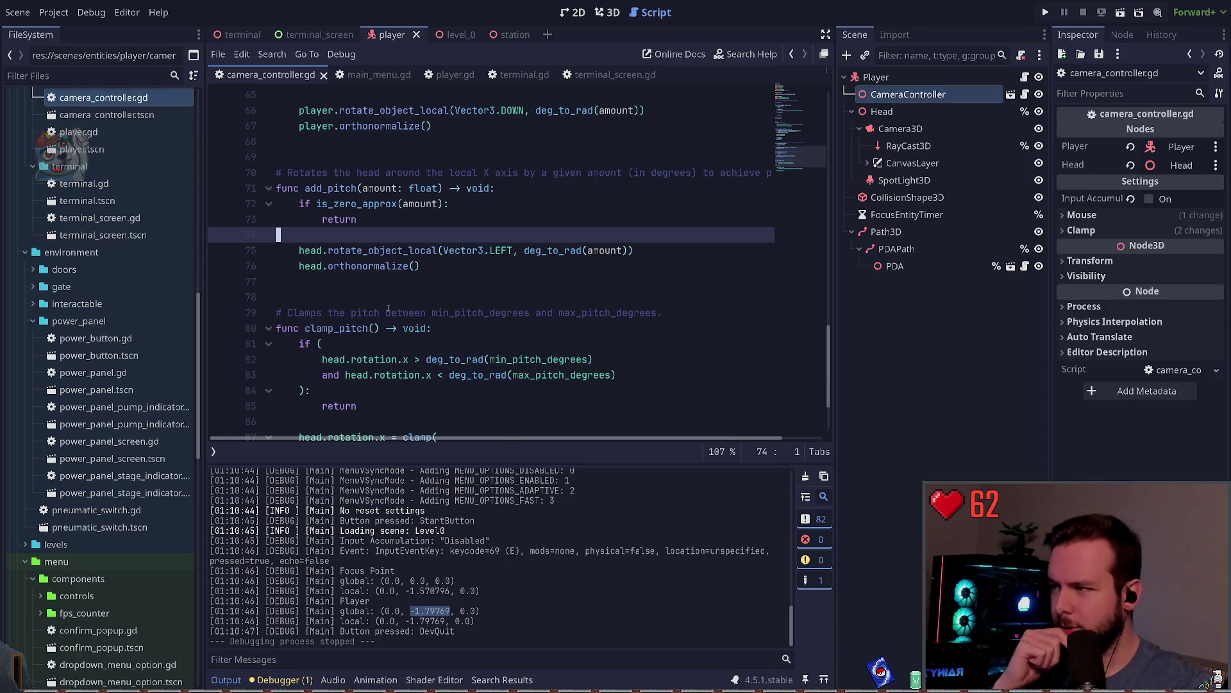
scroll(365, 284, "up", 4)
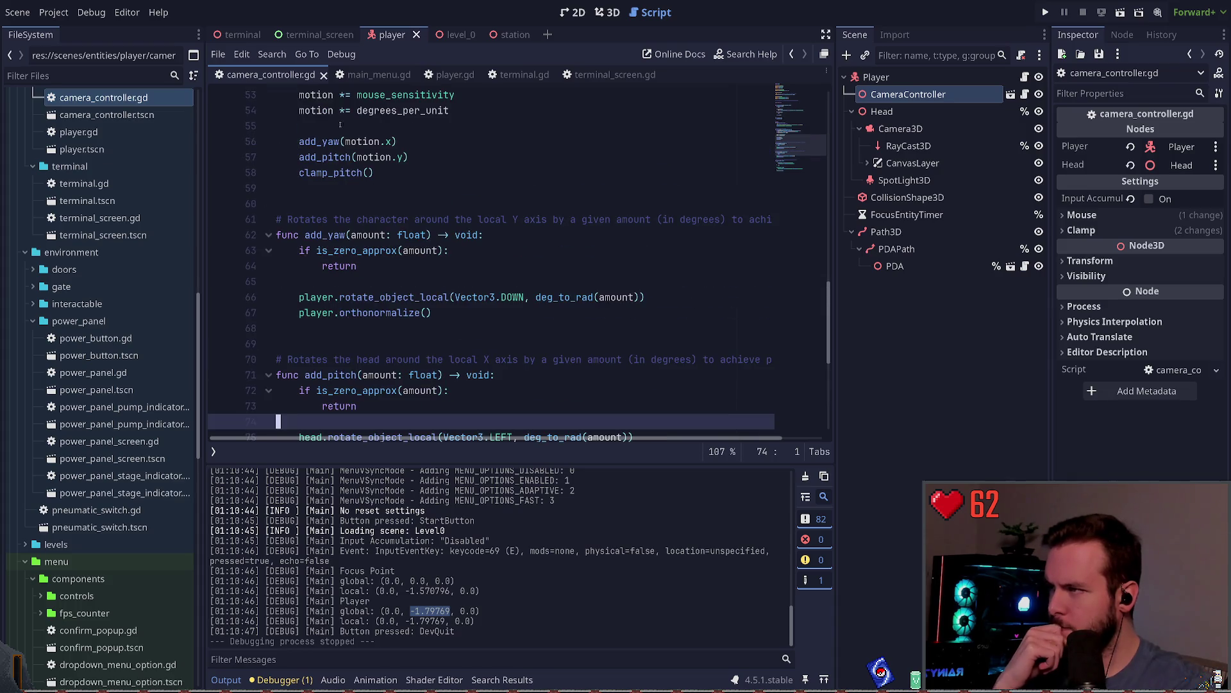
scroll(340, 124, "up", 1)
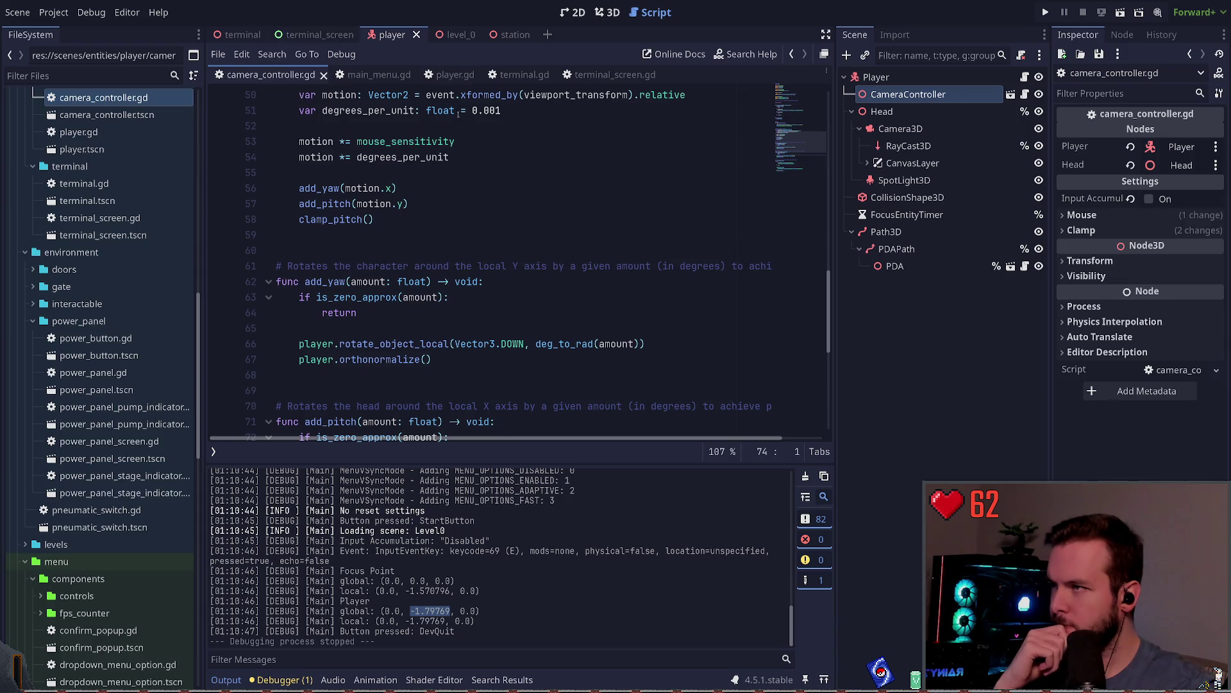
left_click(449, 74)
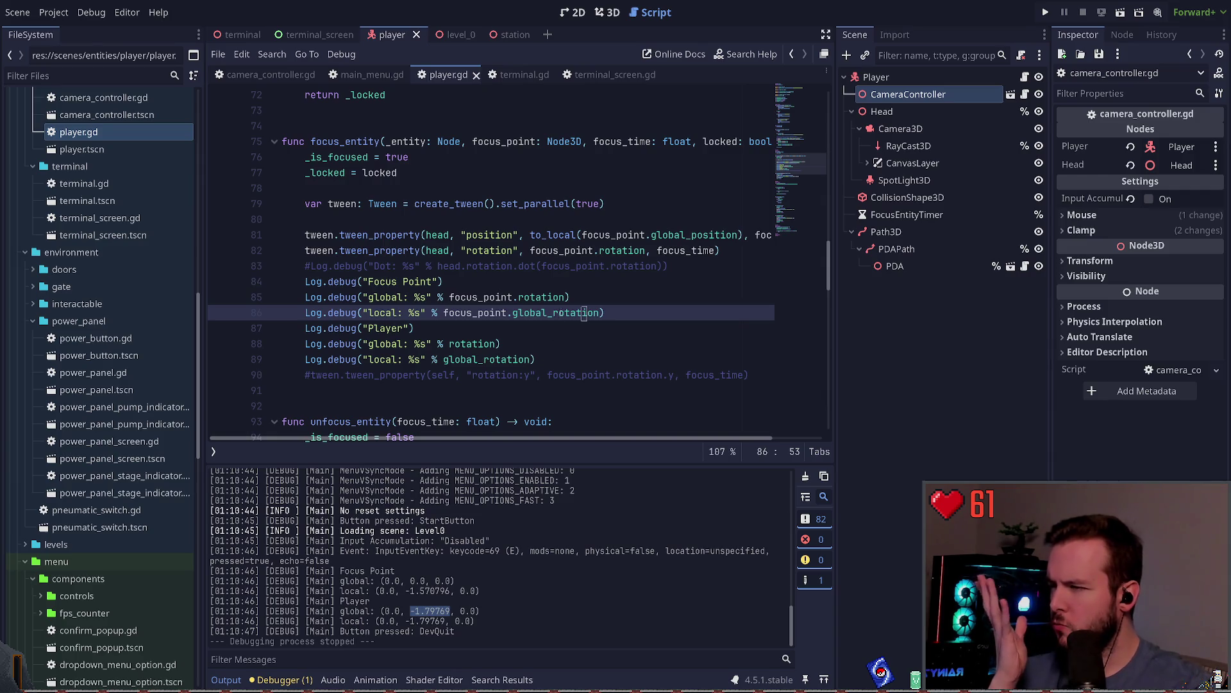
Copy the Focus Point Log.debug lines and paste a duplicate beneath them.
left_click_drag(560, 361, 250, 333)
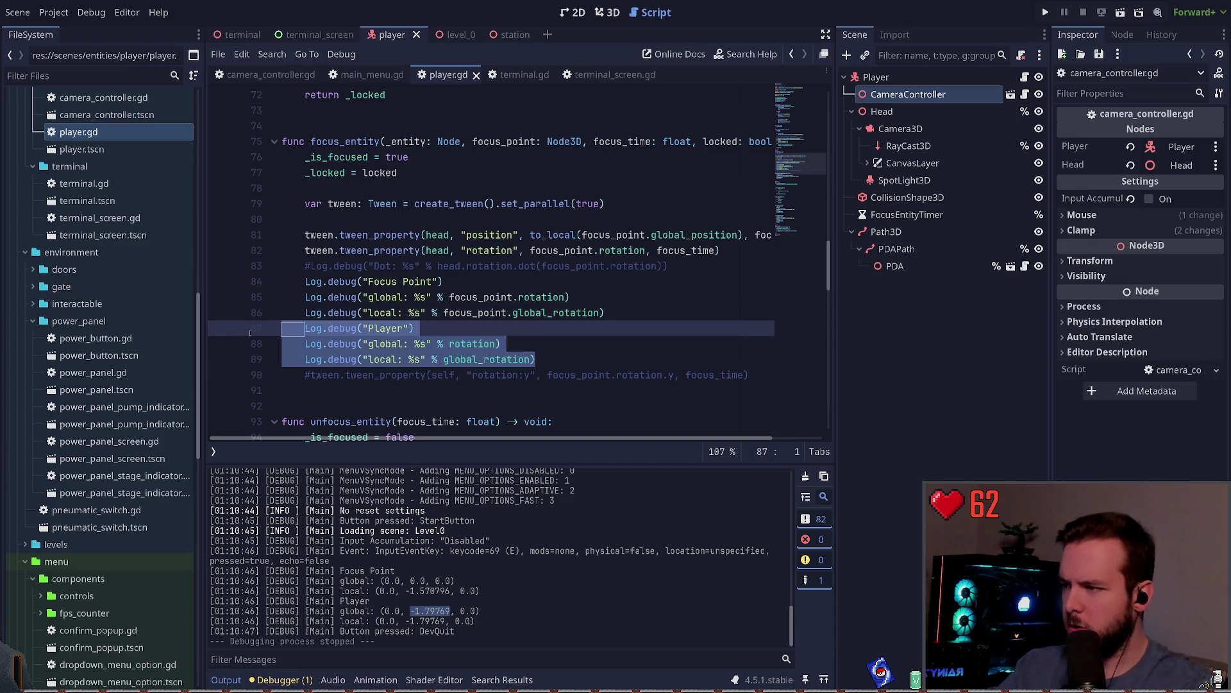
key("shift+Down")
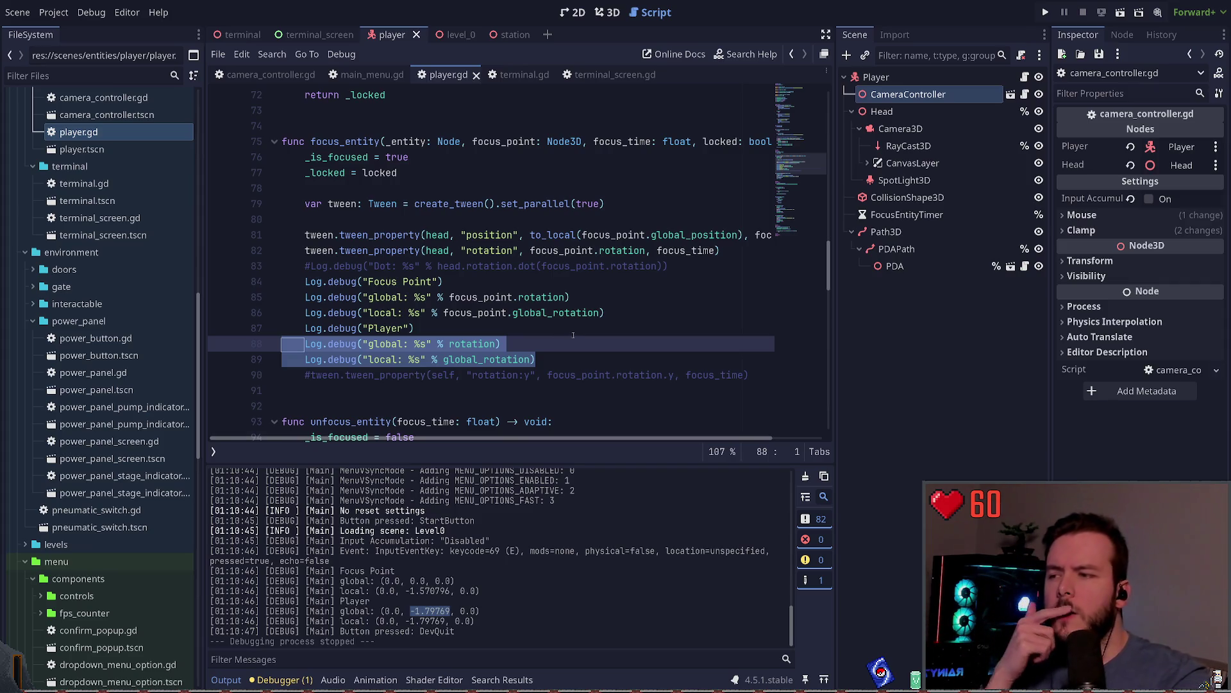
left_click(485, 250)
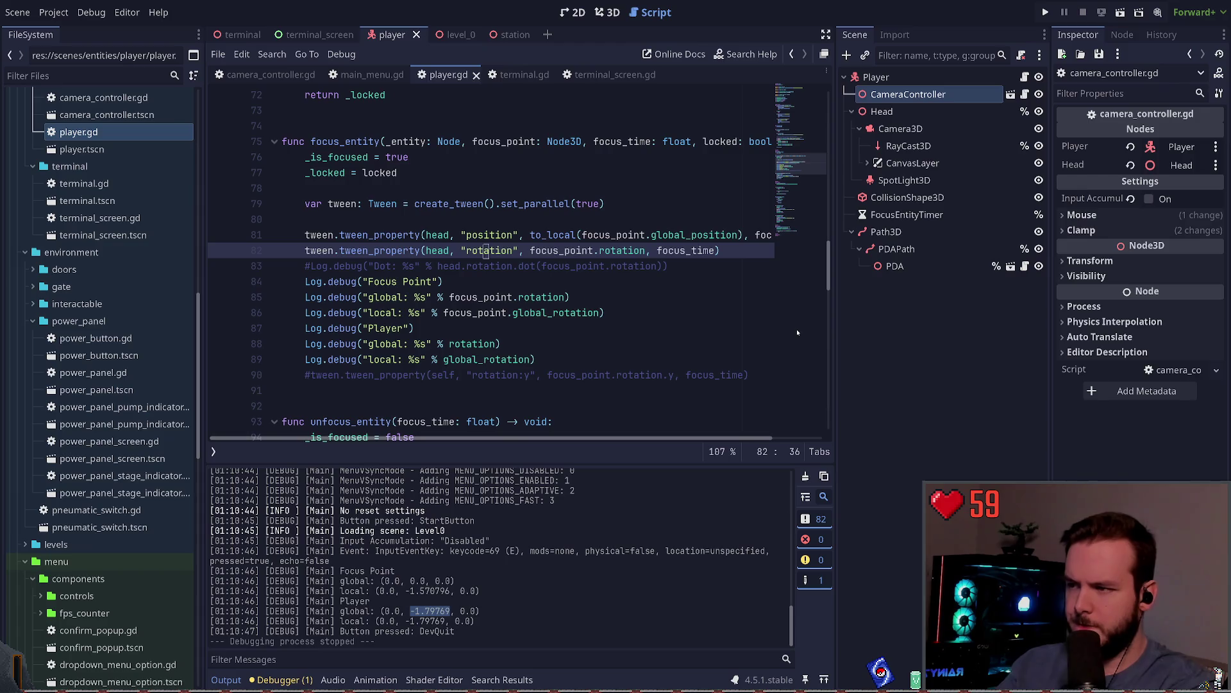
key("Down")
key("Down")
key("Down")
key("End")
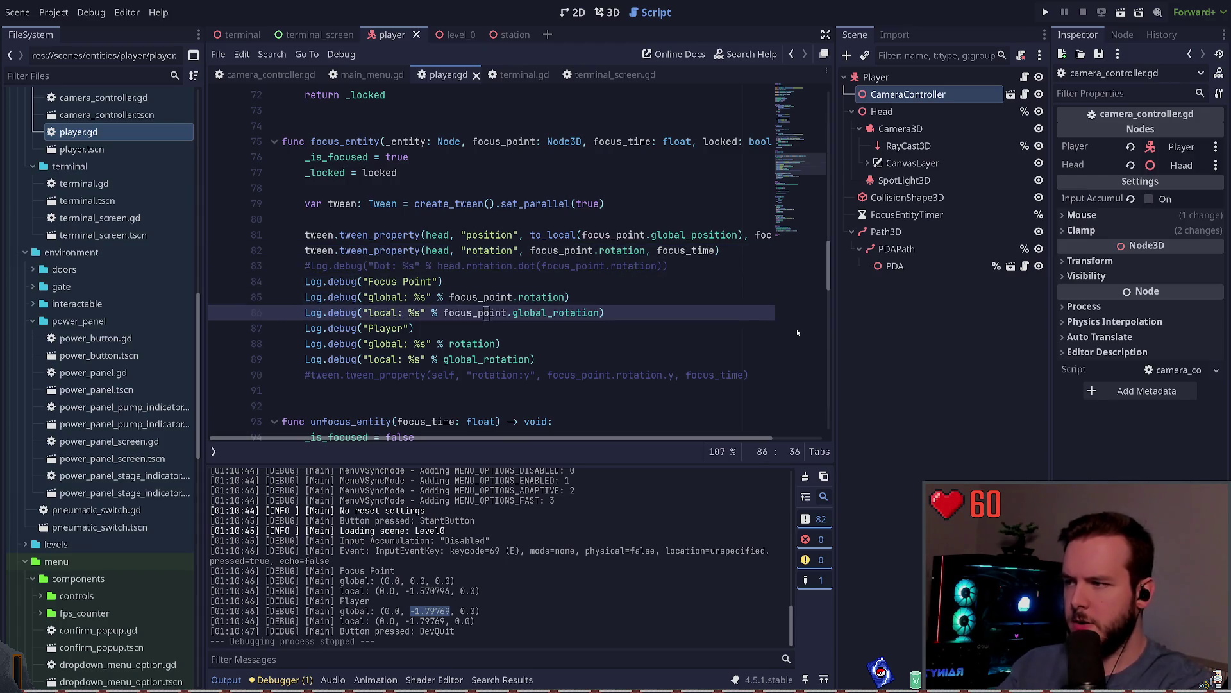
key("shift+Up")
key("shift+Home")
key("shift+Home")
key("shift+Up")
key("ctrl+c")
key("Down")
key("Down")
key("End")
key("Return")
key("ctrl+v")
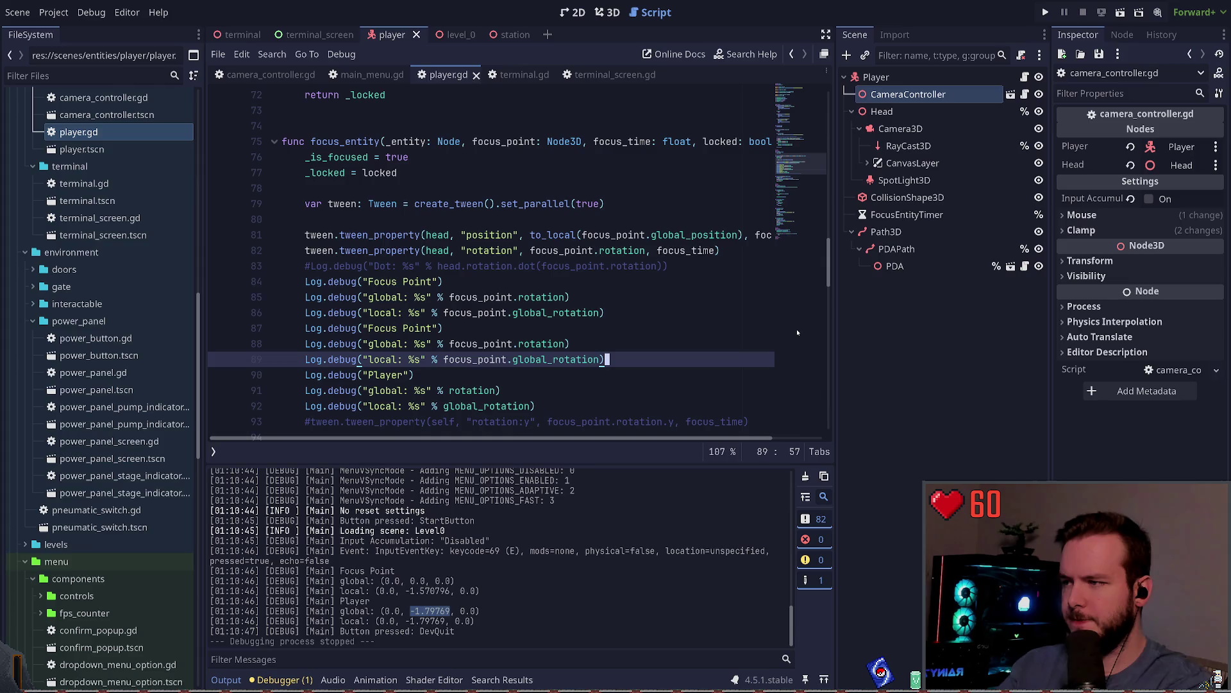
Move the copied lines below the Player block and relabel them 'Head'.
key("shift+Up")
key("shift+Up")
key("alt+Down")
key("alt+Down")
key("alt+Down")
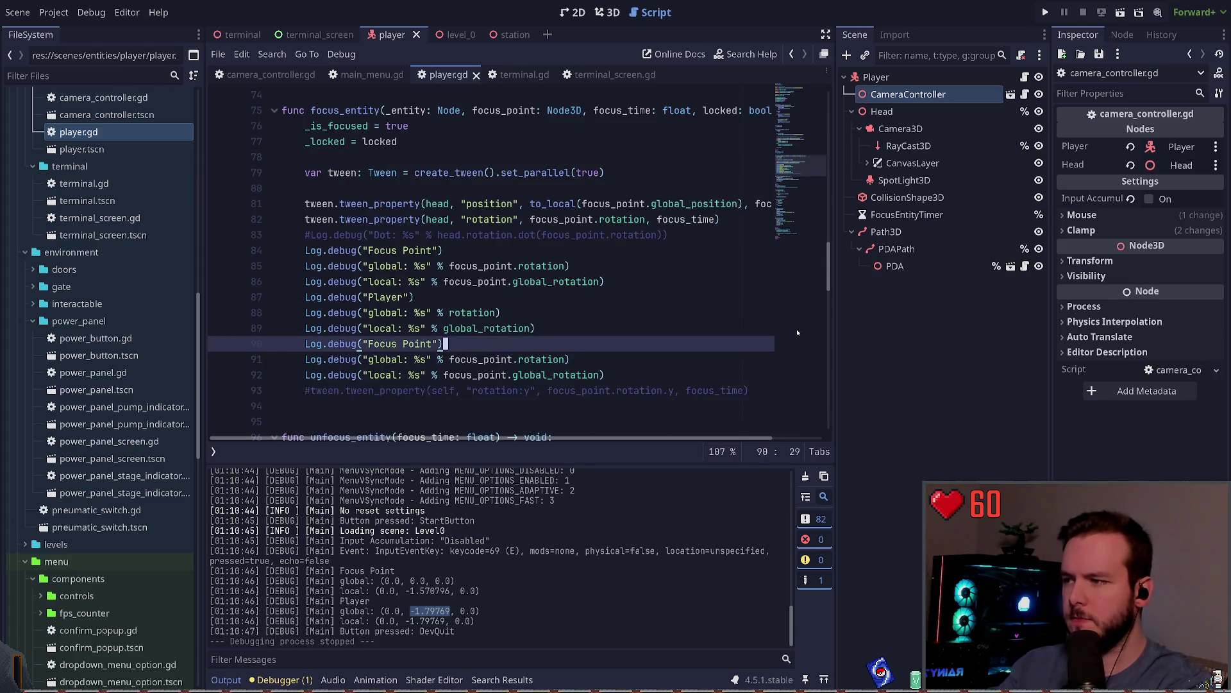
key("ctrl+BackSpace")
key("ctrl+Delete")
type("Head")
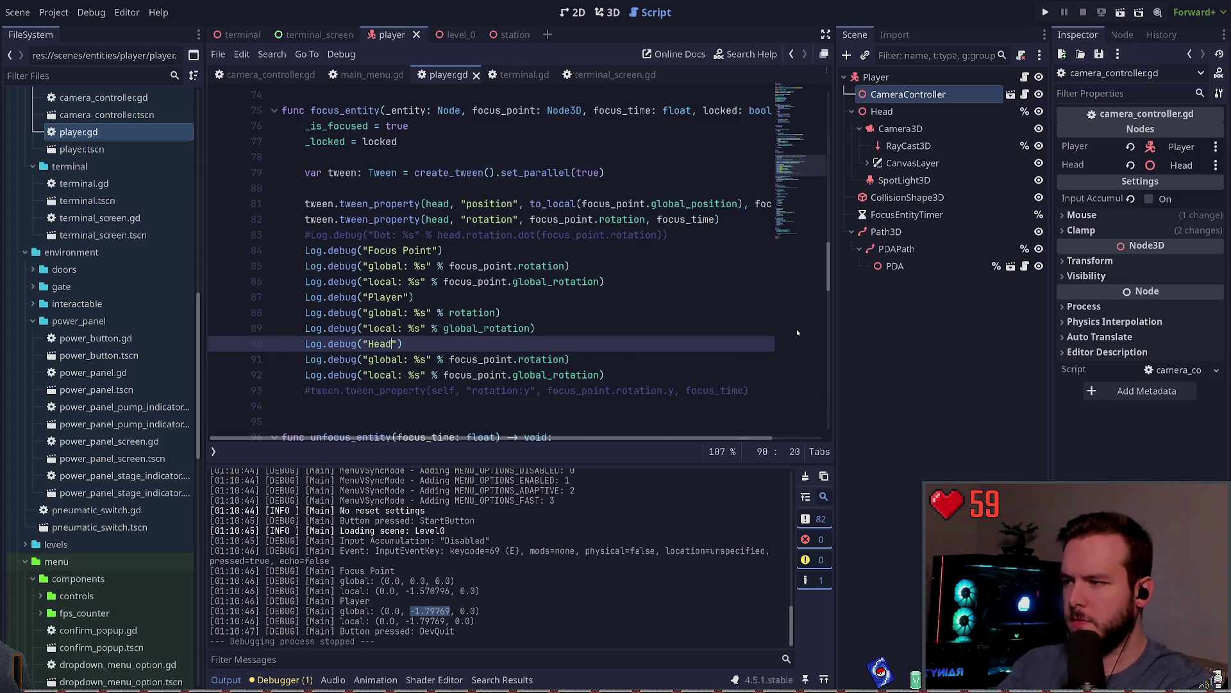
key("Down")
Replace focus_point with head in both copied rotation lines, then save and run with F5.
key("ctrl+Right")
key("ctrl+Right")
key("ctrl+Right")
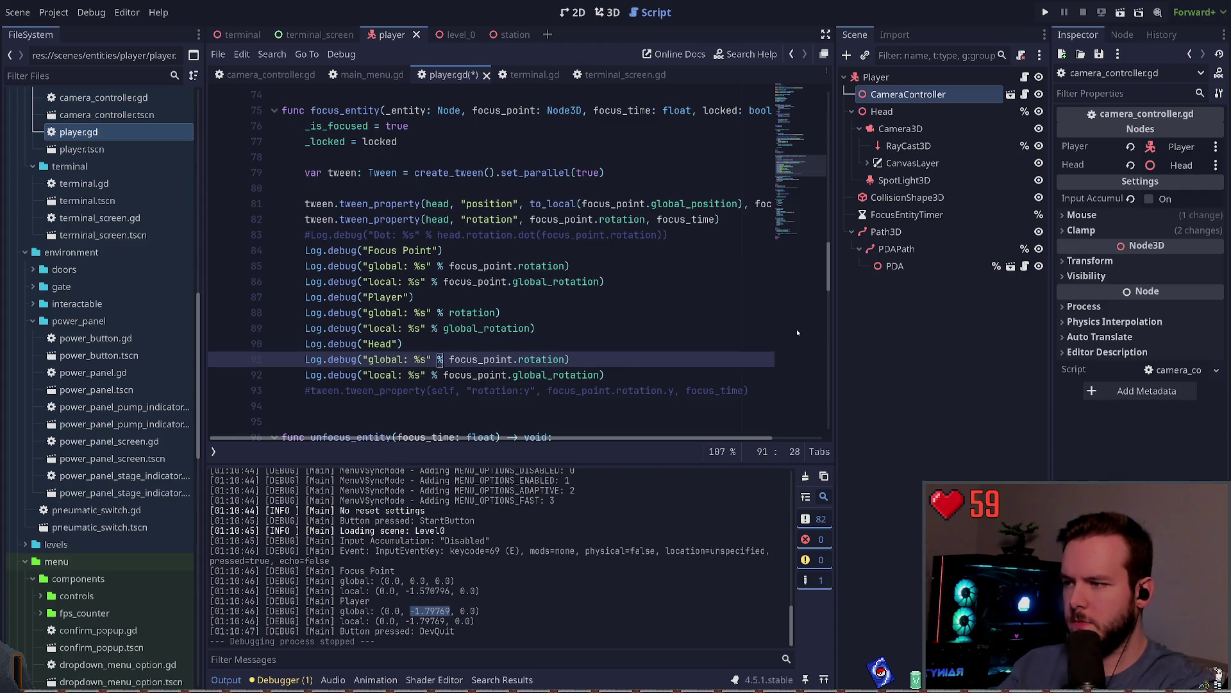
key("ctrl+Delete")
type("head")
key("Down")
key("ctrl+Left")
key("ctrl+Delete")
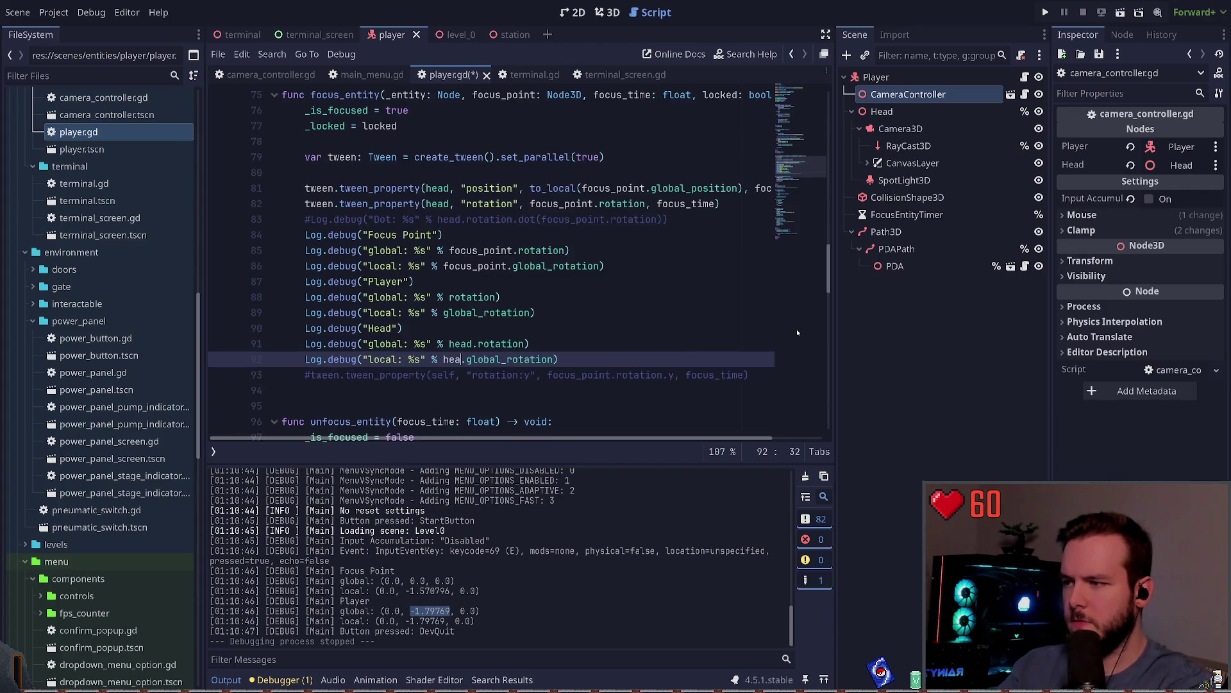
type("head")
key("F5")
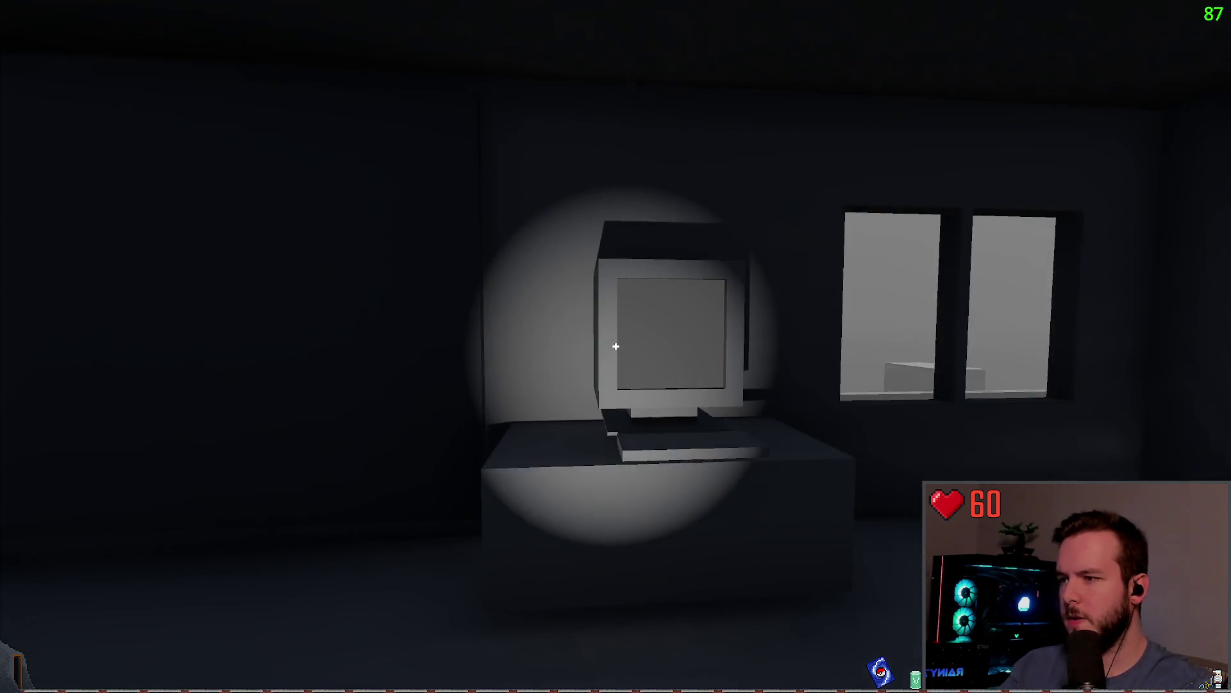
Quit the running game from the pause menu and confirm, returning to the editor.
key("Escape")
left_click(61, 401)
left_click(550, 371)
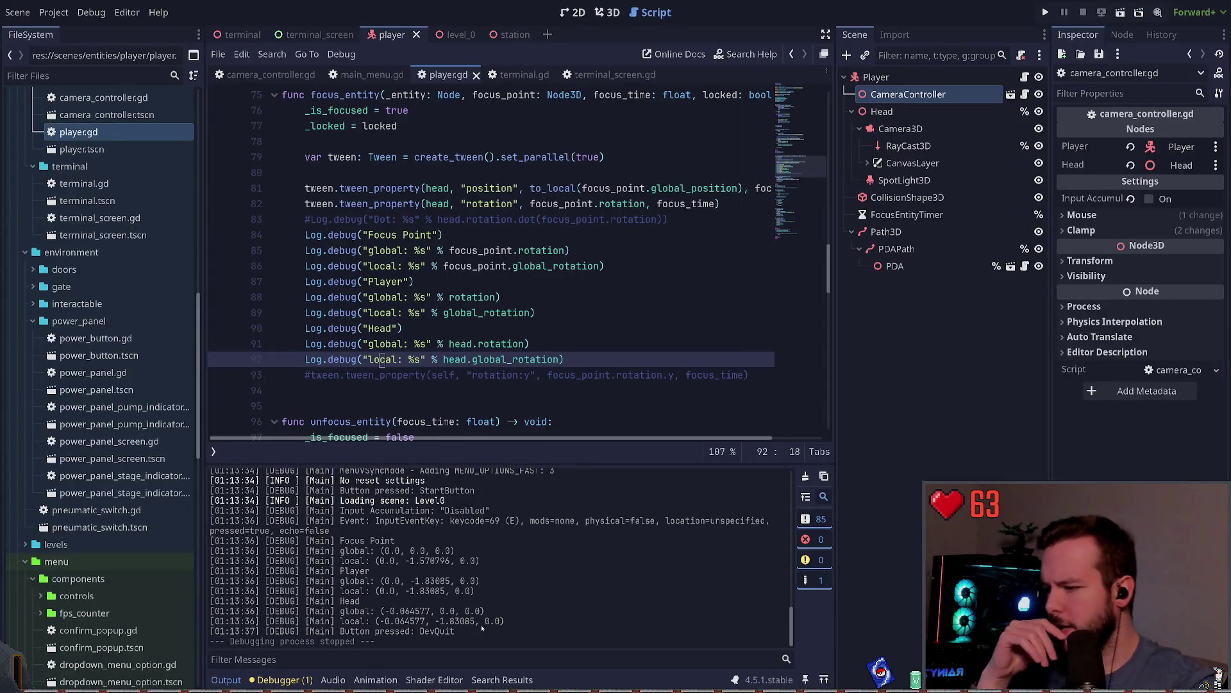
Inspect the Head local rotation values (-0.064577, -1.83085, 0.0) in the Output log.
left_click_drag(444, 621, 362, 621)
left_click(504, 616)
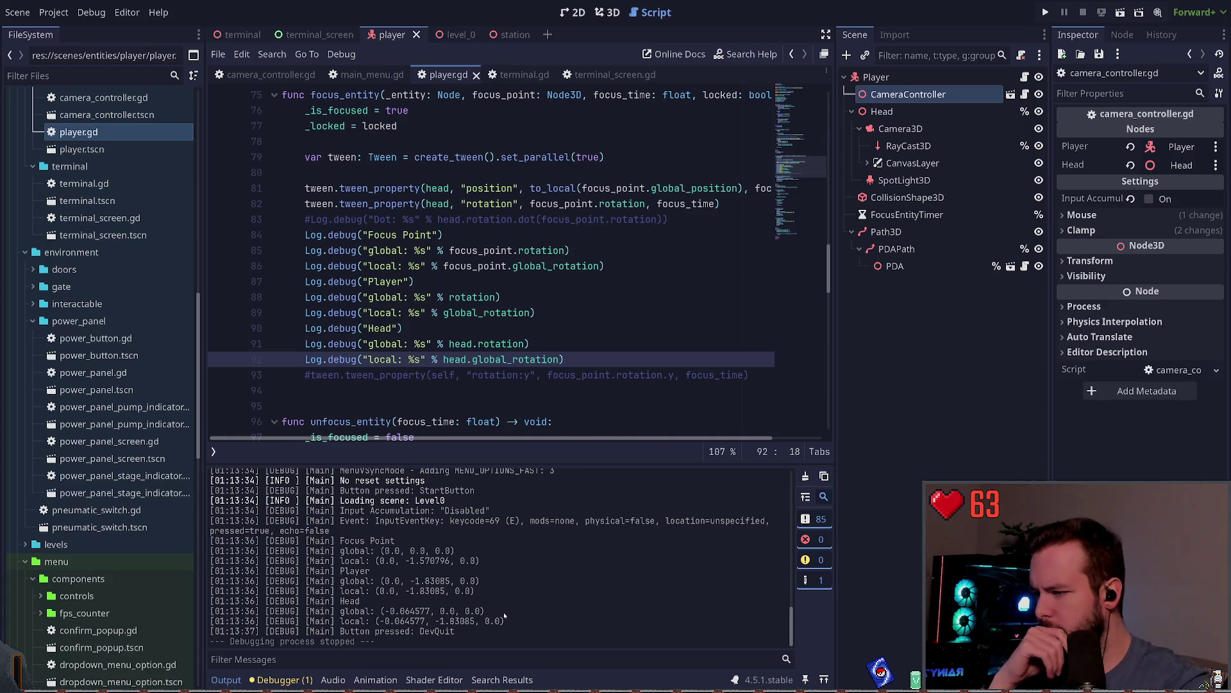
left_click_drag(504, 621, 379, 621)
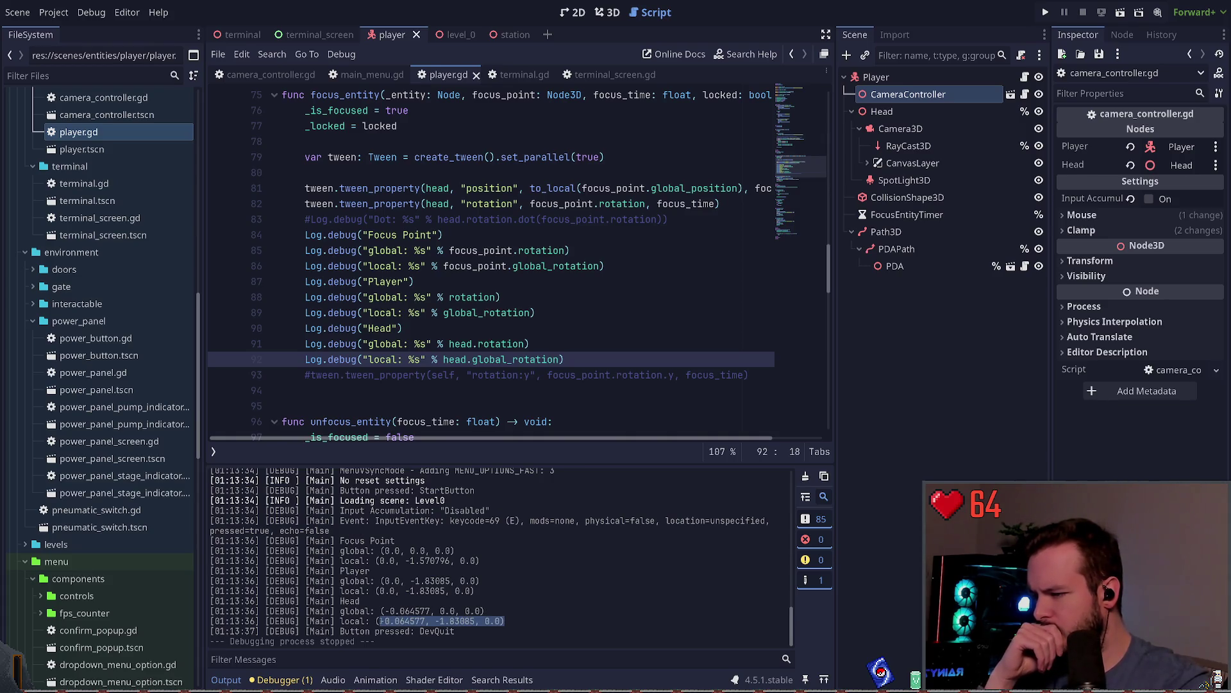
left_click(488, 617)
left_click_drag(503, 621, 395, 621)
left_click(395, 621)
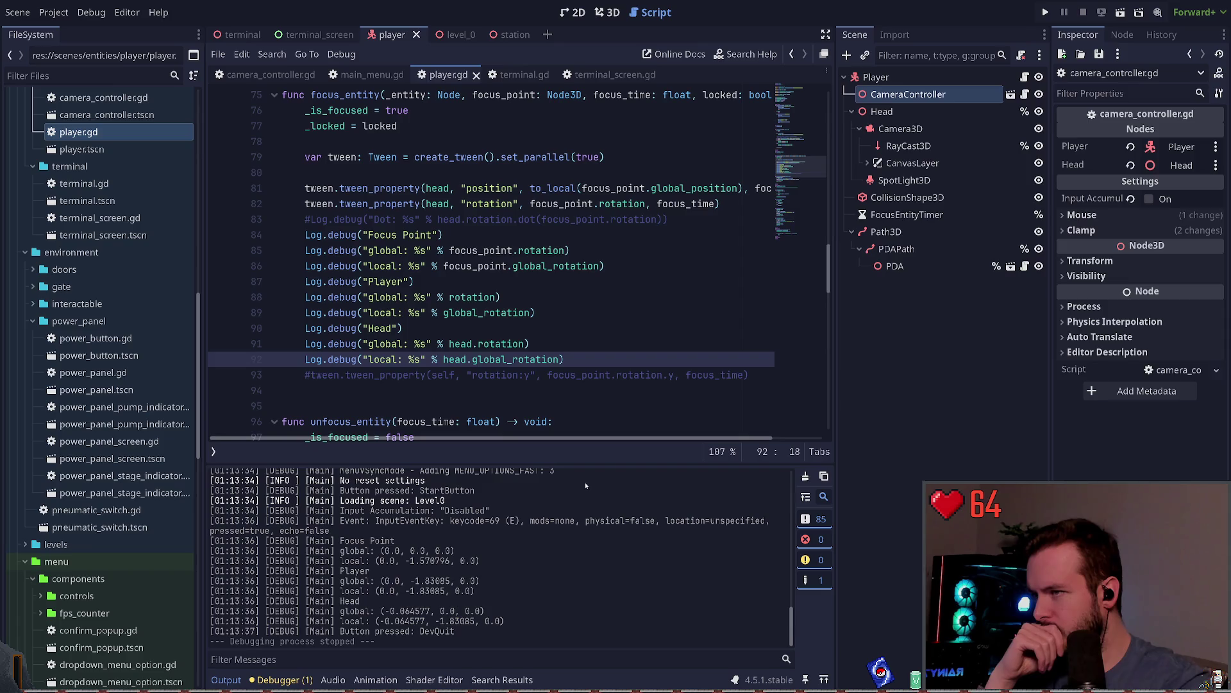
left_click(608, 219)
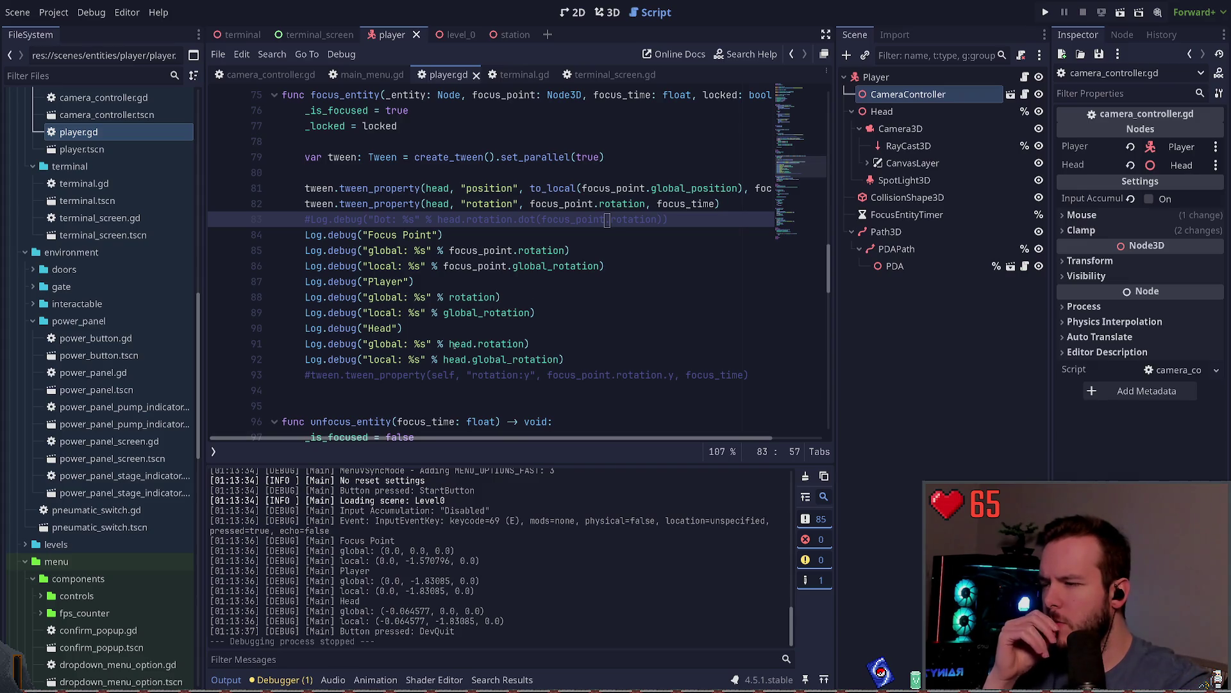
left_click_drag(449, 344, 522, 344)
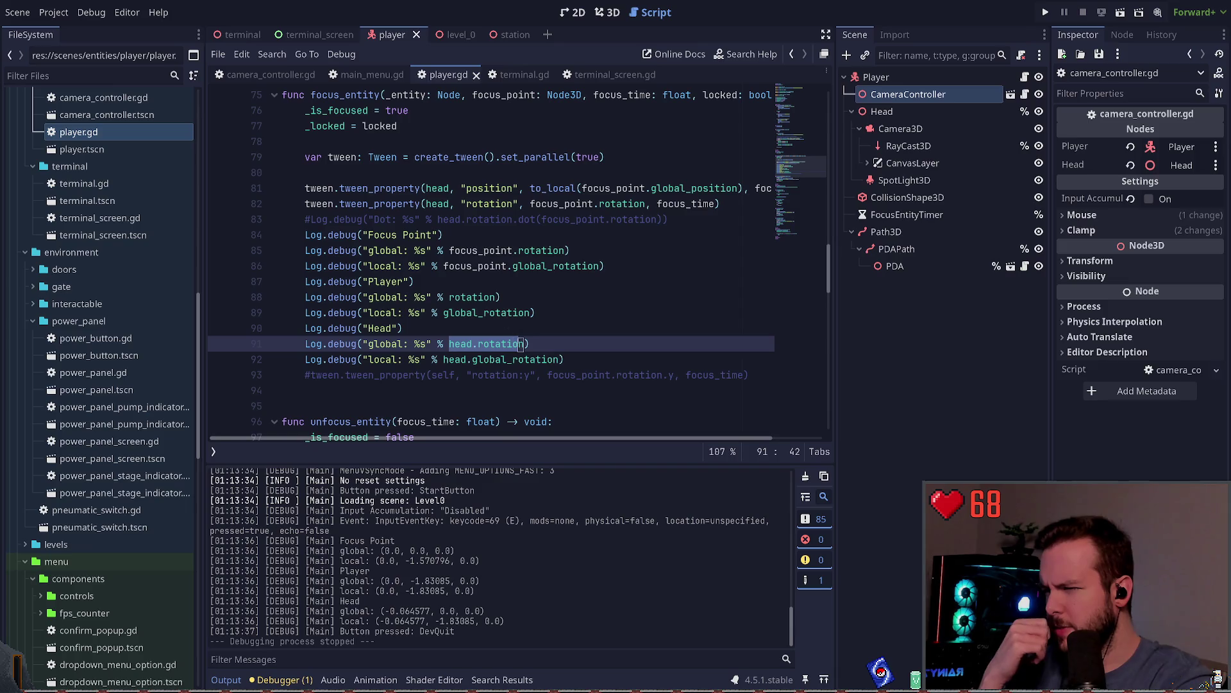
left_click(545, 344)
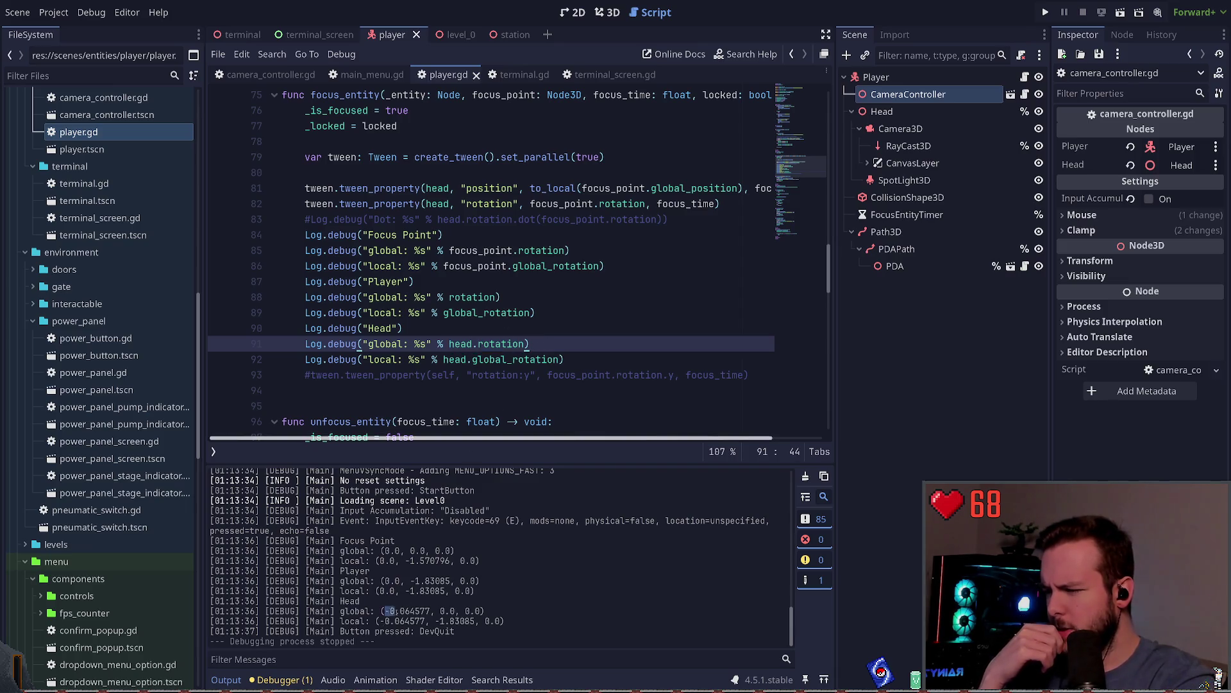
mouse_move(425, 621)
left_mouse_down()
mouse_move(376, 621)
mouse_move(478, 632)
mouse_move(473, 622)
left_mouse_up()
left_click_drag(406, 591, 446, 591)
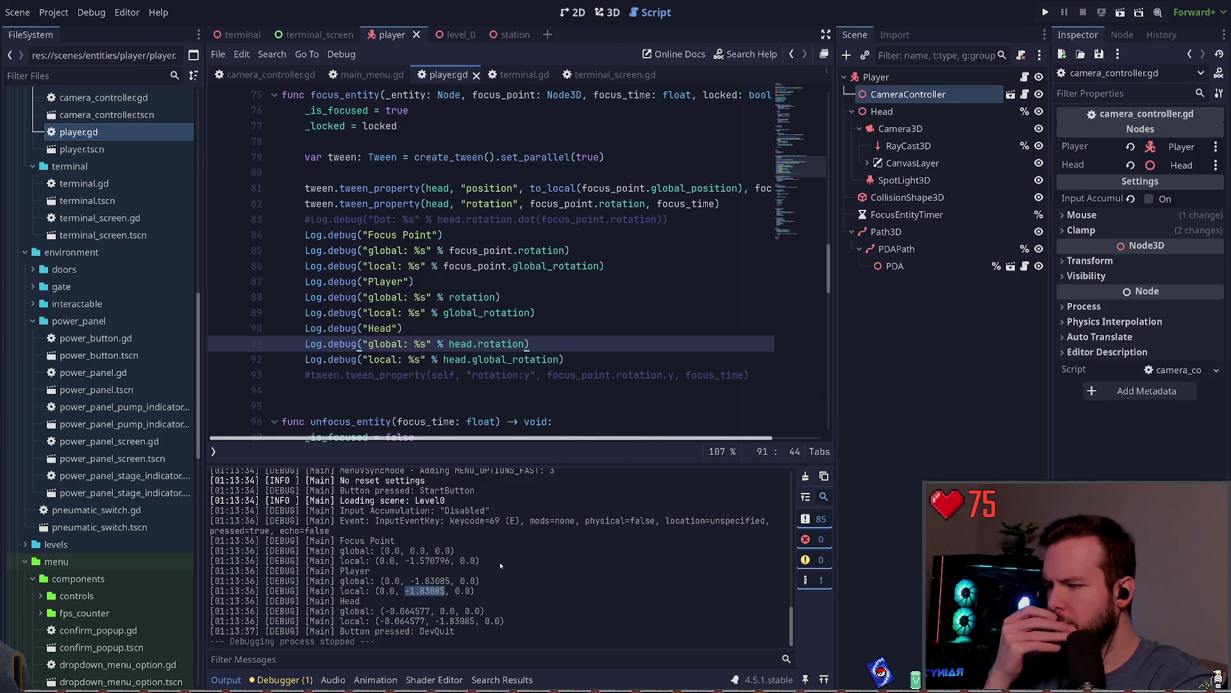
left_click_drag(405, 560, 447, 561)
left_click_drag(447, 561, 451, 561)
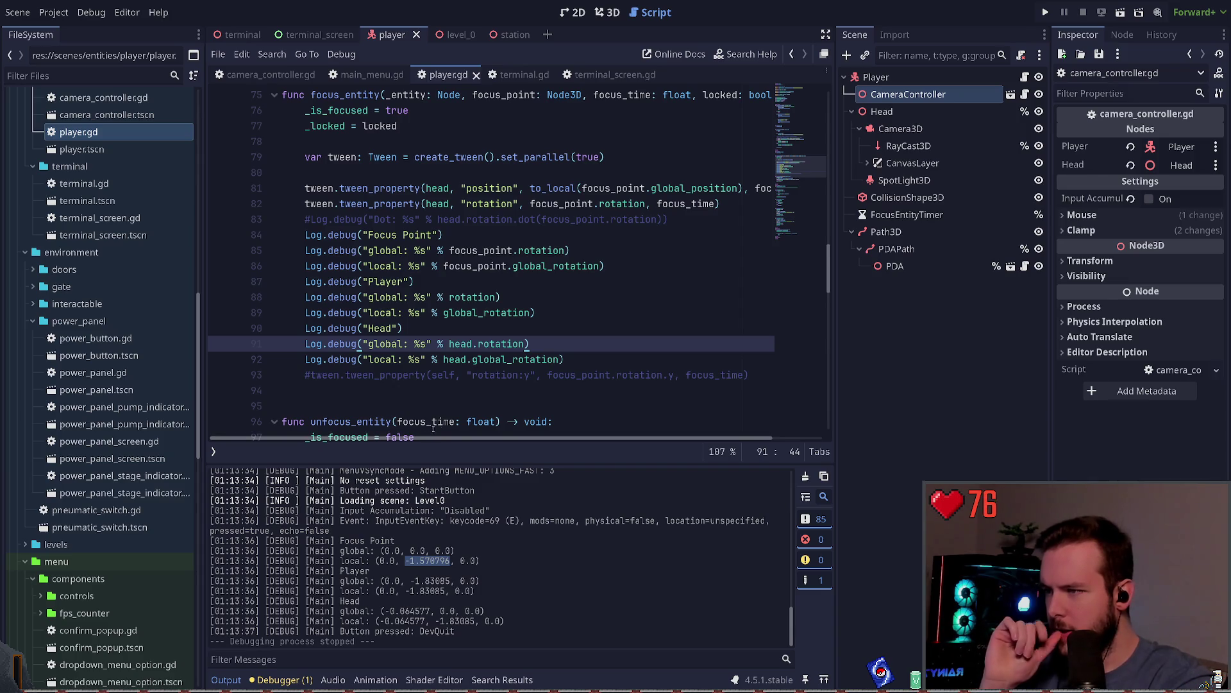
Make line 91 log head.global_rotation and line 92 log head.rotation.
left_click(468, 345)
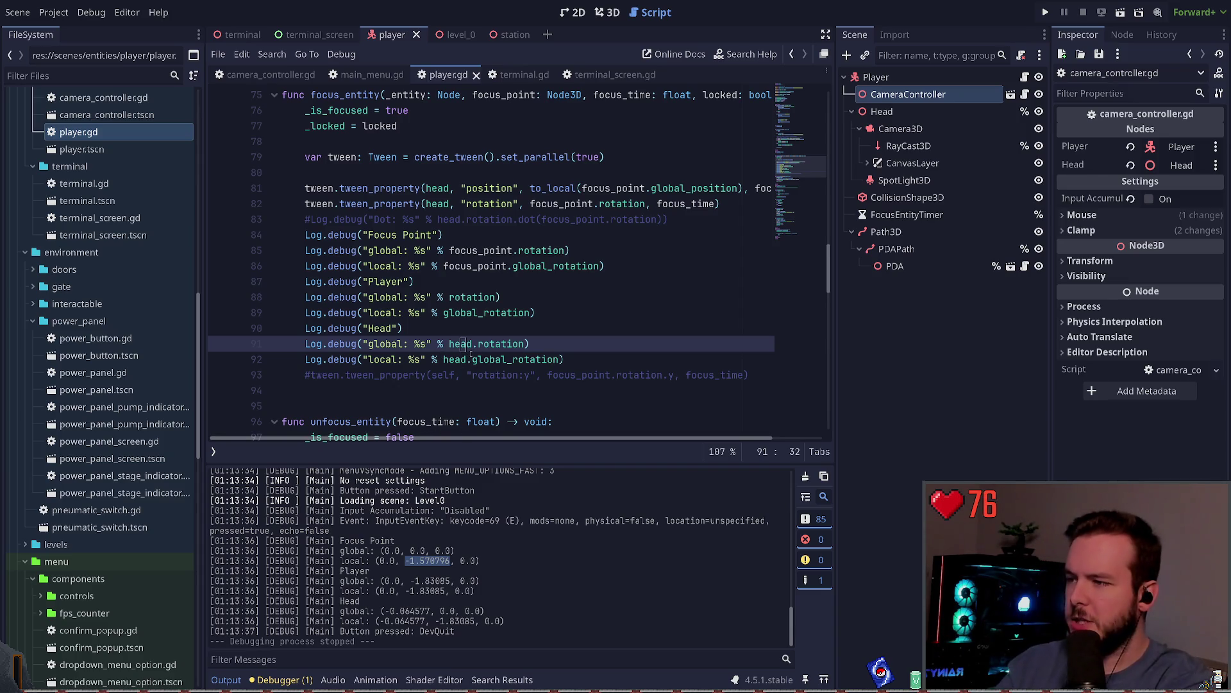
key("Right")
key("Right")
key("ctrl+Delete")
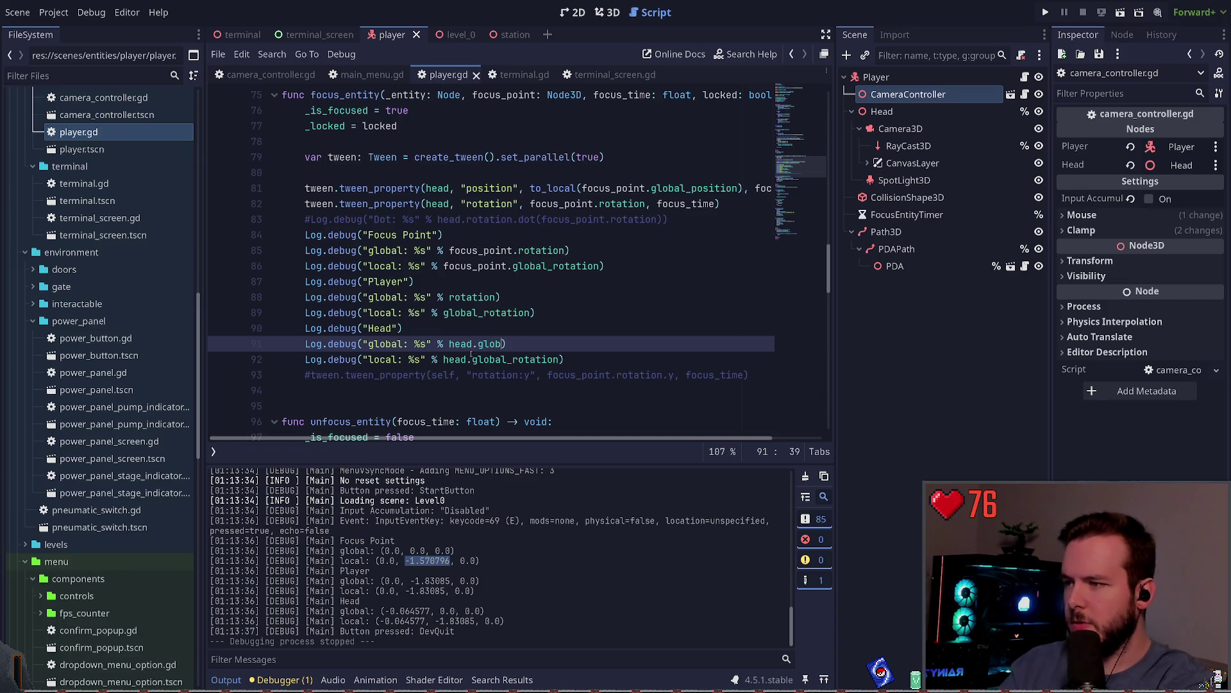
type("al_rotat")
key("Return")
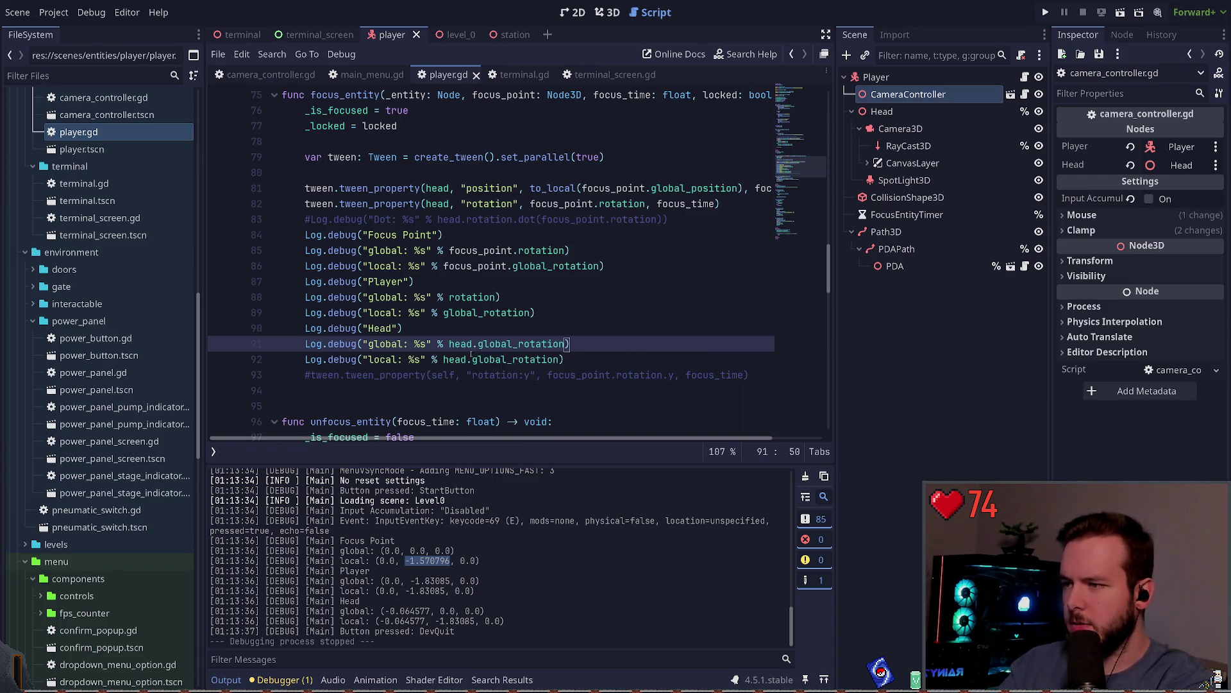
left_click(473, 359)
key("Delete")
key("Delete")
key("Delete")
Fix the Player prints so the global line logs global_rotation and the local line logs rotation.
key("Up")
key("Up")
key("Up")
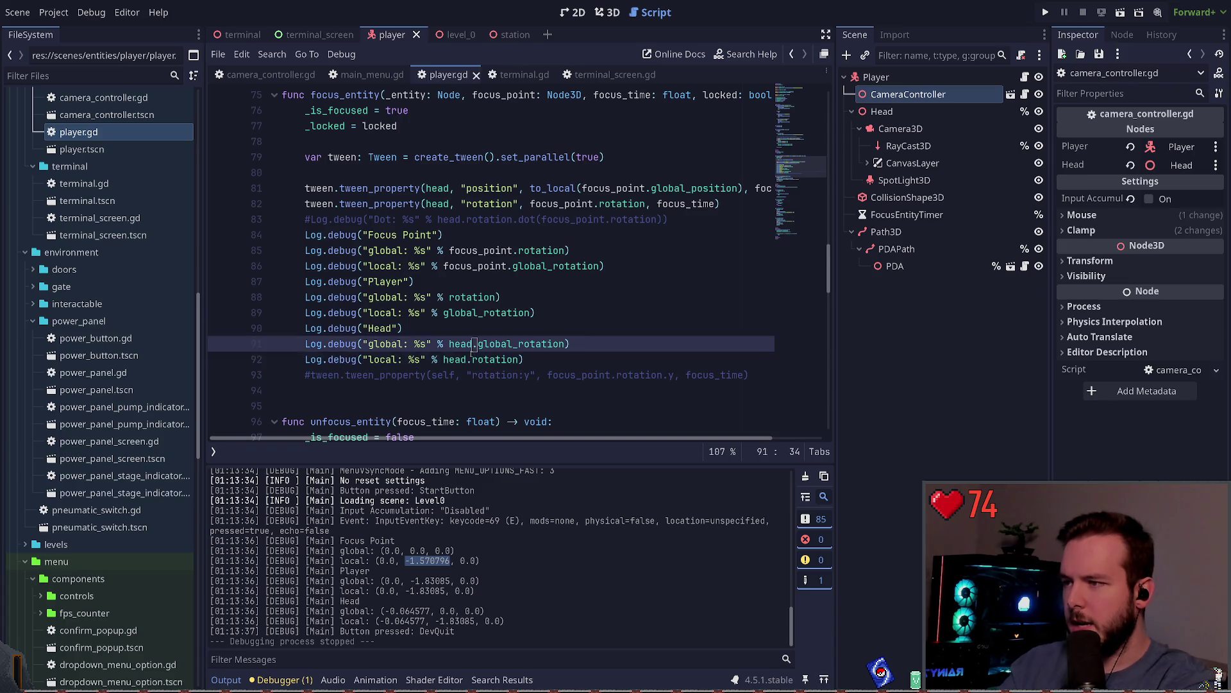
key("ctrl+Left")
key("ctrl+shift+Right")
key("ctrl+x")
key("Down")
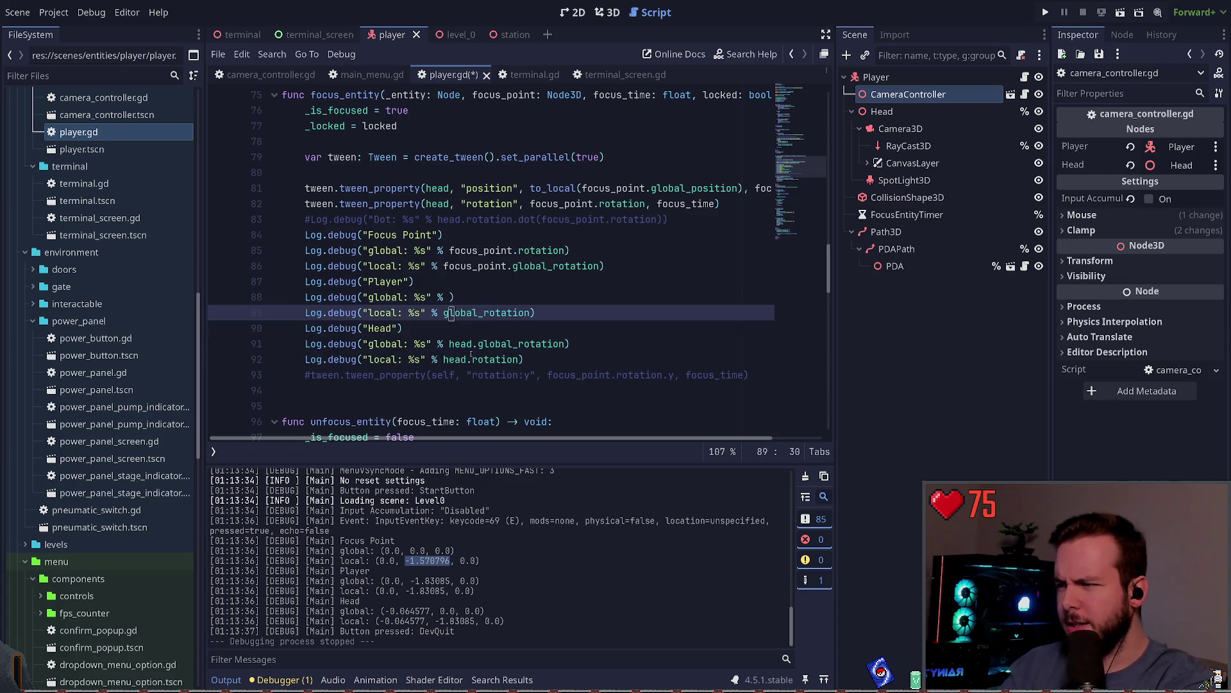
key("ctrl+v")
key("ctrl+z")
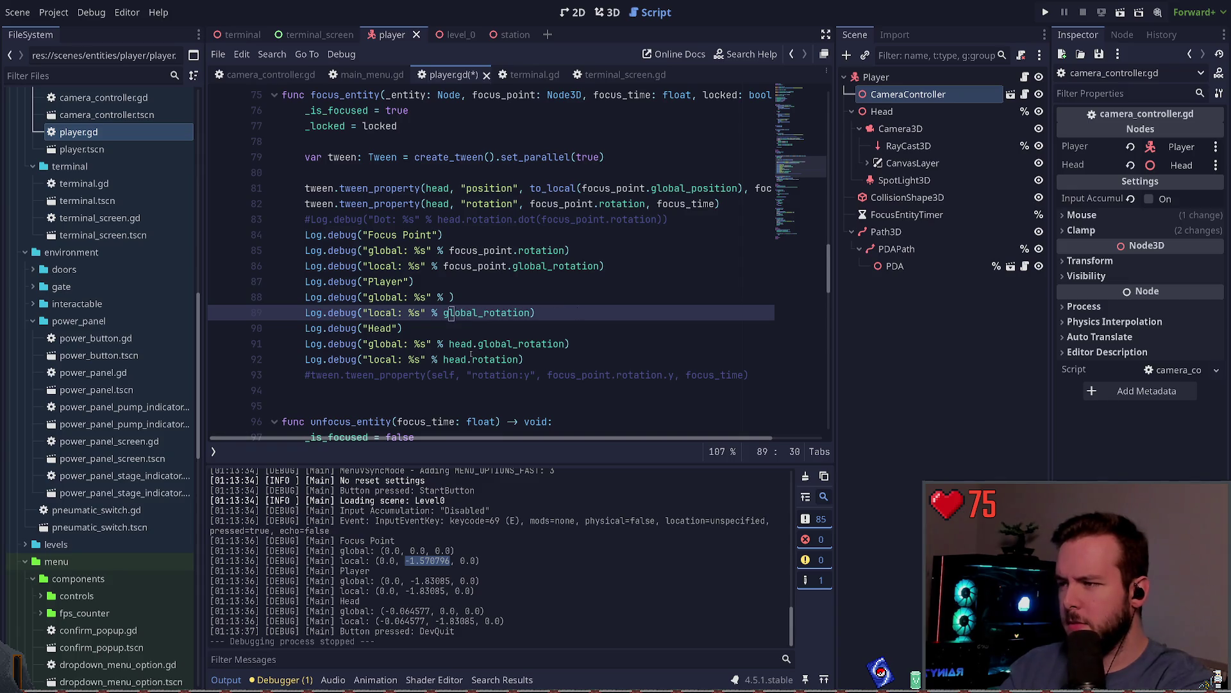
key("ctrl+shift+Right")
key("ctrl+x")
key("Up")
key("ctrl+v")
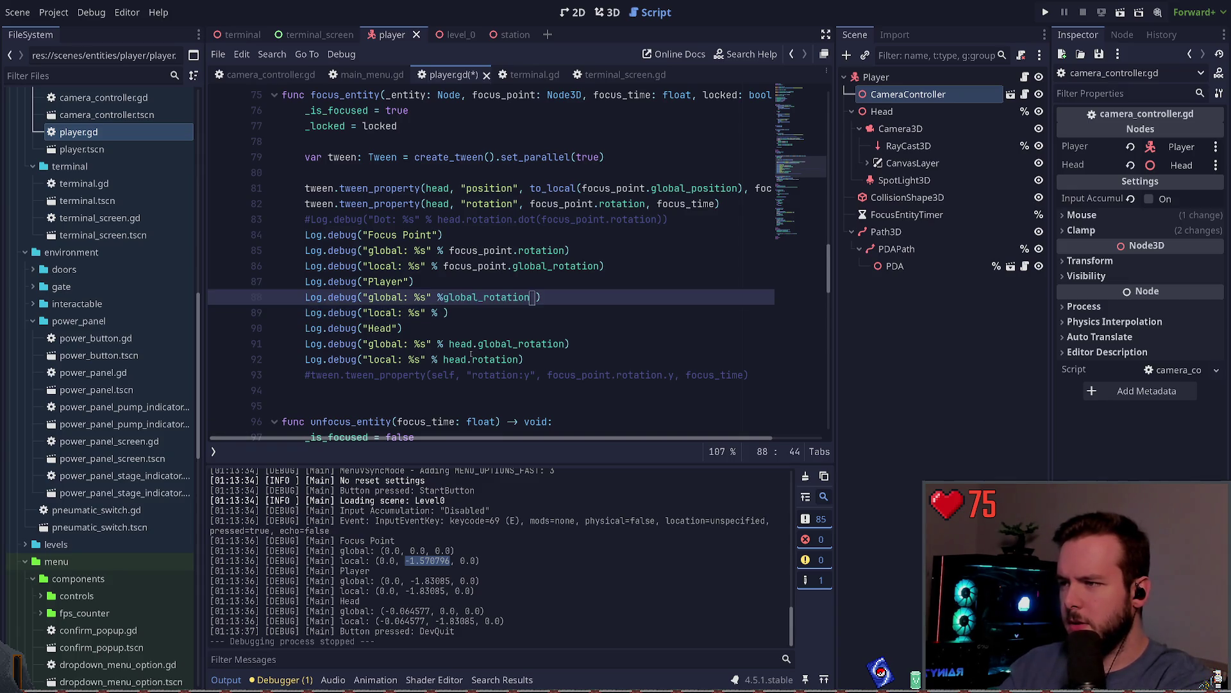
key("Down")
type("rotation")
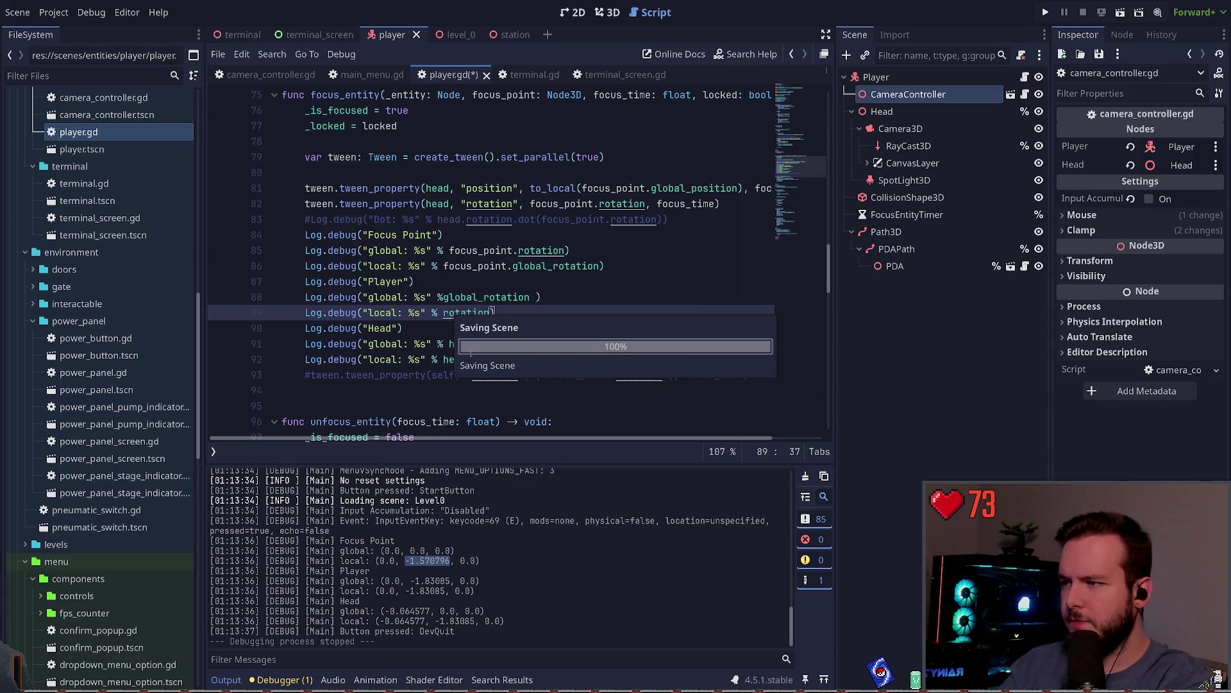
Swap the Focus Point prints to global_rotation and rotation respectively, then save player.gd.
key("Up")
key("Up")
key("Up")
key("shift+End")
key("ctrl+x")
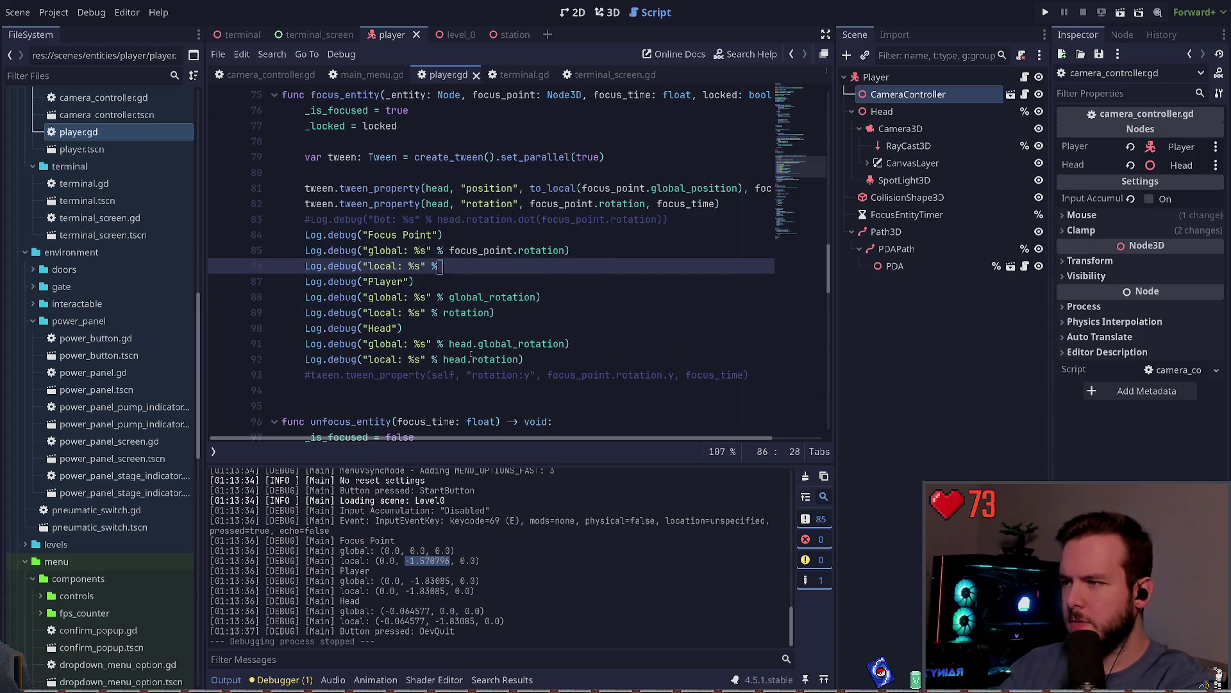
key("Up")
key("Up")
key("Down")
key("ctrl+Left")
key("ctrl+Left")
key("ctrl+Left")
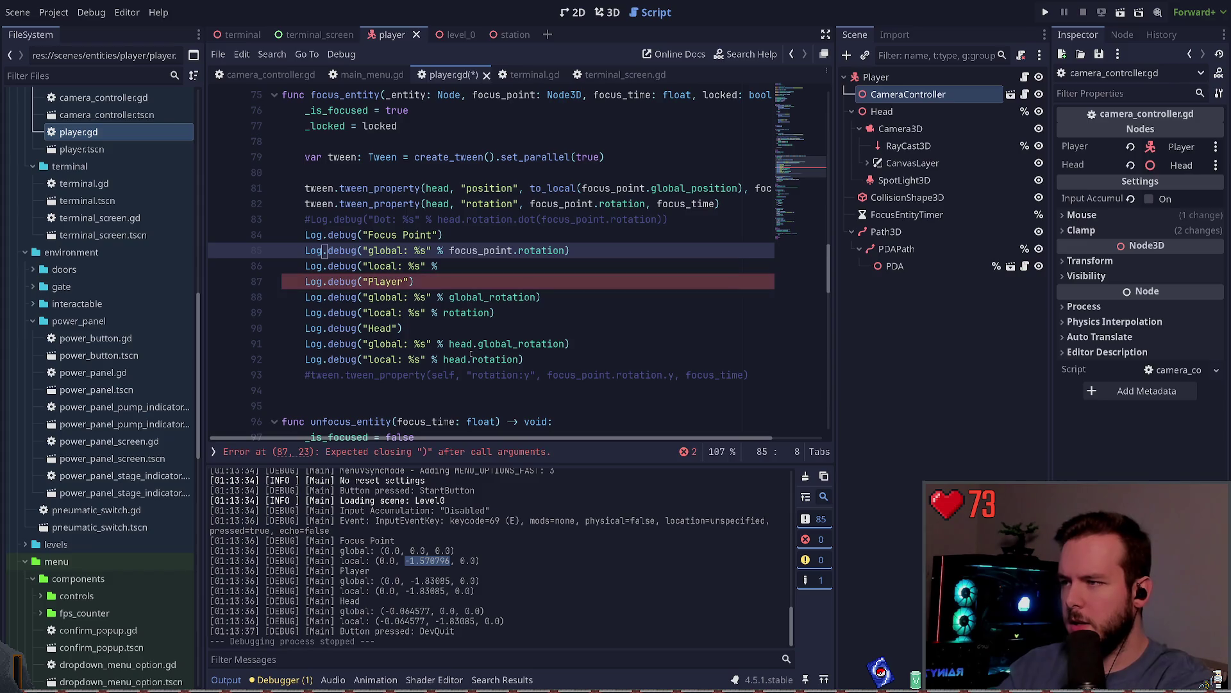
key("ctrl+Right")
key("ctrl+Right")
key("ctrl+Right")
key("ctrl+v")
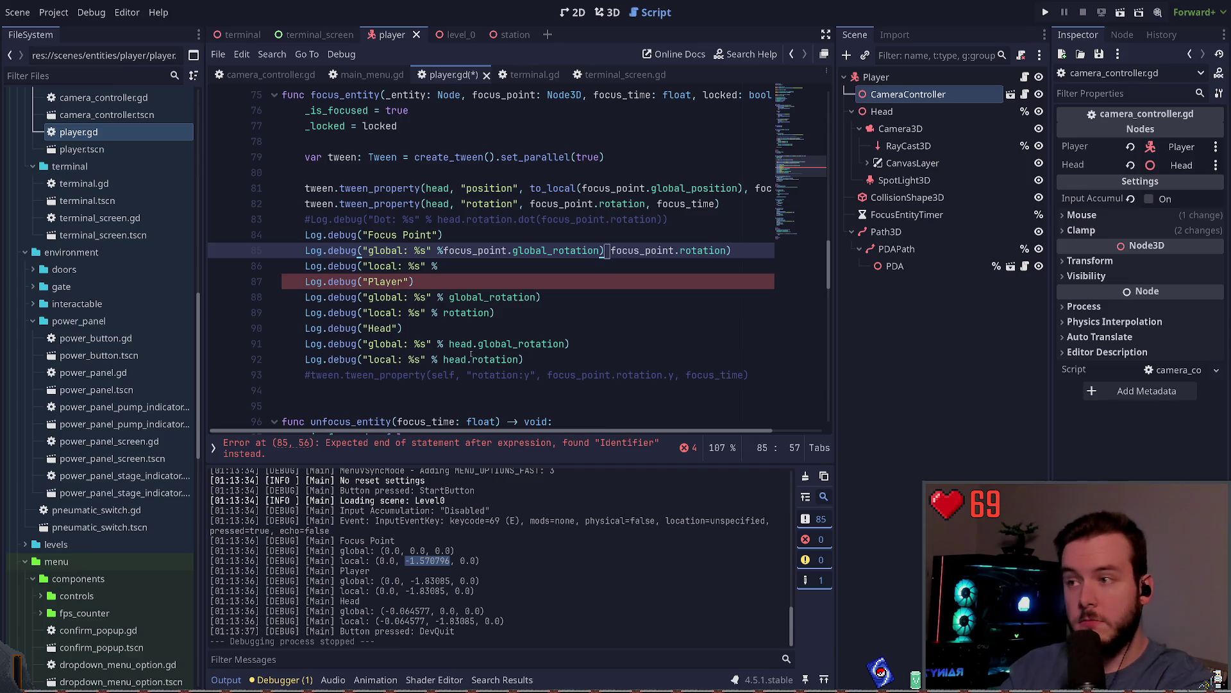
key("ctrl+shift+Right")
key("ctrl+x")
key("Down")
key("End")
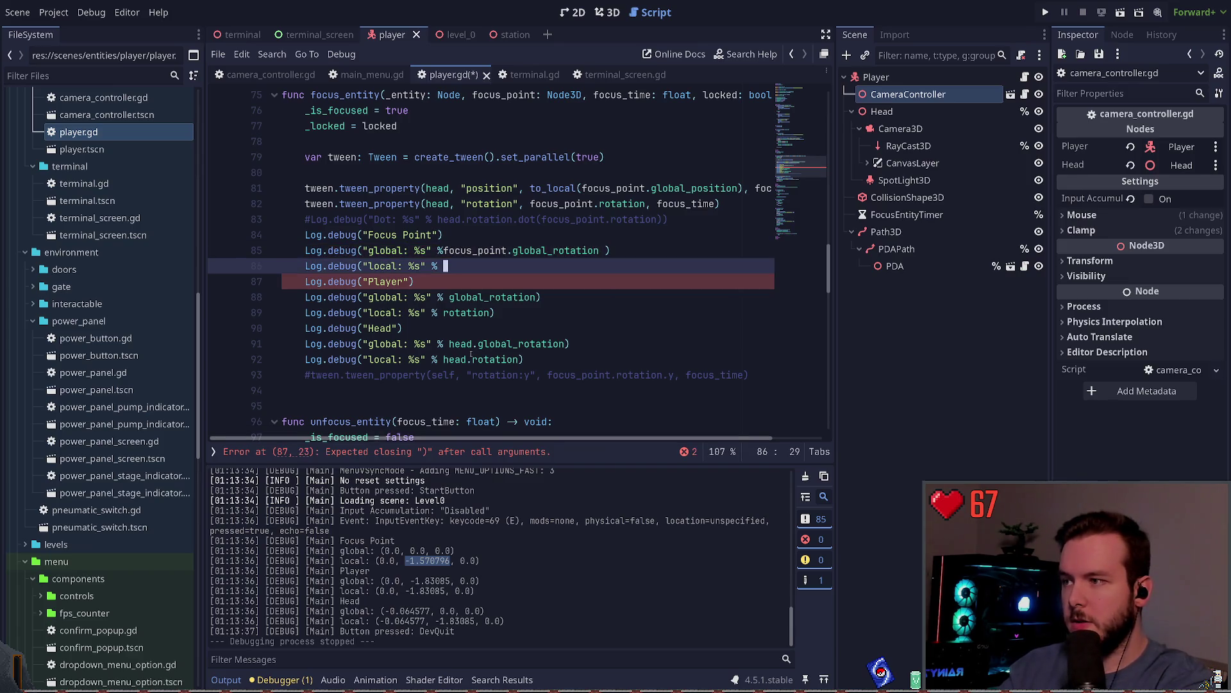
key("ctrl+v")
key("ctrl+s")
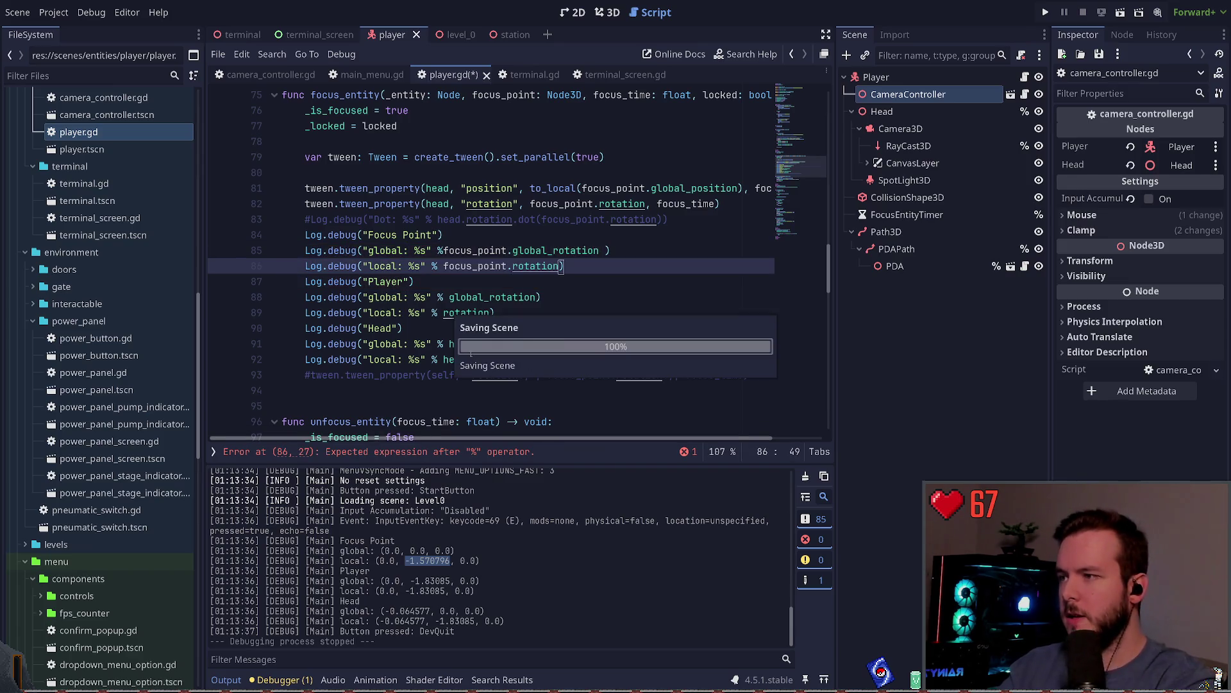
Run the project, press E to focus the monitor, then quit to the editor from the pause menu.
left_click(1045, 10)
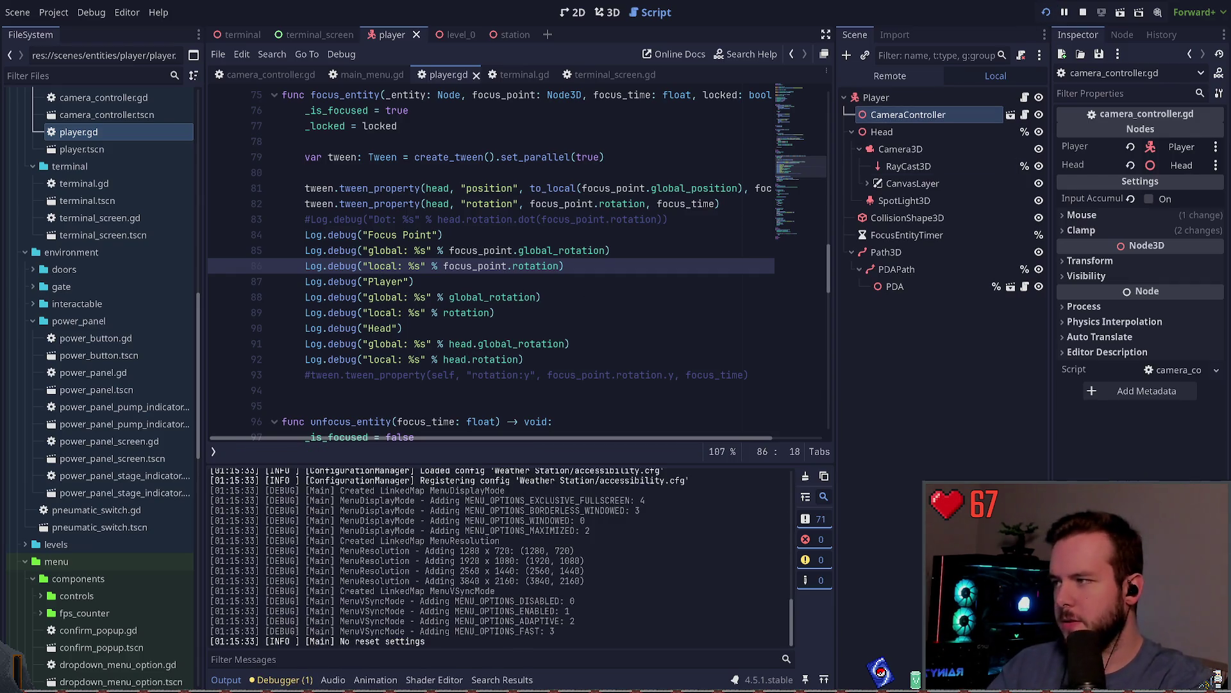
key("e")
key("Escape")
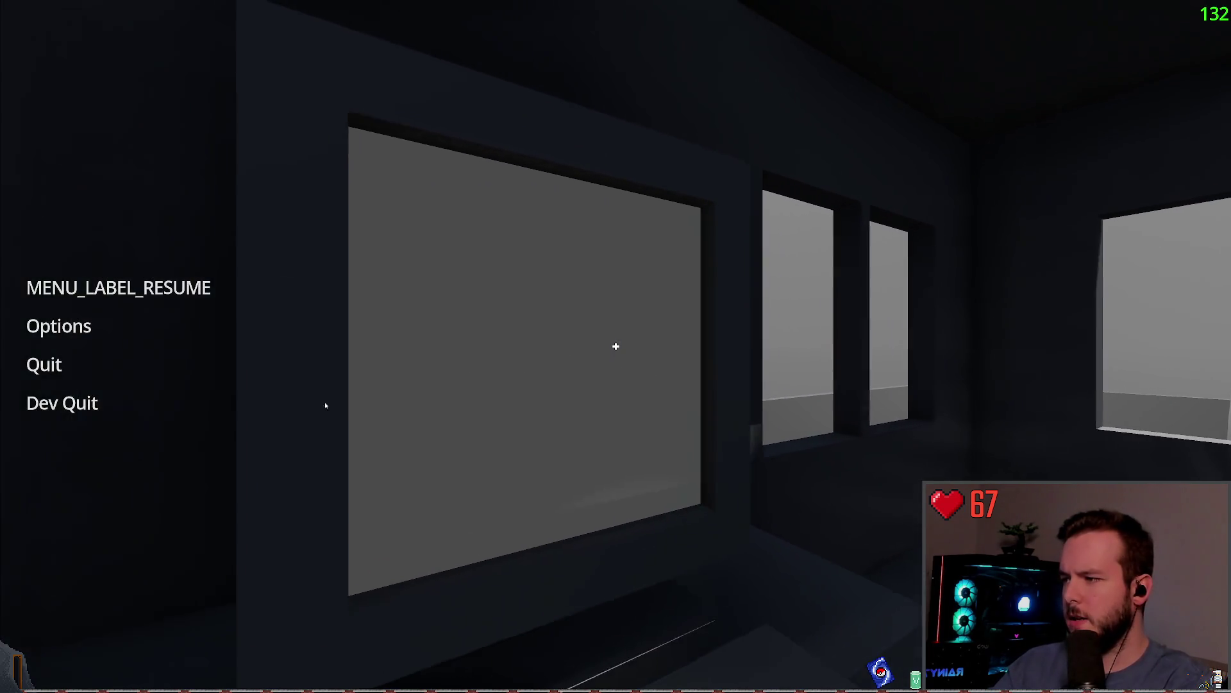
left_click(180, 401)
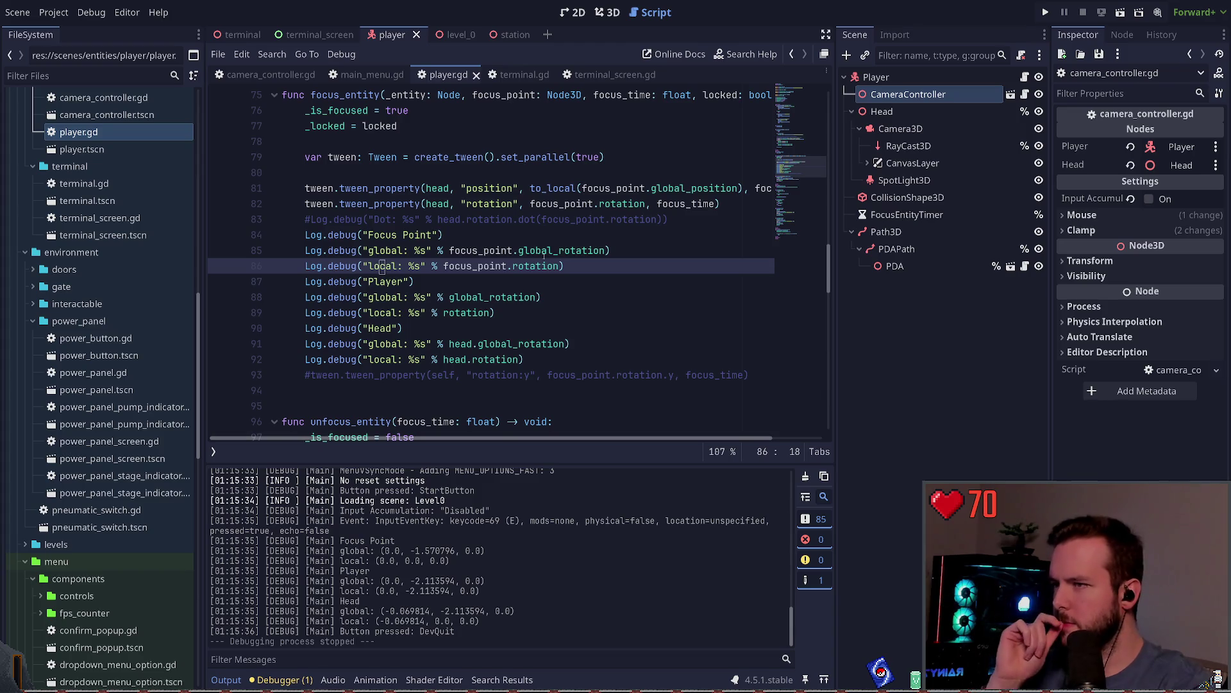
Point line 82's head tween at focus_point.global_rotation and compare Head and Focus Point global rotations in the log.
left_click(585, 204)
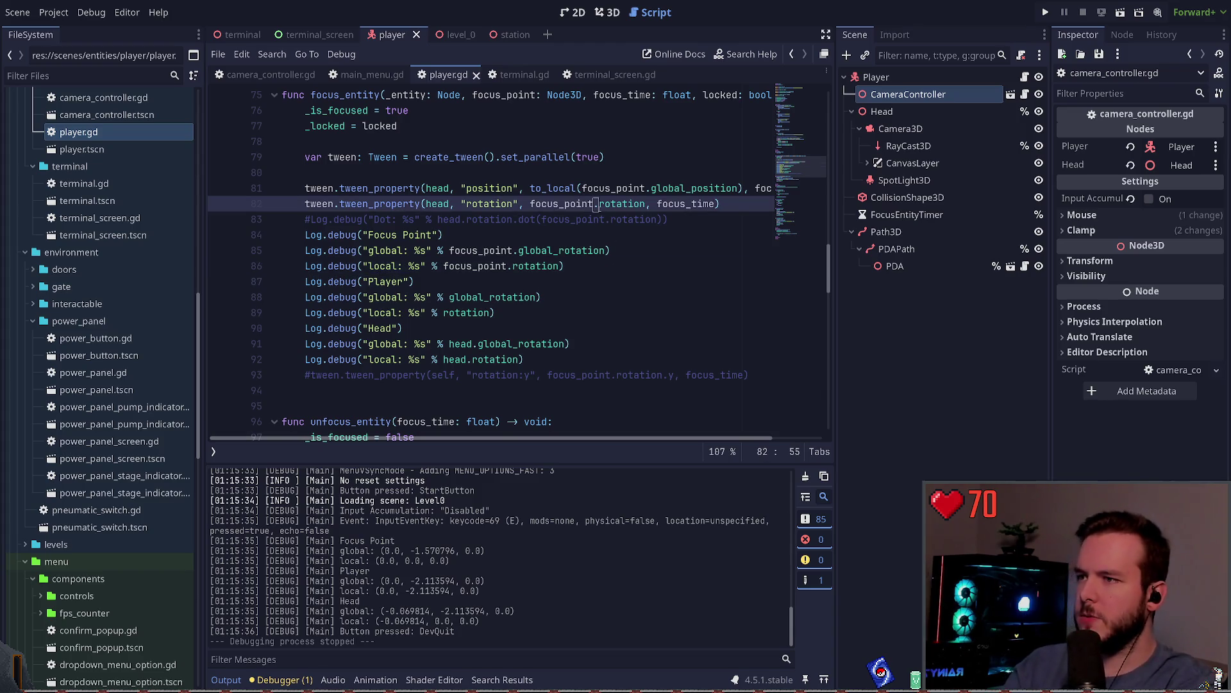
double_click(601, 204)
key("BackSpace")
type("global_rot")
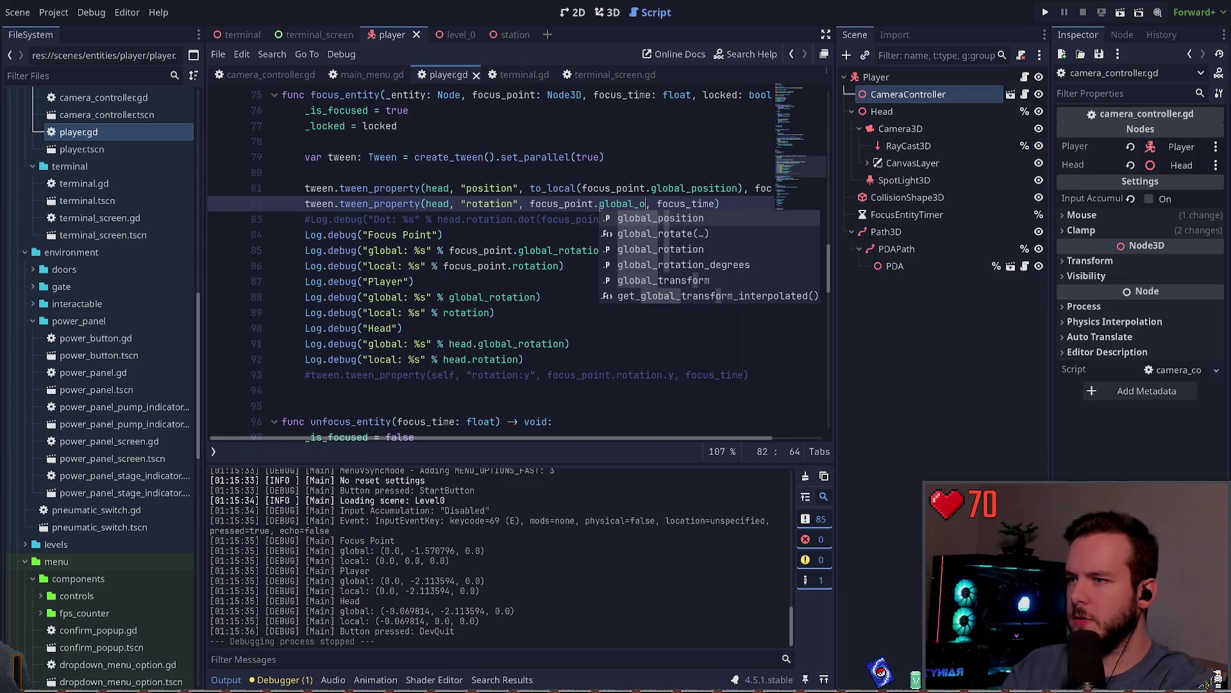
type("ation")
key("Return")
left_click(377, 204)
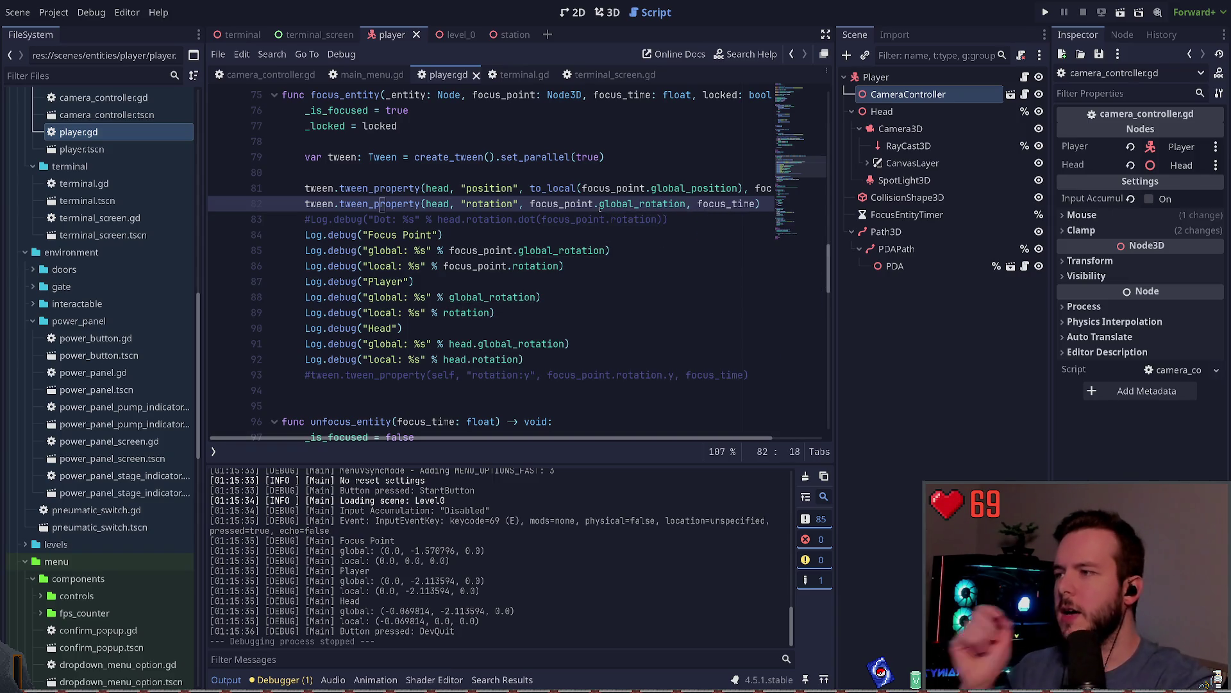
left_click(619, 204)
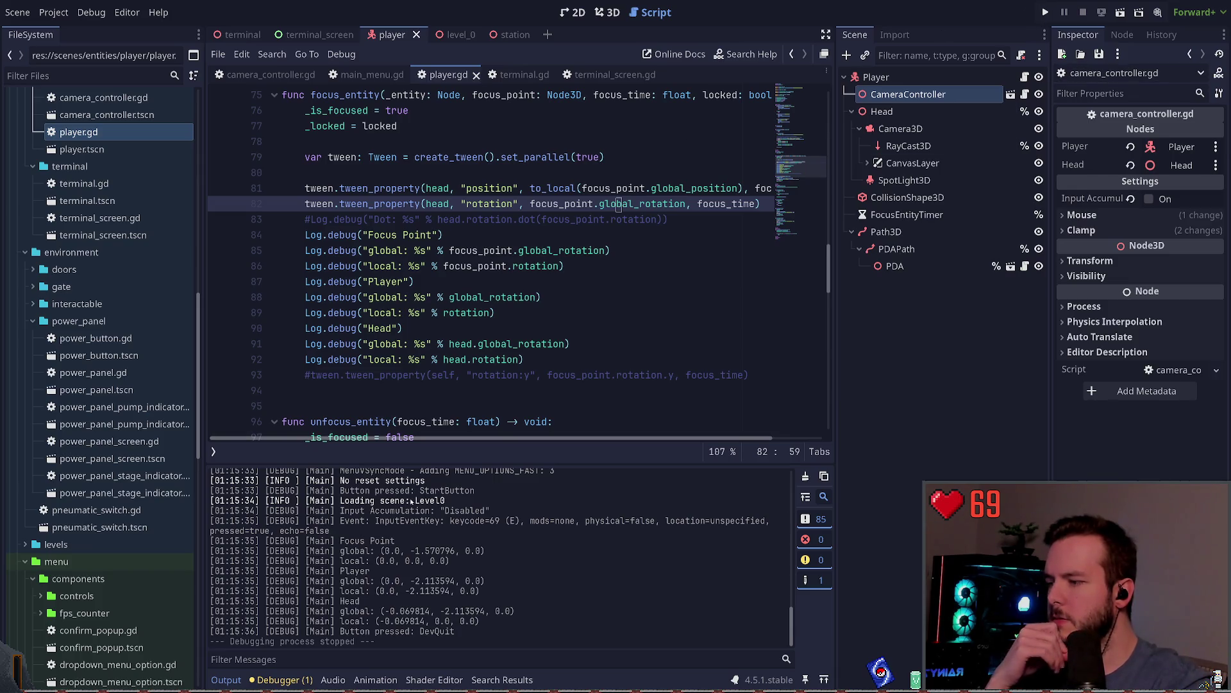
left_click_drag(336, 611, 517, 613)
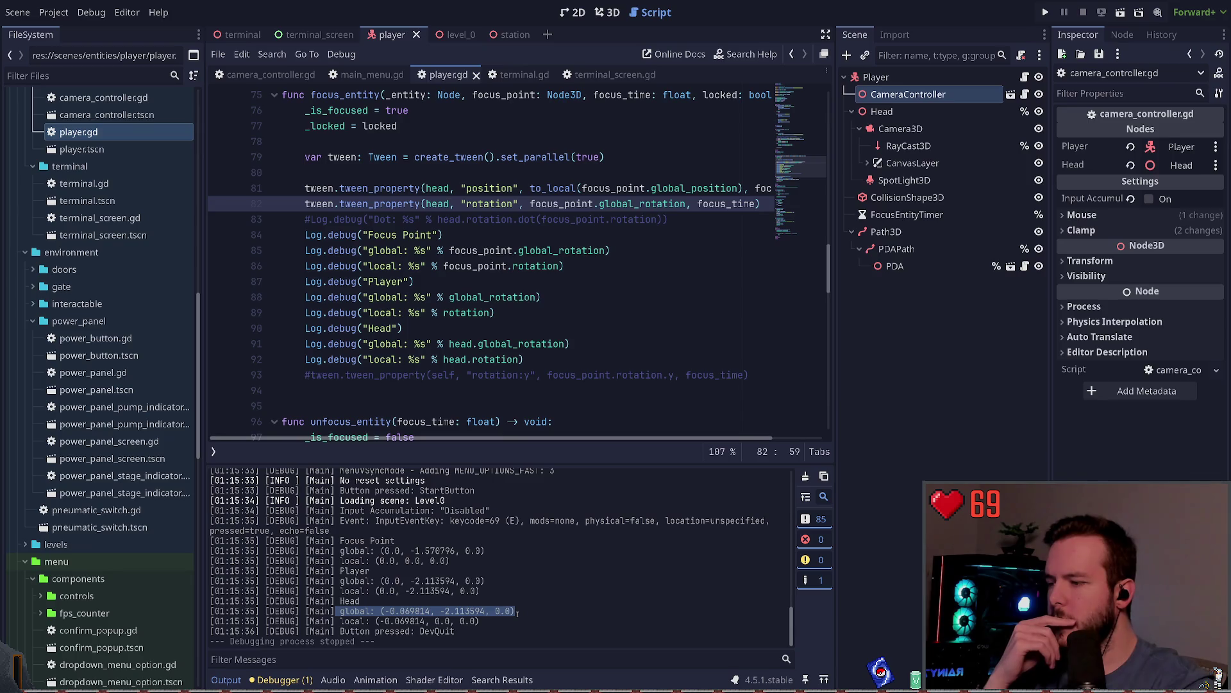
left_click_drag(482, 551, 385, 552)
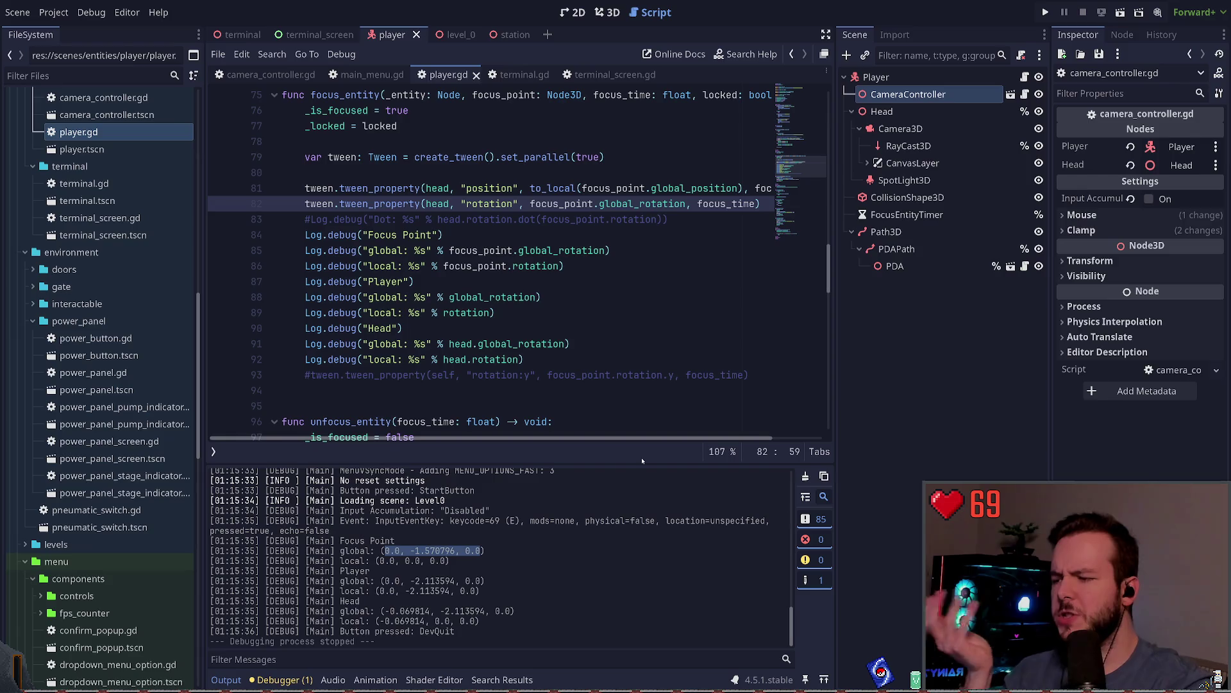
Run the game from its main menu, then end the test via the pause menu's quit option.
left_click(1045, 13)
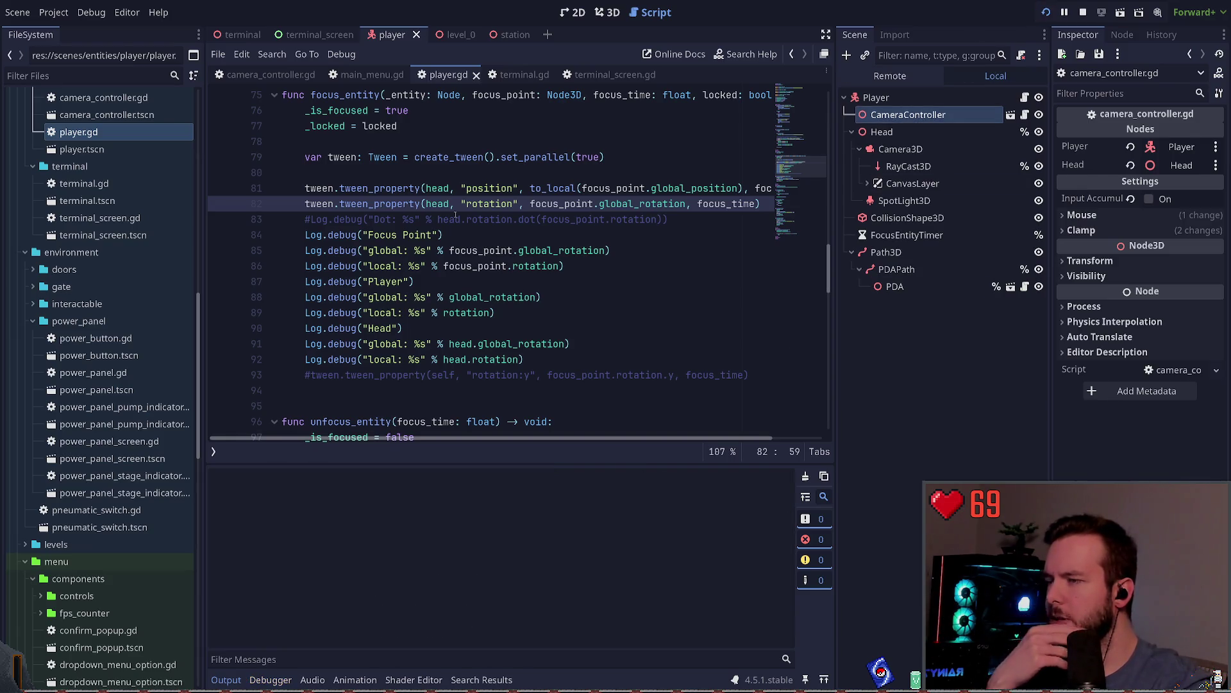
key("Return")
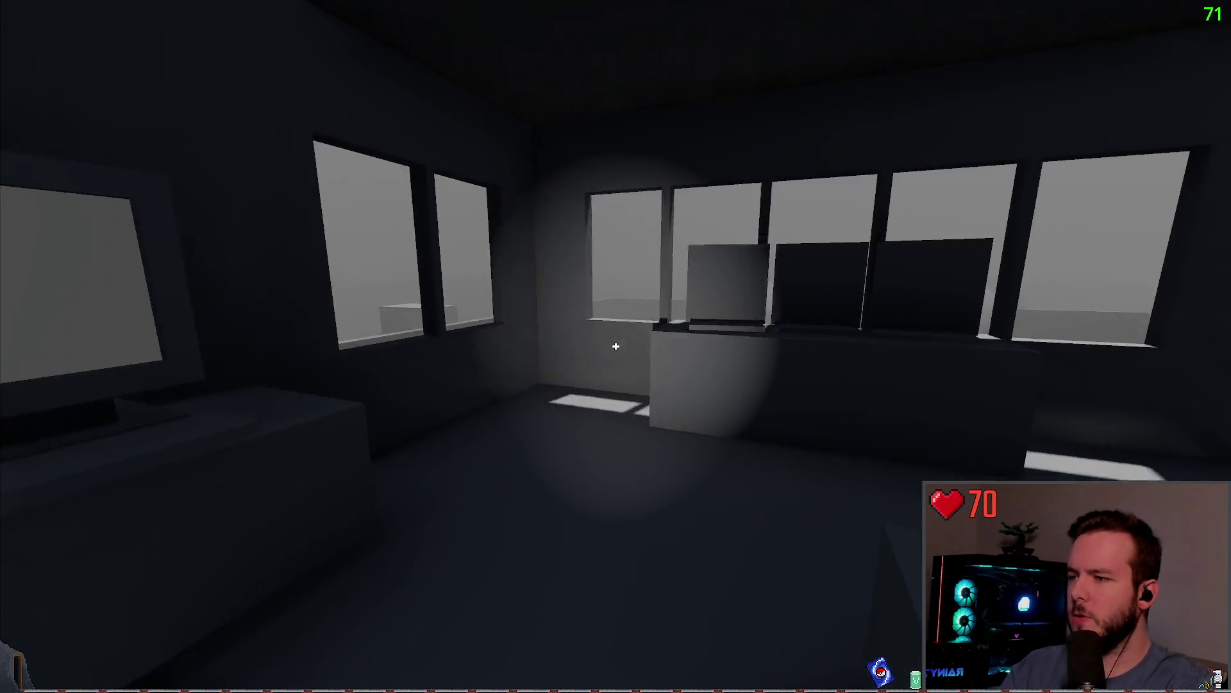
key("Escape")
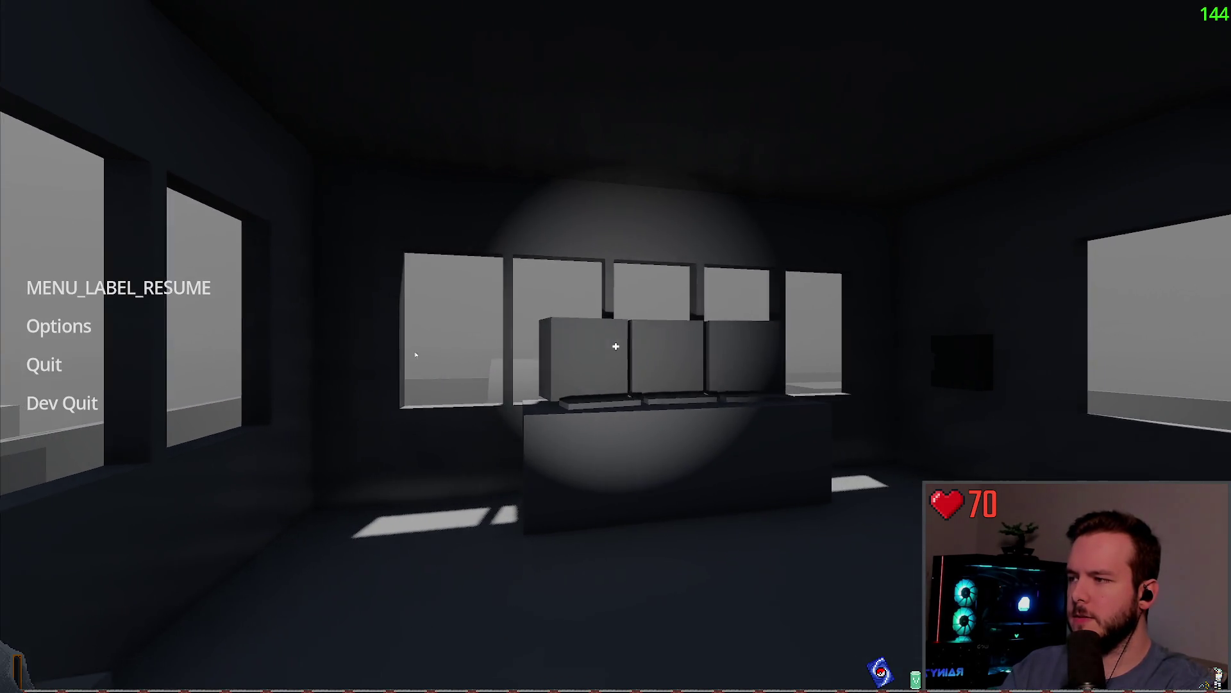
left_click(43, 365)
left_click(704, 384)
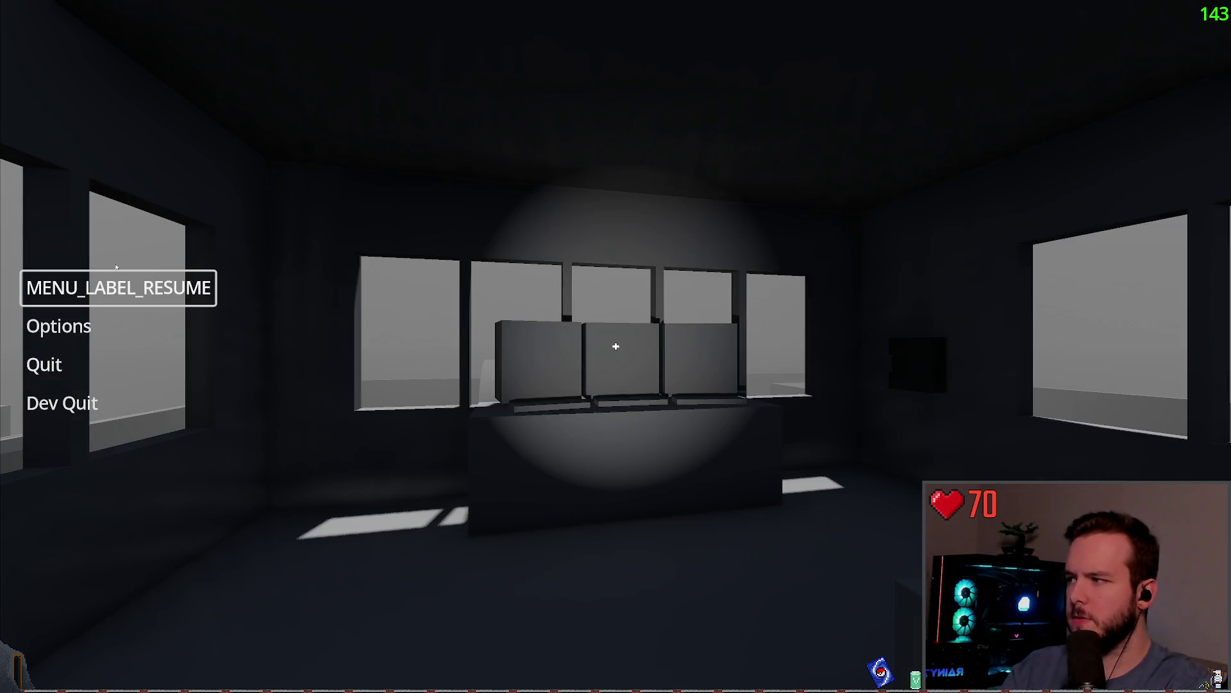
left_click(119, 287)
key("Escape")
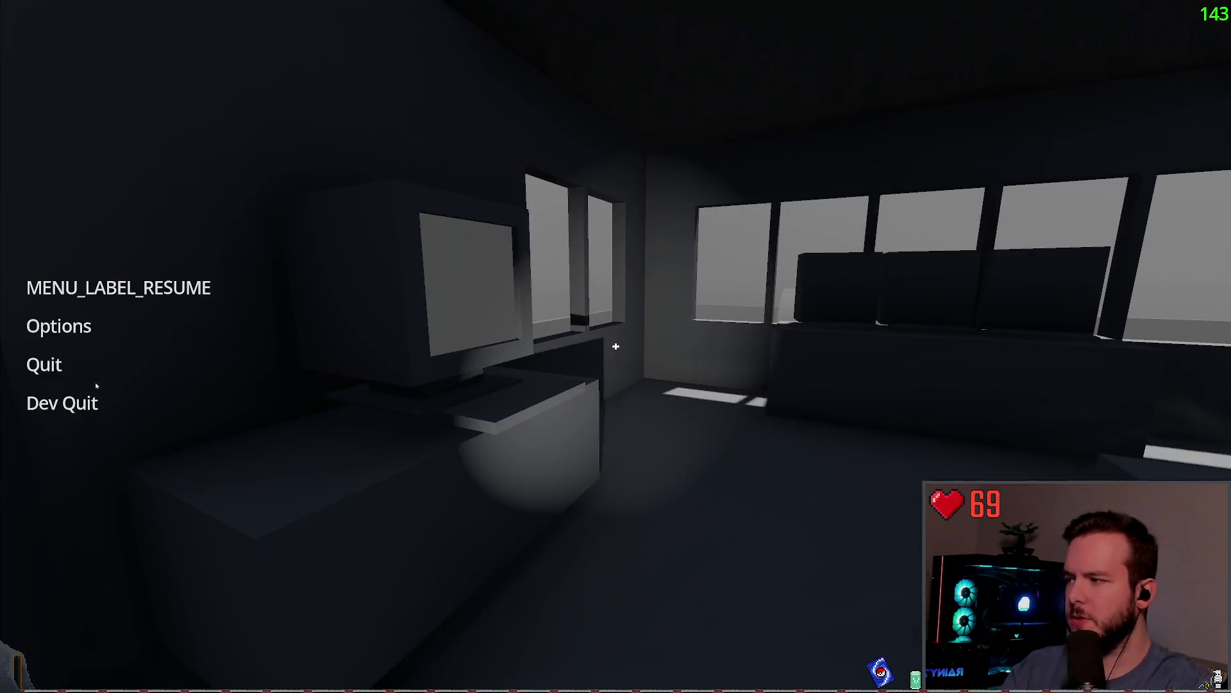
left_click(64, 402)
left_click(442, 394)
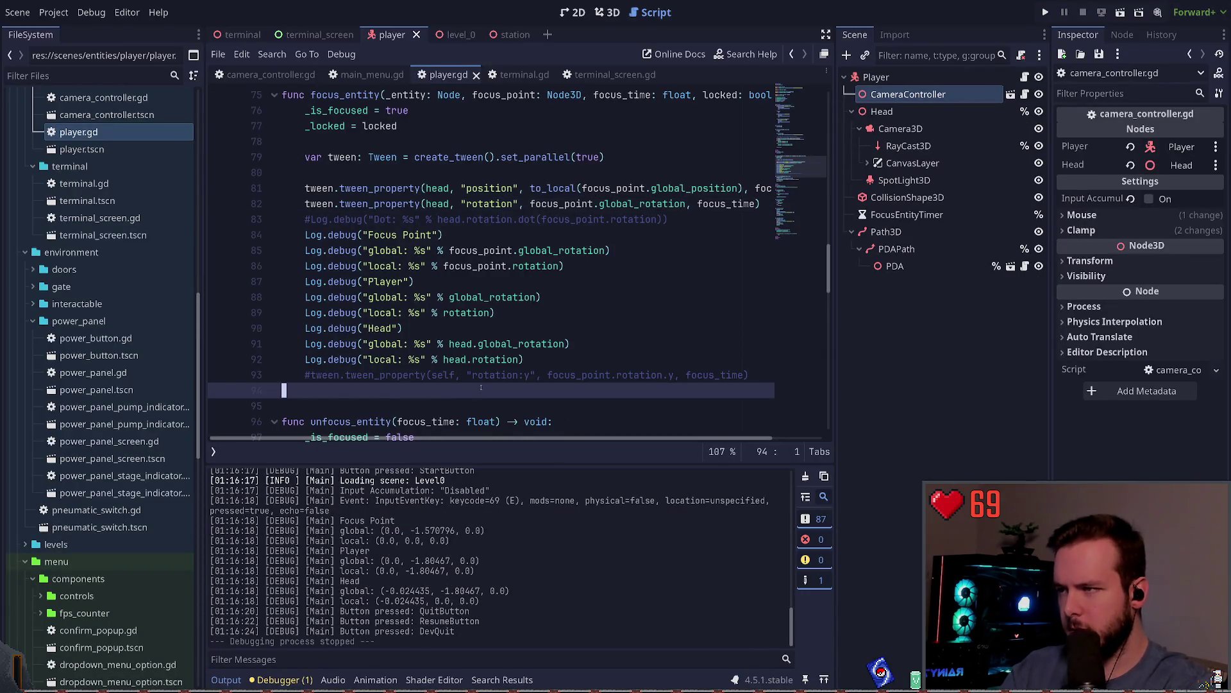
scroll(474, 359, "down", 4)
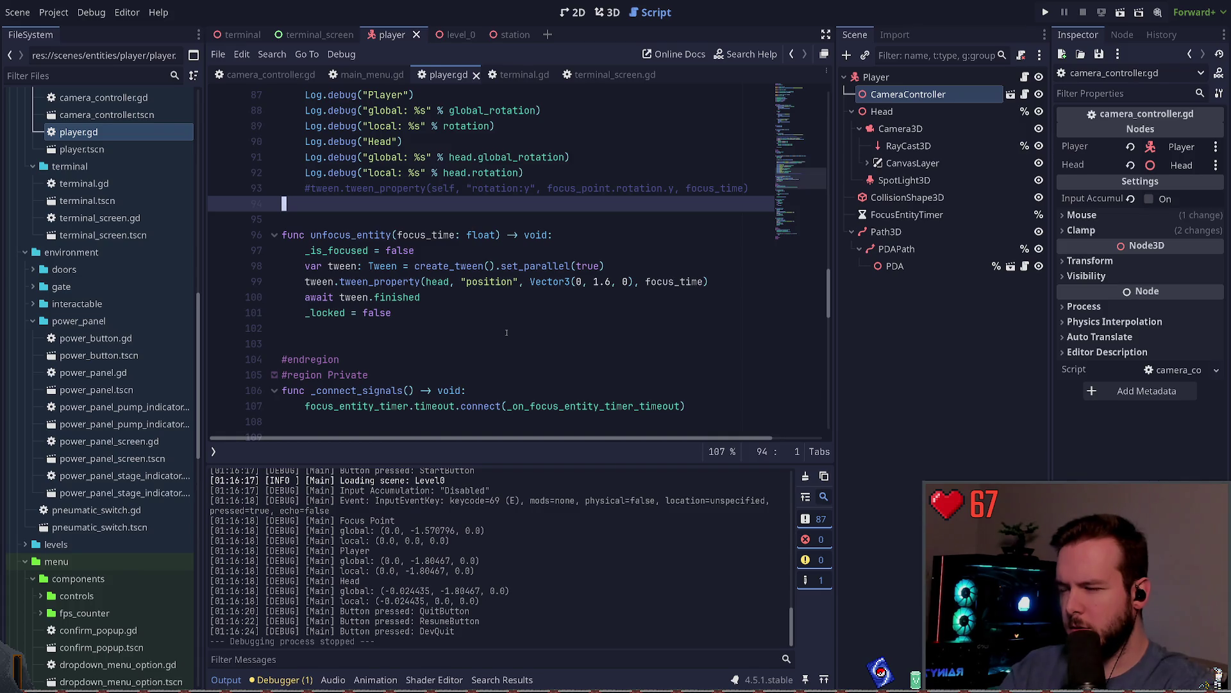
scroll(506, 337, "up", 4)
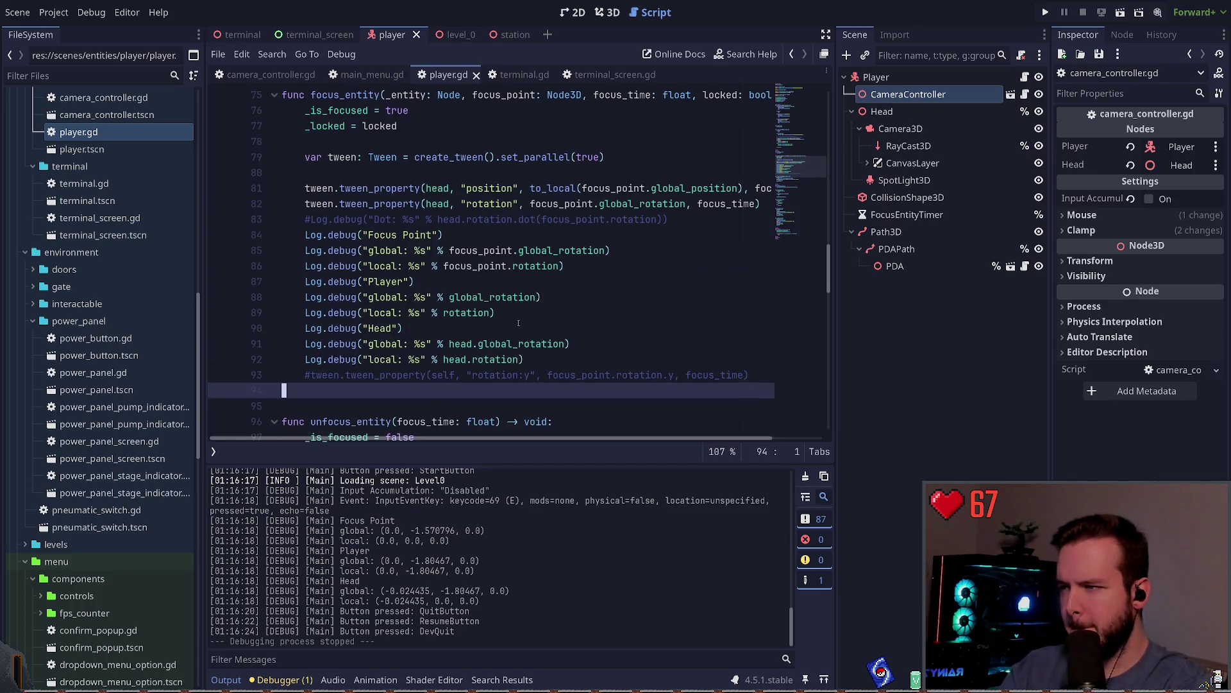
double_click(489, 203)
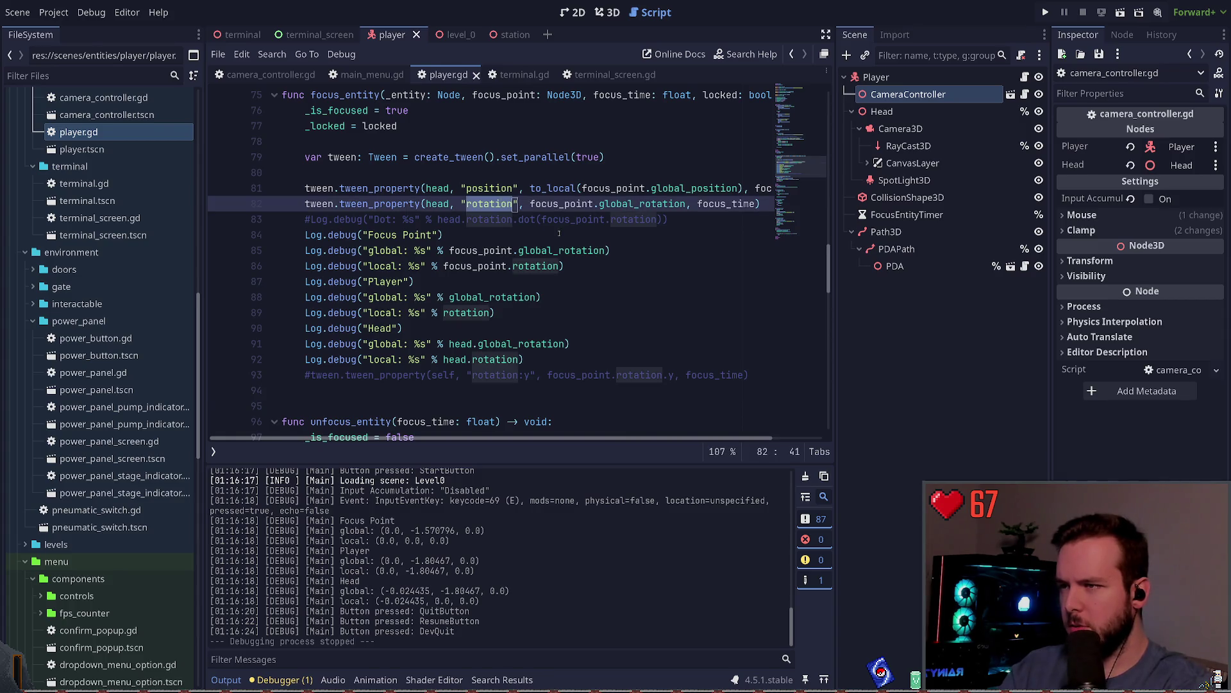
double_click(642, 203)
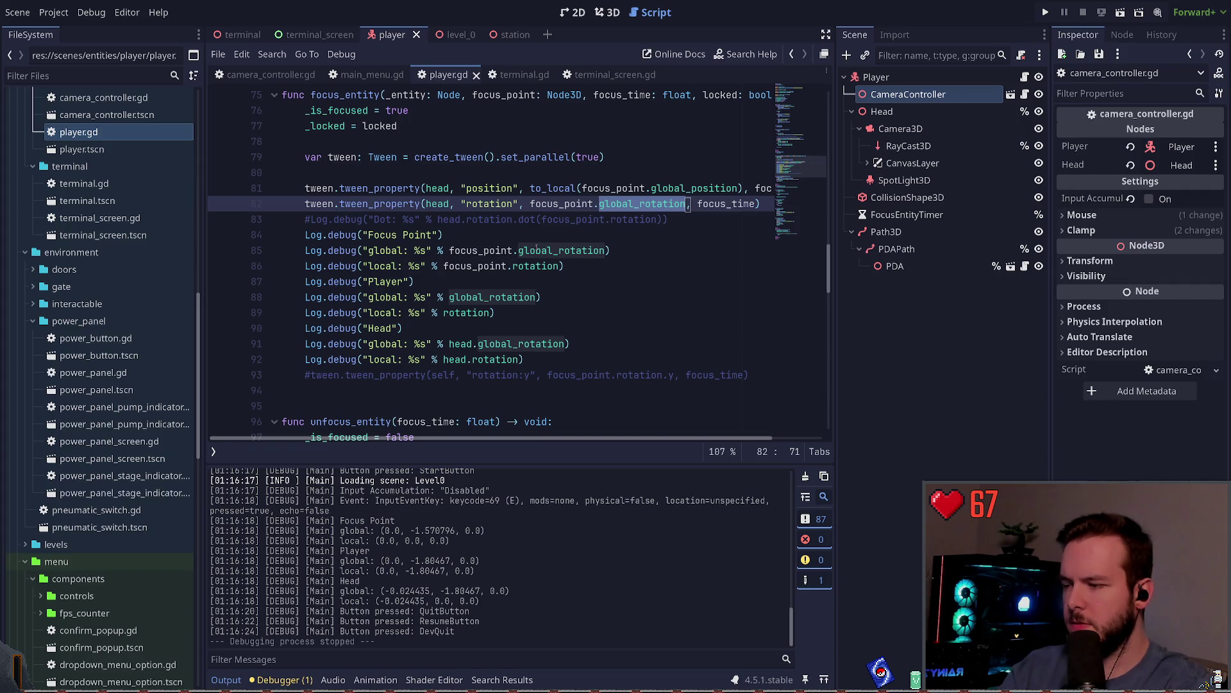
left_click(568, 237)
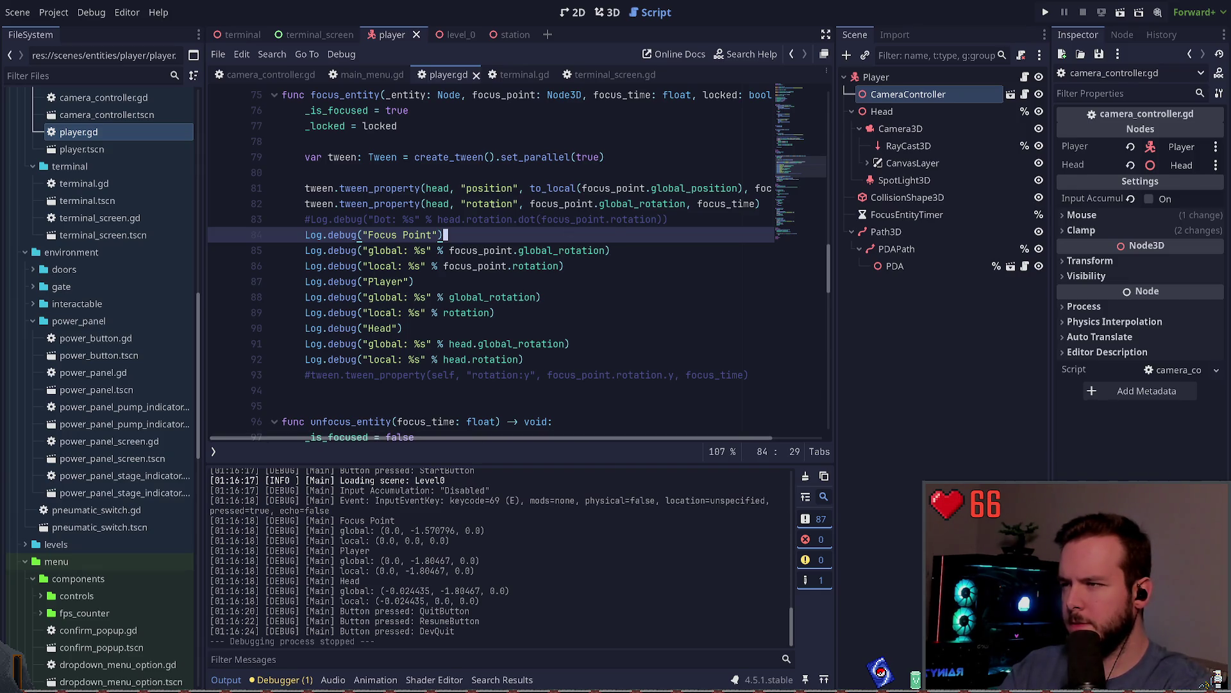
left_click(467, 204)
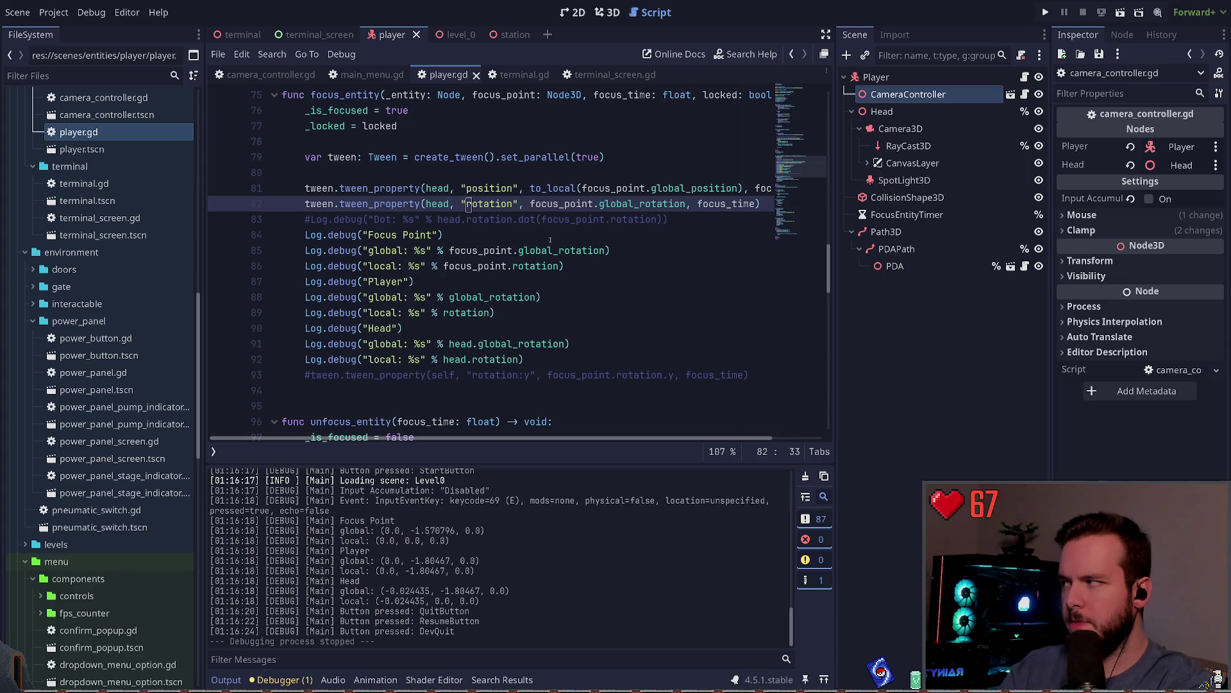
Duplicate line 82 as a self rotation tween, comment out the head version, and save.
key("ctrl+shift+d")
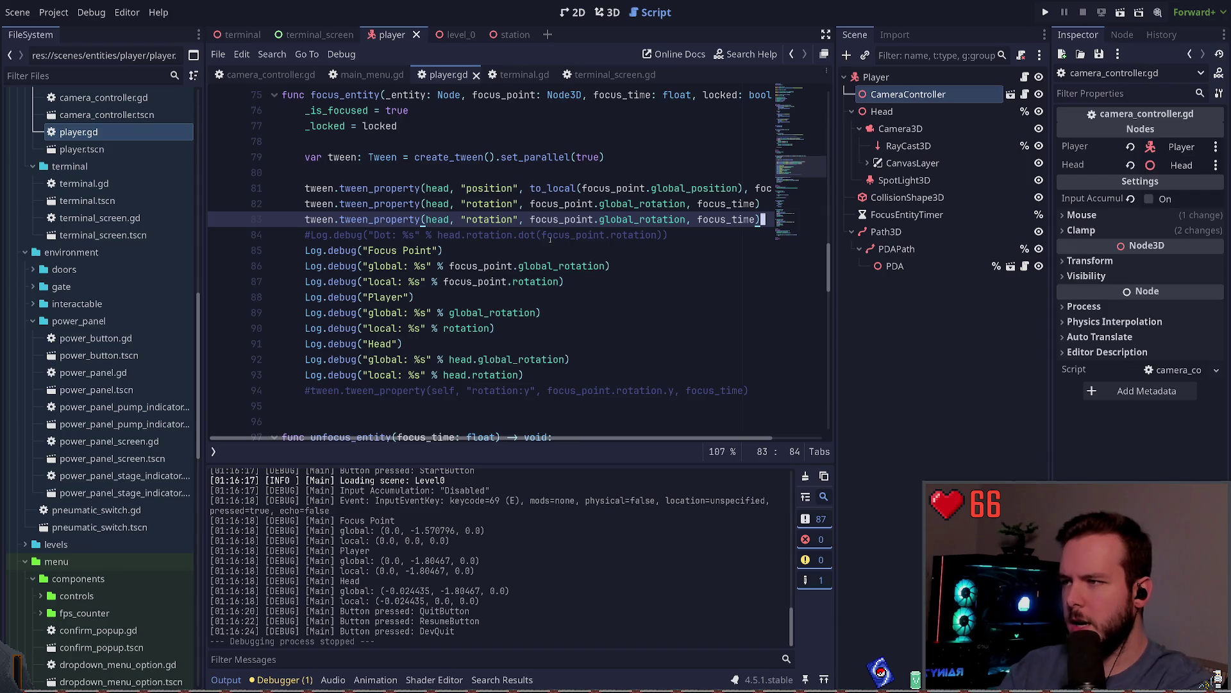
key("ctrl+Left")
key("ctrl+Left")
key("ctrl+Left")
key("ctrl+shift+Right")
type("self")
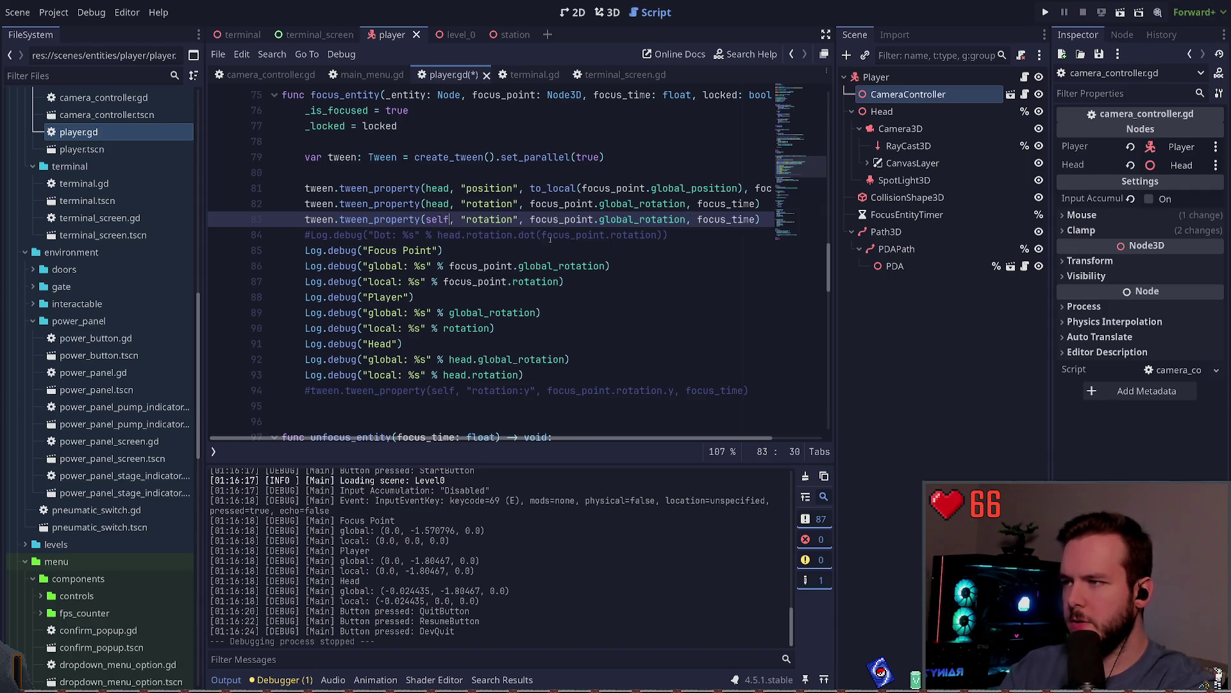
key("ctrl+Right")
key("ctrl+Right")
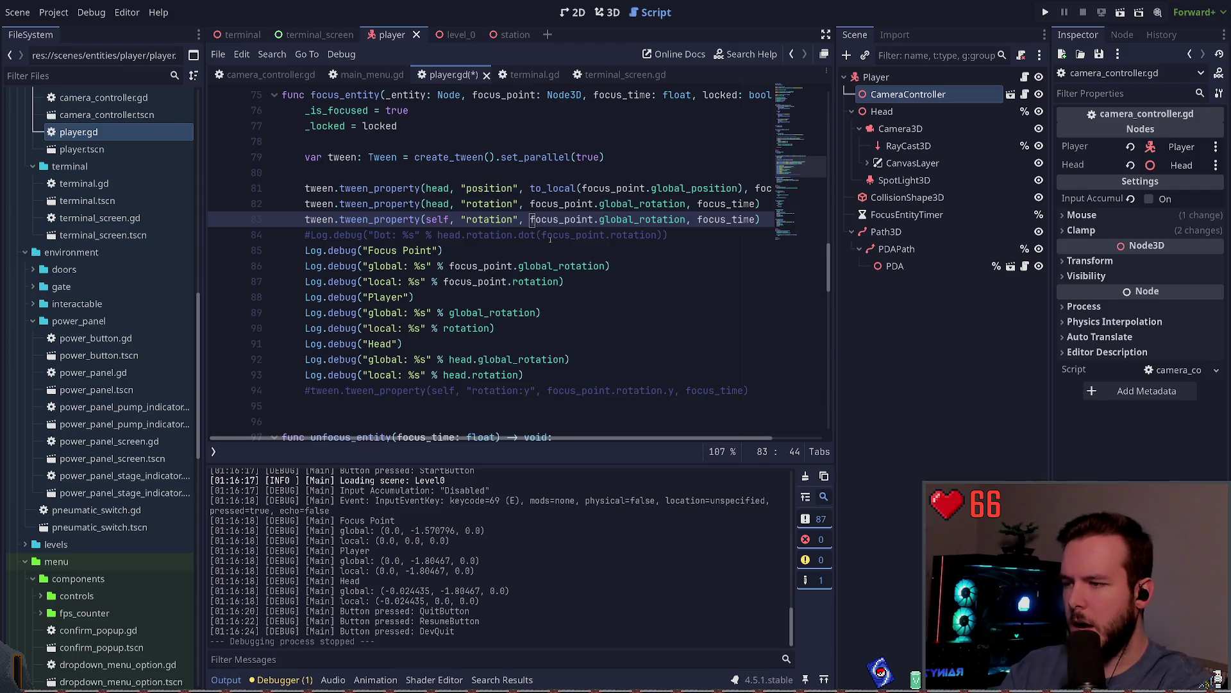
left_click(381, 204)
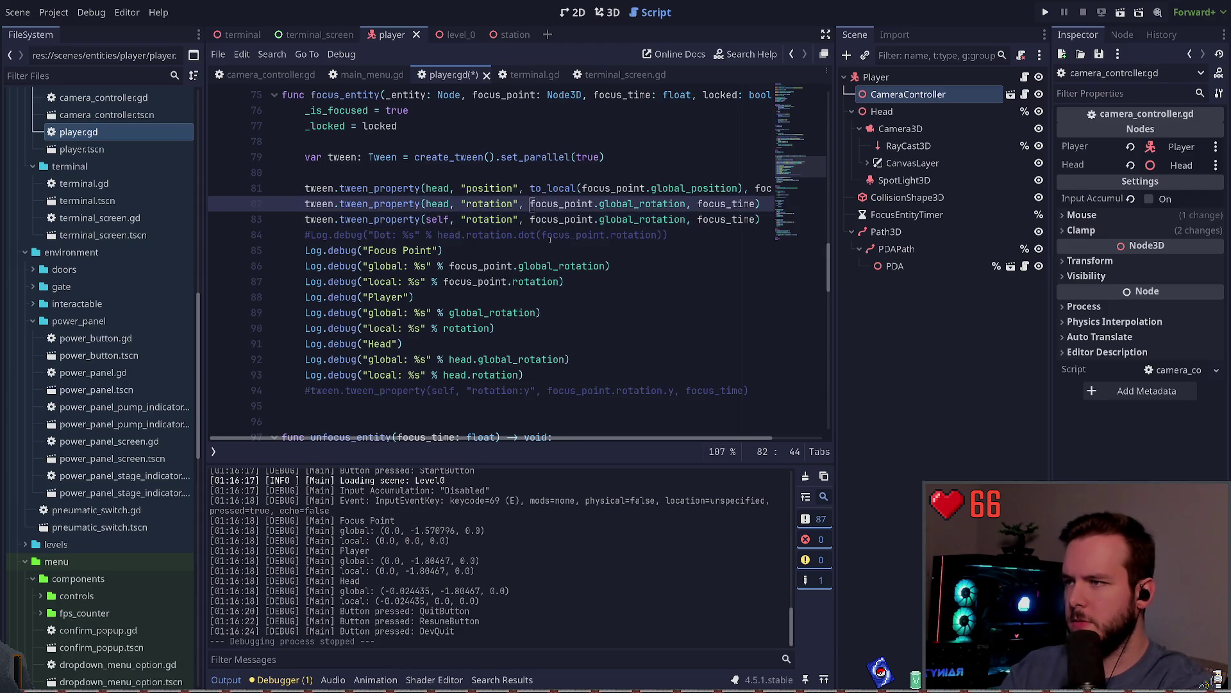
key("ctrl+k")
key("ctrl+s")
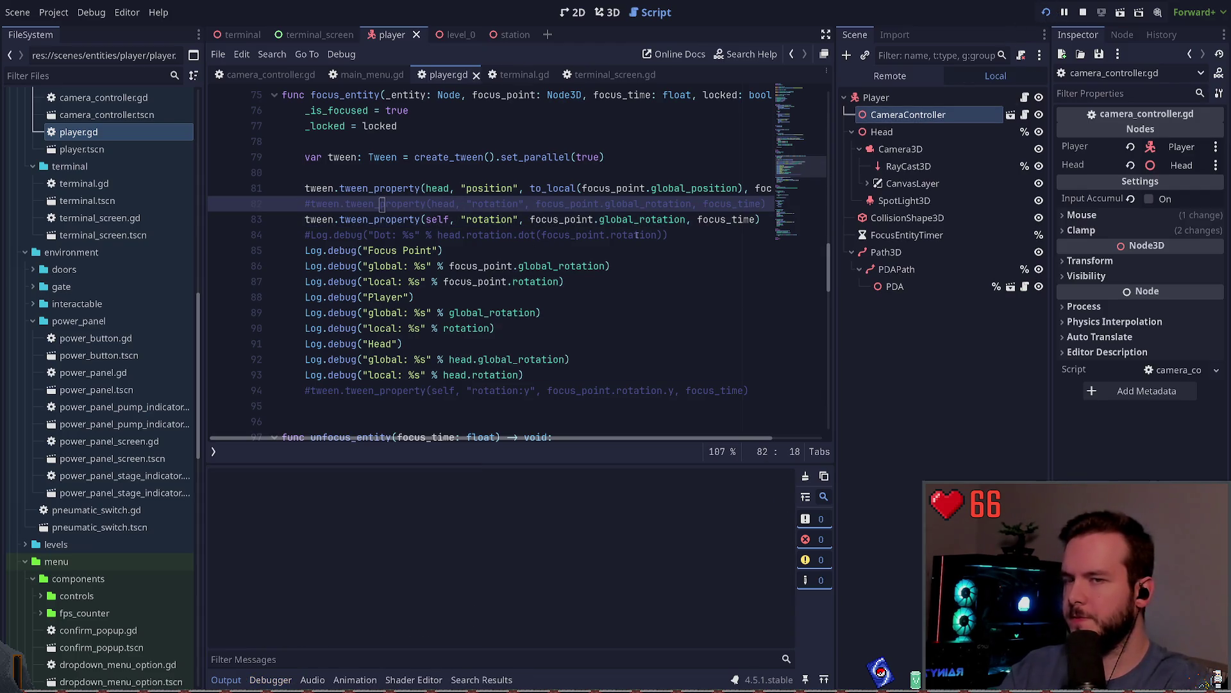
Launch the game, approach the desk monitor to focus it, then quit to the editor from the pause menu.
left_click(1046, 12)
key("Return")
key("w")
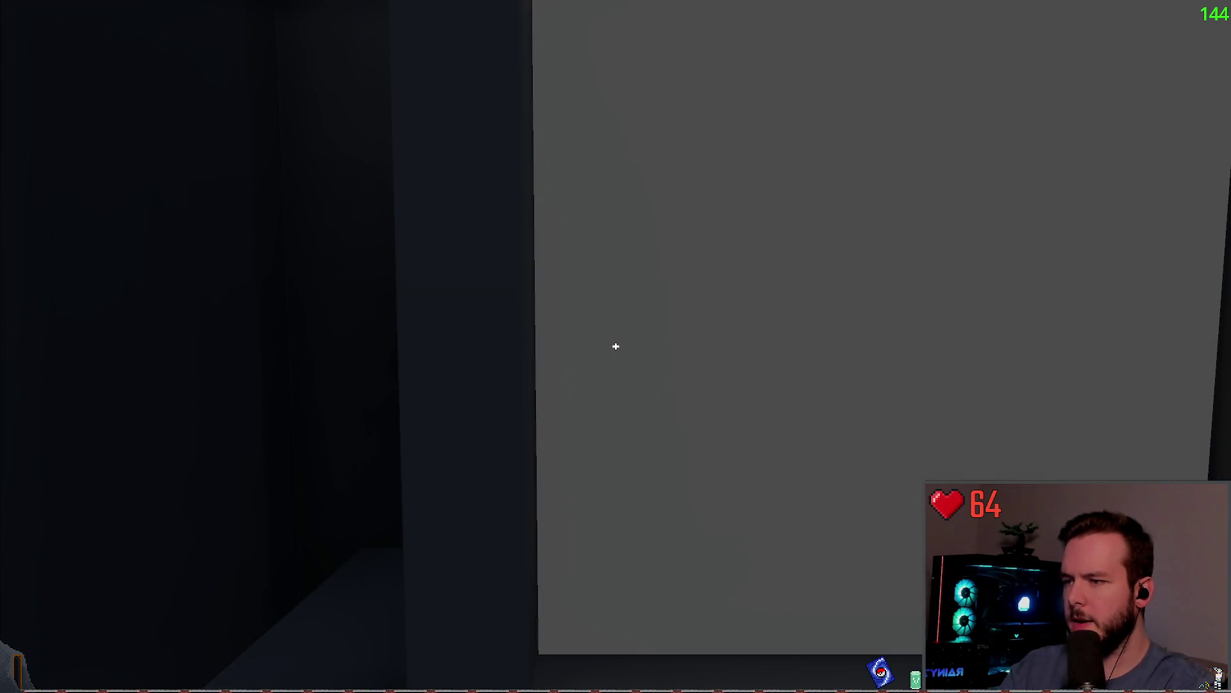
key("s")
key("Escape")
key("Escape")
key("w")
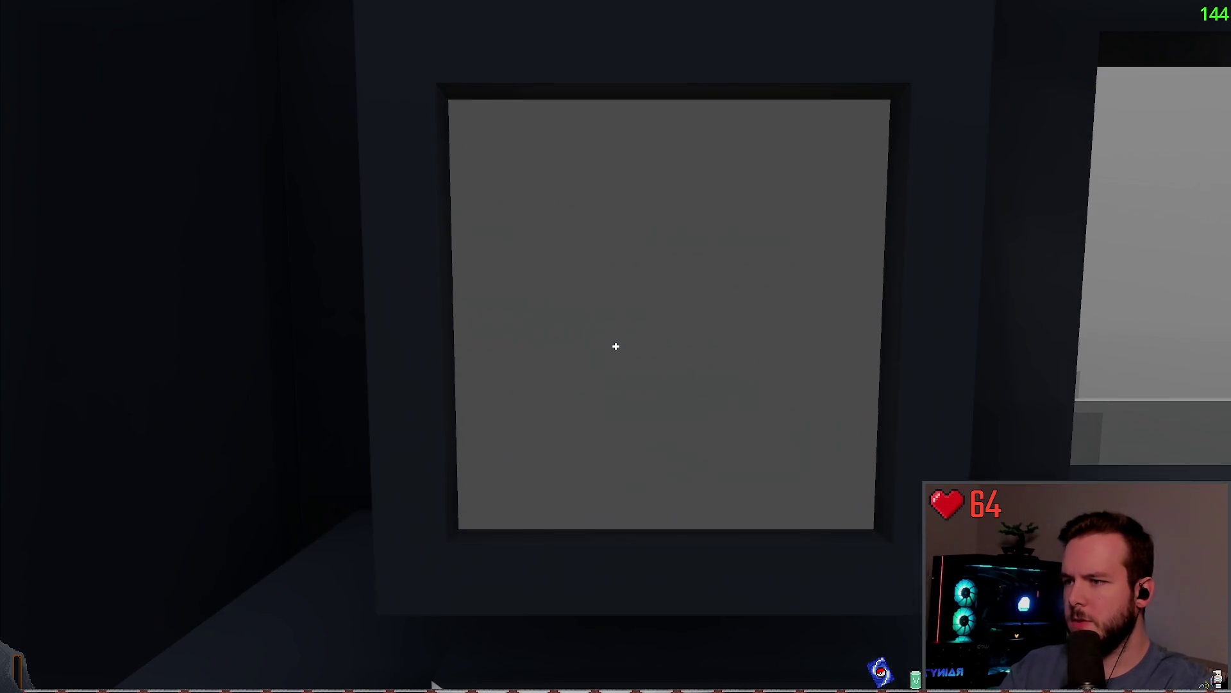
key("s")
key("Escape")
key("Escape")
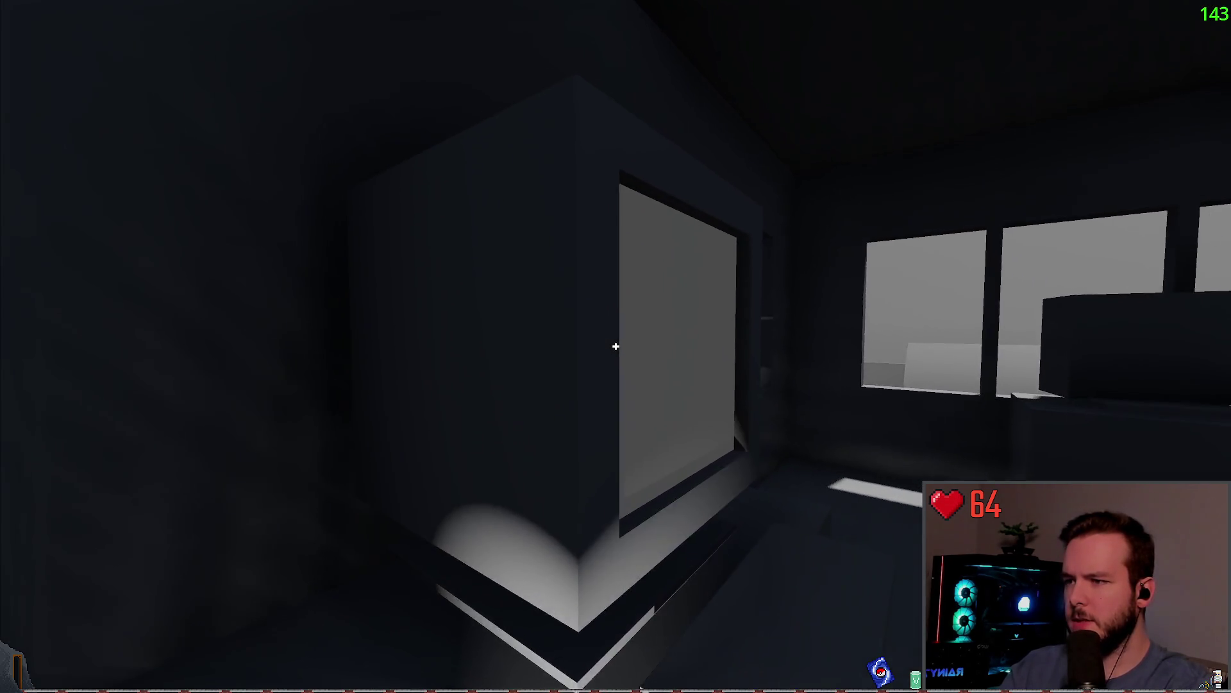
key("Escape")
key("Escape")
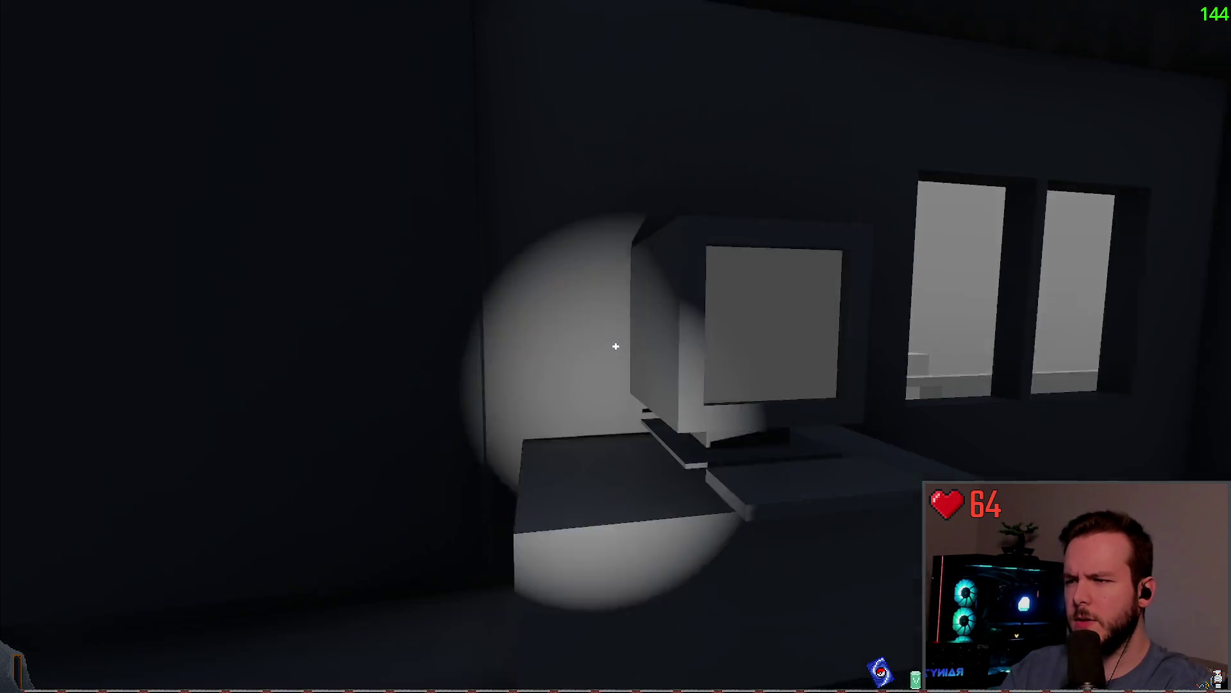
key("Escape")
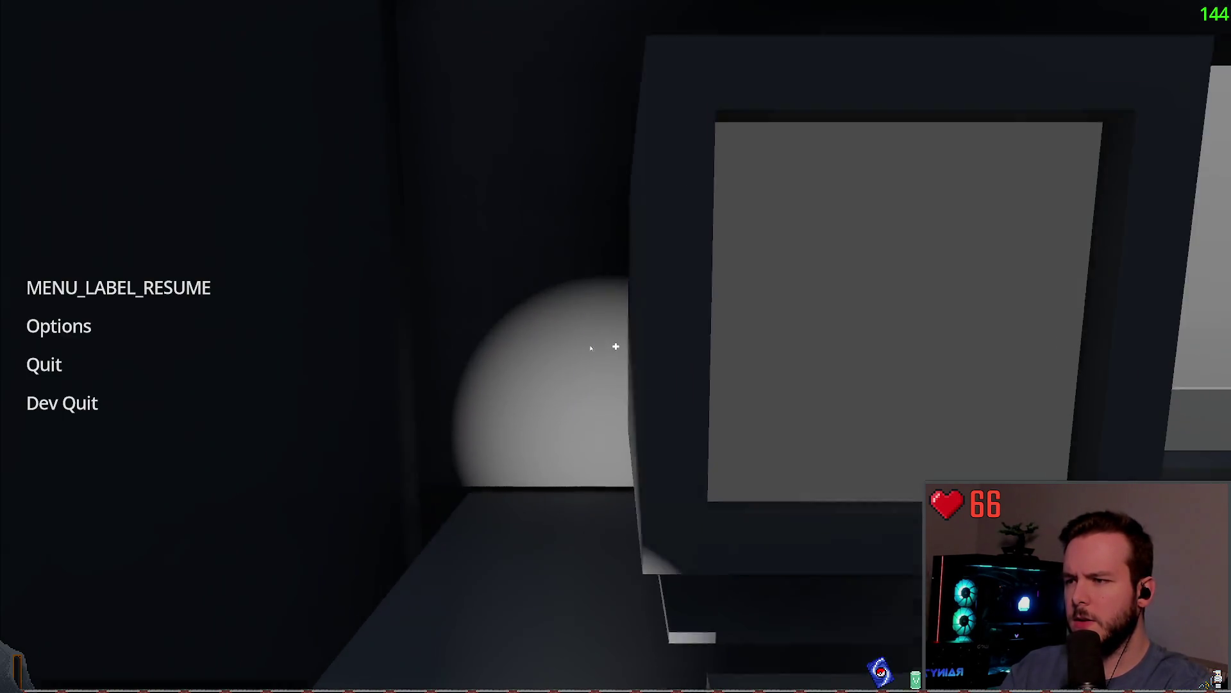
left_click(196, 292)
key("Escape")
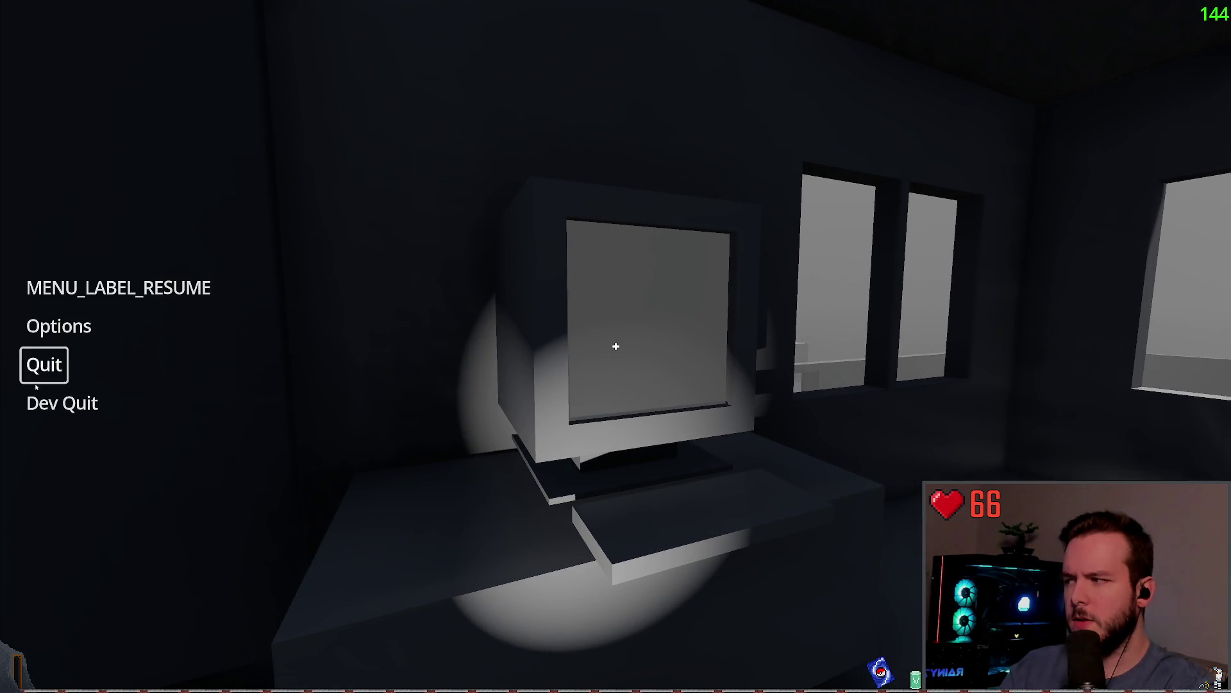
left_click(55, 403)
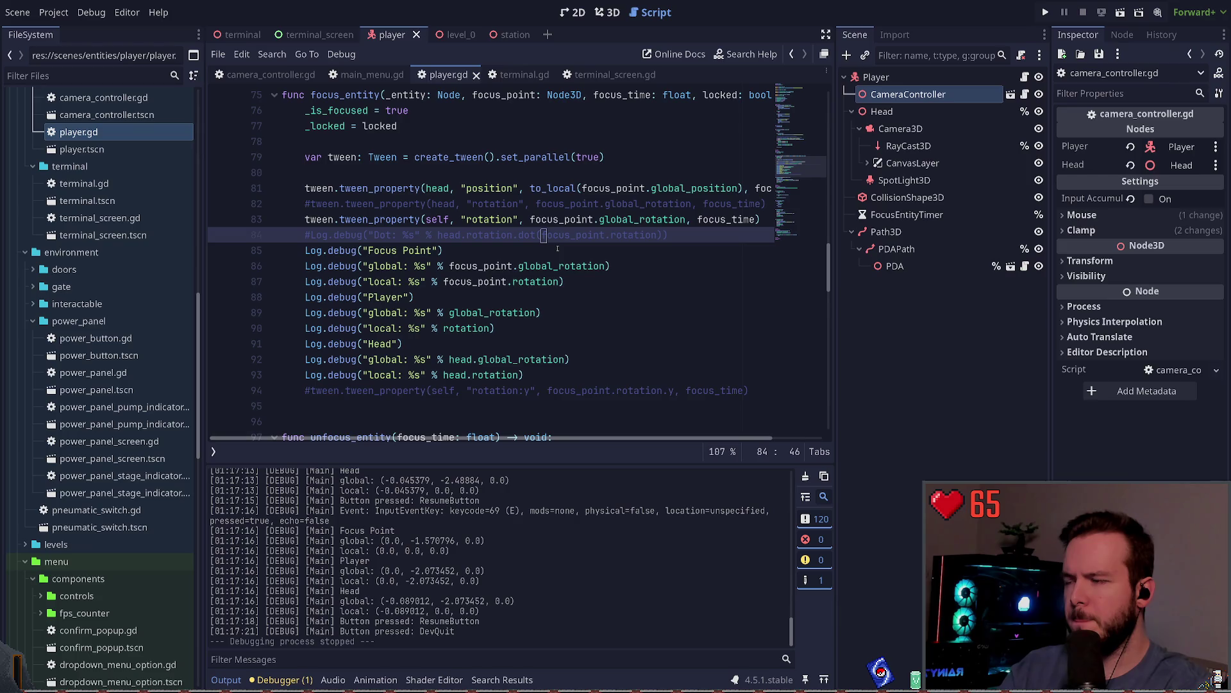
Strip the to_local( wrapper and its closing parenthesis from line 81, then run the project.
key("Up")
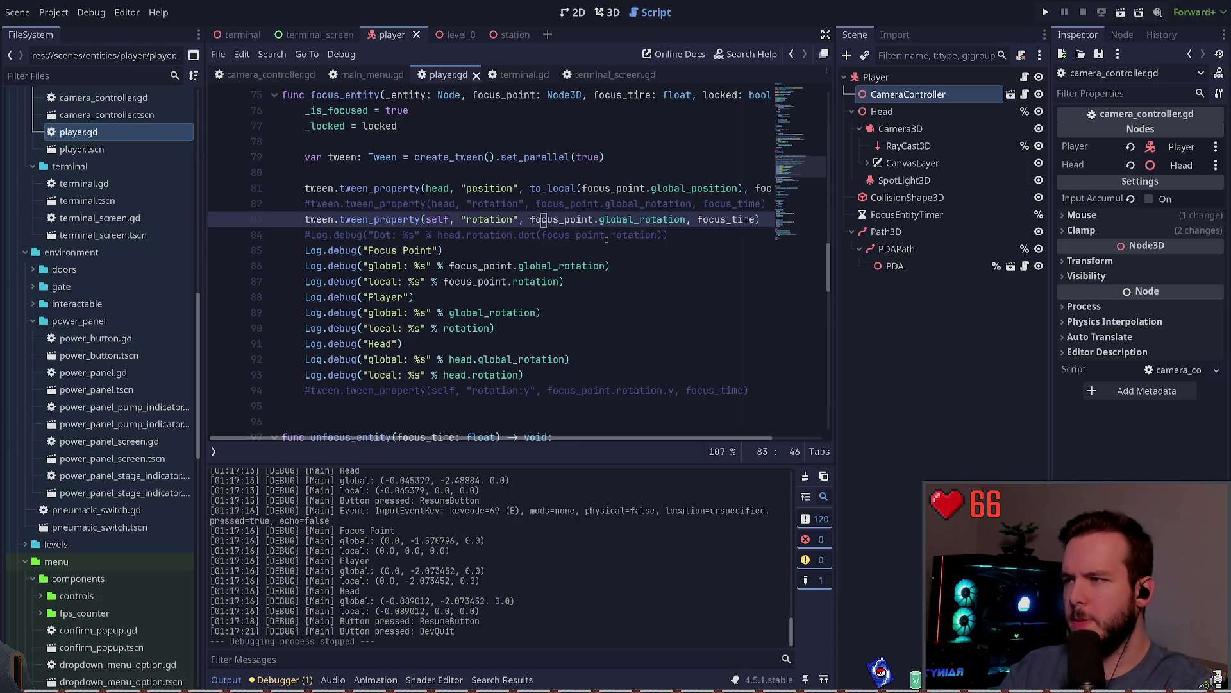
key("Left")
key("Left")
key("Up")
key("Up")
key("Delete")
key("Delete")
key("Delete")
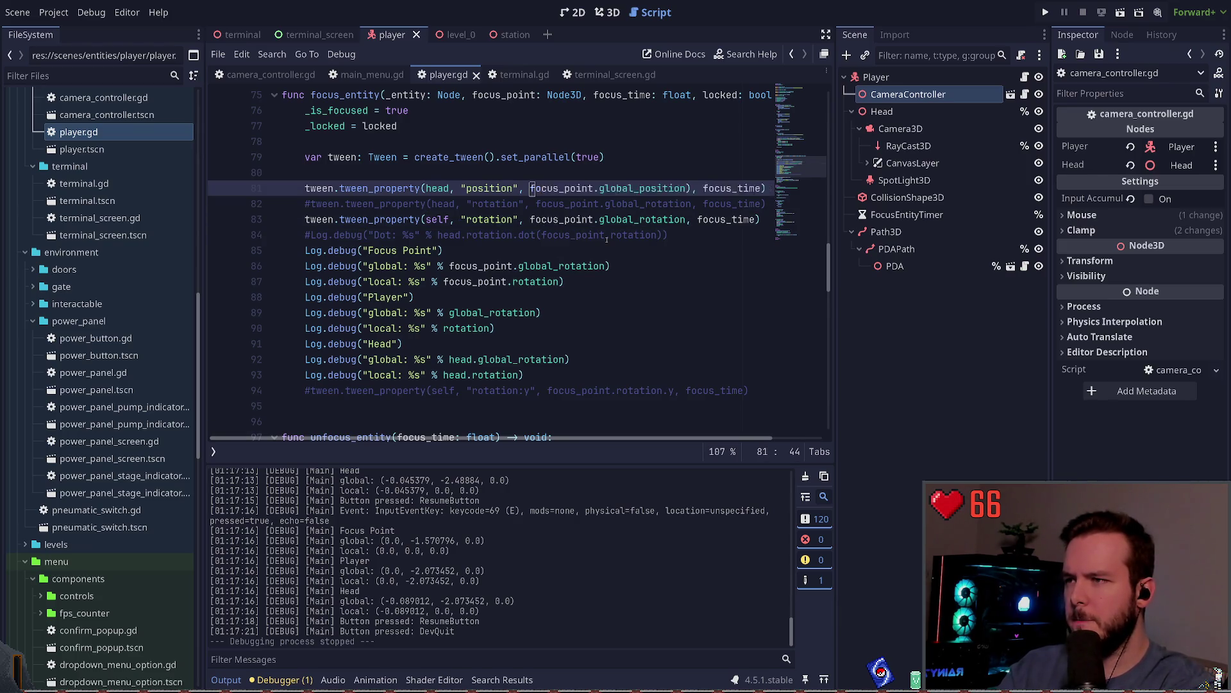
key("ctrl+Right")
key("ctrl+Right")
key("Left")
key("Left")
key("Left")
key("Delete")
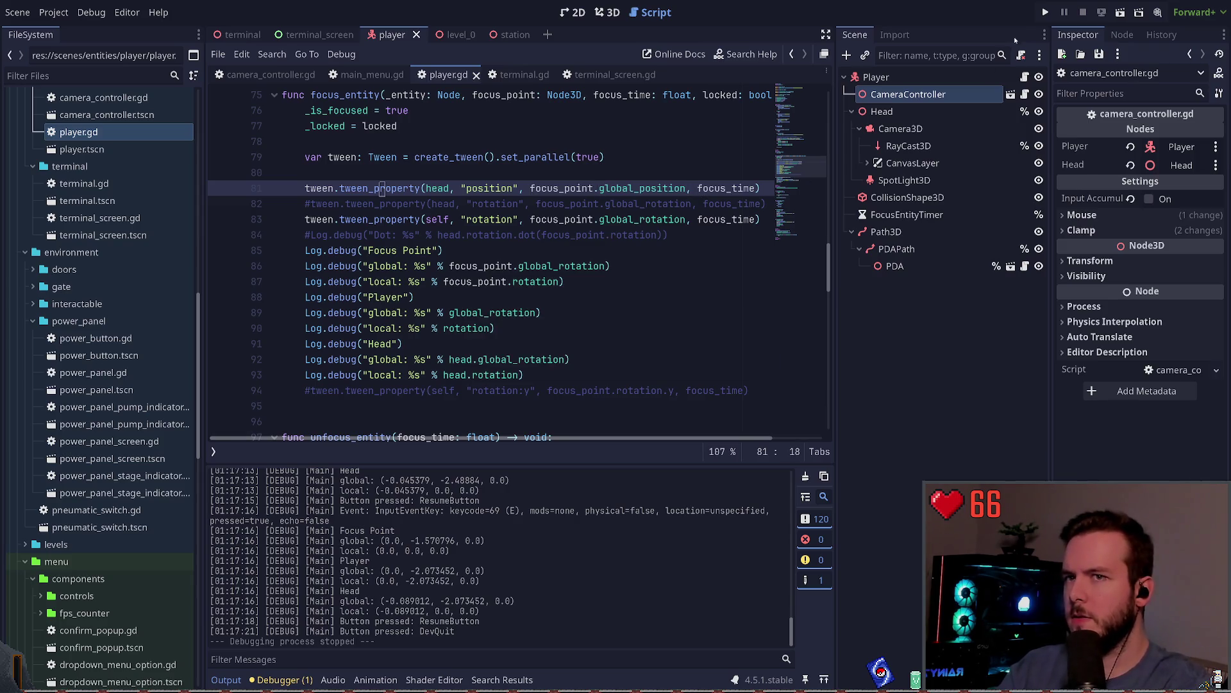
key("F5")
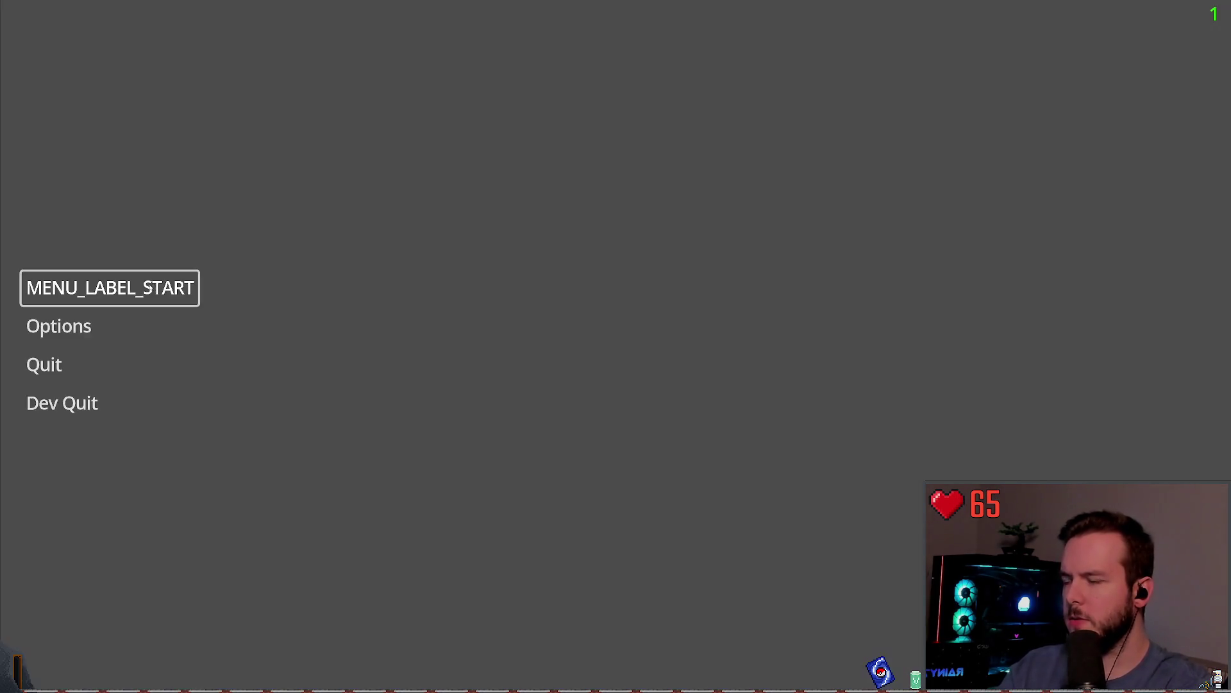
Start the game, test focus on the desk monitor, and leave it paused at the pause menu.
key("Return")
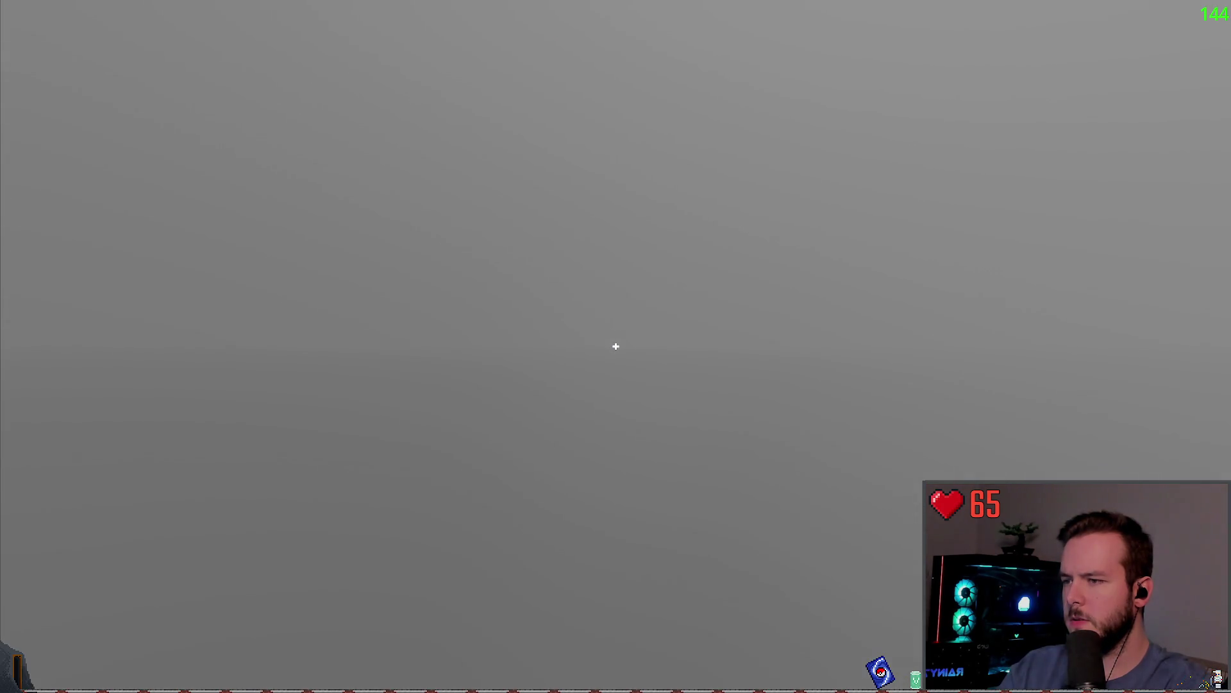
key("Escape")
left_click(115, 362)
key("Escape")
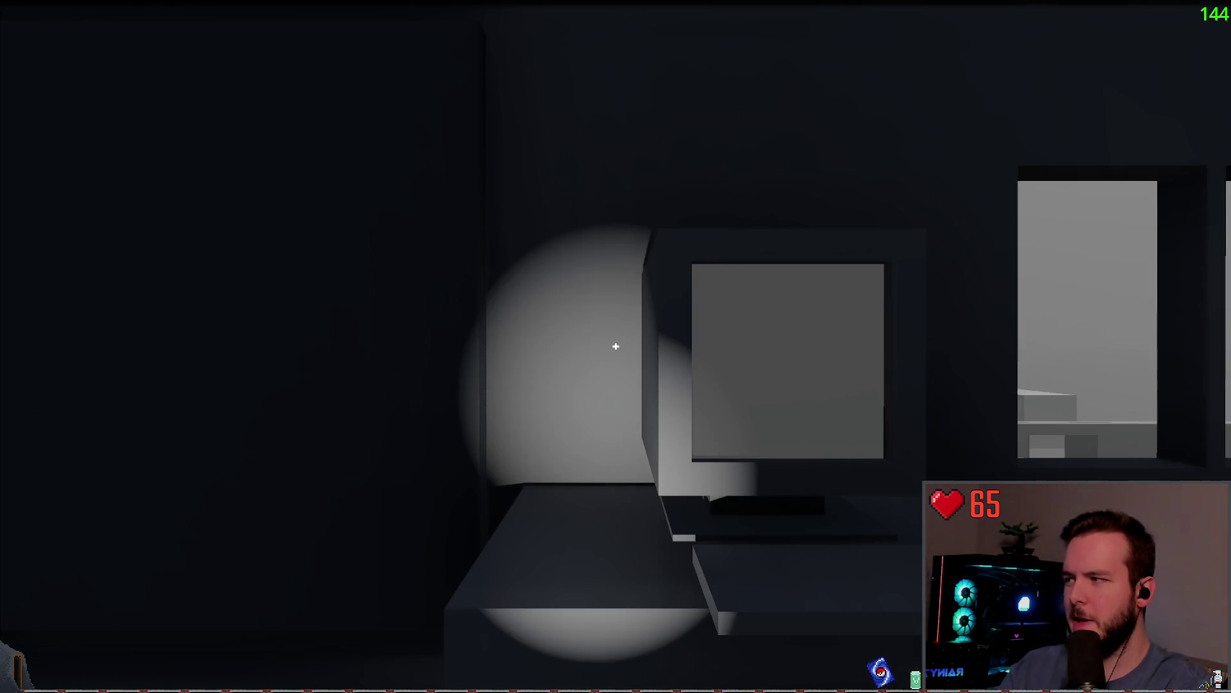
key("Escape")
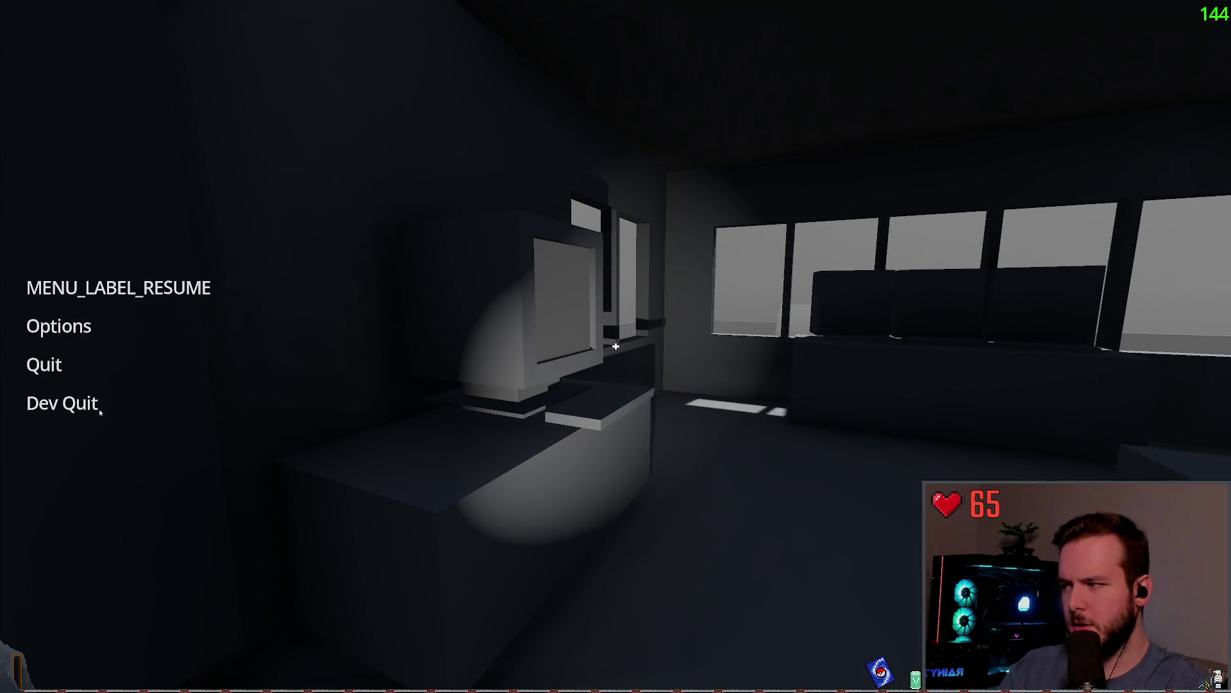
Quit the test run, wrap line 81's target as to_local(focus_point.global_position), and save player.gd.
left_click(101, 413)
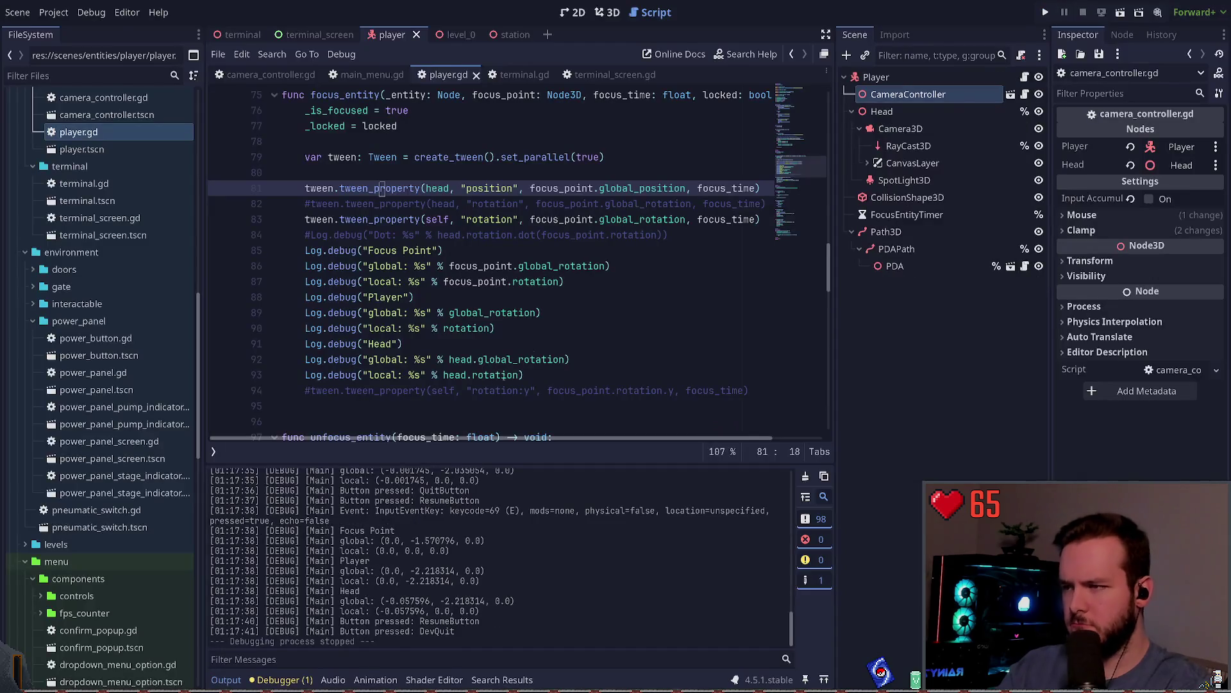
left_click(596, 189)
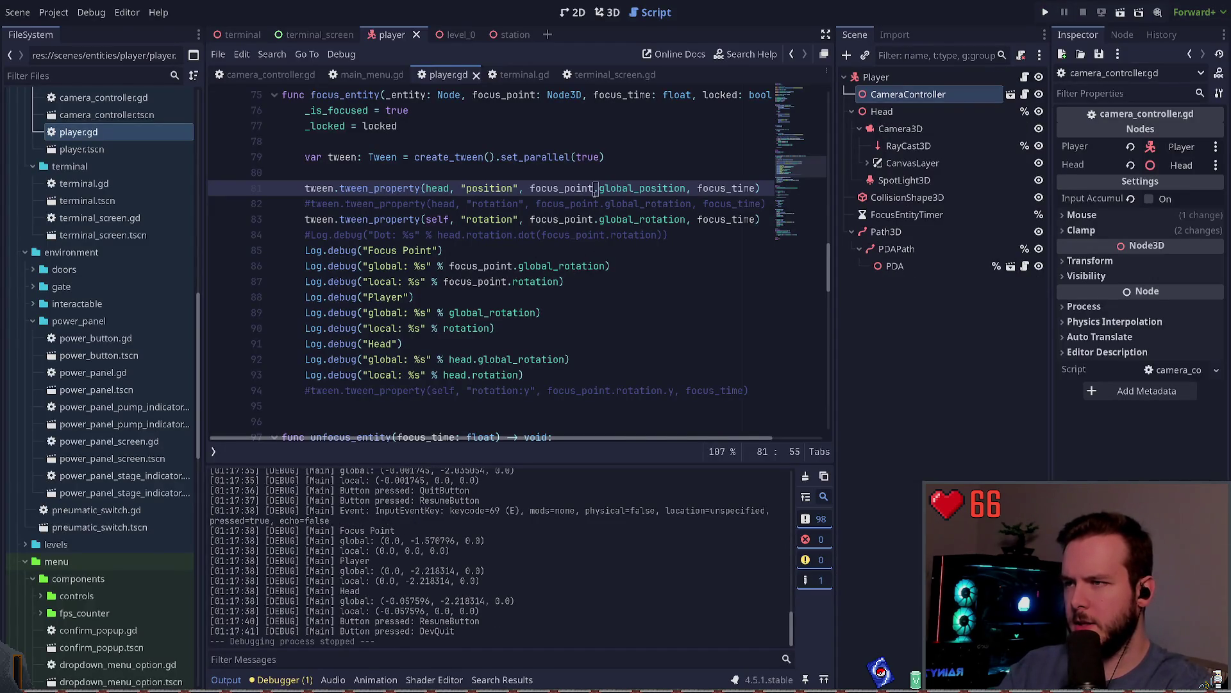
key("ctrl+Left")
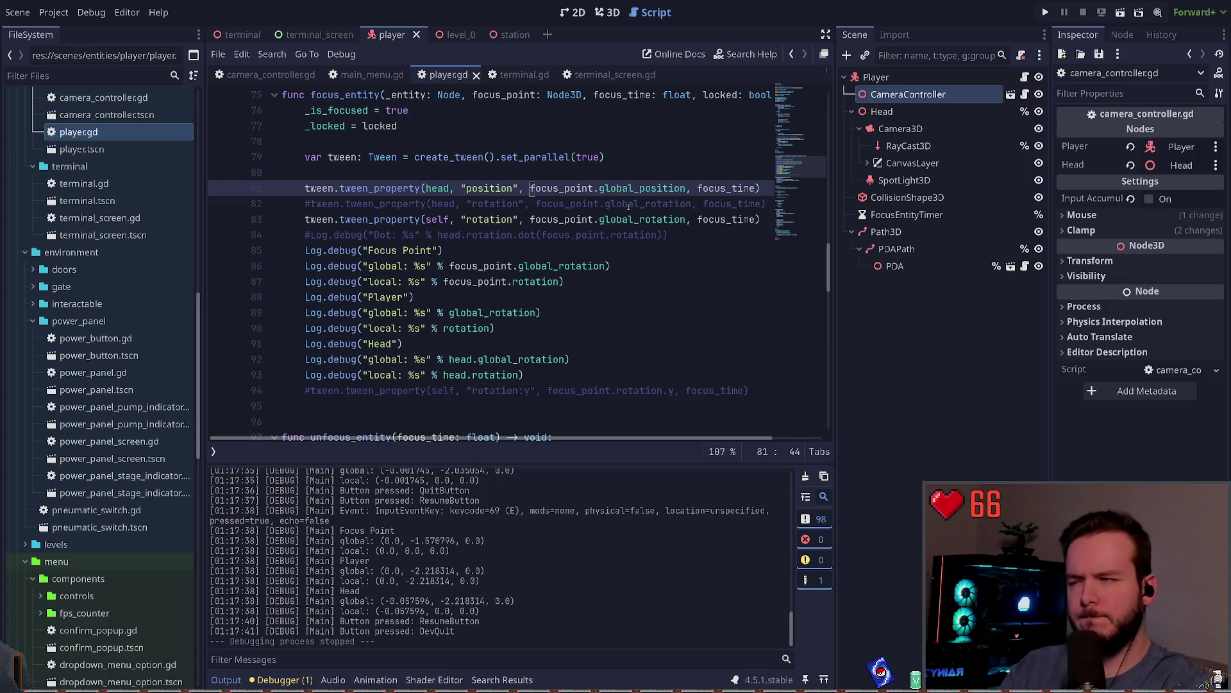
type("to_loca")
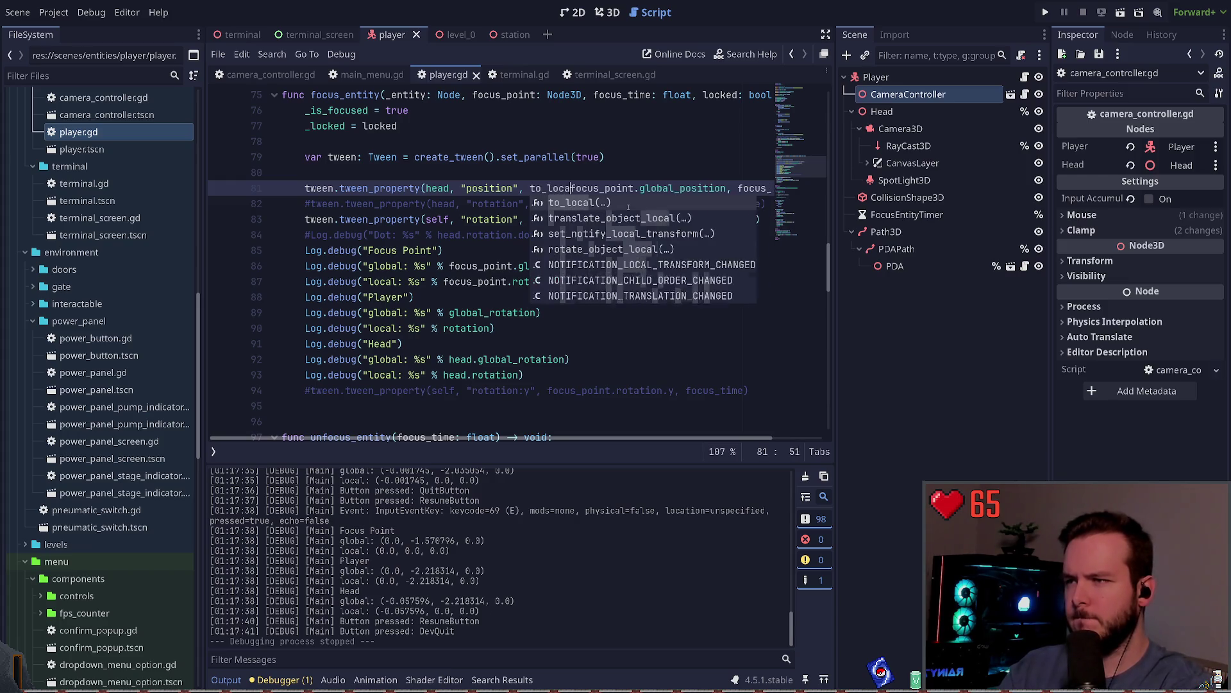
key("Return")
key("ctrl+Right")
key("ctrl+Right")
key("ctrl+Right")
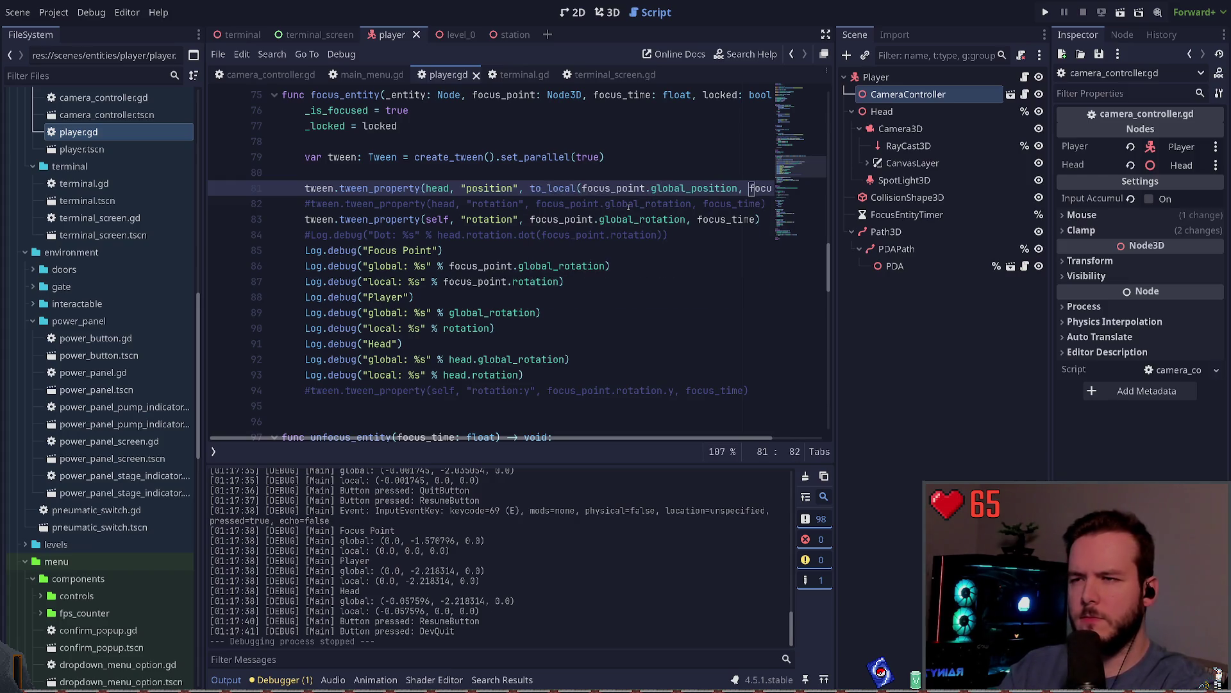
key("Left")
key("Left")
type(")")
key("ctrl+s")
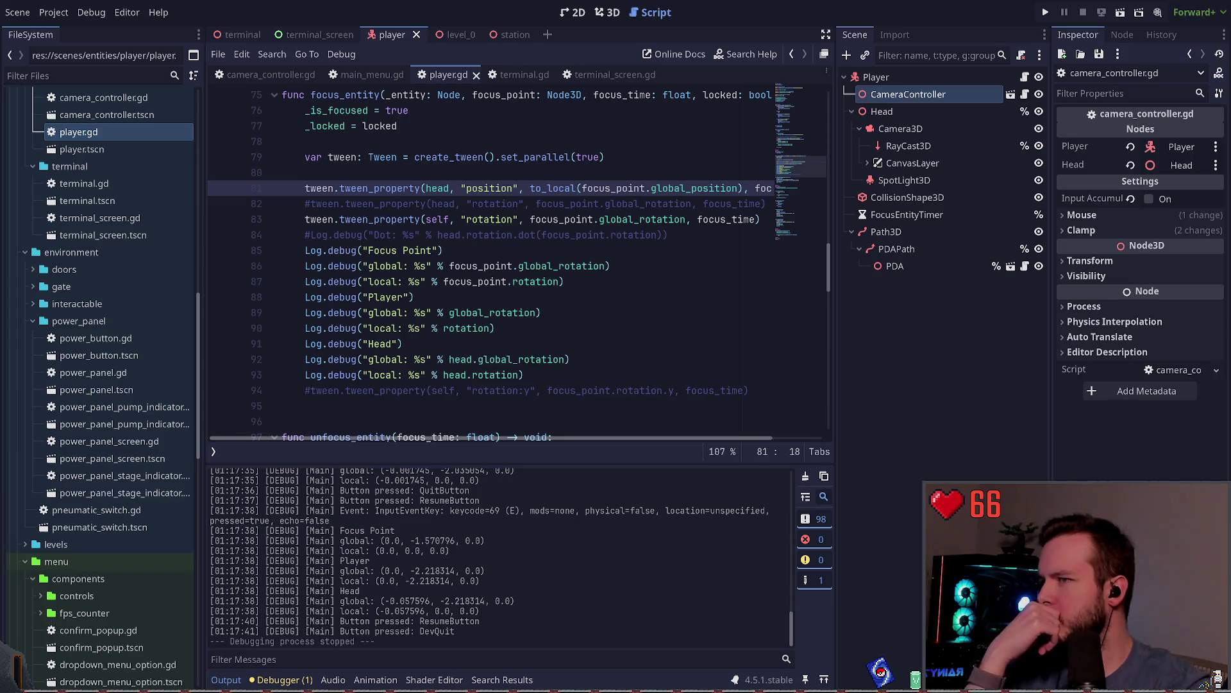
left_click(596, 204)
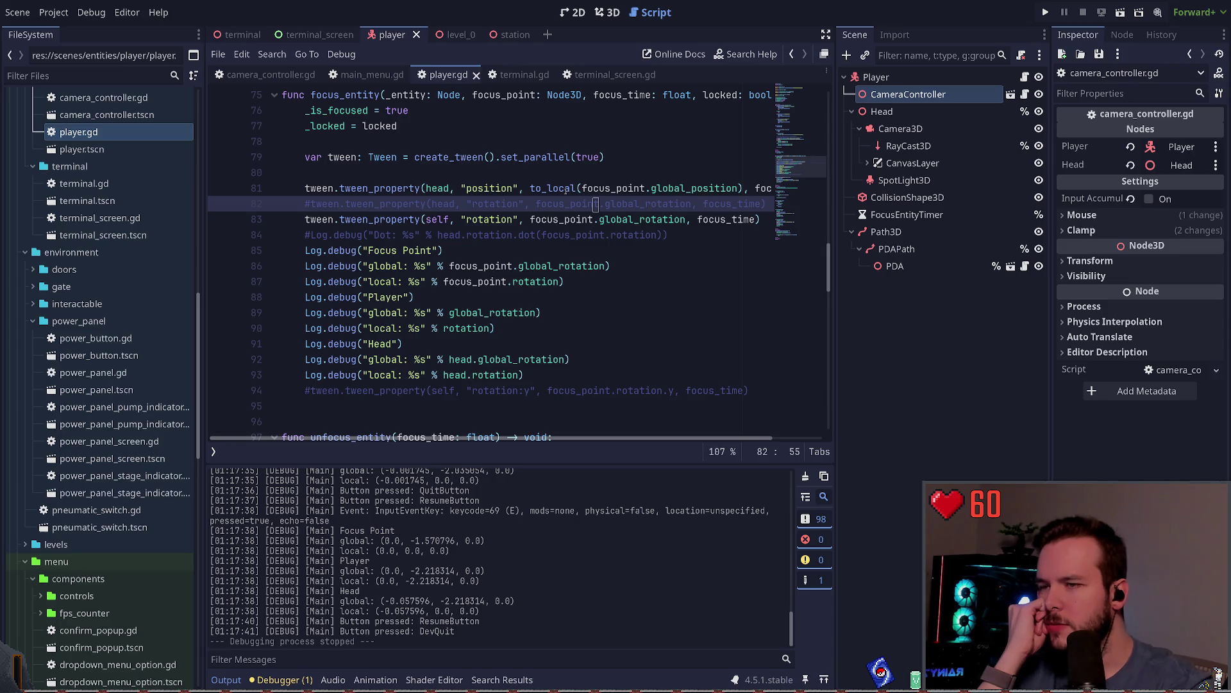
Set line 83's rotation target to to_local(focus_point.global_rotation).normalized() and run the game.
left_click(529, 220)
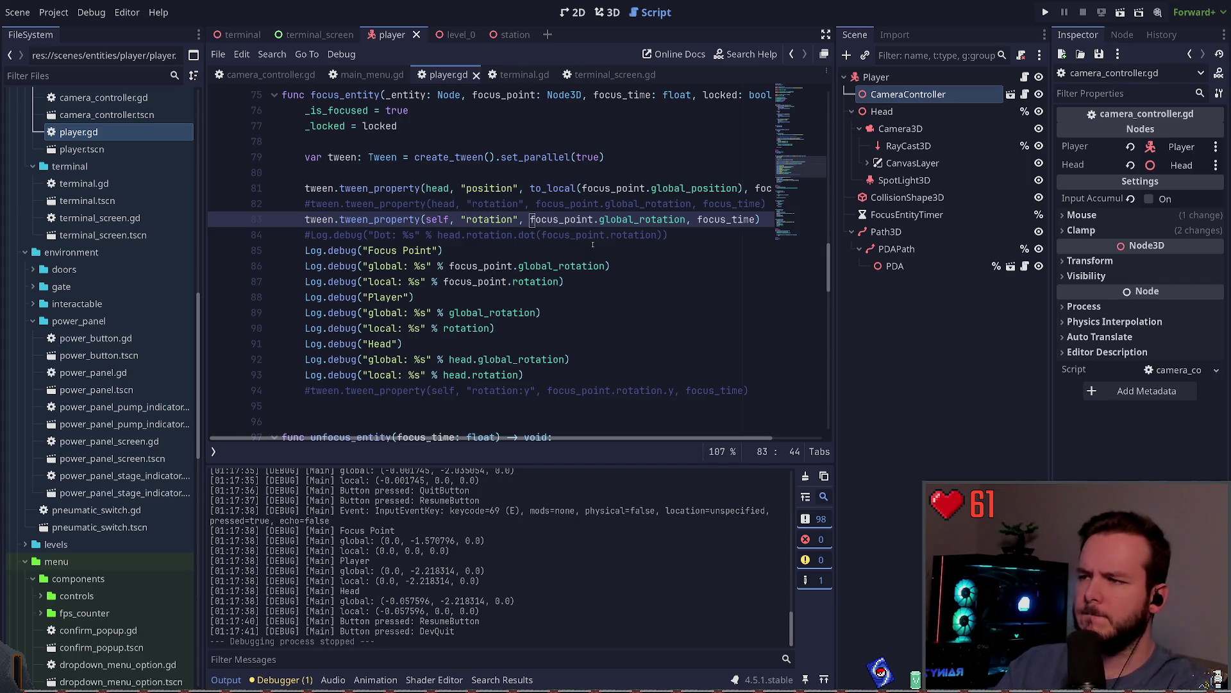
type("to_local(")
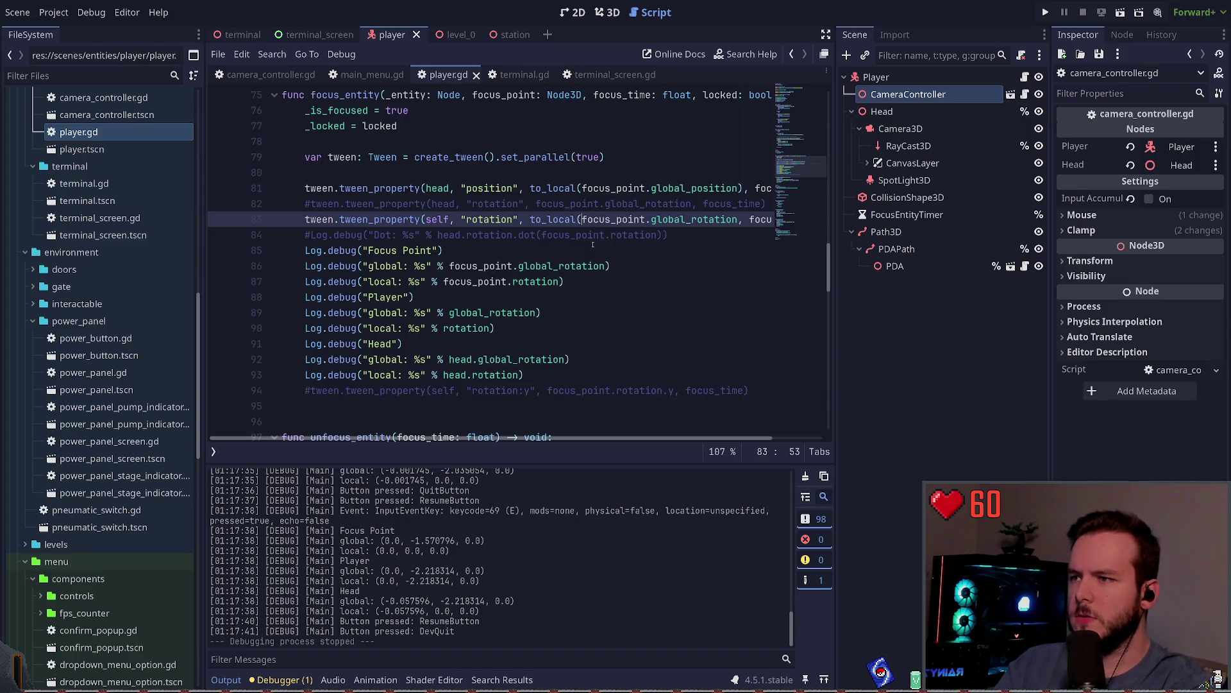
key("ctrl+Right")
key("ctrl+Right")
key("ctrl+Right")
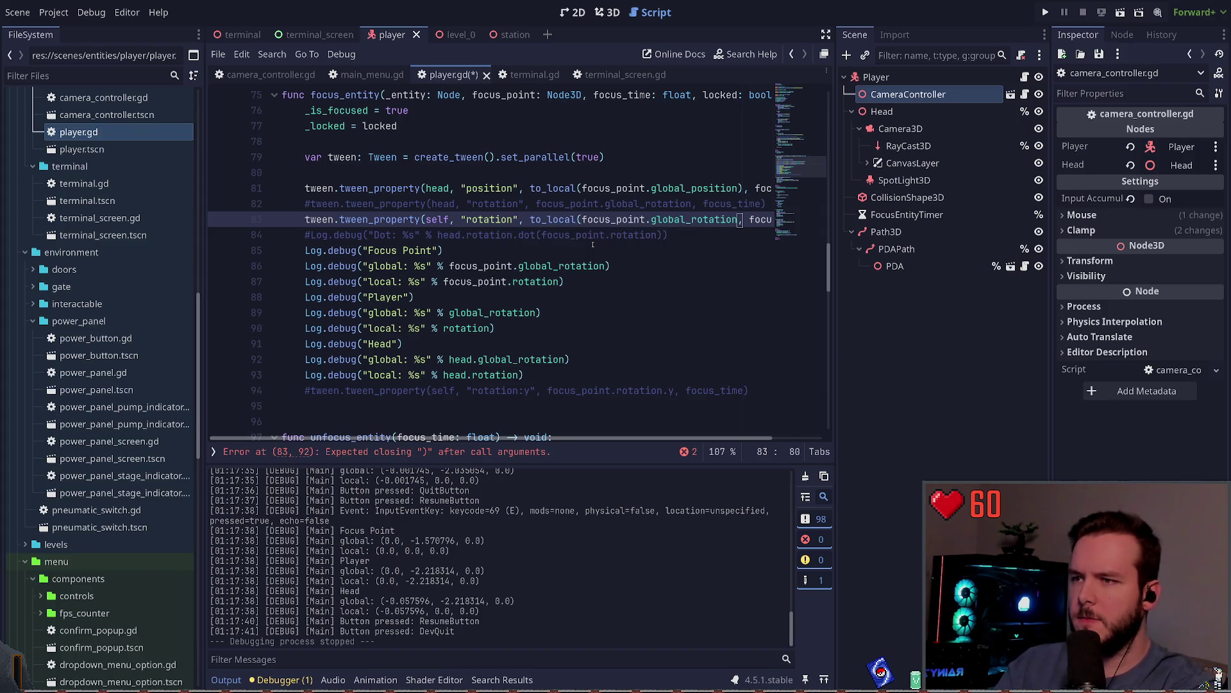
type("ort")
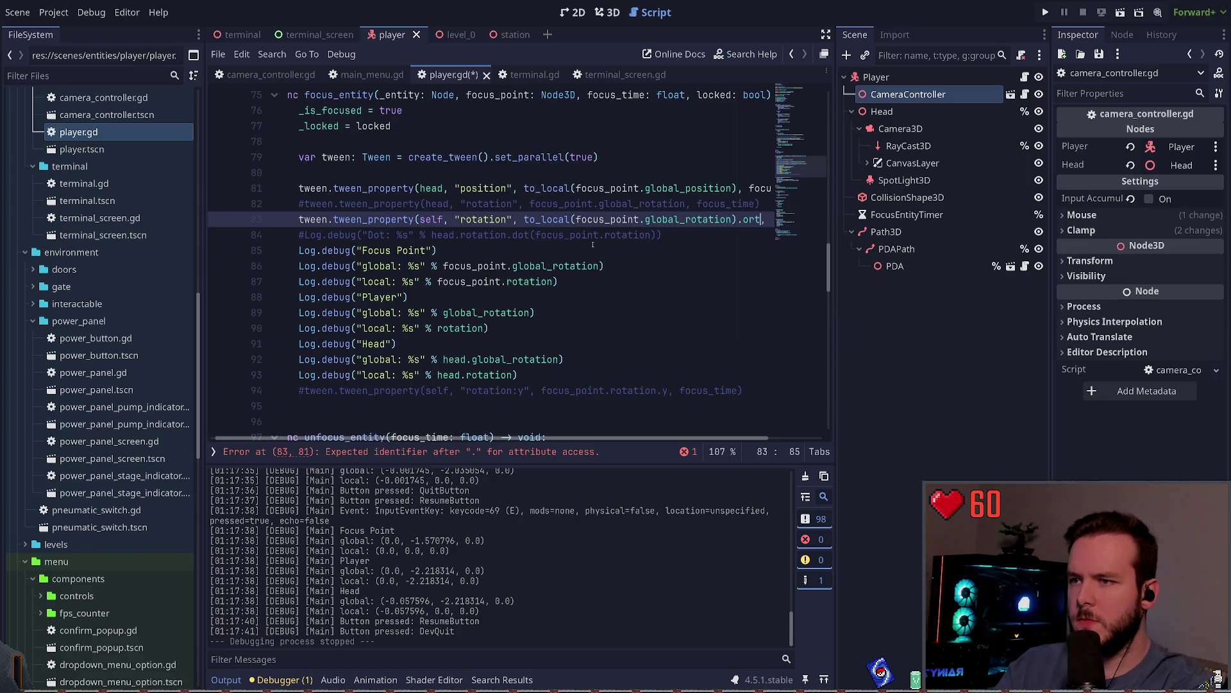
type(".nor")
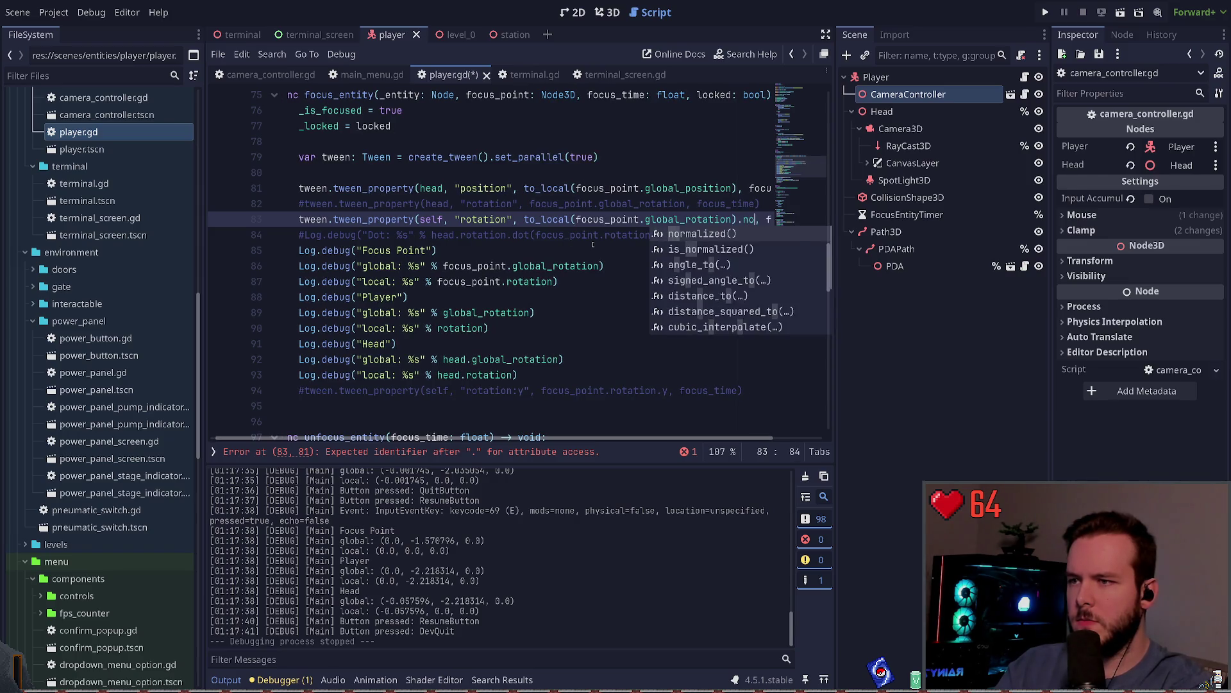
key("Return")
key("F5")
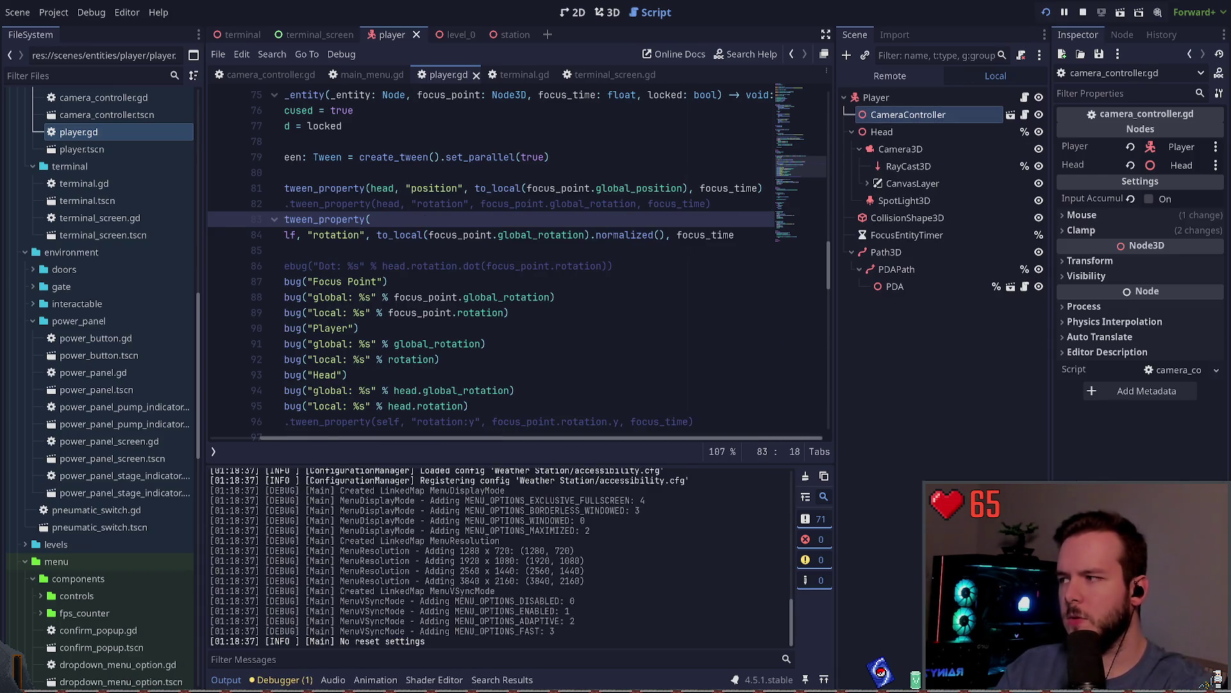
Quit the test run and drop .normalized() from line 83's rotation tween target.
key("Escape")
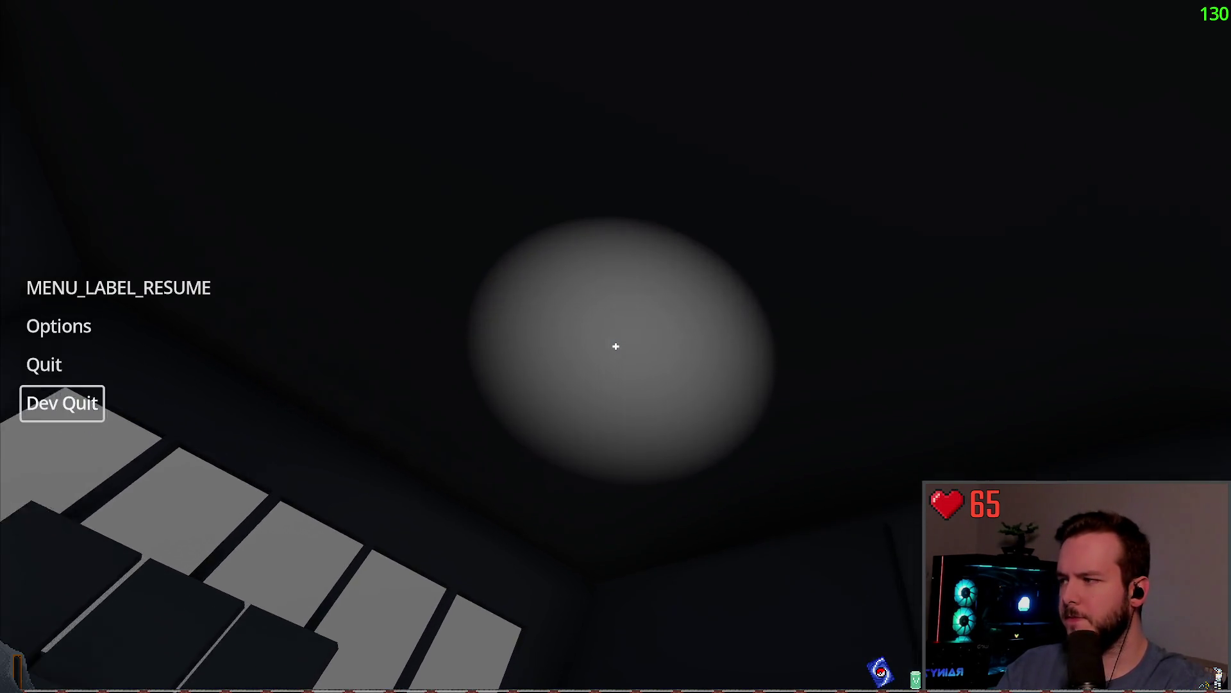
key("Return")
left_click(592, 236)
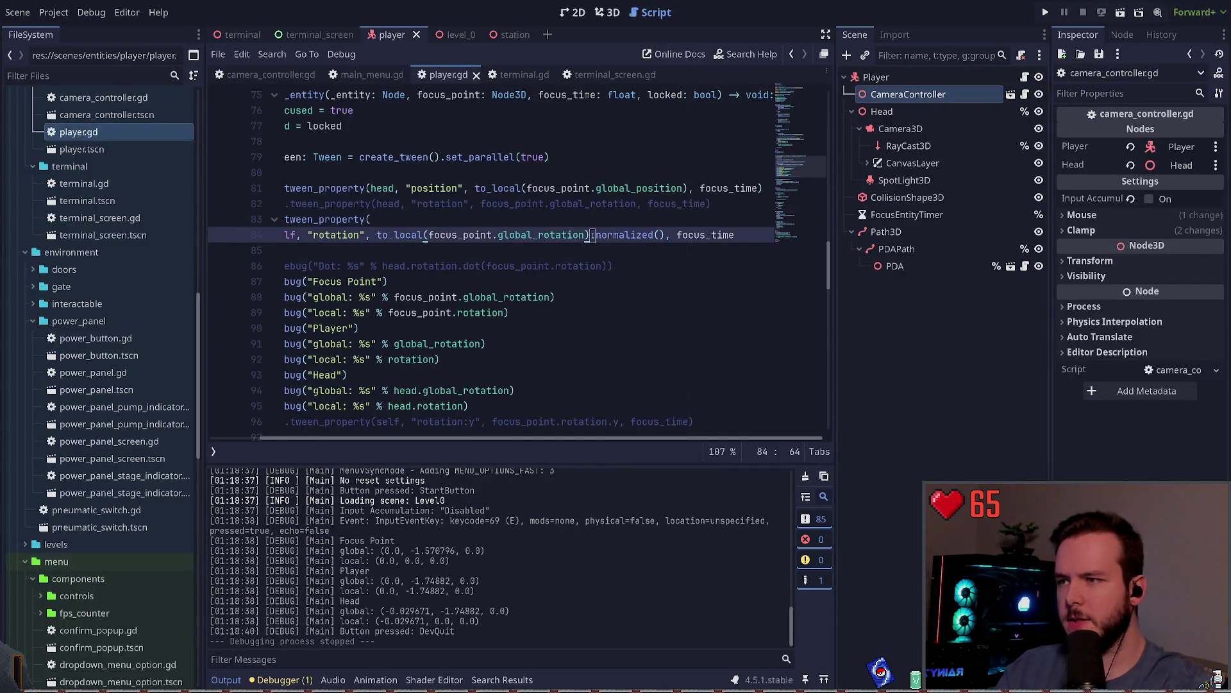
key("ctrl+Delete")
key("ctrl+Delete")
key("ctrl+Delete")
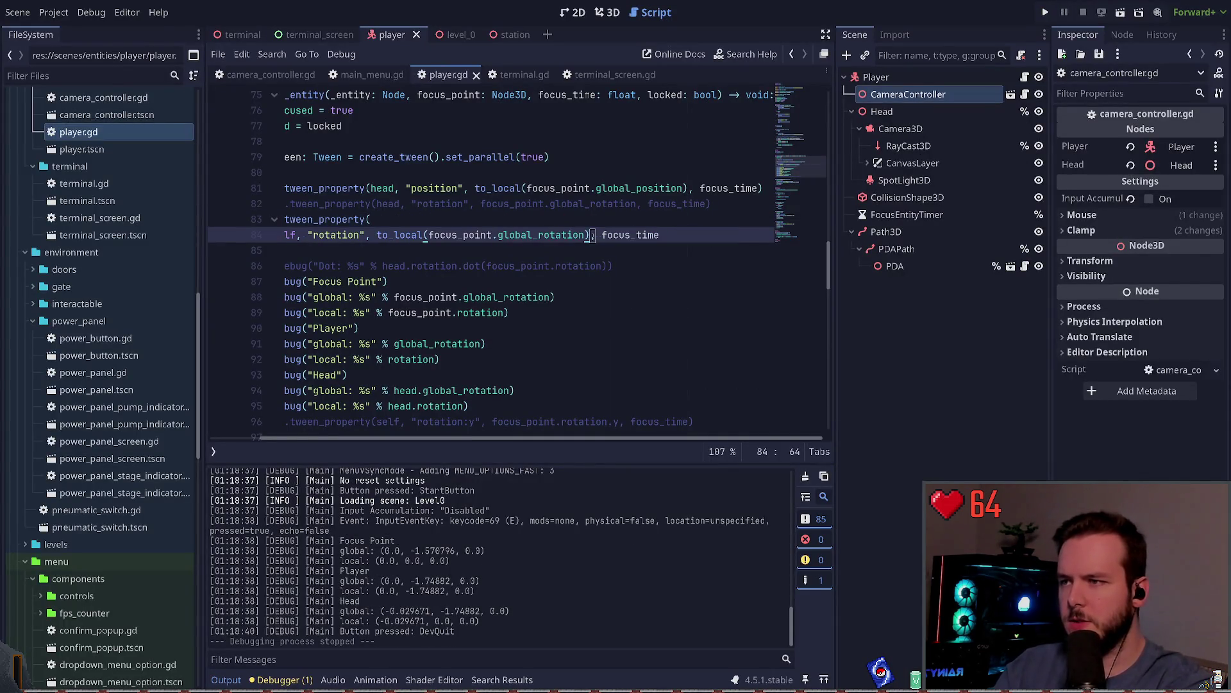
key("ctrl+z")
left_click(597, 236)
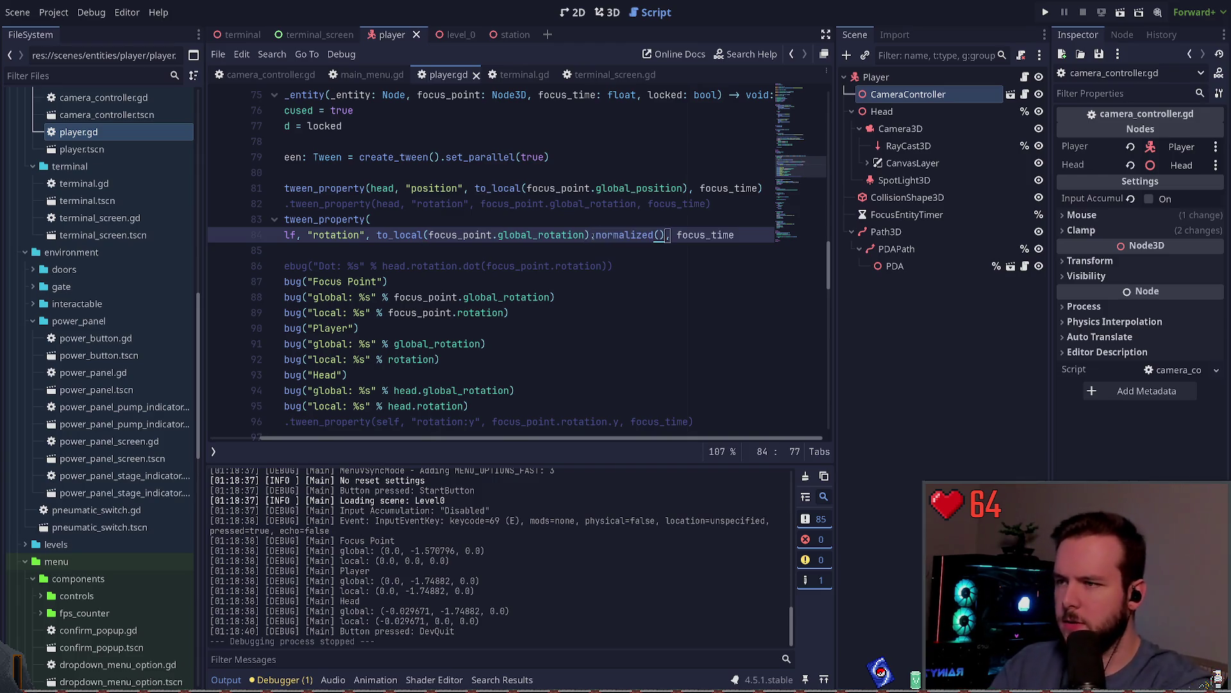
key("ctrl+z")
key("ctrl+z")
key("ctrl+z")
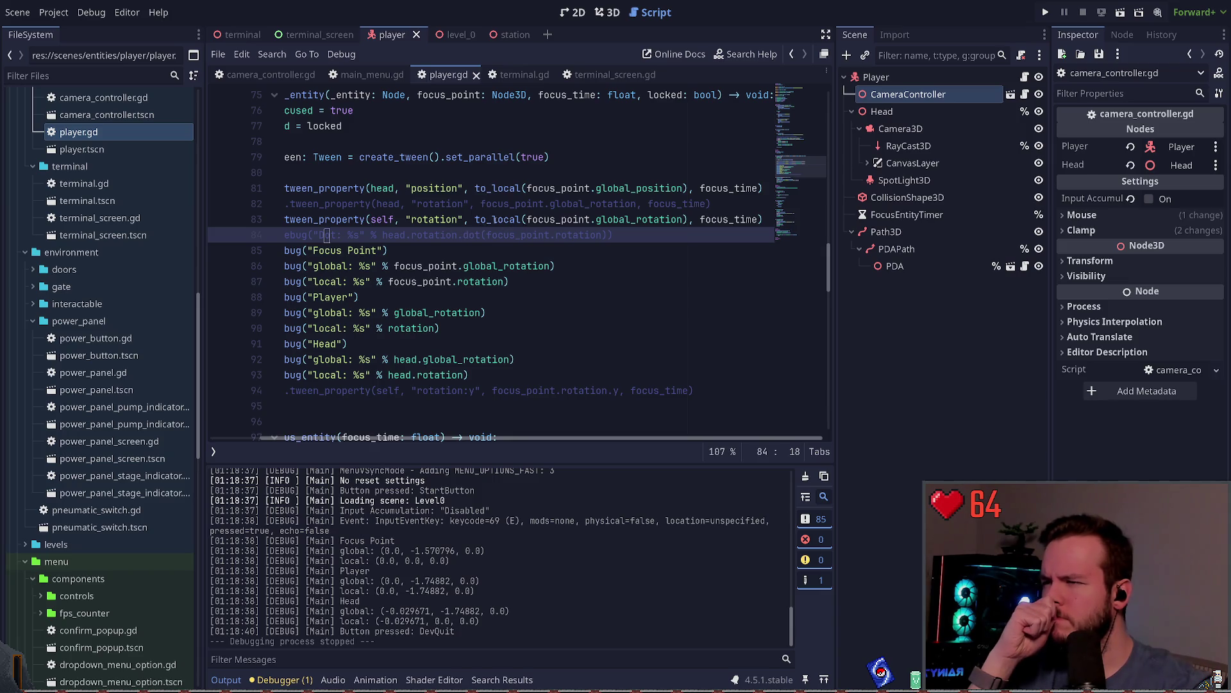
Strip the to_local( wrapper and its extra closing parenthesis from line 83's rotation target.
left_click(472, 219)
key("ctrl+Delete")
key("Delete")
key("ctrl+Right")
key("ctrl+Right")
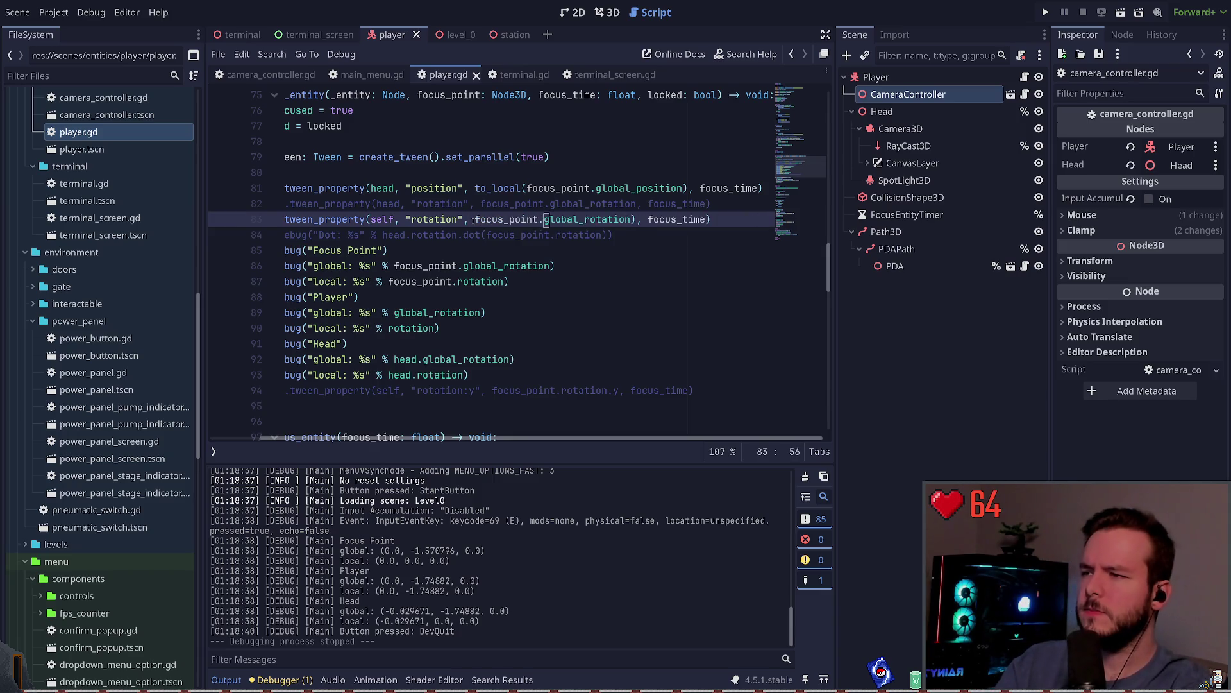
key("Left")
key("Left")
key("BackSpace")
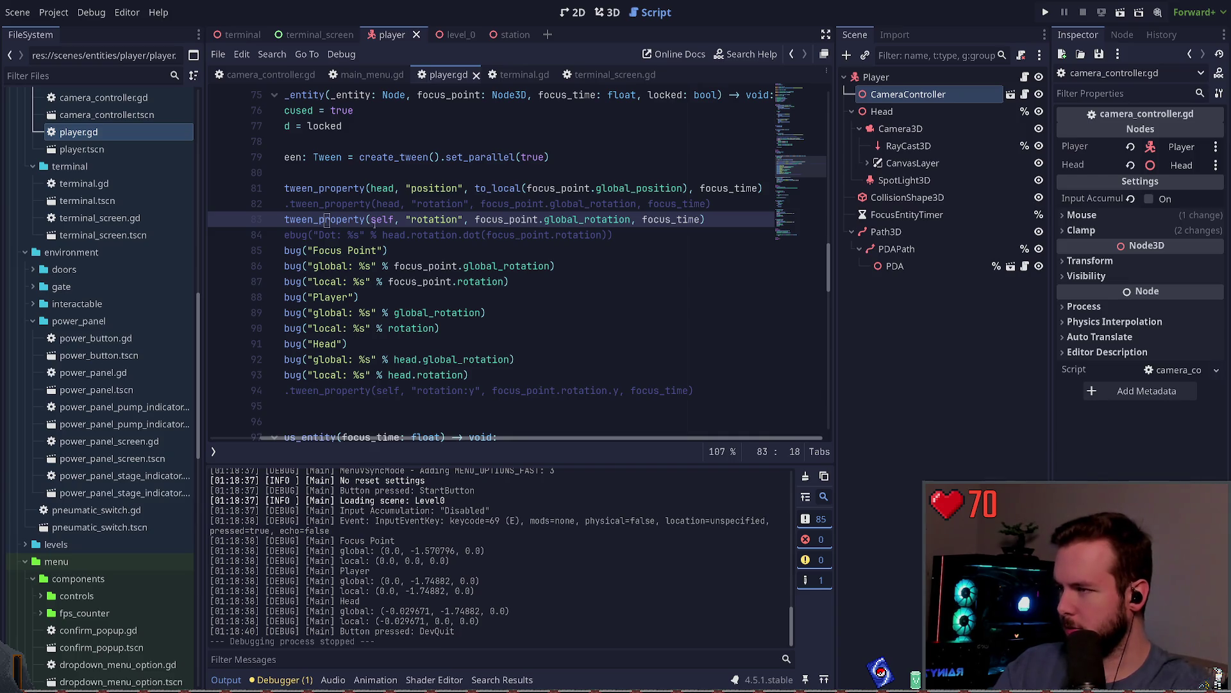
left_click(401, 191)
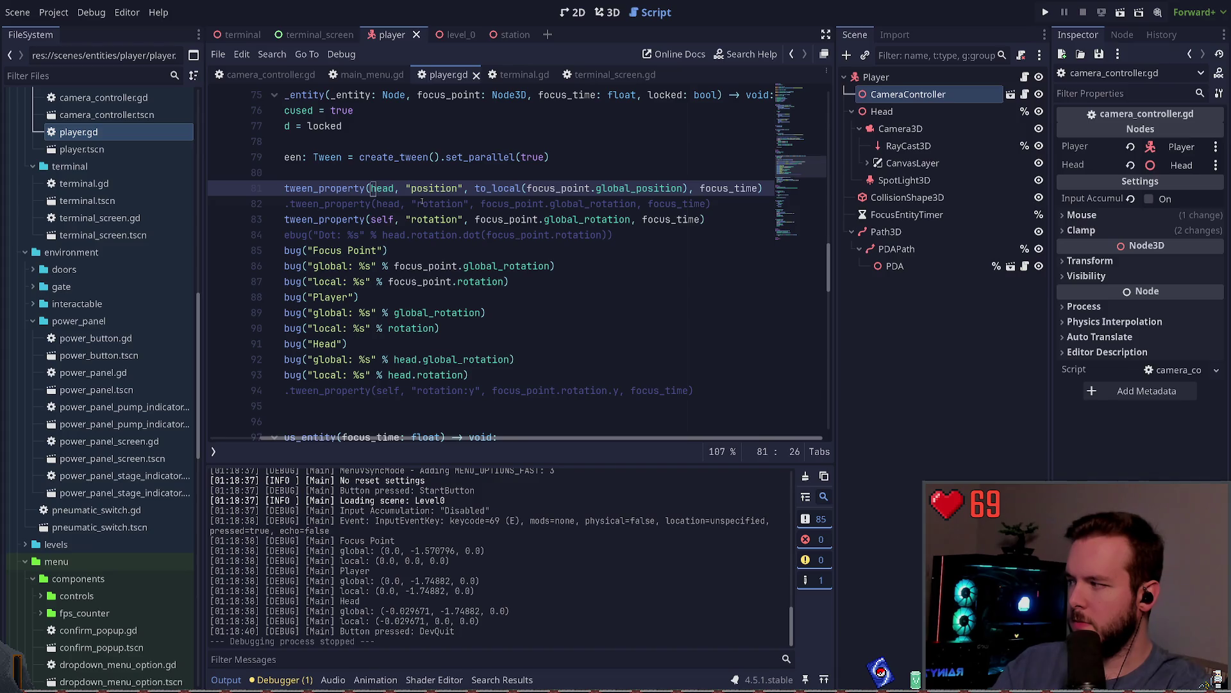
Duplicate line 81, change head to self, comment out the head copy, save, and run.
key("ctrl+shift+d")
key("Home")
key("ctrl+Right")
key("ctrl+Right")
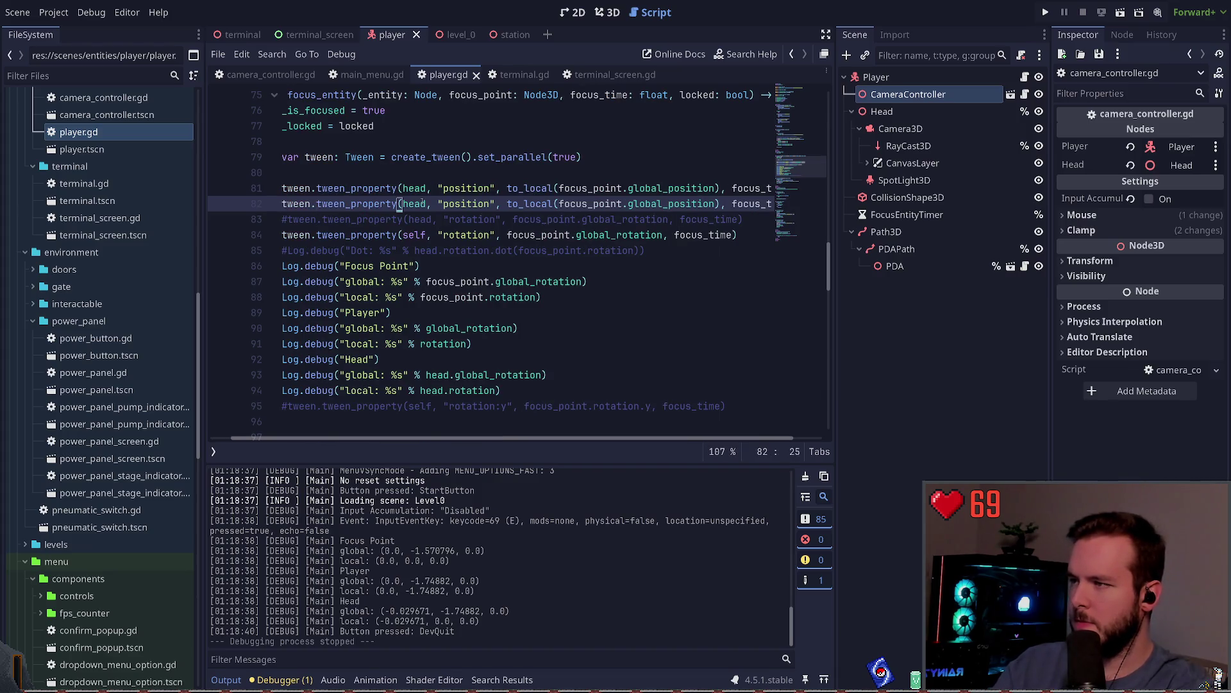
key("Up")
key("ctrl+shift+Right")
type("self")
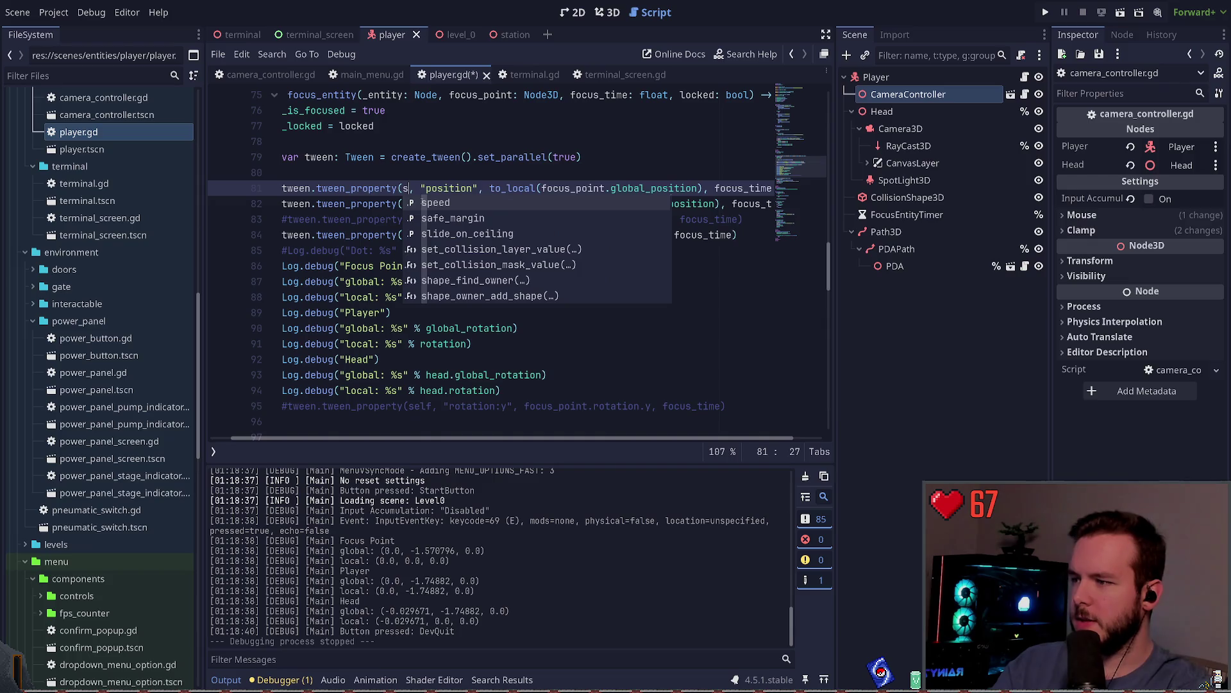
left_click(359, 204)
key("ctrl+k")
key("ctrl+s")
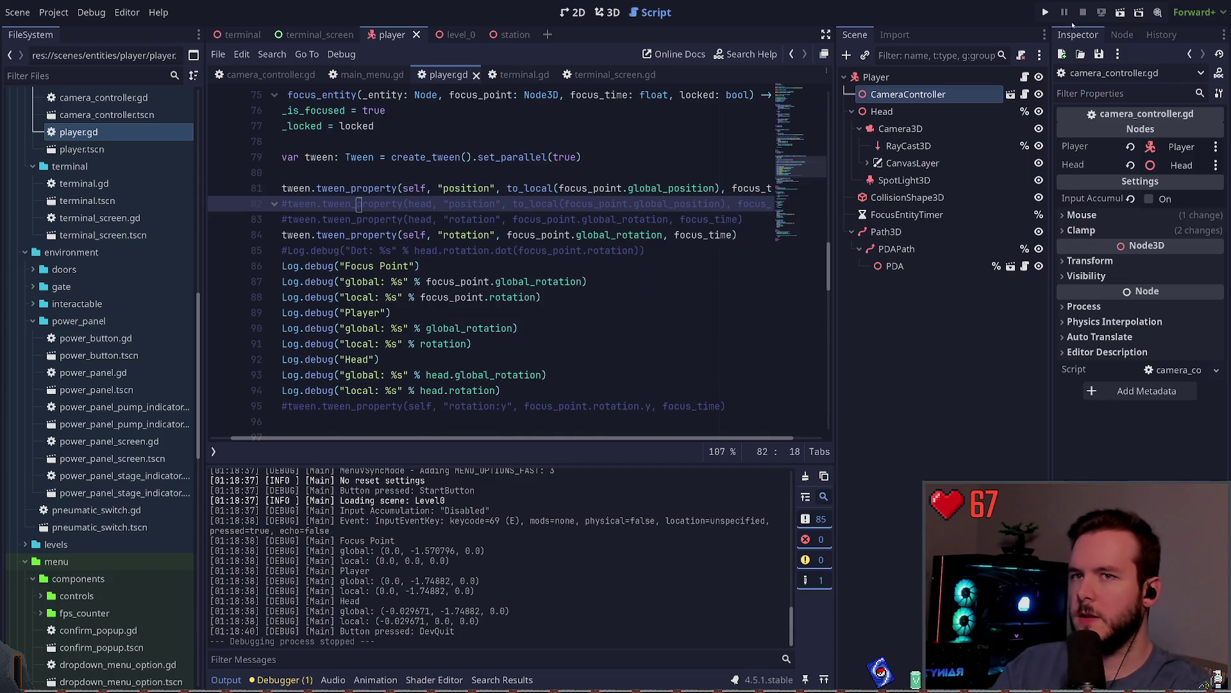
left_click(1047, 12)
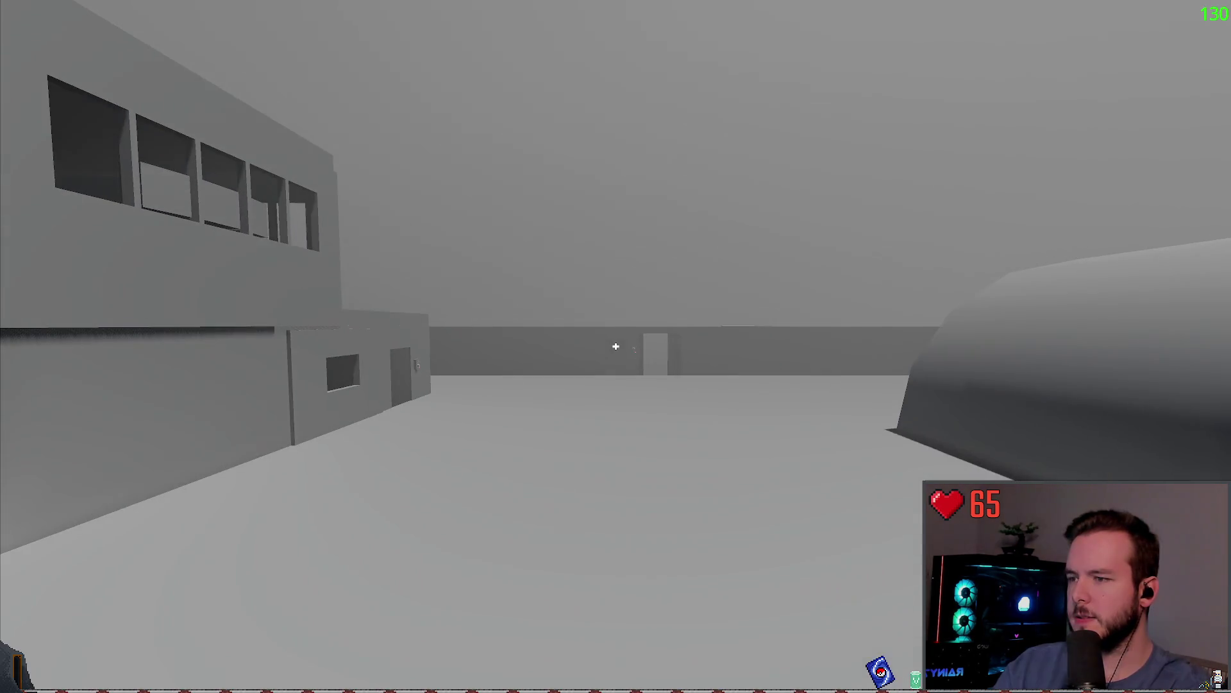
Try the self-position tween in game, then quit back to the editor.
key("Escape")
left_click(44, 364)
key("Escape")
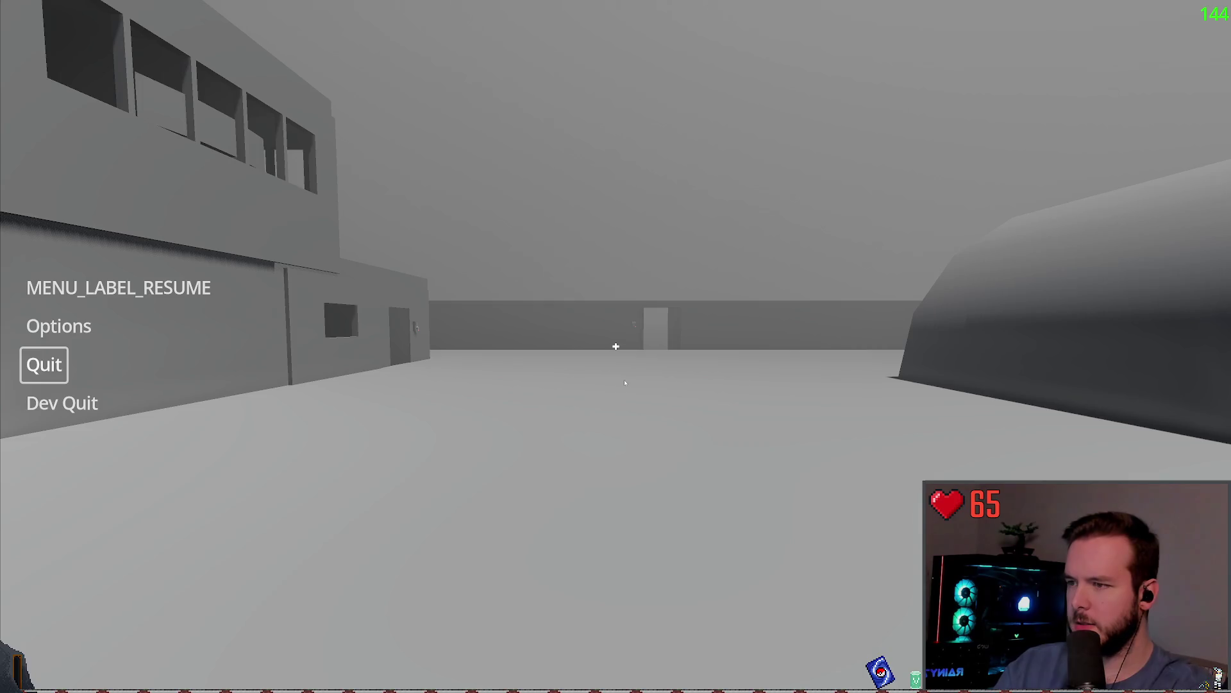
key("Up")
key("Up")
key("Return")
key("Escape")
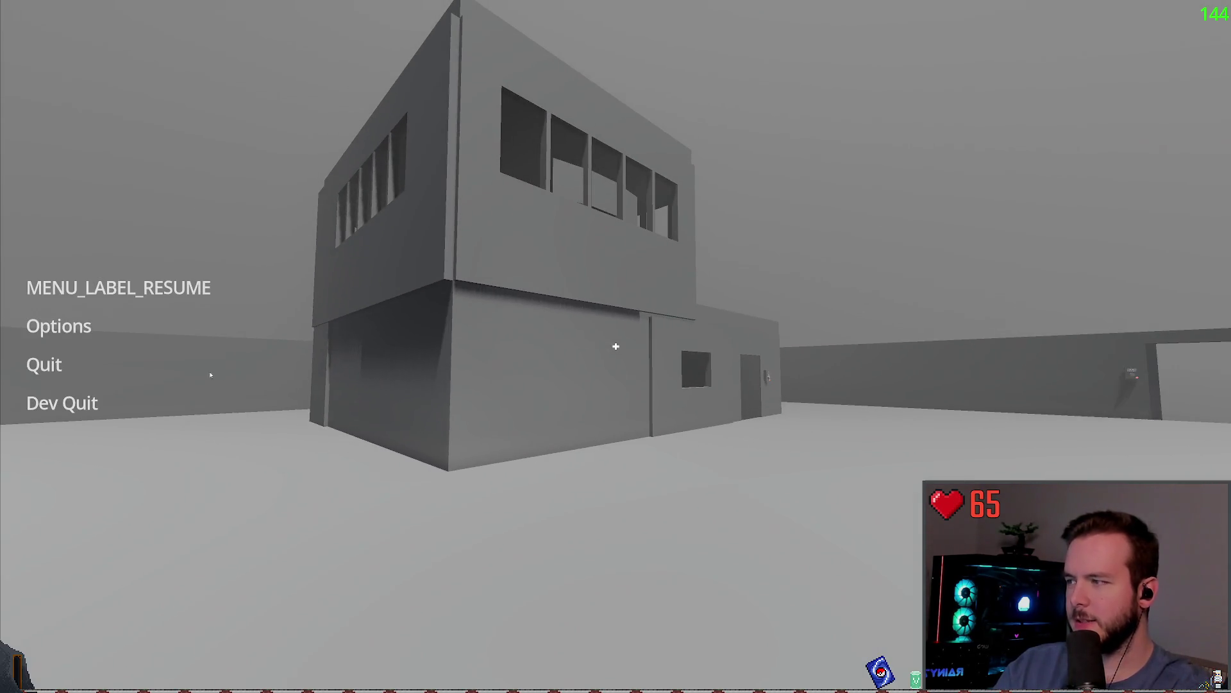
left_click(65, 403)
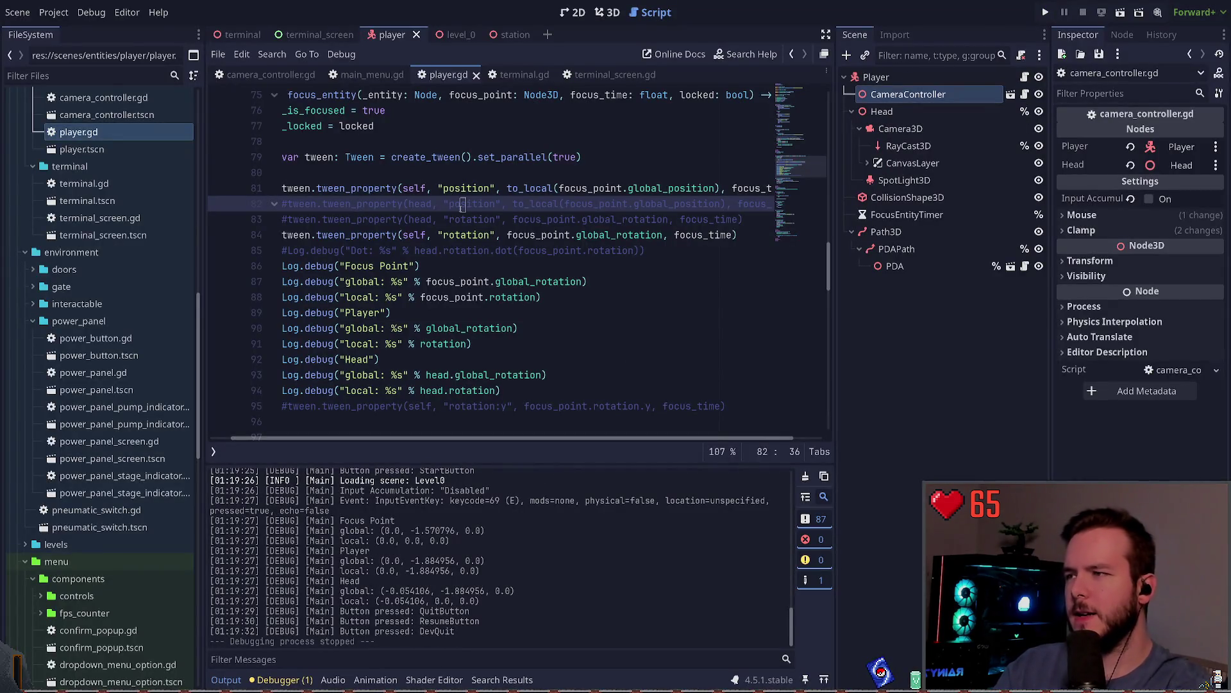
Delete the self line, uncomment the head position tween on line 81, and save.
left_click(429, 188)
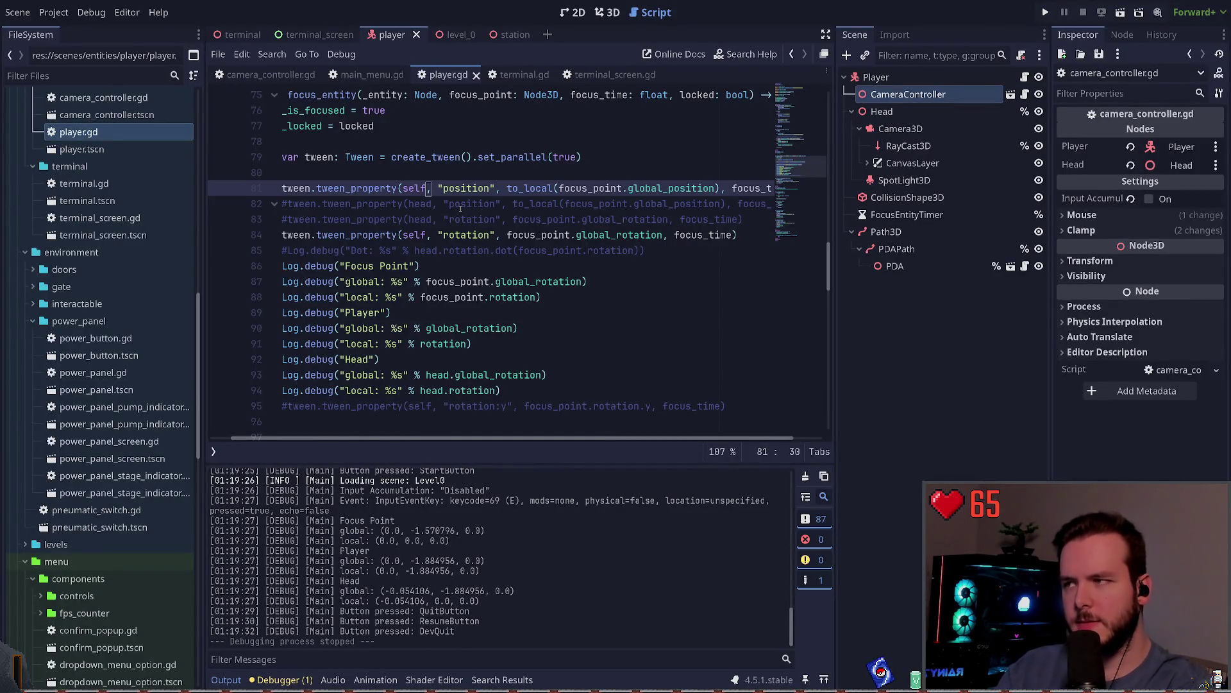
key("ctrl+shift+k")
key("ctrl+k")
key("ctrl+s")
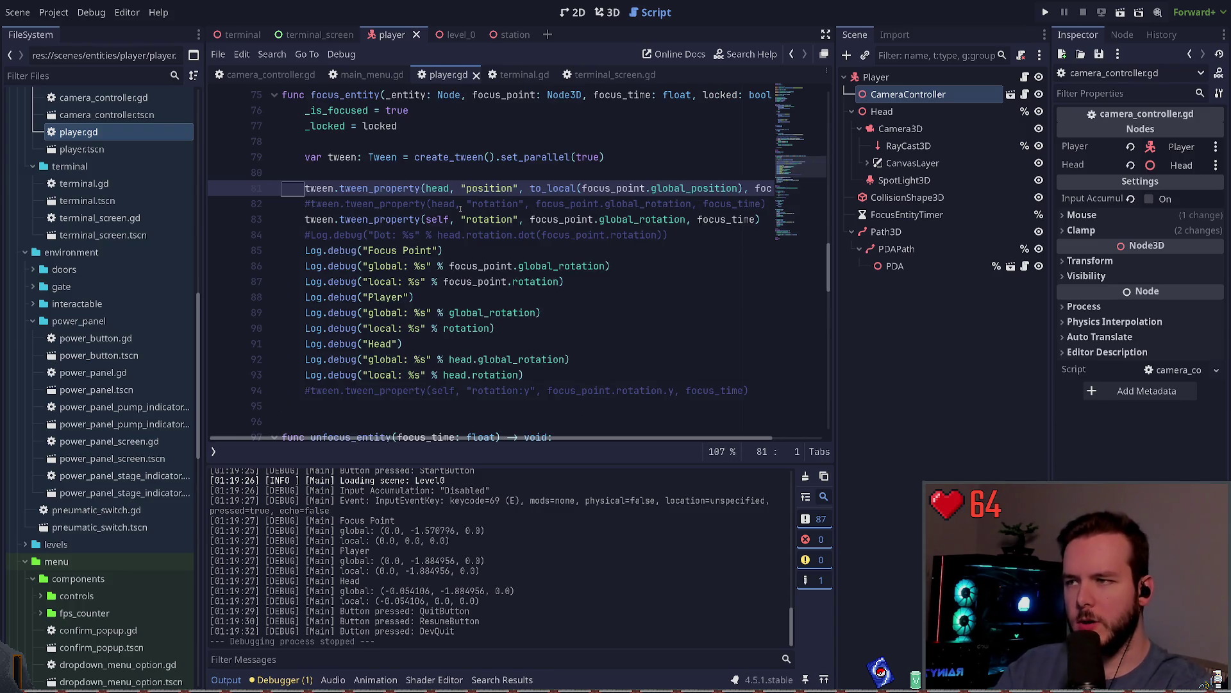
Run the game from the main menu and focus on the desk monitor.
left_click(1051, 12)
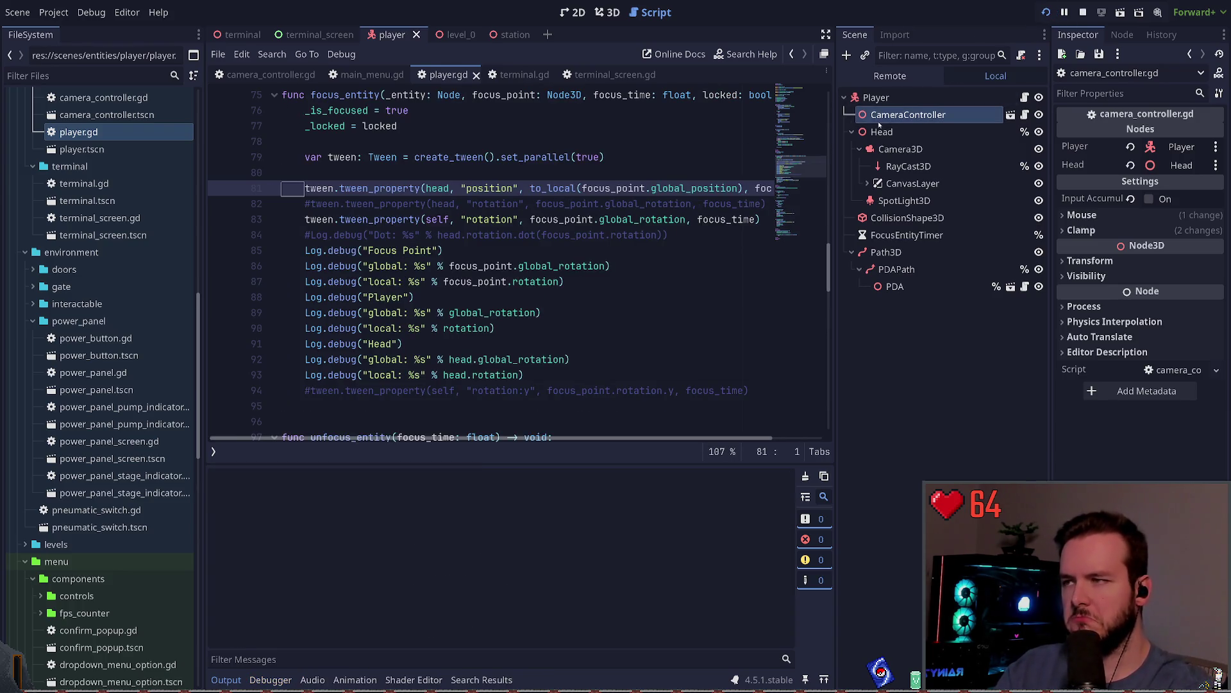
key("Return")
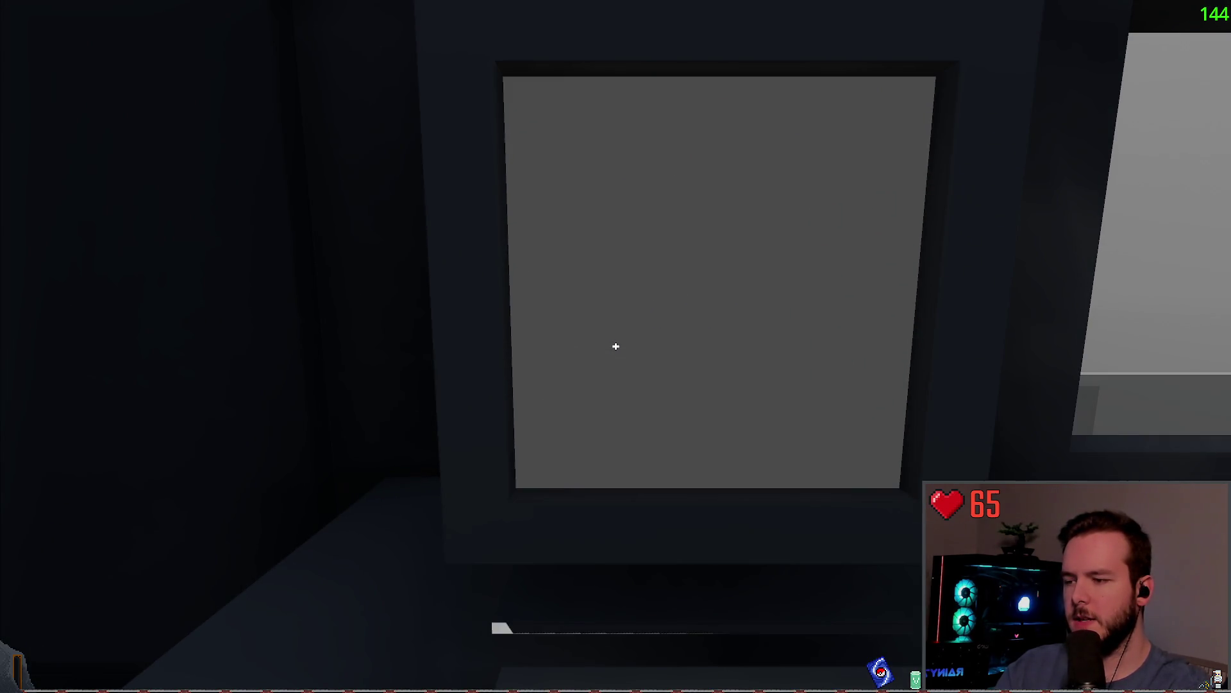
key("Escape")
key("Escape")
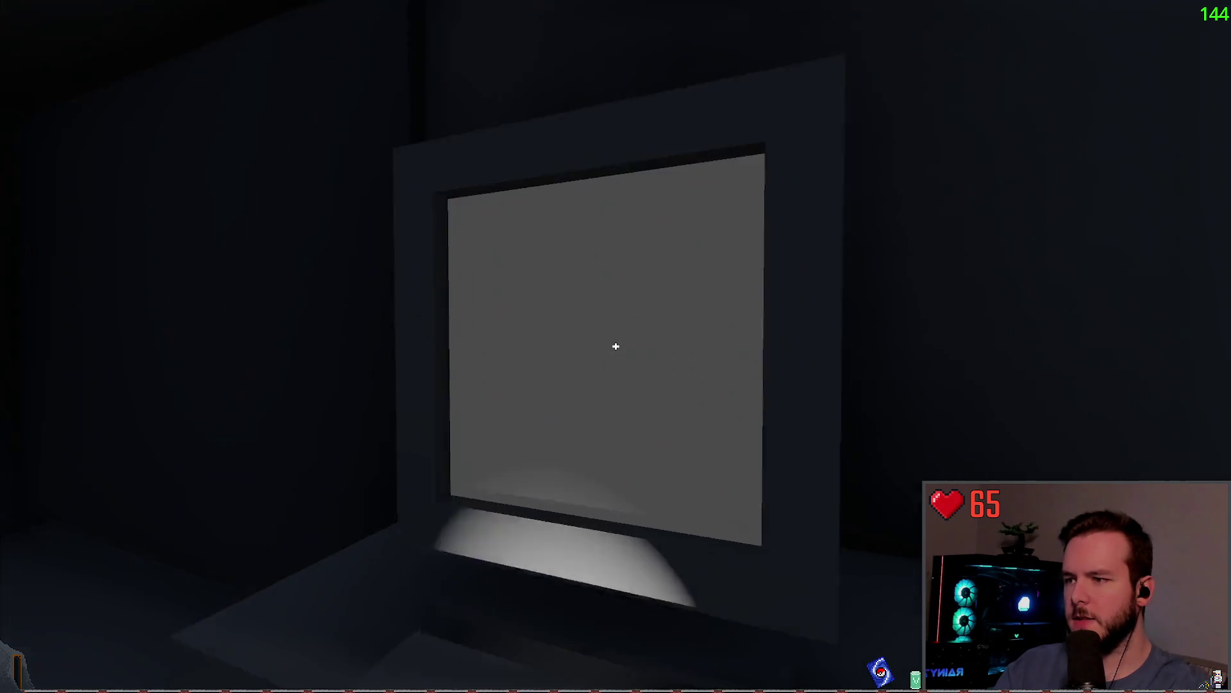
key("Escape")
key("Escape")
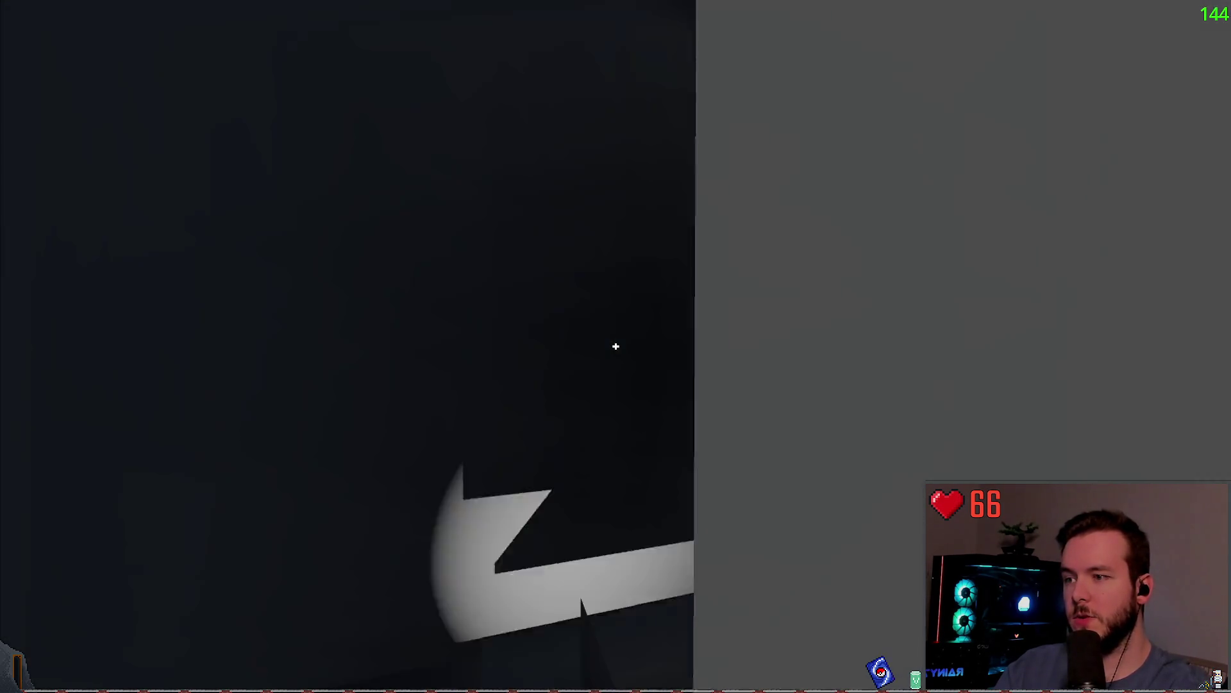
key("Escape")
key("Escape")
key("w")
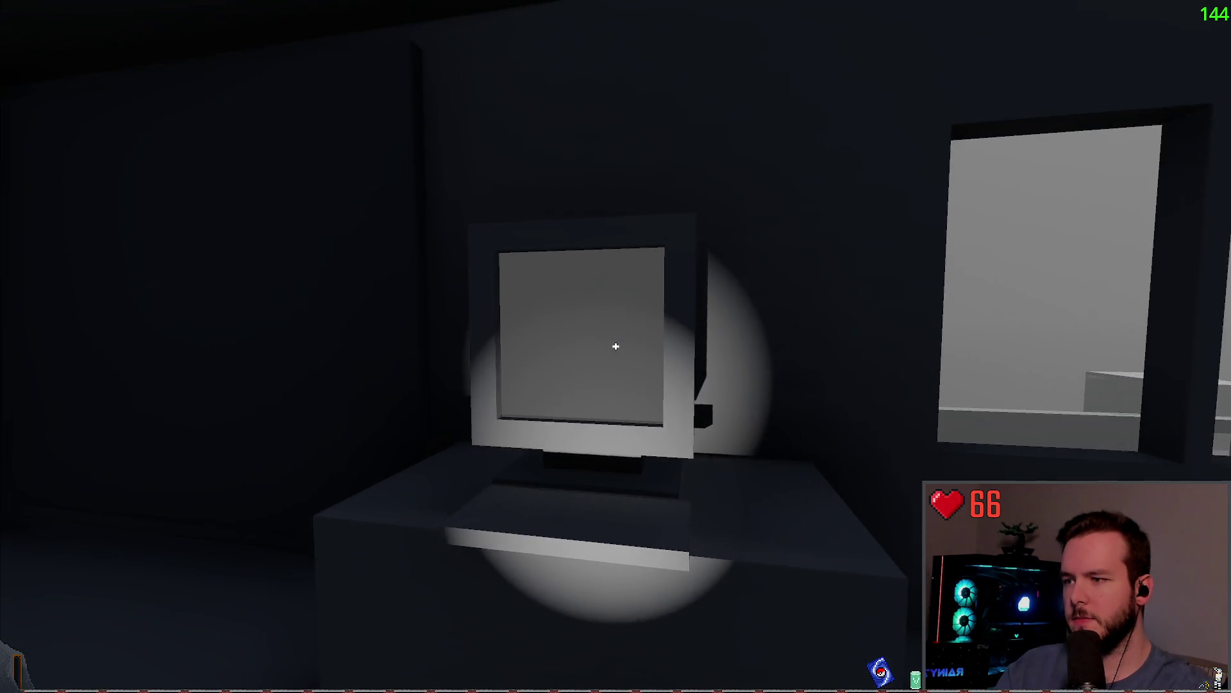
Release and re-focus the monitor several times, walk around the desk, then pause.
key("Escape")
key("s")
key("Escape")
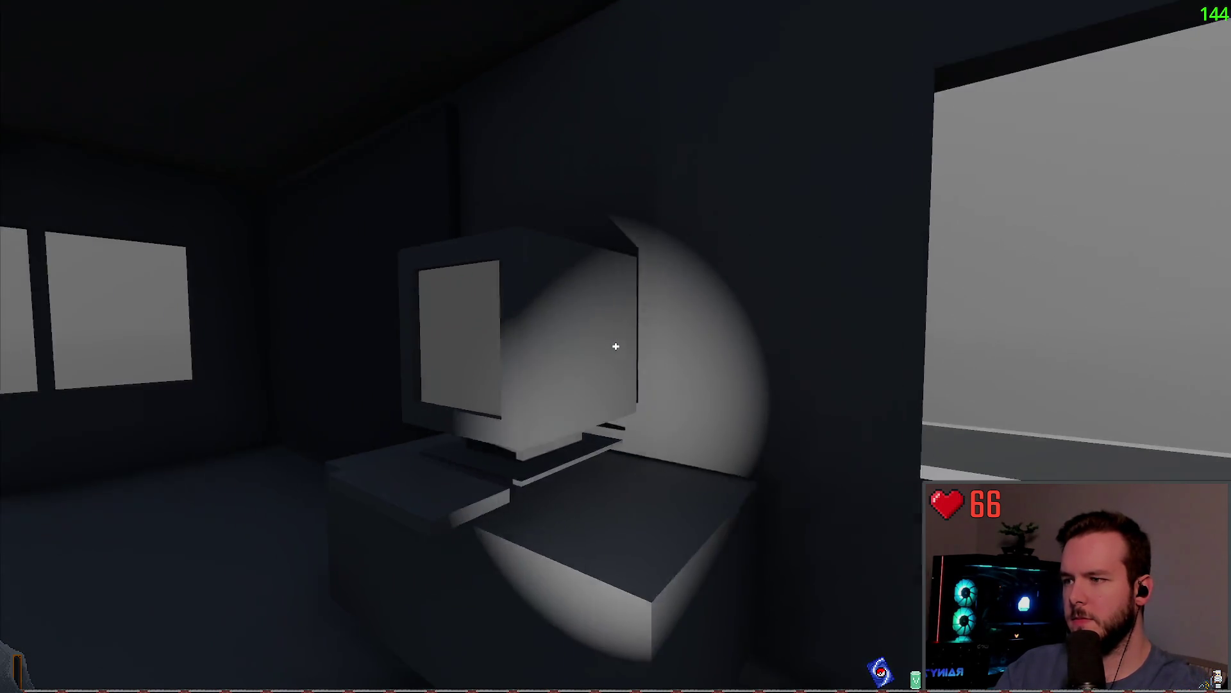
key("Escape")
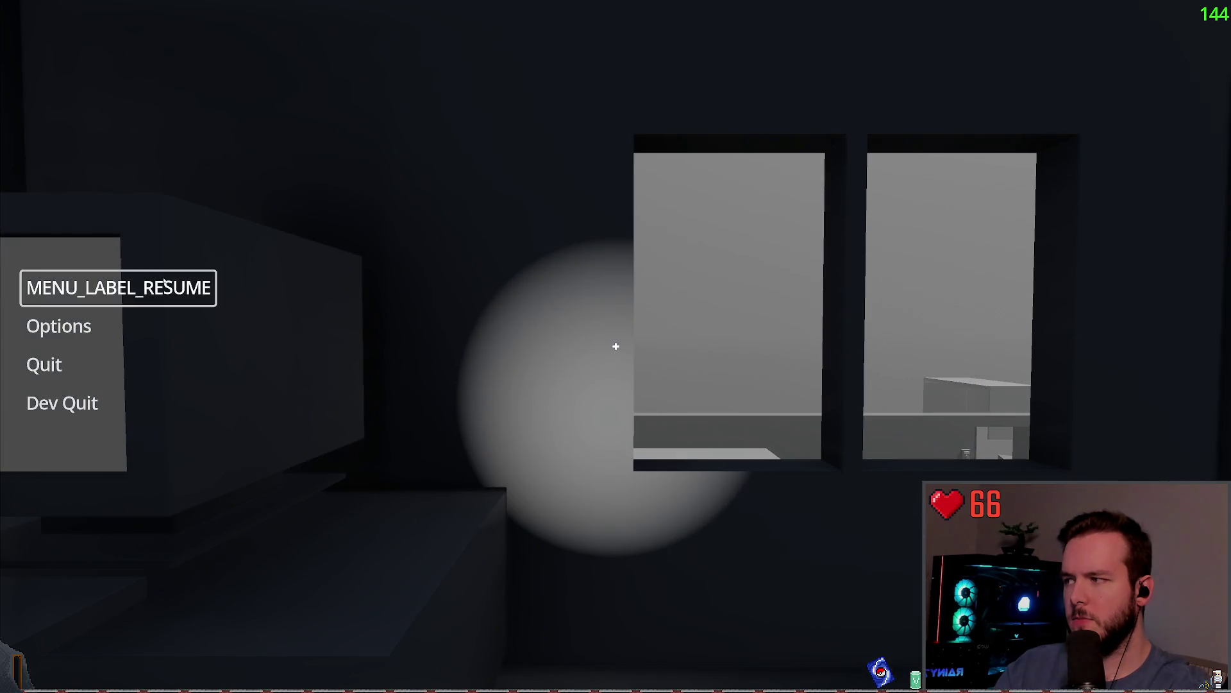
key("Escape")
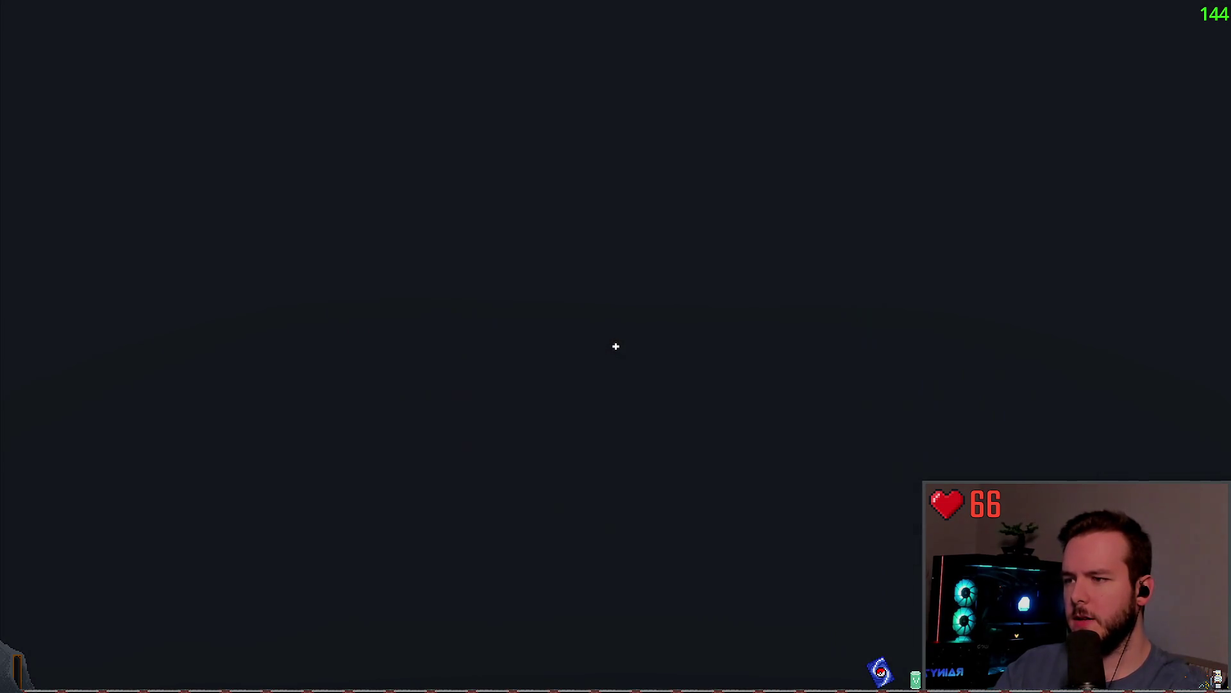
key("Escape")
key("Escape")
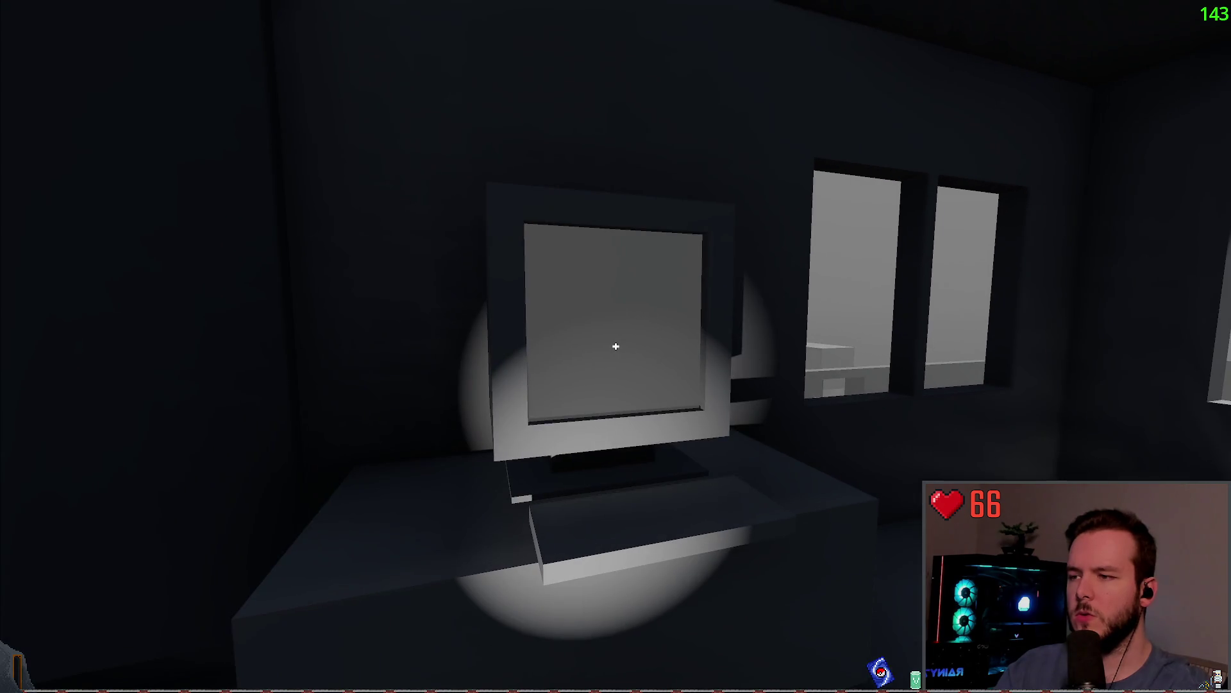
key("Escape")
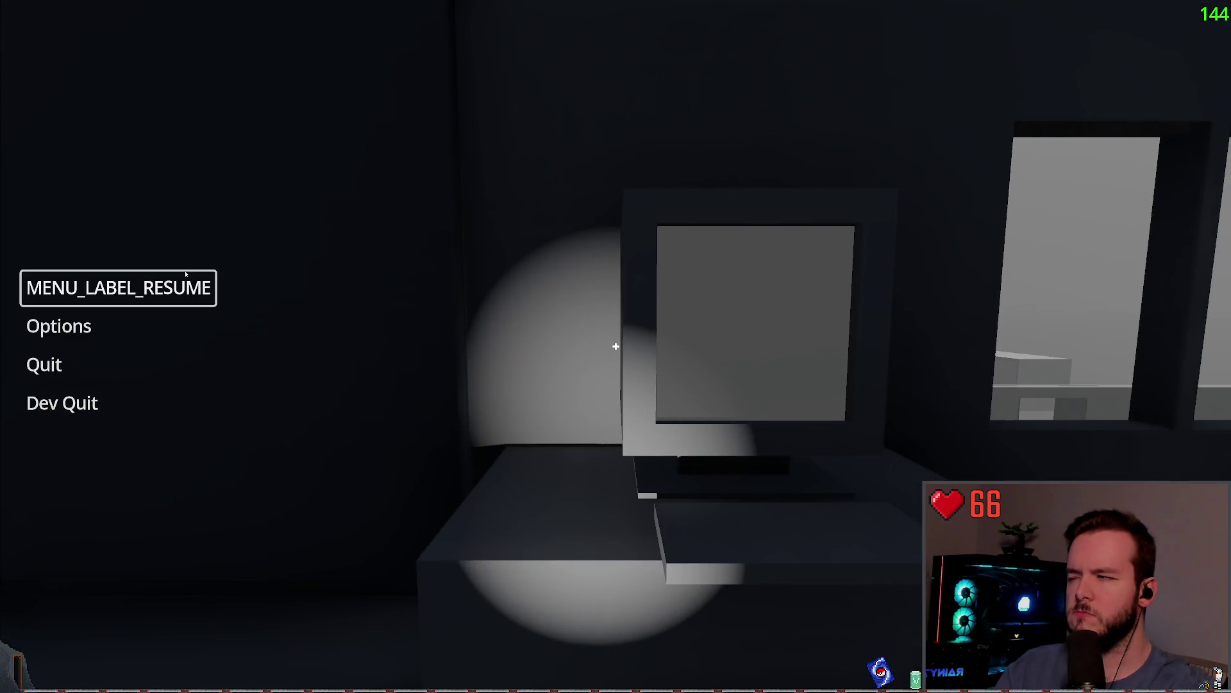
key("Escape")
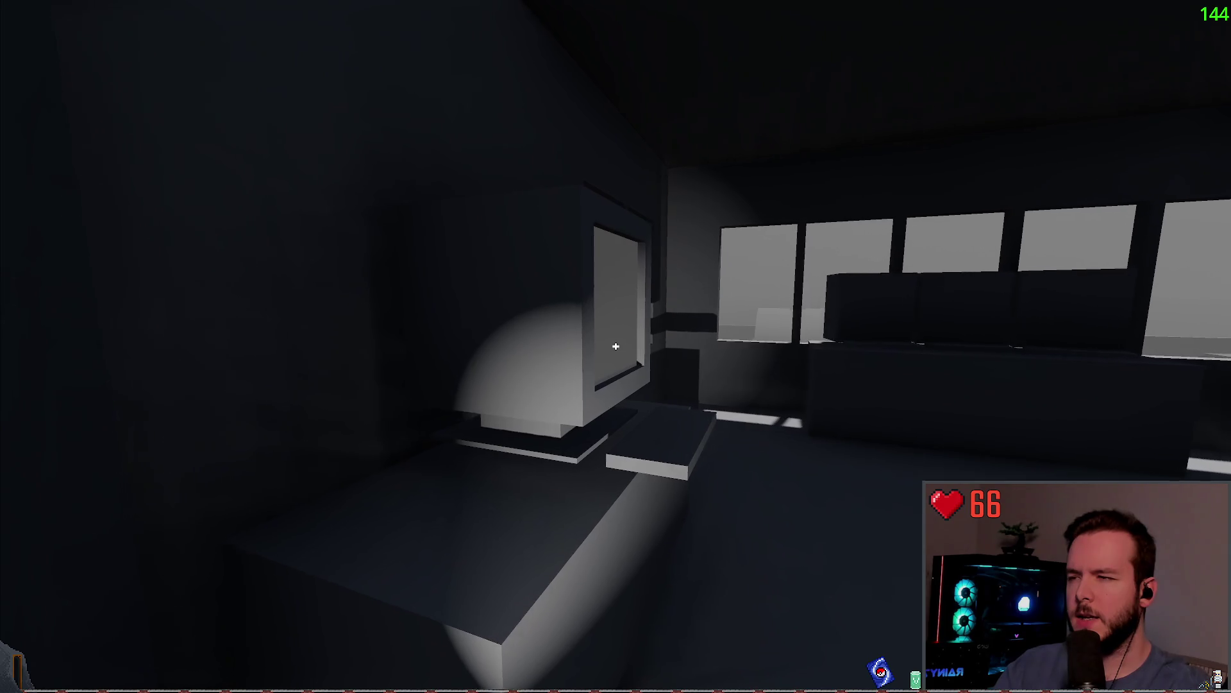
key("Escape")
key("Escape")
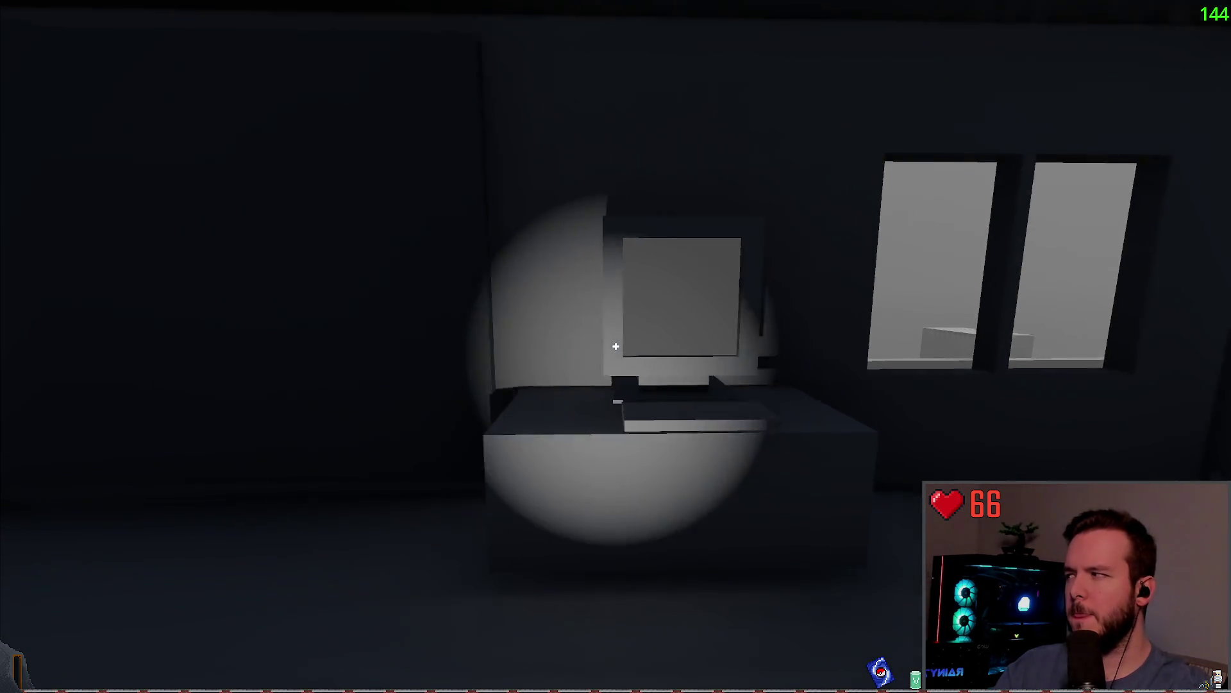
key("Escape")
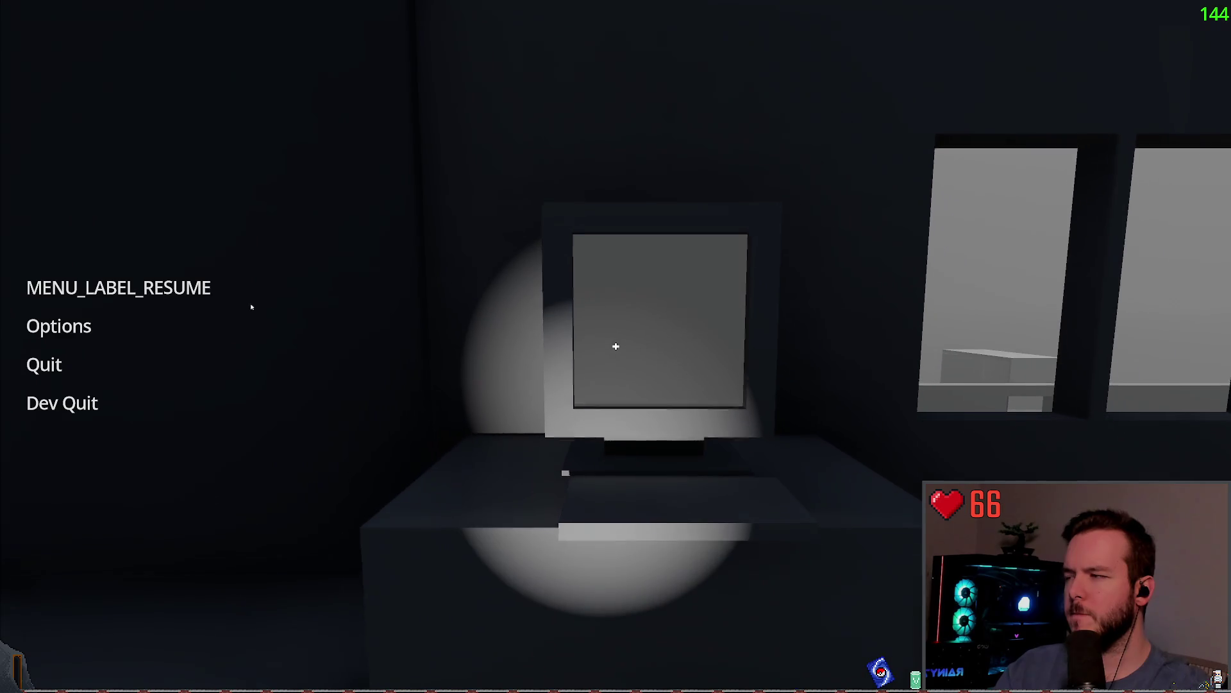
key("Escape")
key("a")
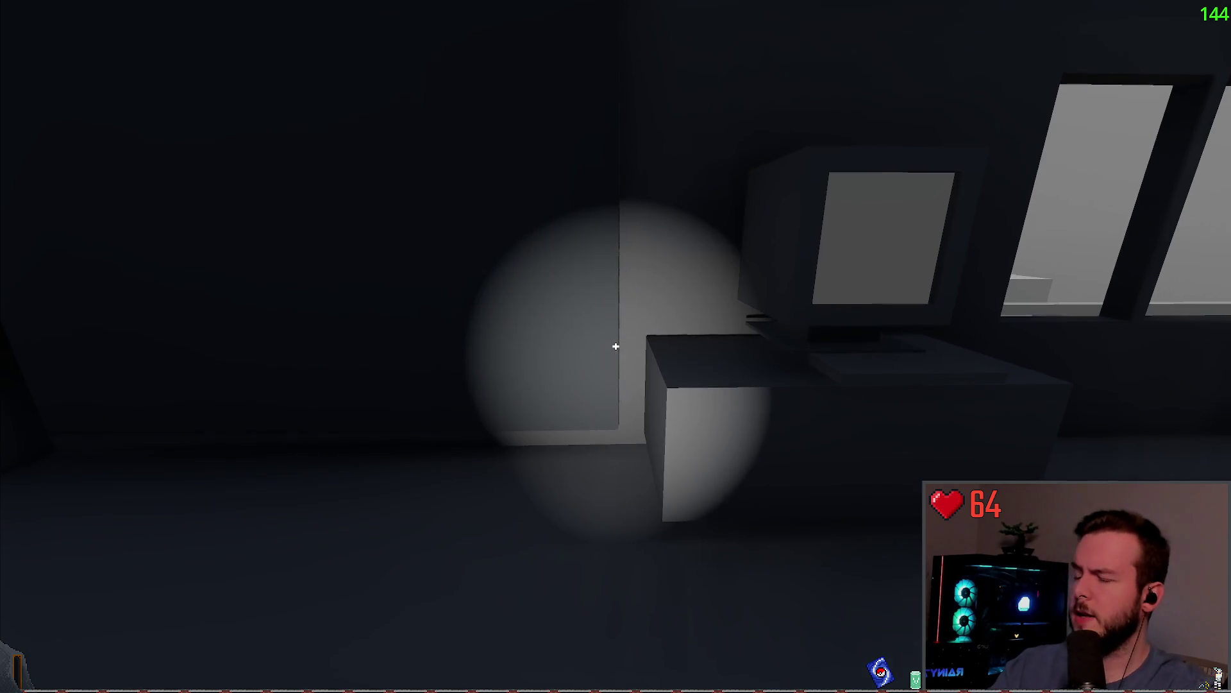
key("Escape")
Stop the game and replace self with head in line 83's rotation tween.
left_click(60, 401)
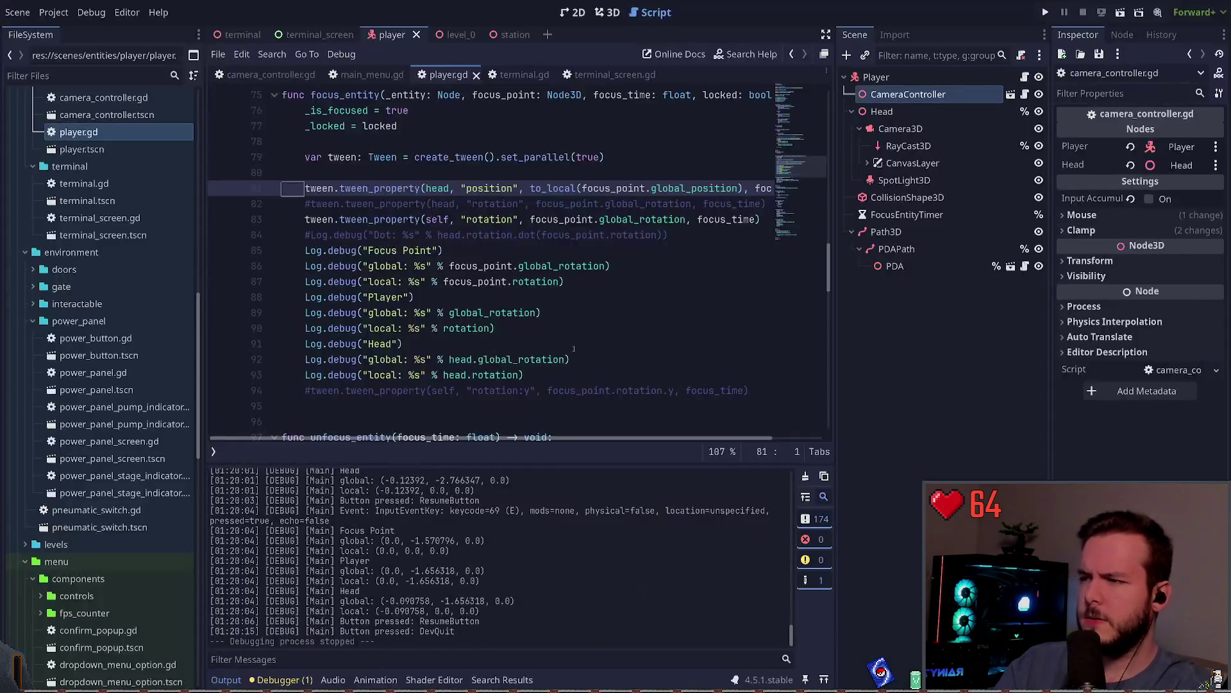
double_click(438, 219)
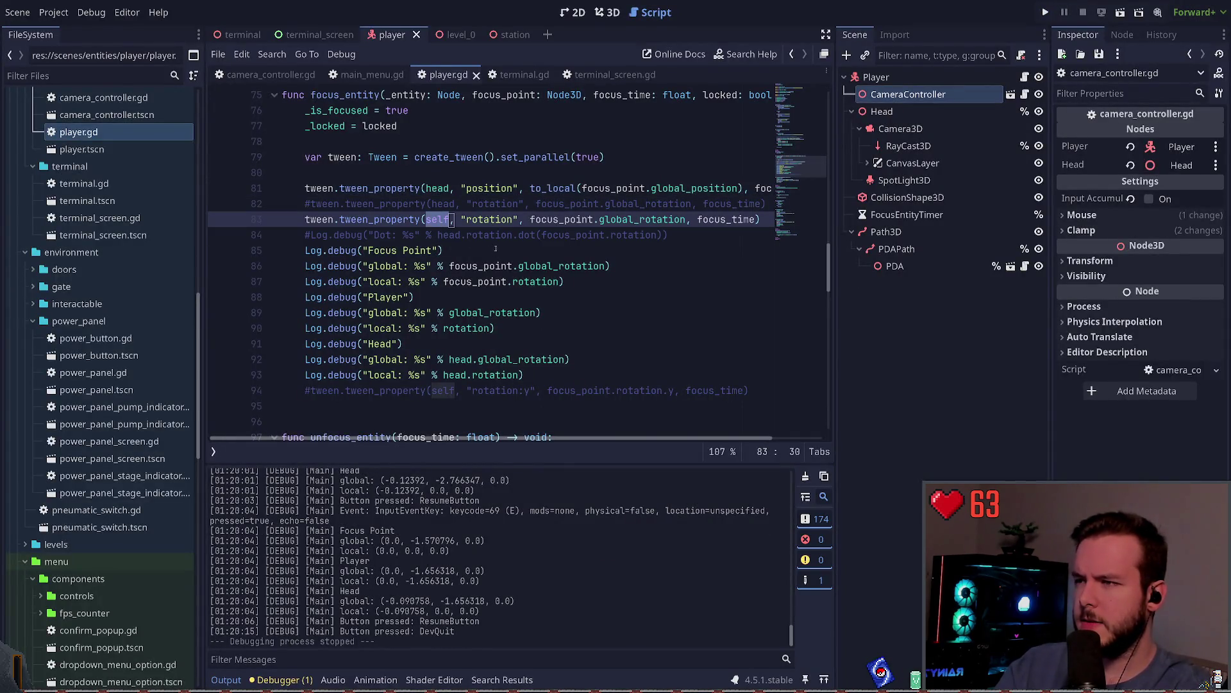
key("Escape")
double_click(438, 219)
type("head")
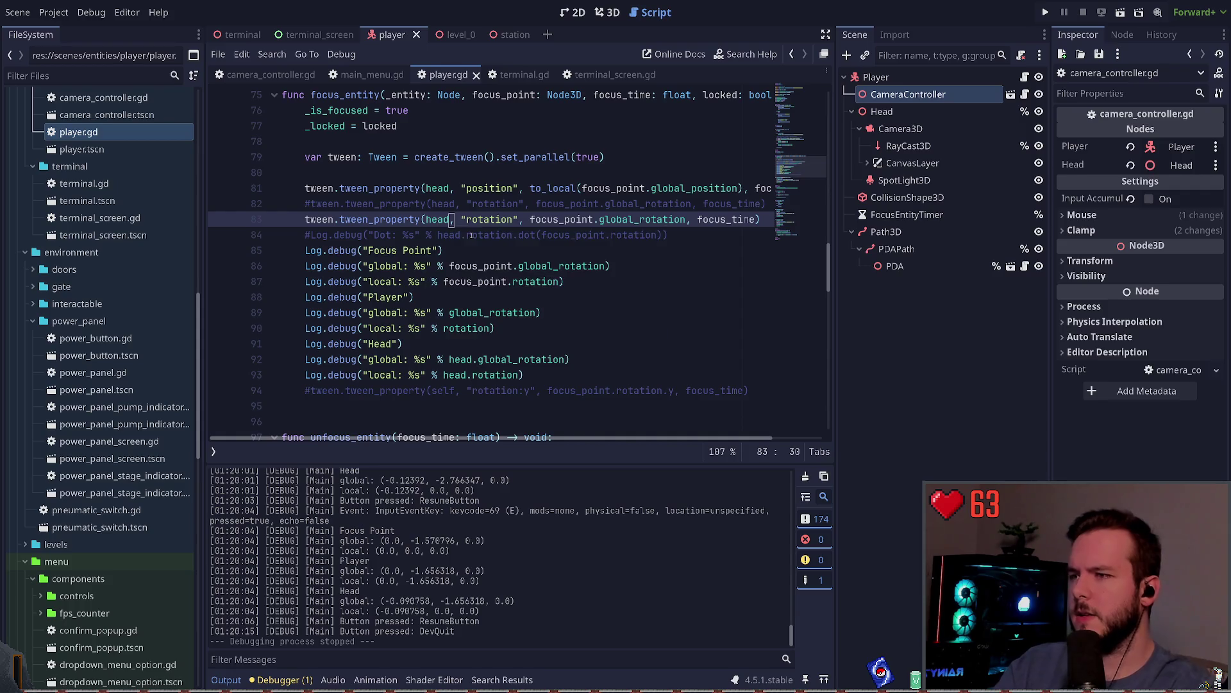
Run the game, test focusing on the monitor, and quit back to the editor.
left_click(1045, 13)
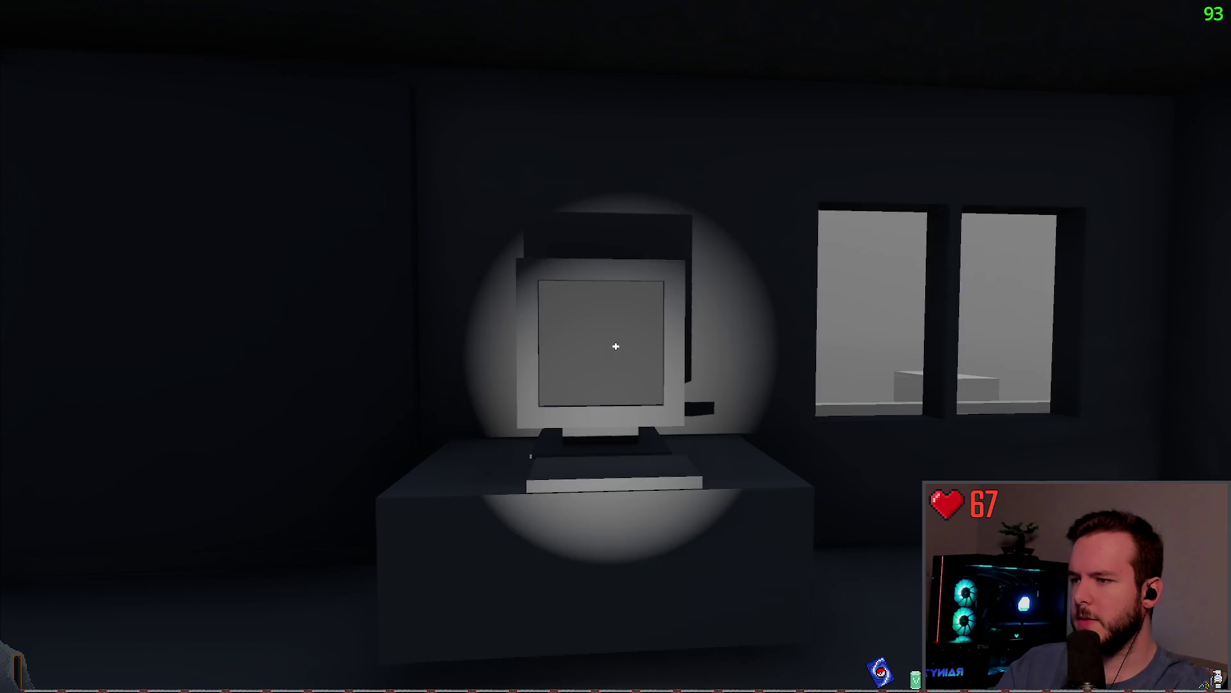
key("Escape")
key("Escape")
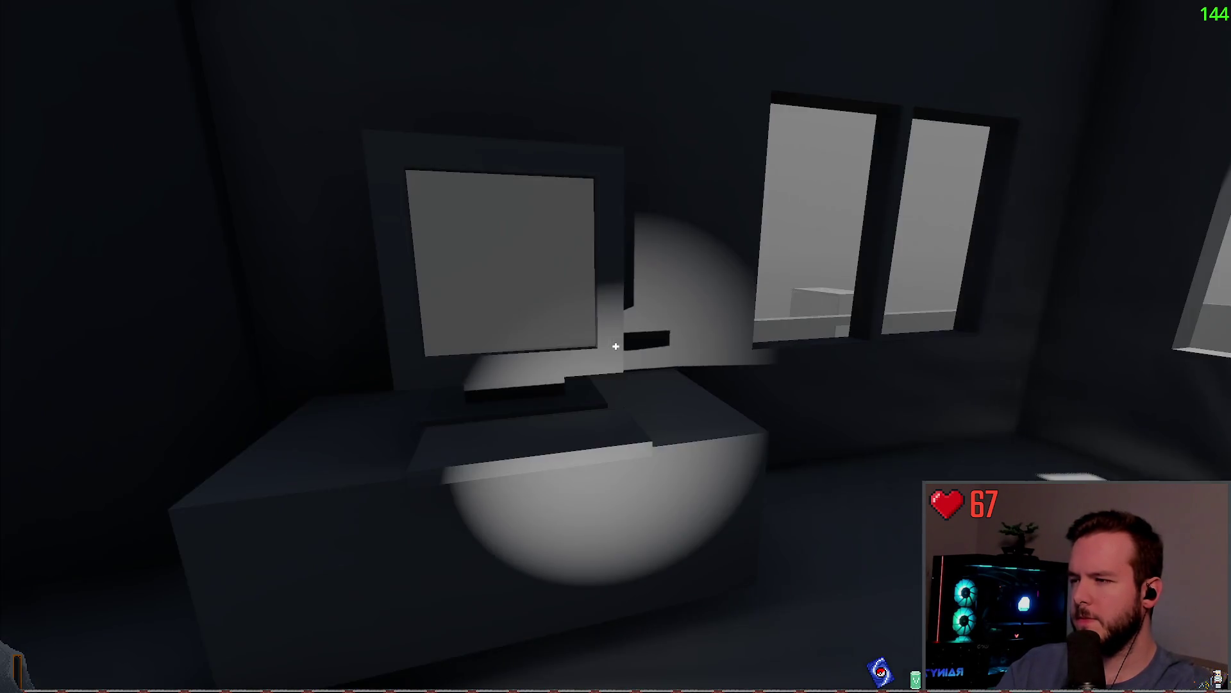
key("Escape")
key("Escape")
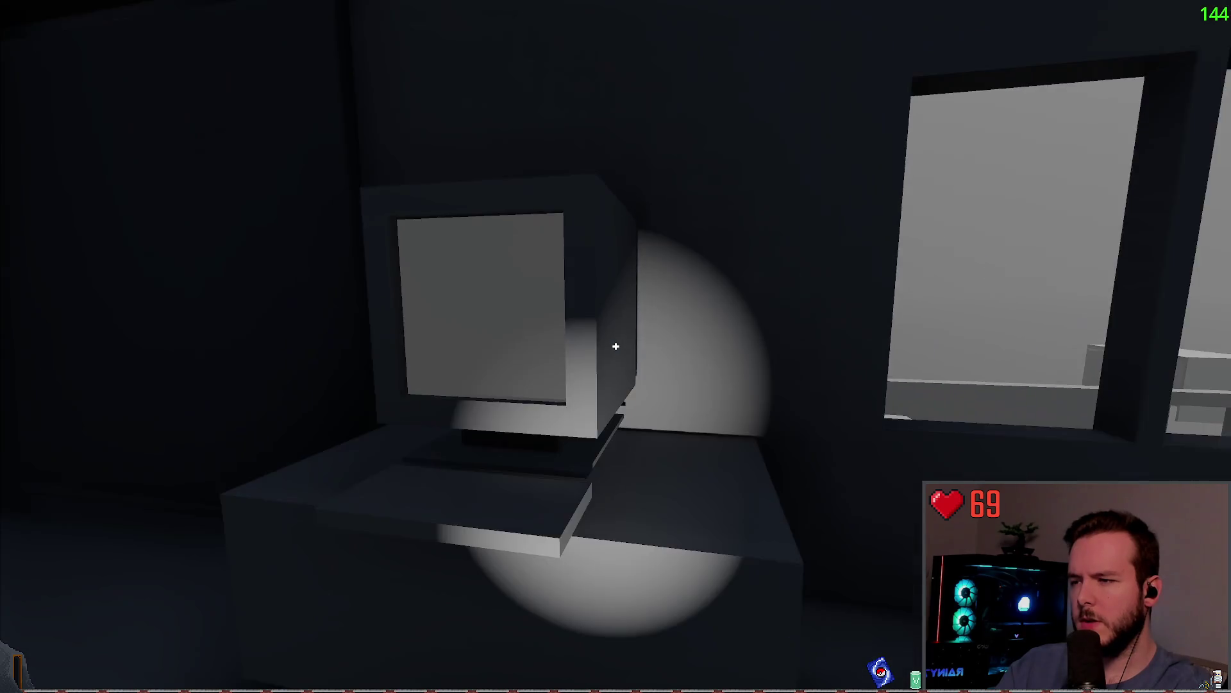
key("Escape")
left_click(121, 367)
key("Escape")
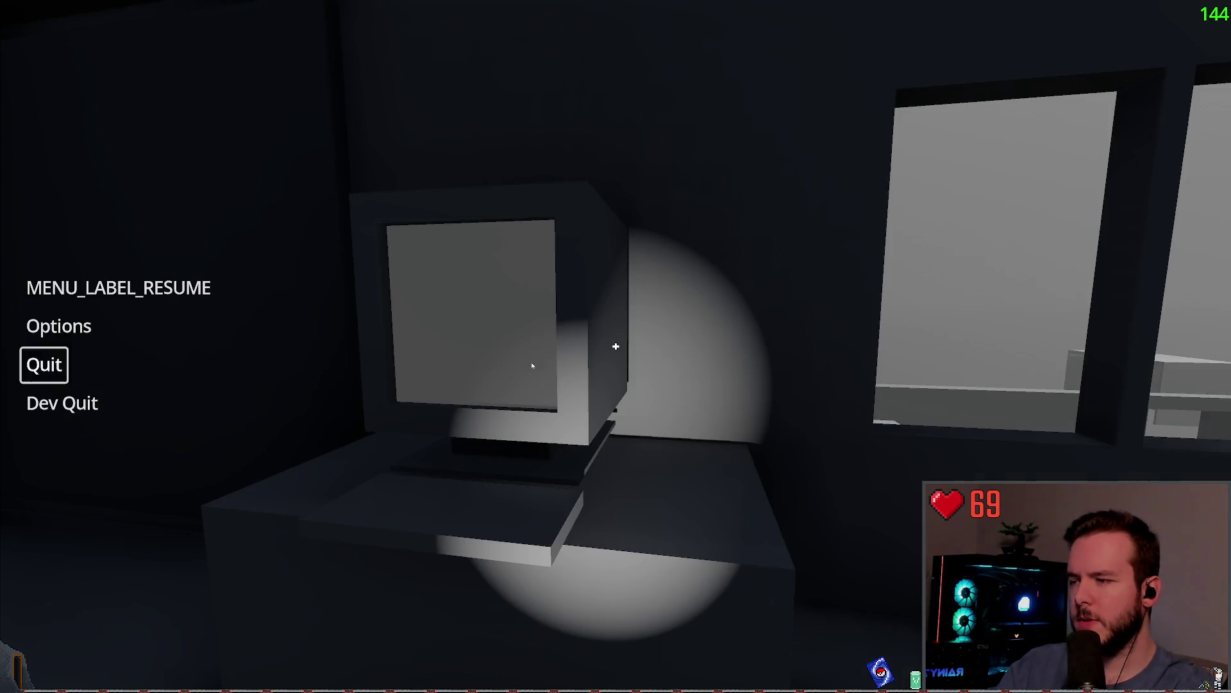
left_click(154, 403)
left_click(453, 220)
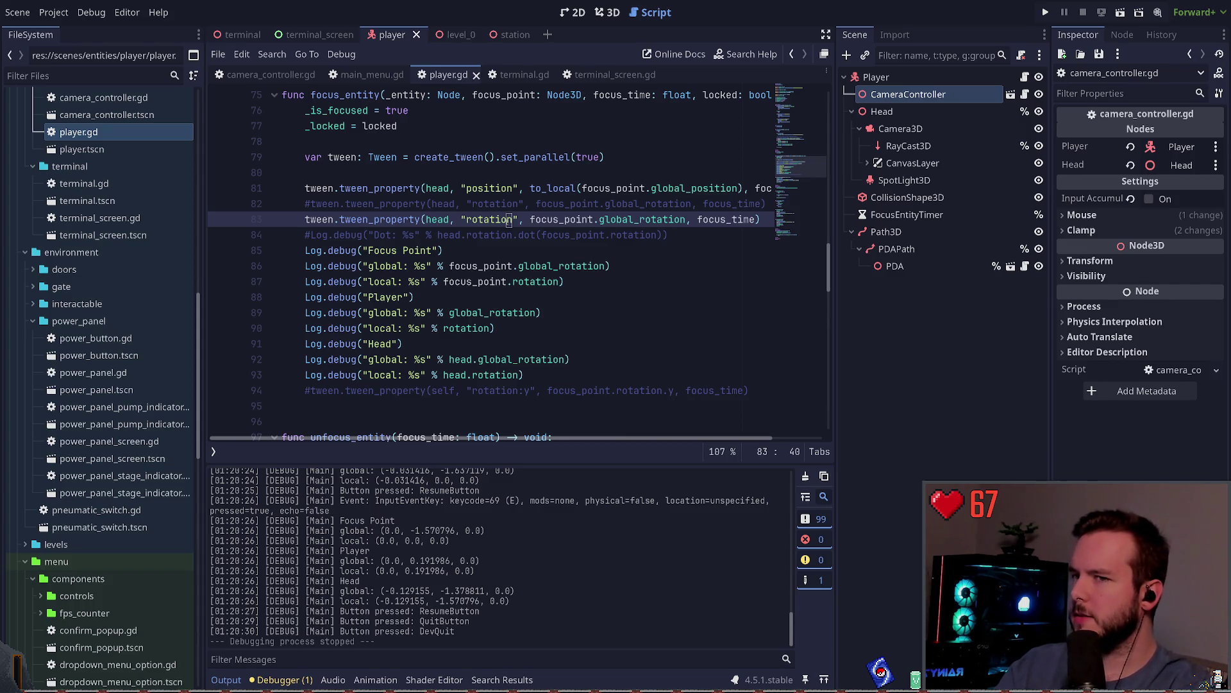
Change line 83 to tween head.global_rotation, save, and test monitor focus in game.
key("ctrl+Left")
type("global_")
key("ctrl+s")
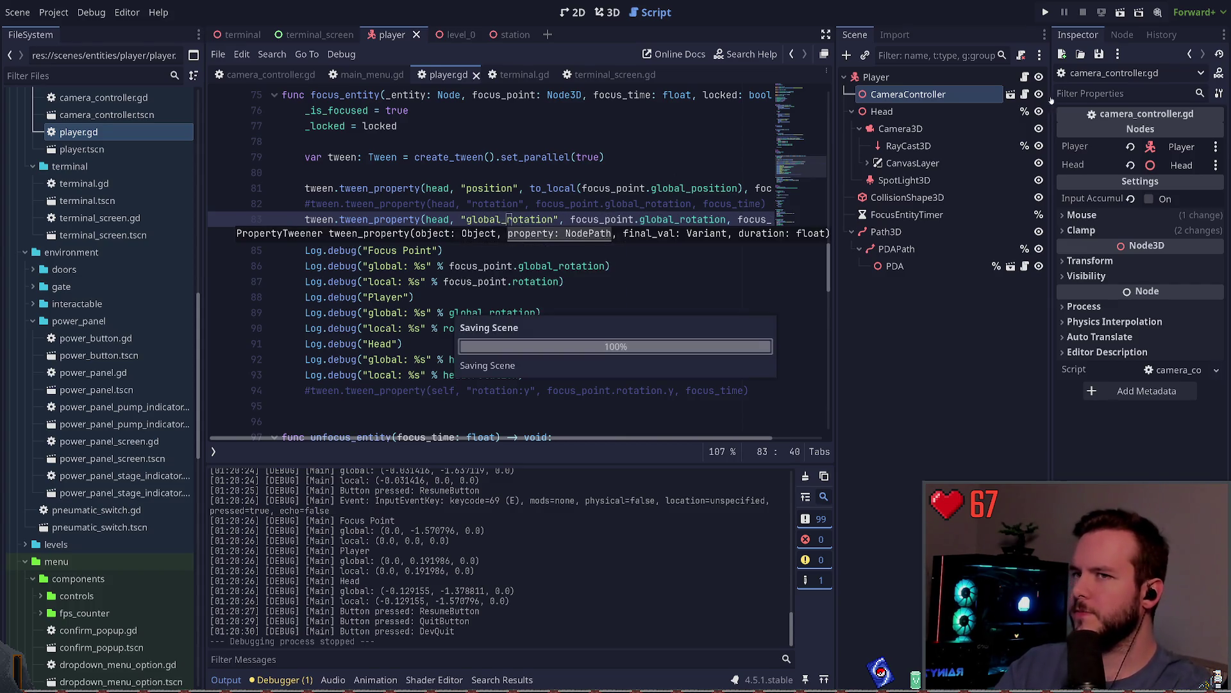
key("F5")
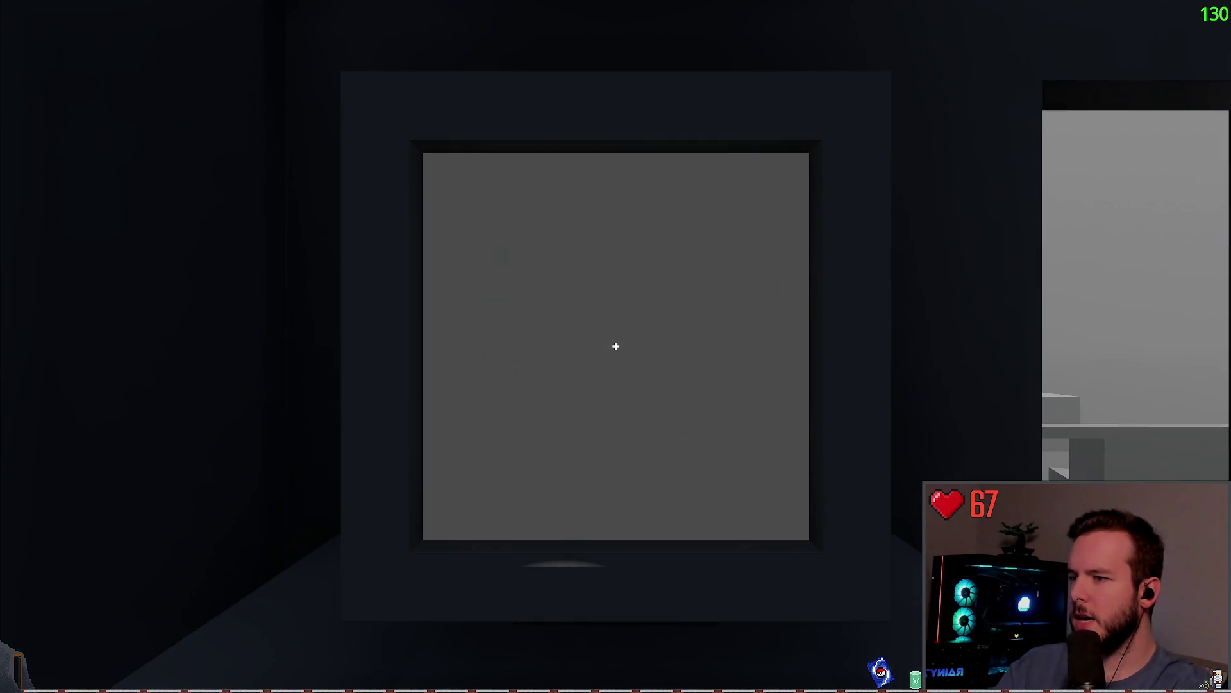
key("Escape")
key("Escape")
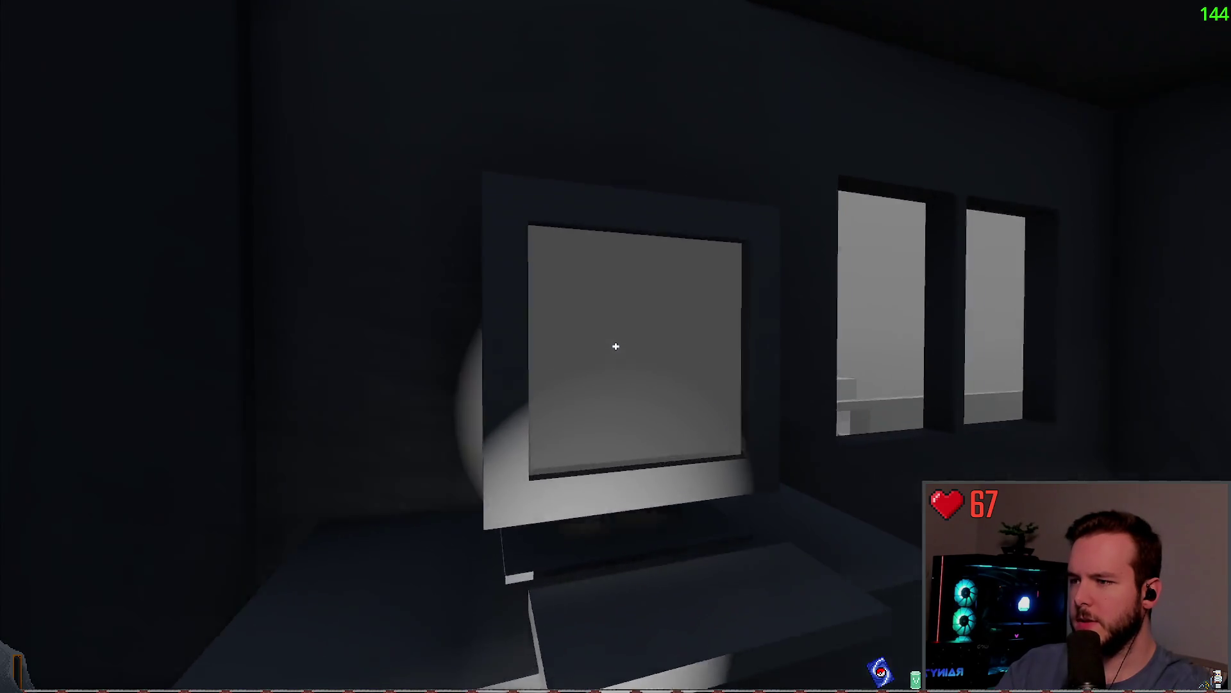
key("Escape")
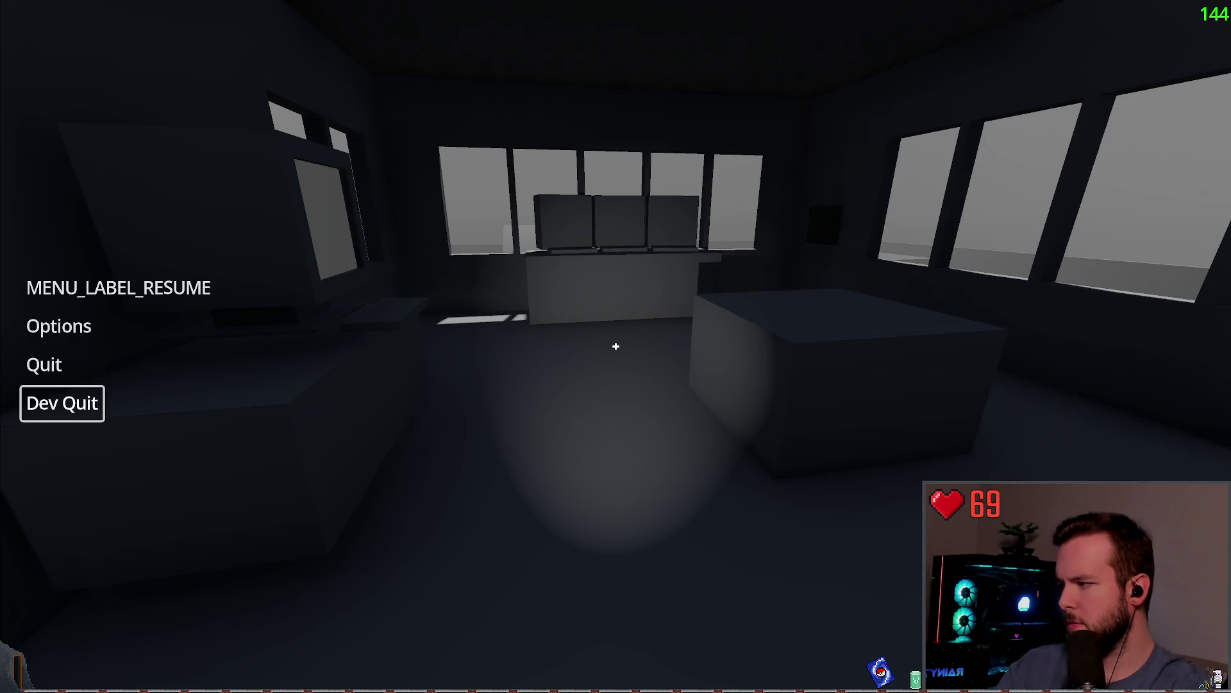
key("Escape")
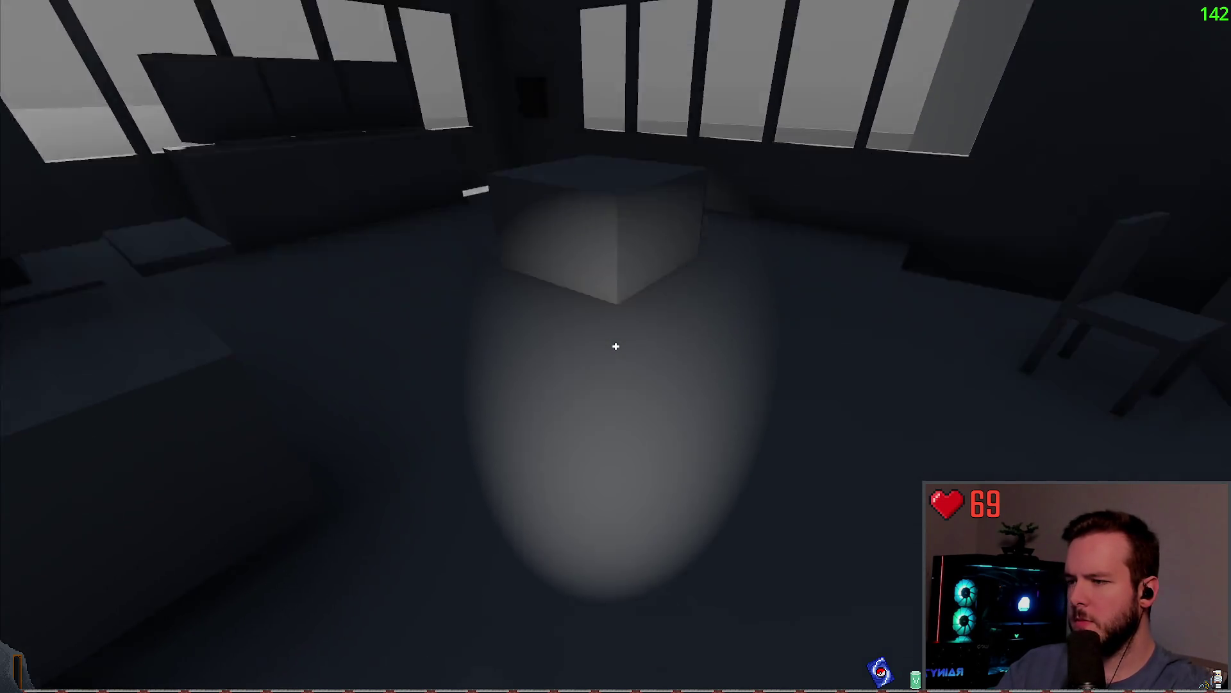
key("Escape")
Duplicate line 100 into a head global_rotation tween targeting Vector3.ZERO in unfocus_entity.
left_click(65, 404)
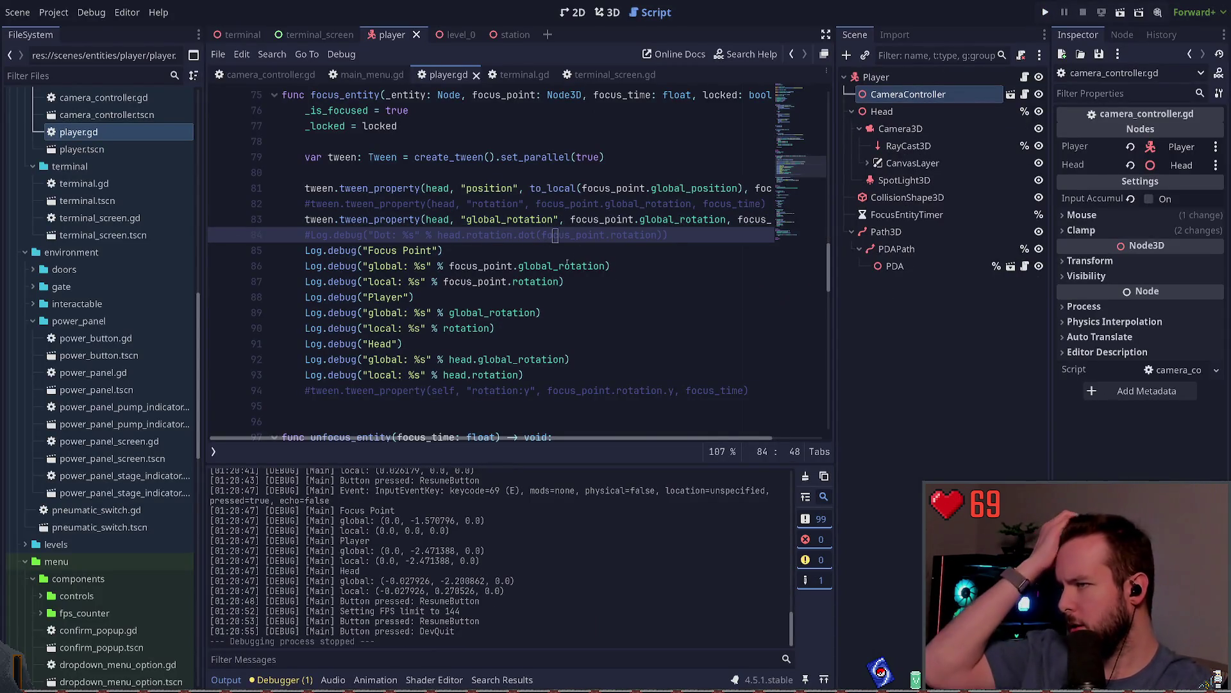
scroll(577, 289, "down", 3)
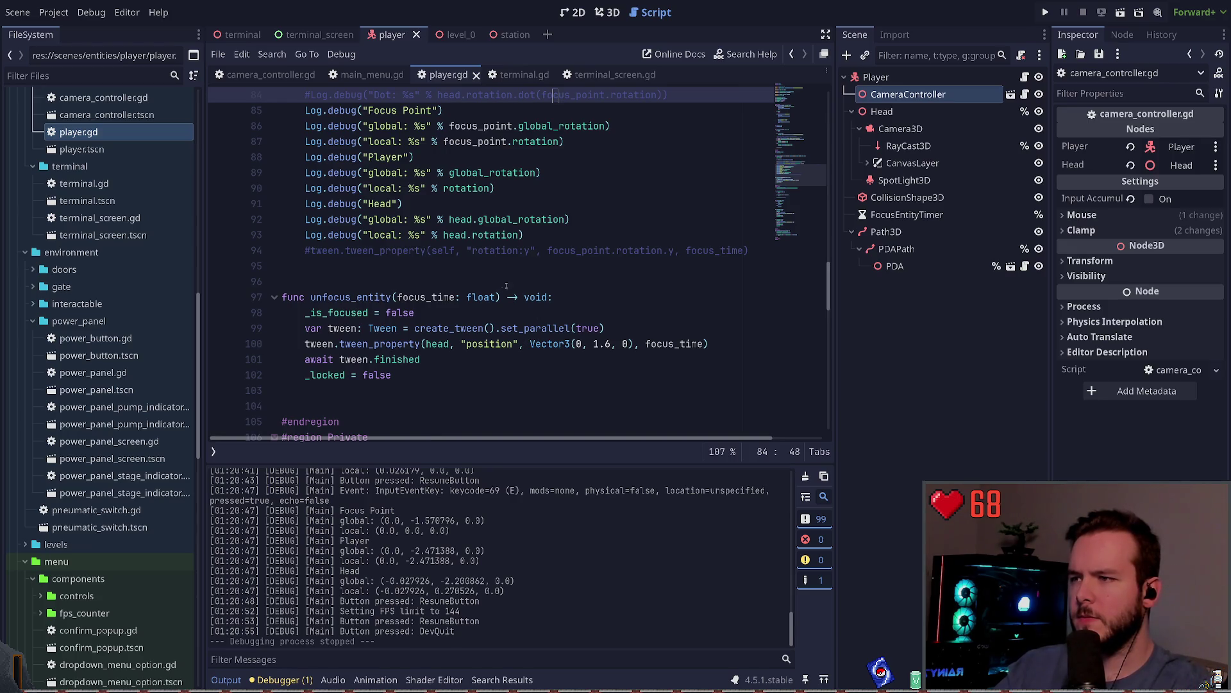
left_click(751, 343)
key("ctrl+shift+d")
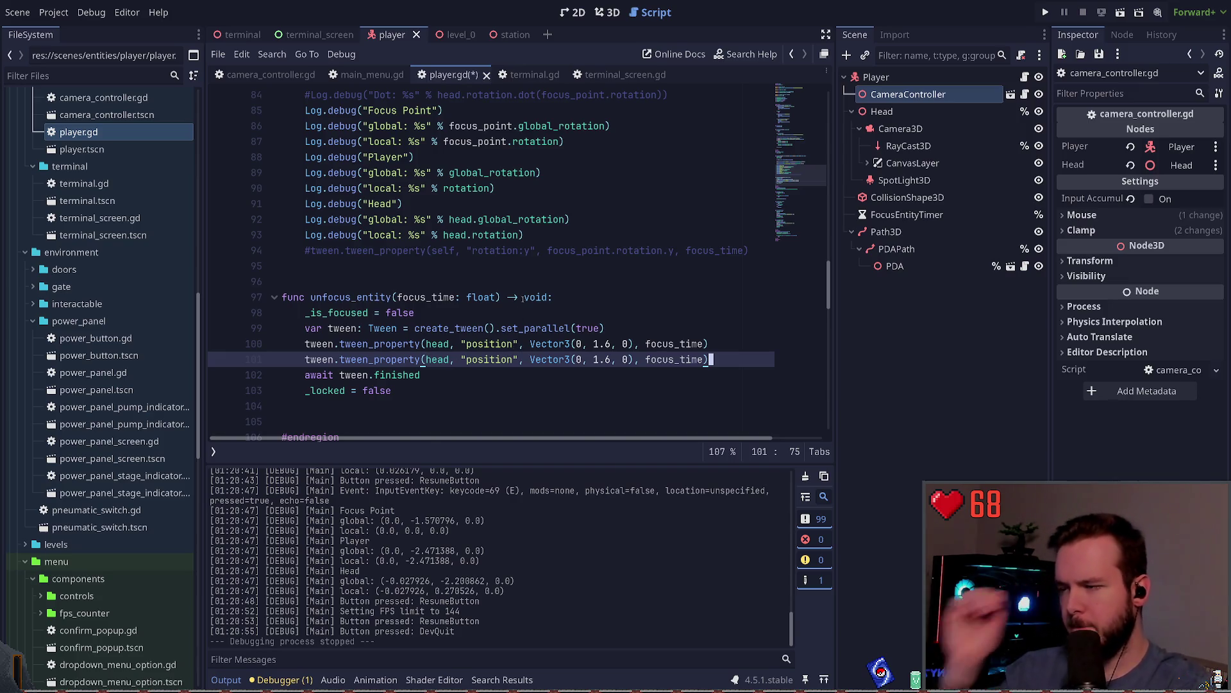
scroll(498, 205, "up", 3)
double_click(507, 219)
key("ctrl+c")
scroll(539, 300, "down", 4)
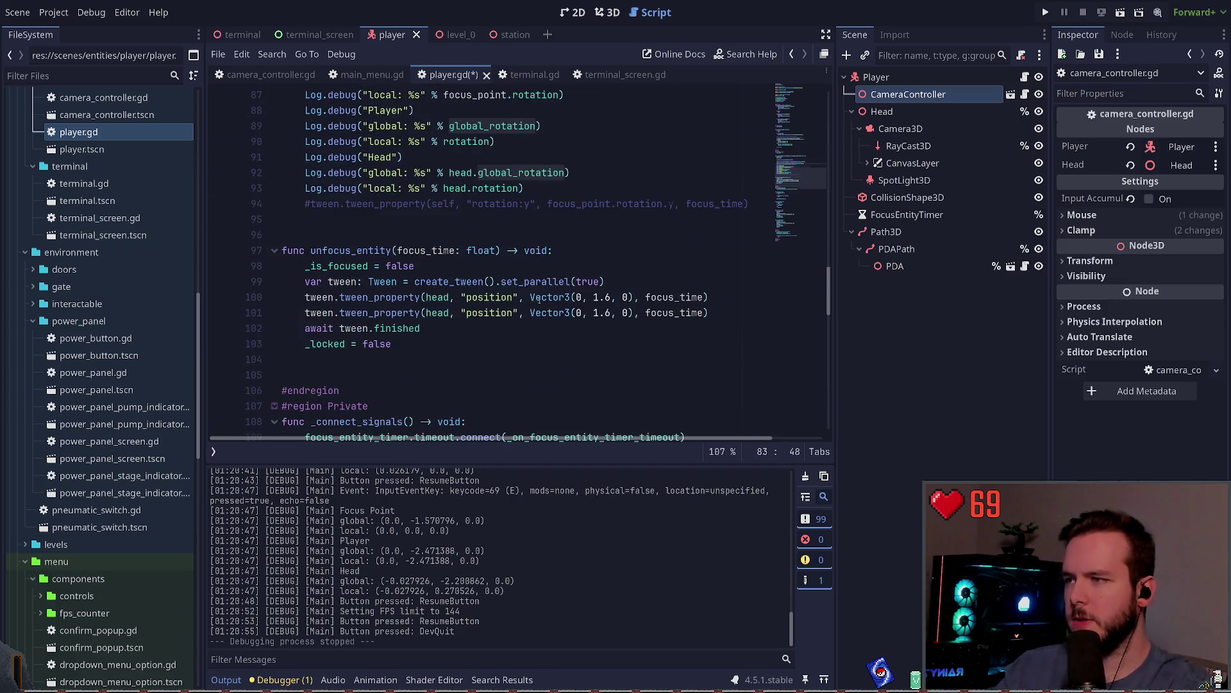
double_click(491, 313)
key("ctrl+v")
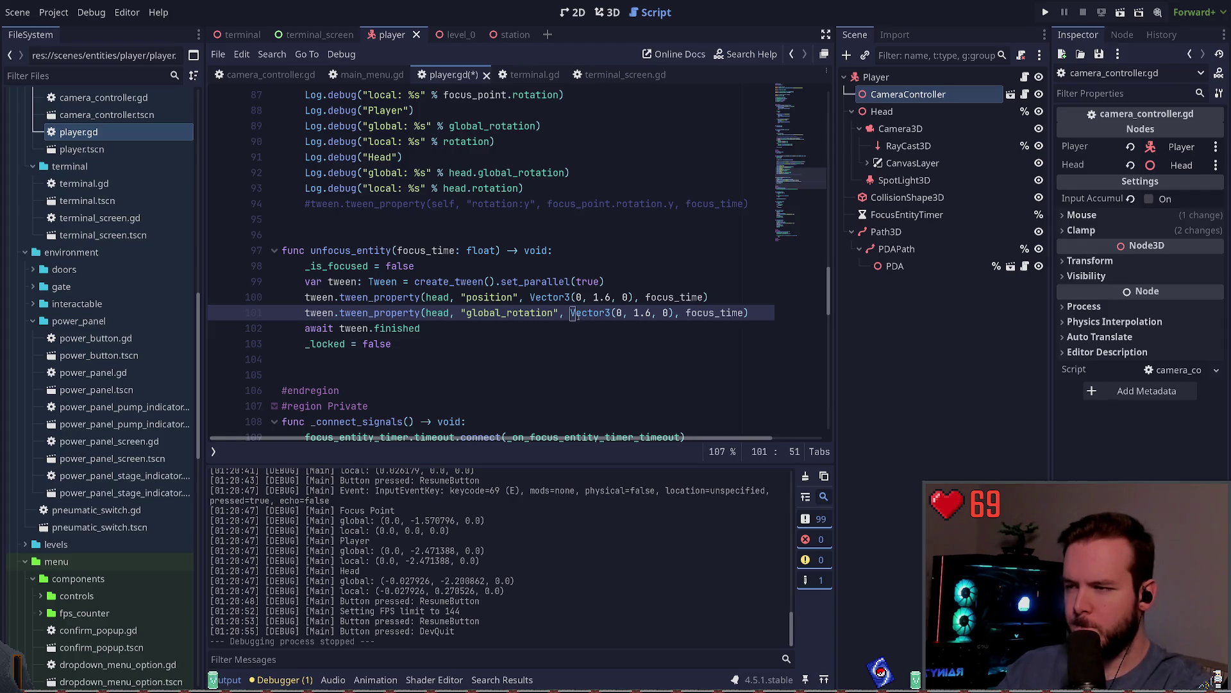
key("BackSpace")
key("BackSpace")
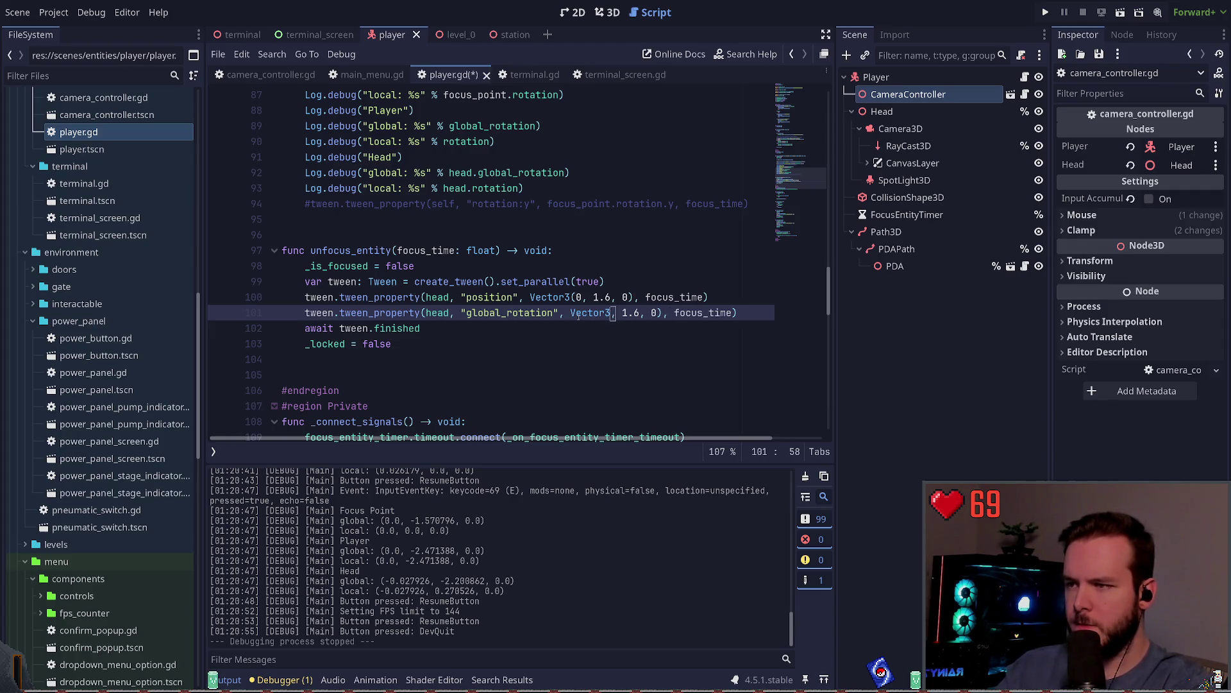
key("Delete")
key("Delete")
key("Delete")
key("Delete")
key("Delete")
key("Delete")
type("Z")
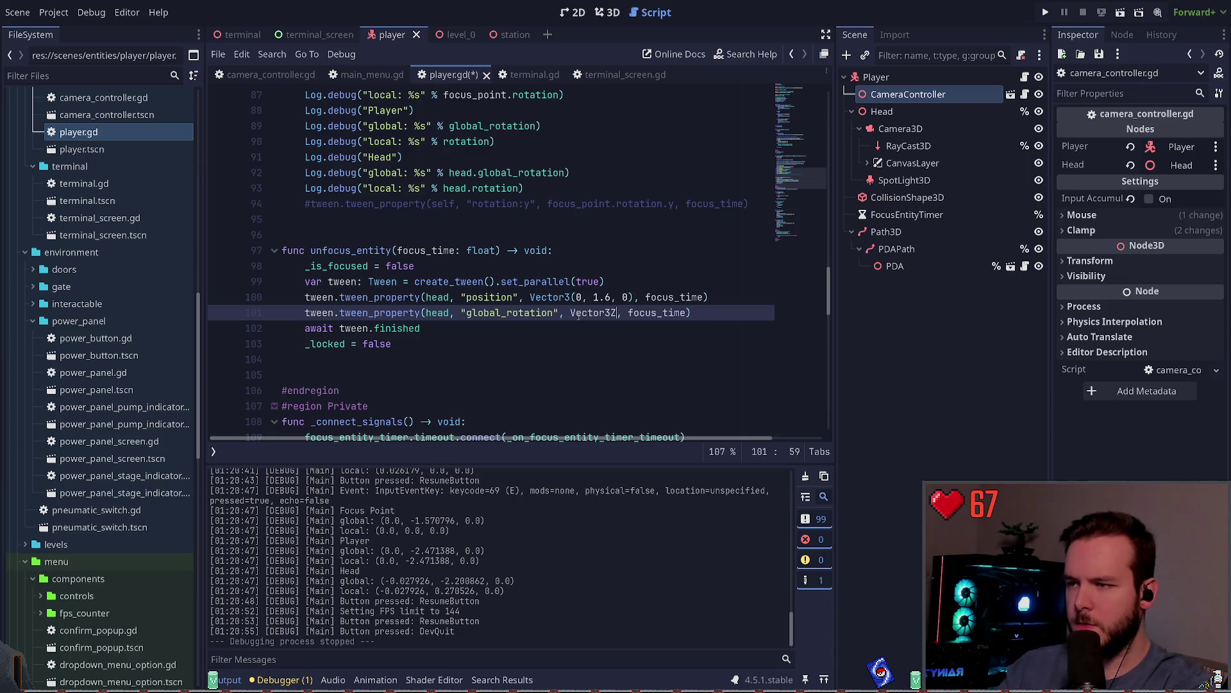
type("ZERO")
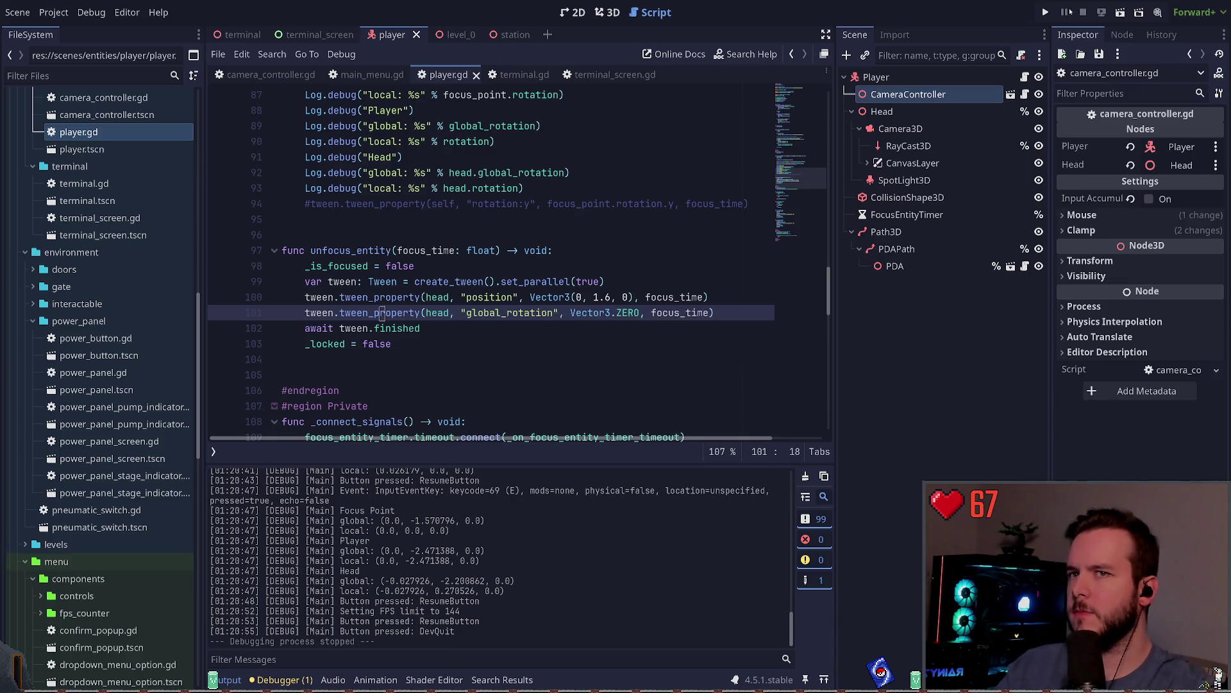
Run the game, pause and resume once, then quit back to the editor.
key("F5")
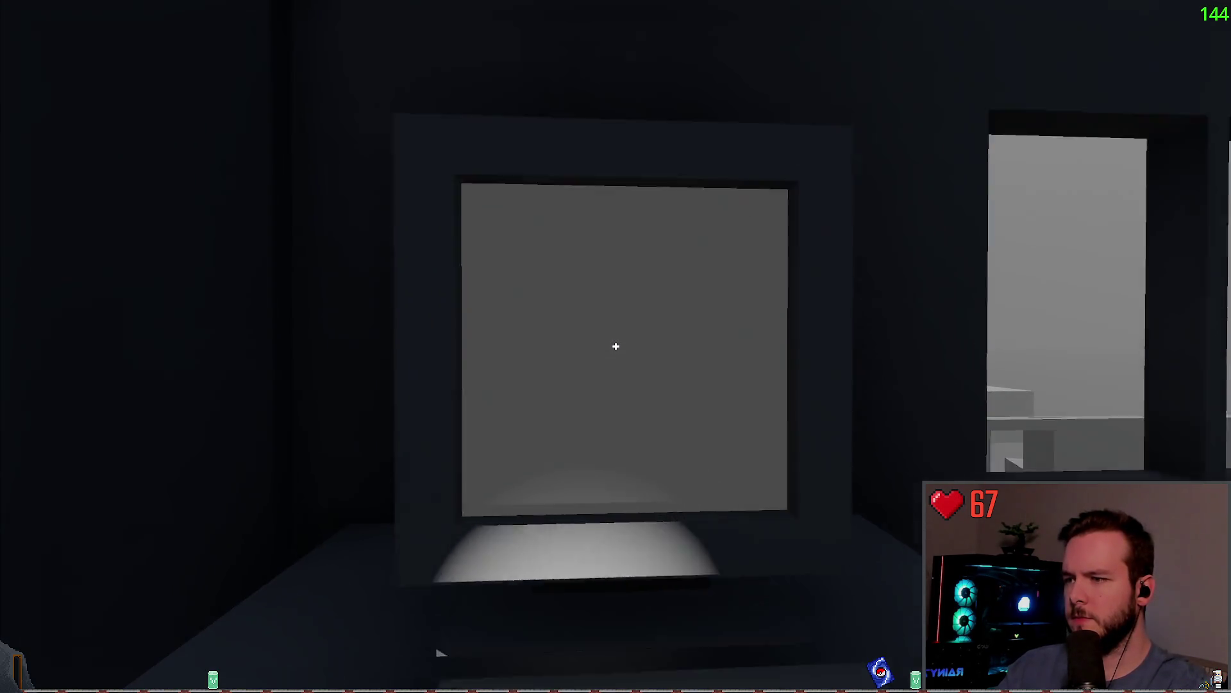
key("Escape")
left_click(205, 287)
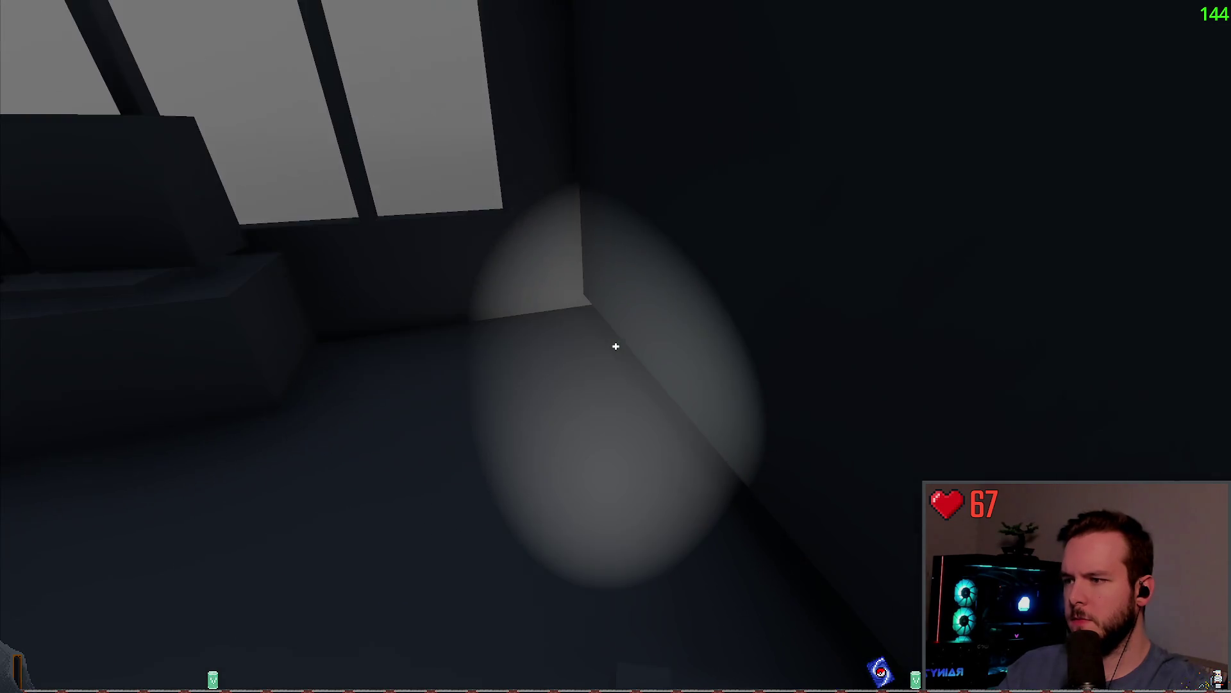
key("Escape")
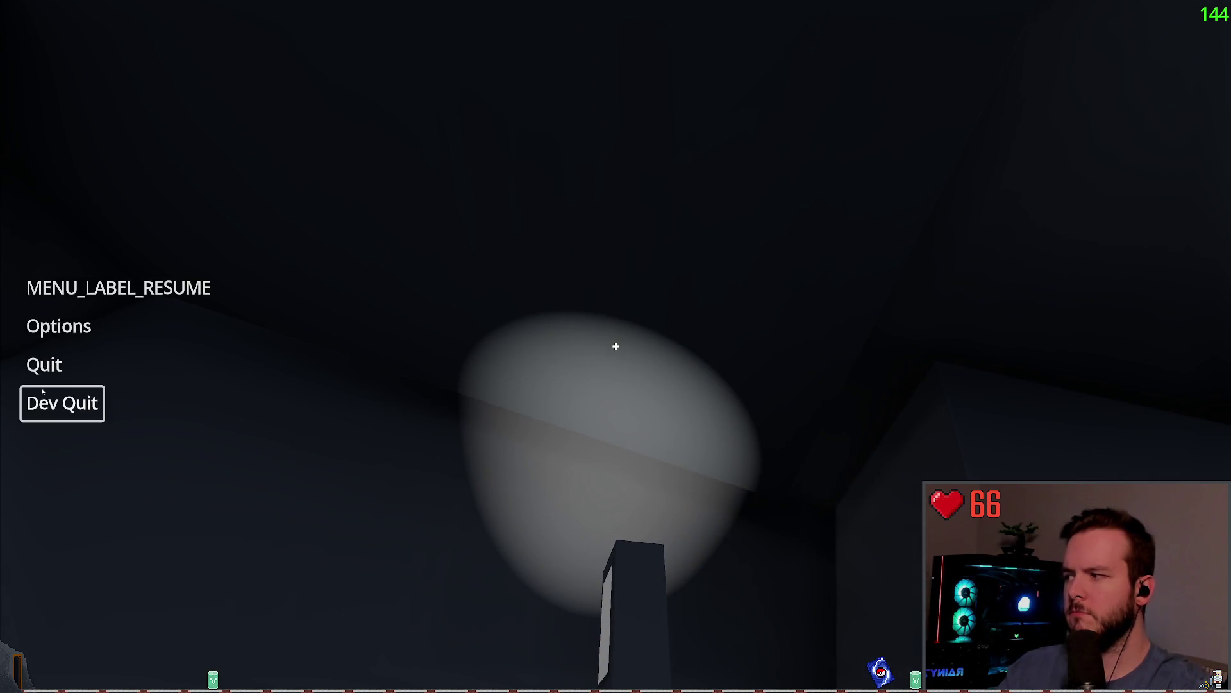
left_click(44, 401)
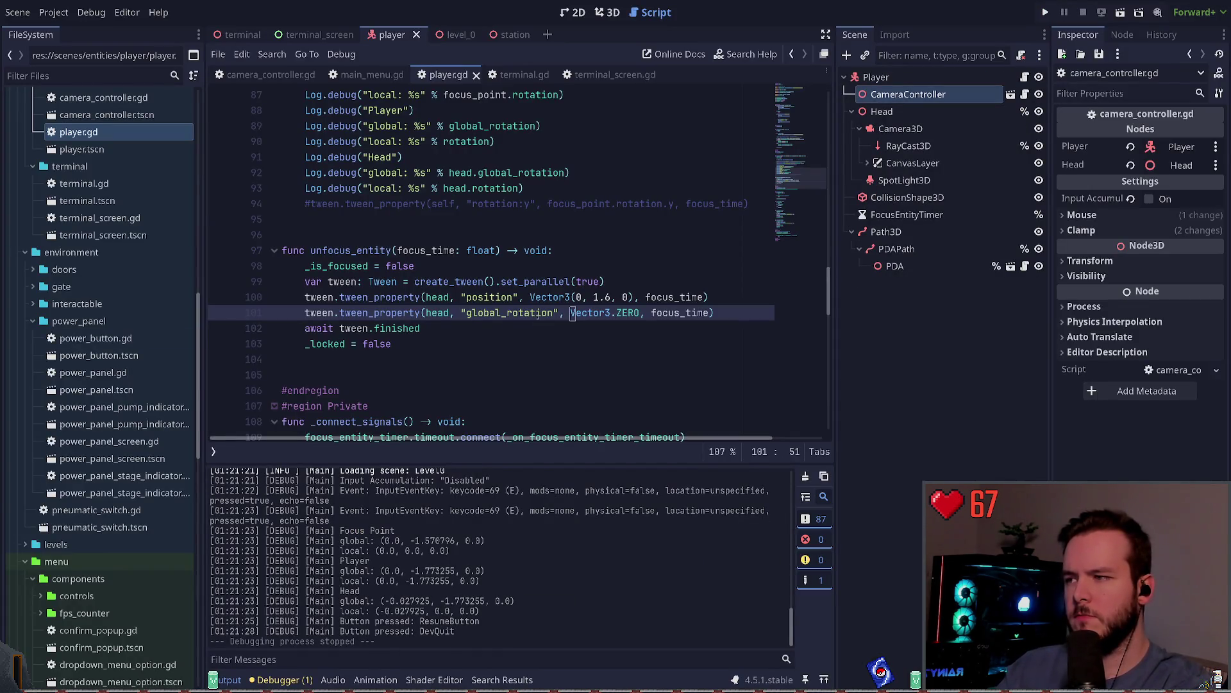
Delete the global_rotation tween line from unfocus_entity.
key("ctrl+x")
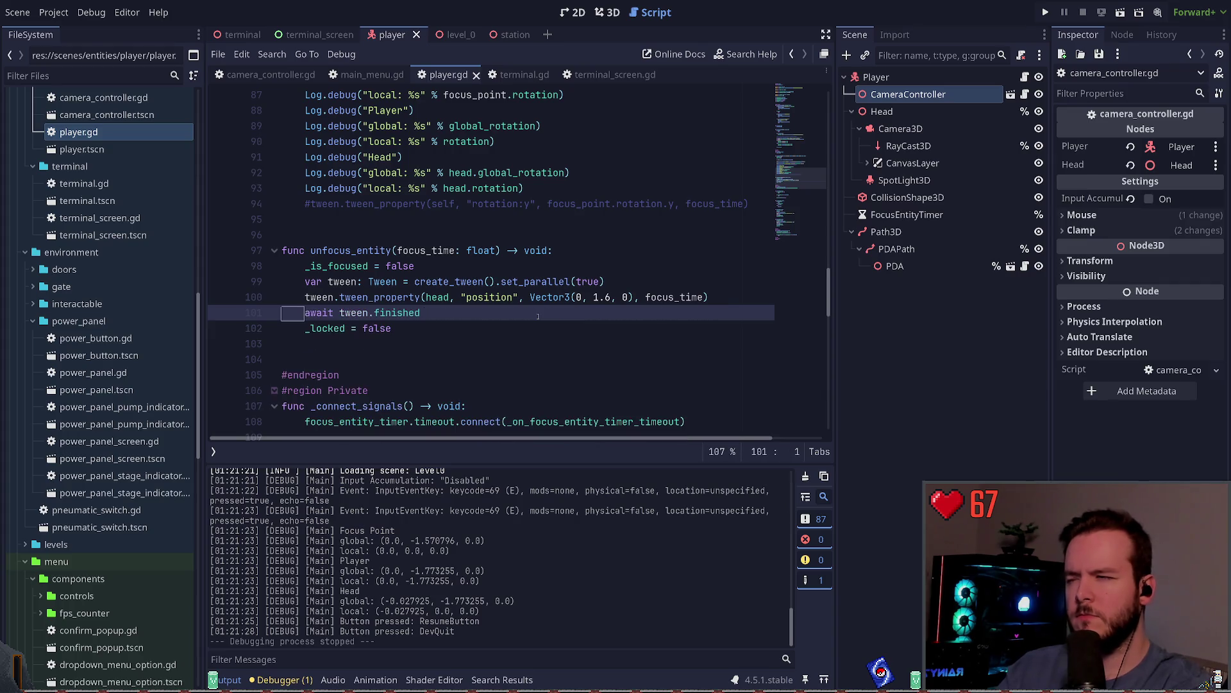
scroll(474, 313, "up", 4)
scroll(474, 313, "up", 2)
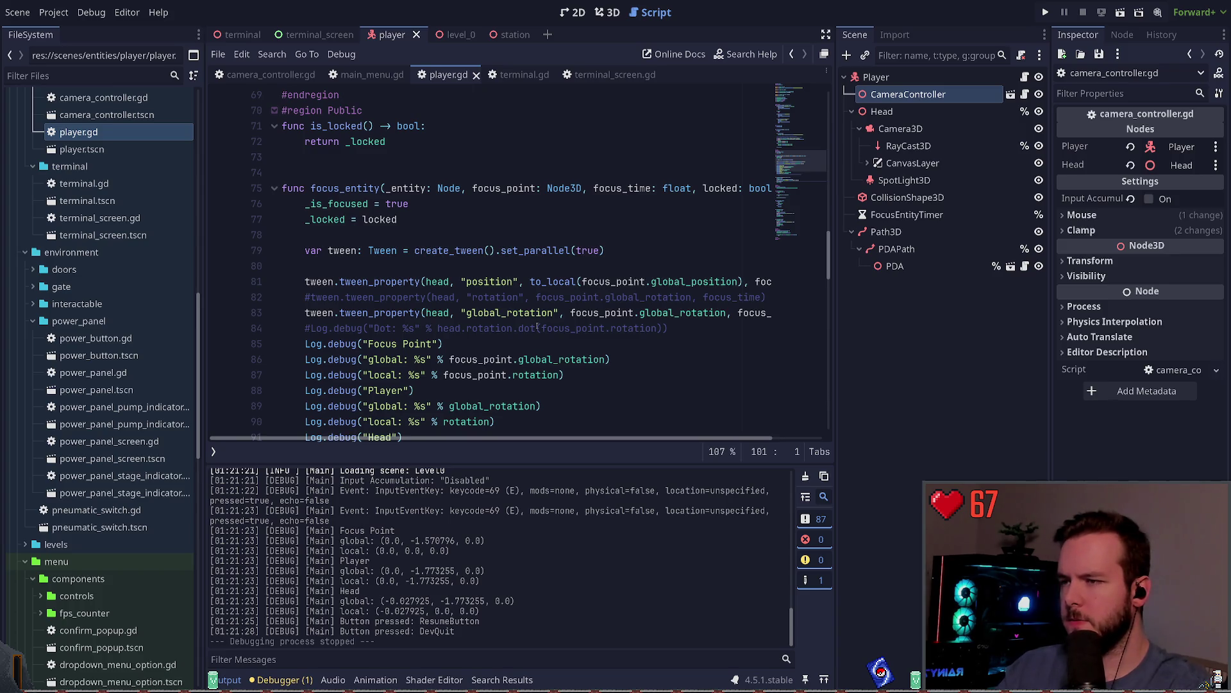
Add an empty line after the rotation tween on line 83 of focus_entity.
double_click(383, 312)
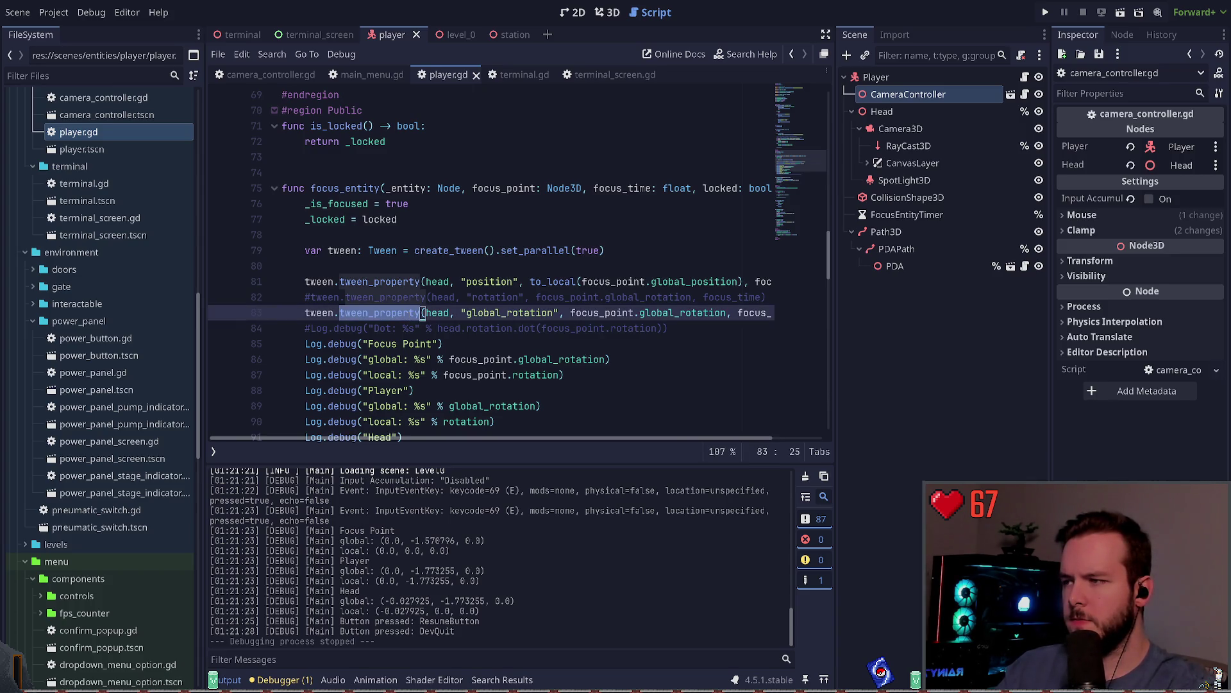
scroll(487, 289, "down", 1)
left_click(601, 266)
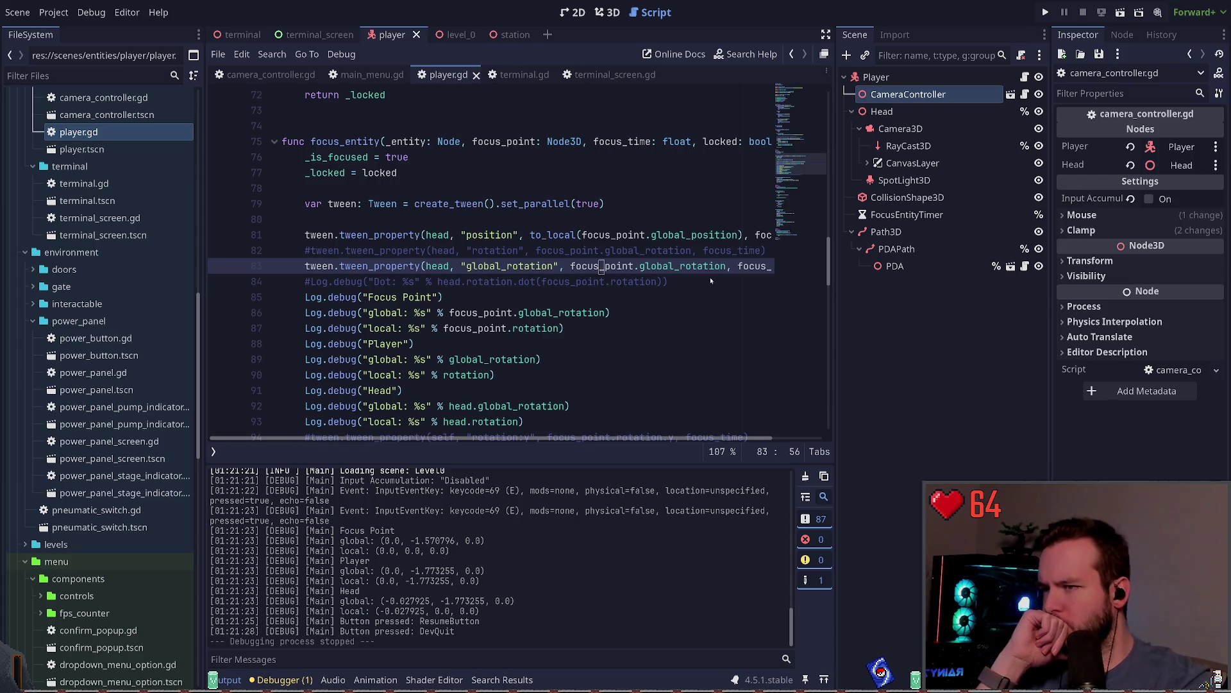
key("End")
key("Return")
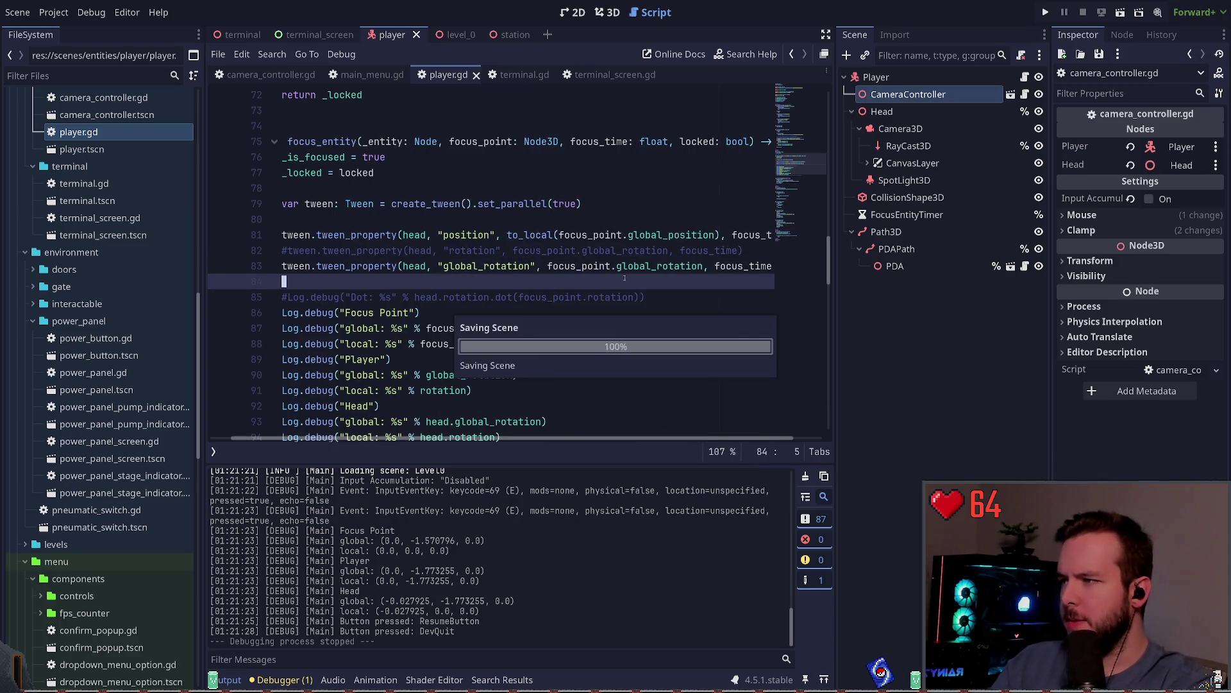
key("BackSpace")
key("Up")
key("Up")
key("Right")
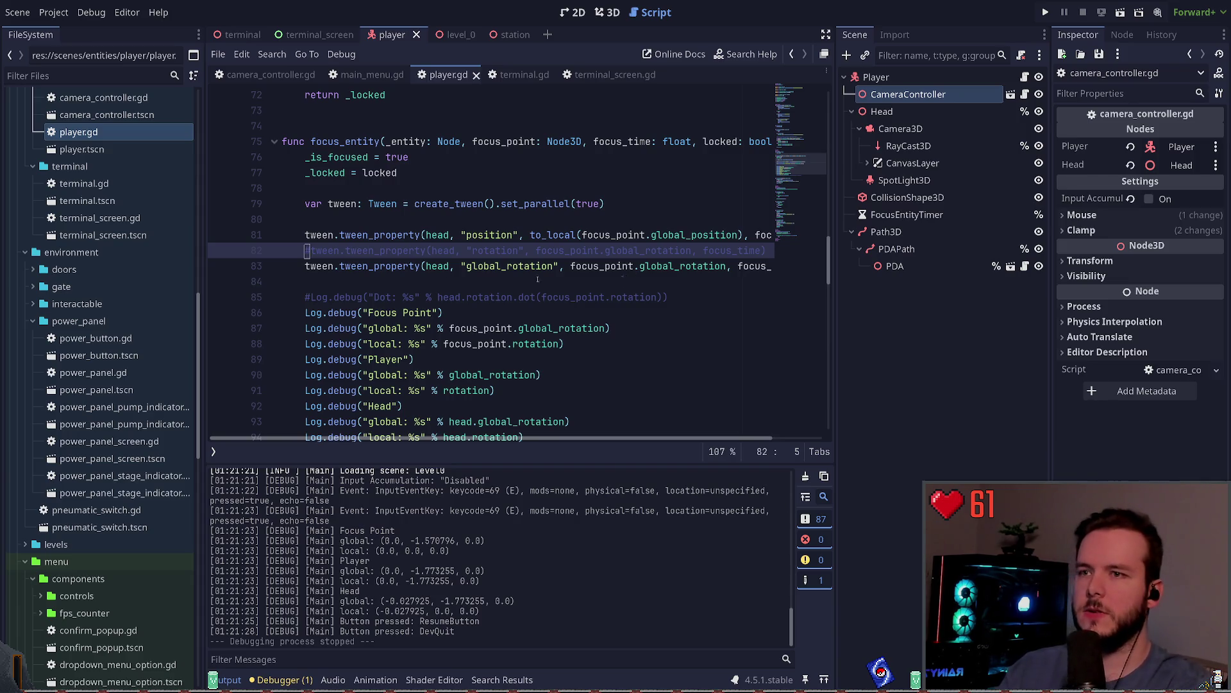
Comment out the position and global_rotation tween lines, then undo it.
left_click(460, 235)
key("ctrl+k")
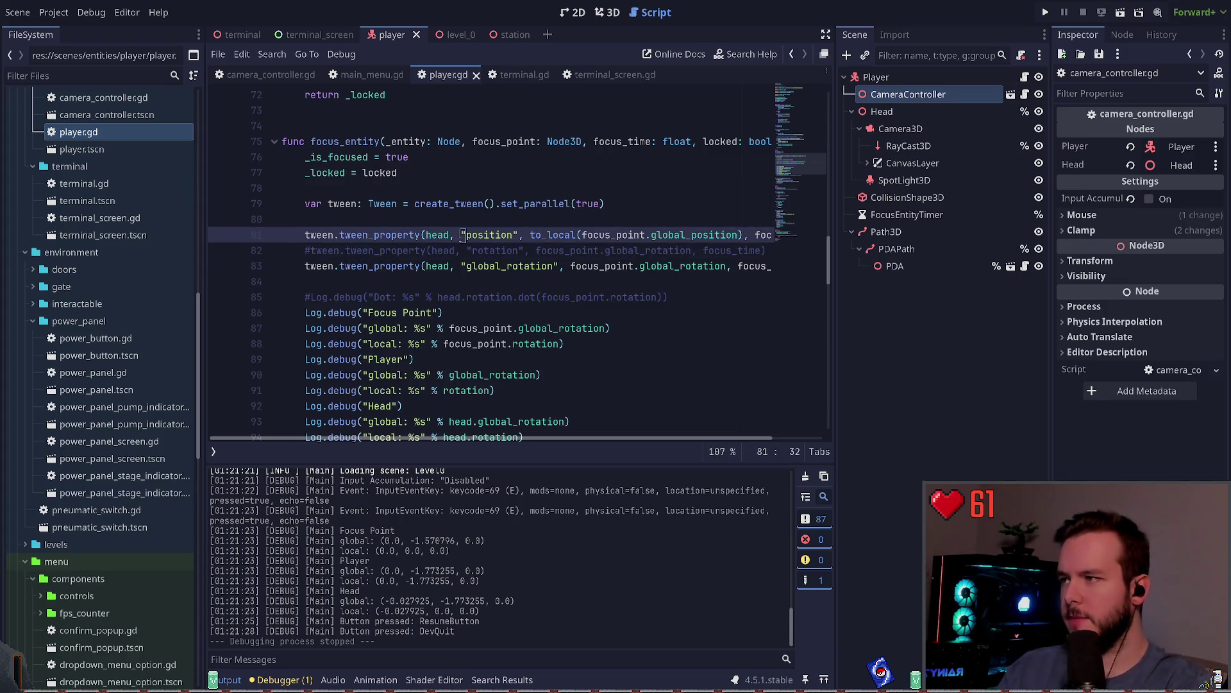
key("Down")
key("Down")
key("ctrl+k")
key("Up")
key("Up")
key("Up")
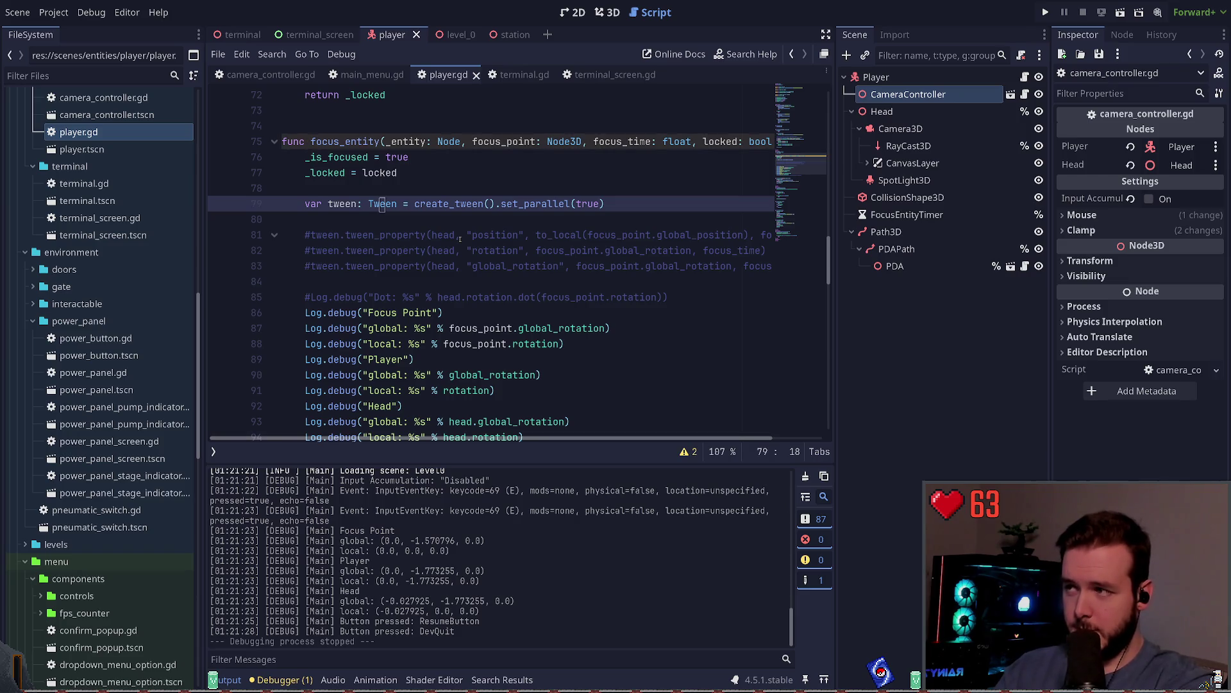
key("ctrl+z")
key("ctrl+z")
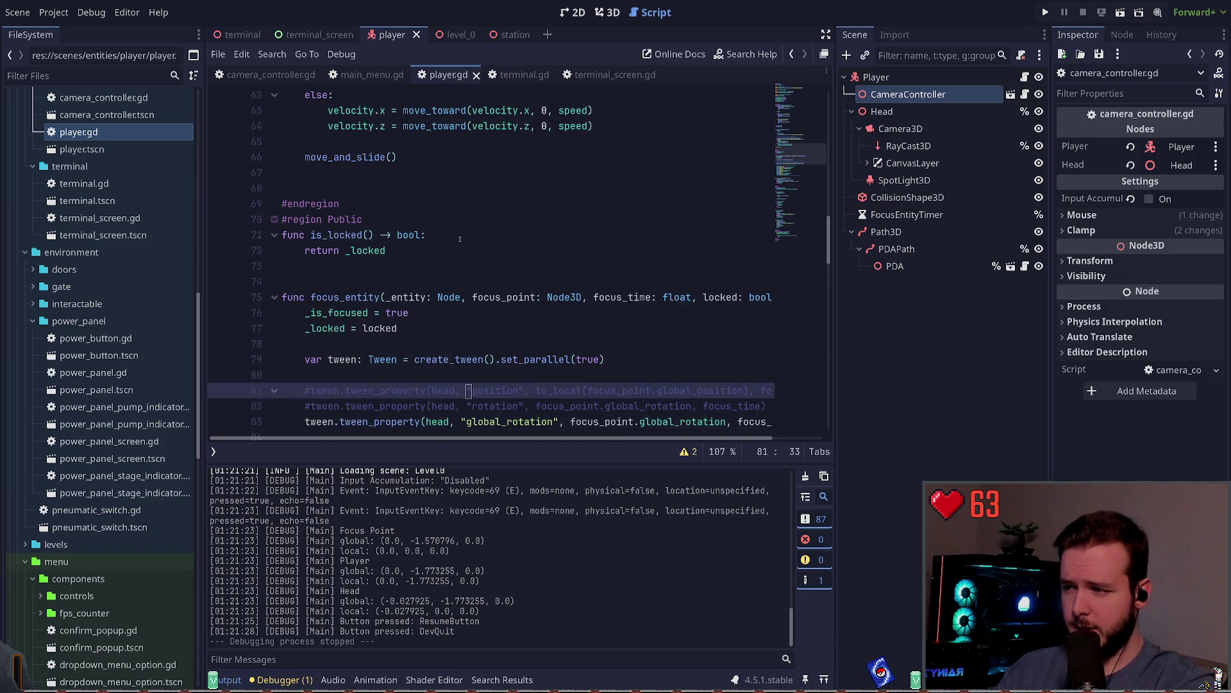
scroll(460, 238, "down", 2)
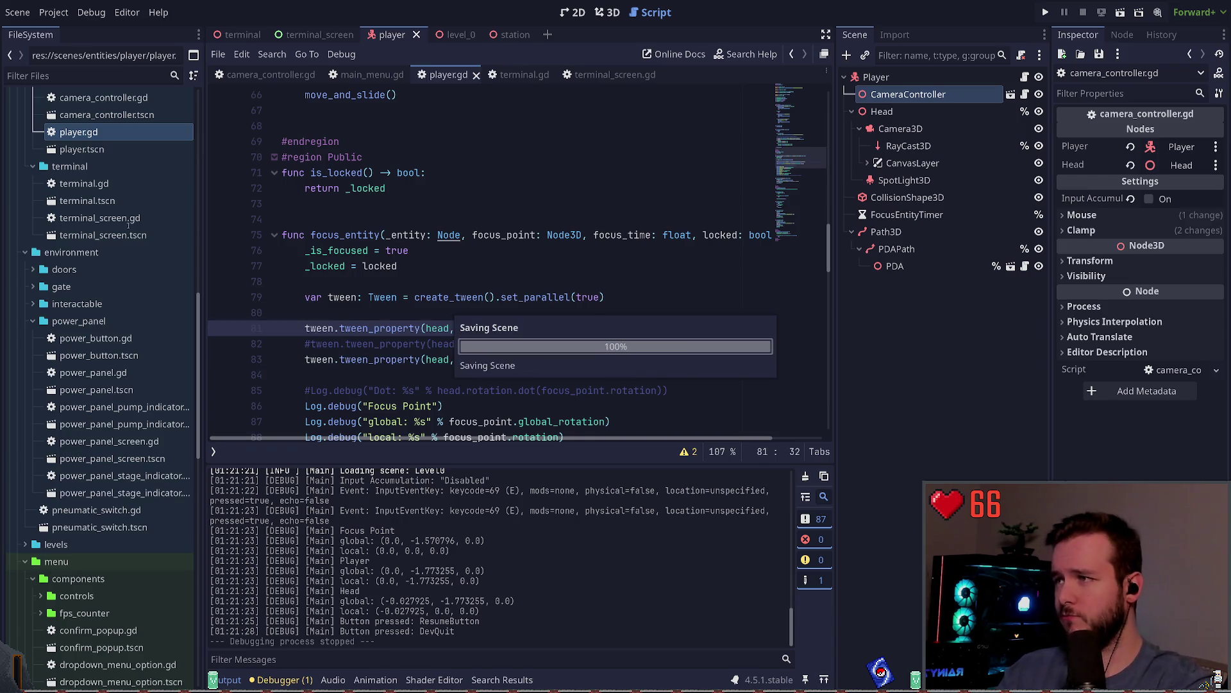
left_click(377, 328)
In terminal.gd, comment out the player.focus_entity call inside interact.
left_click(518, 74)
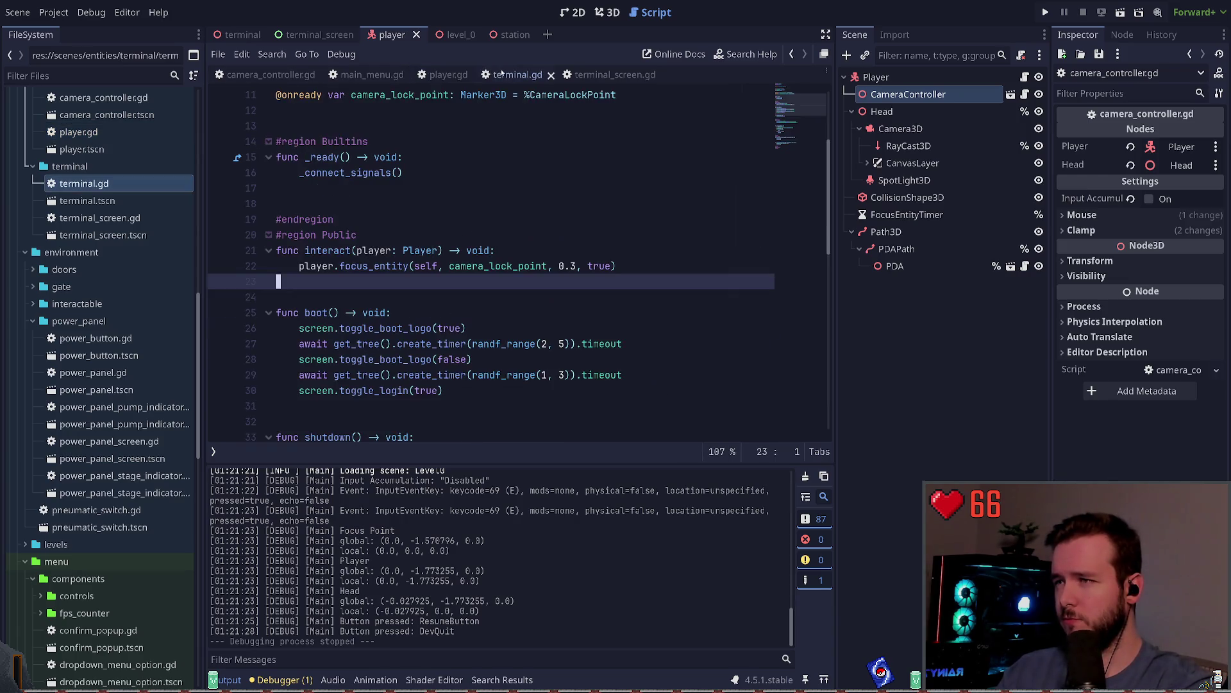
left_click(507, 270)
key("ctrl+k")
Try writing a player.add_child / reparent line above the commented call, then delete it.
key("ctrl+shift+Return")
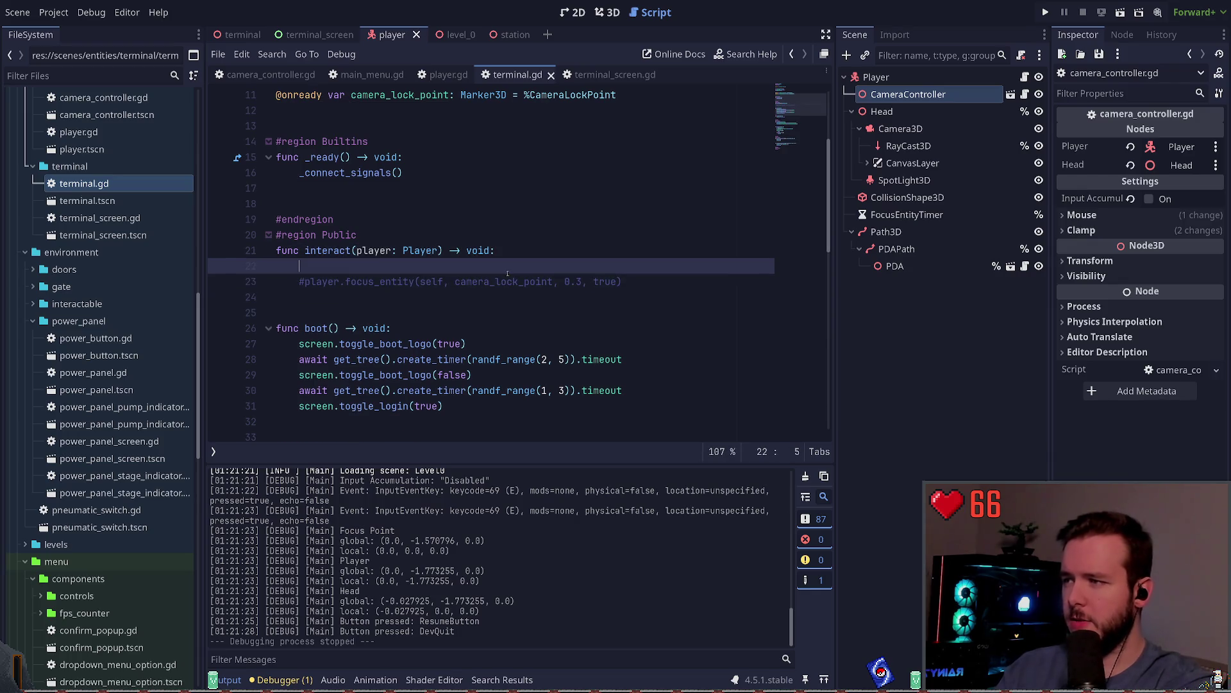
type("player")
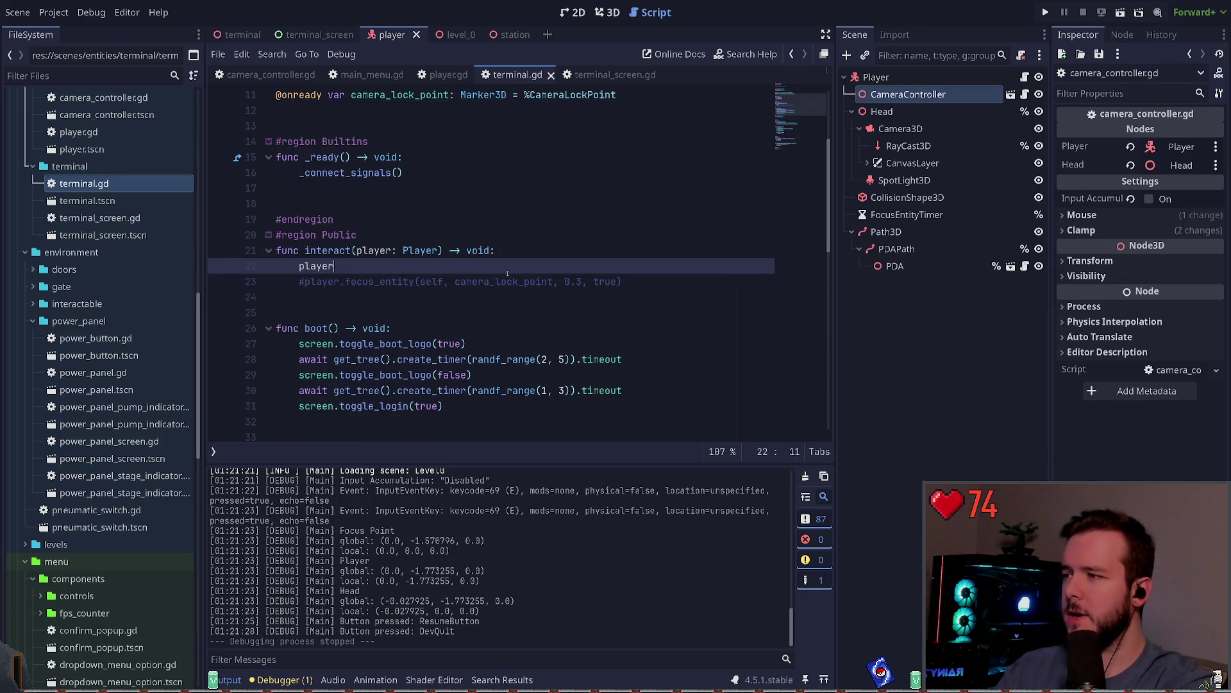
key("BackSpace")
key("BackSpace")
key("BackSpace")
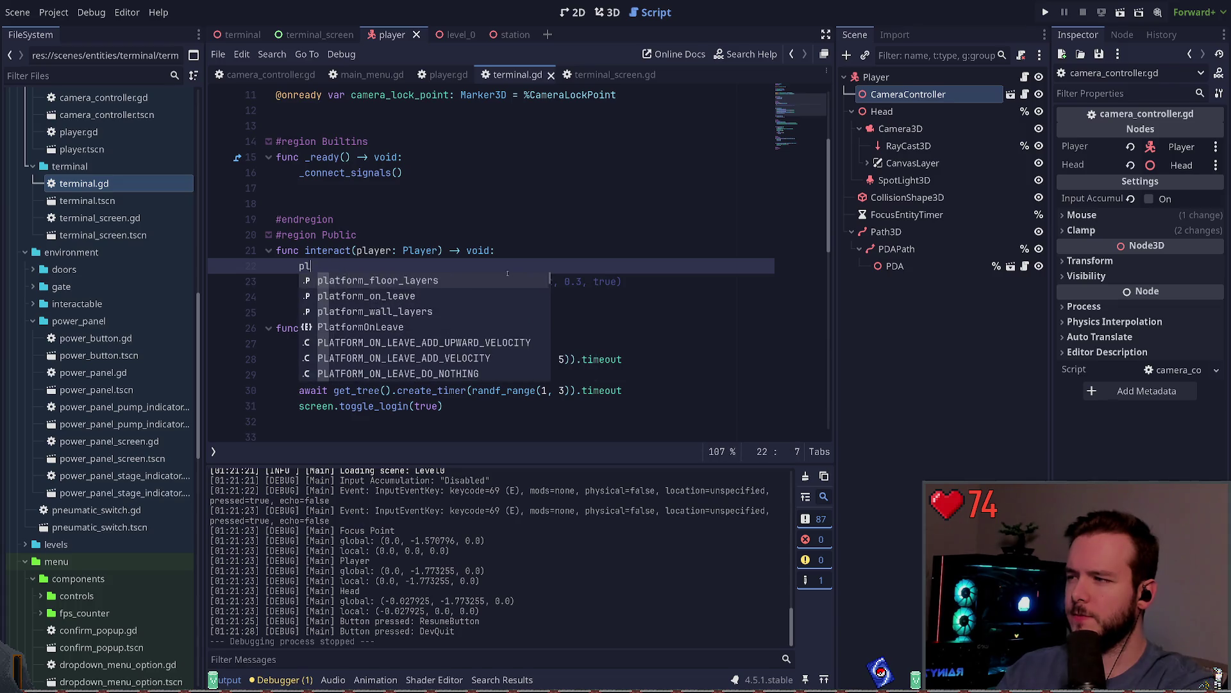
type("p")
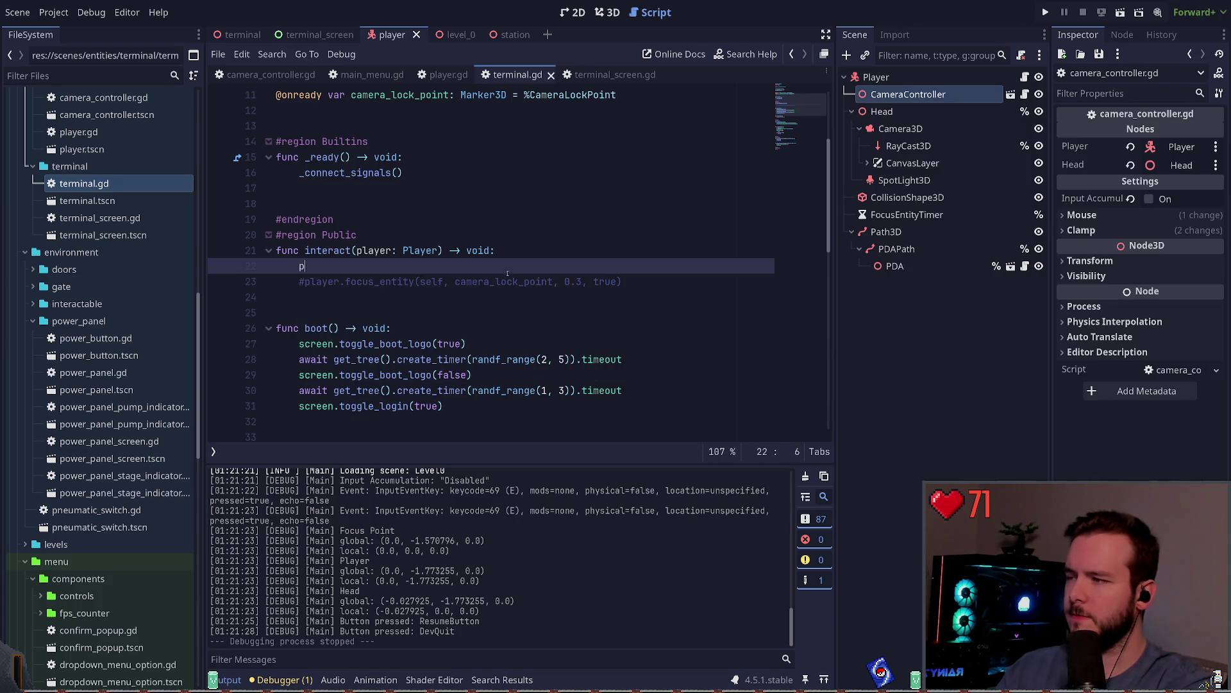
type("layer.add_")
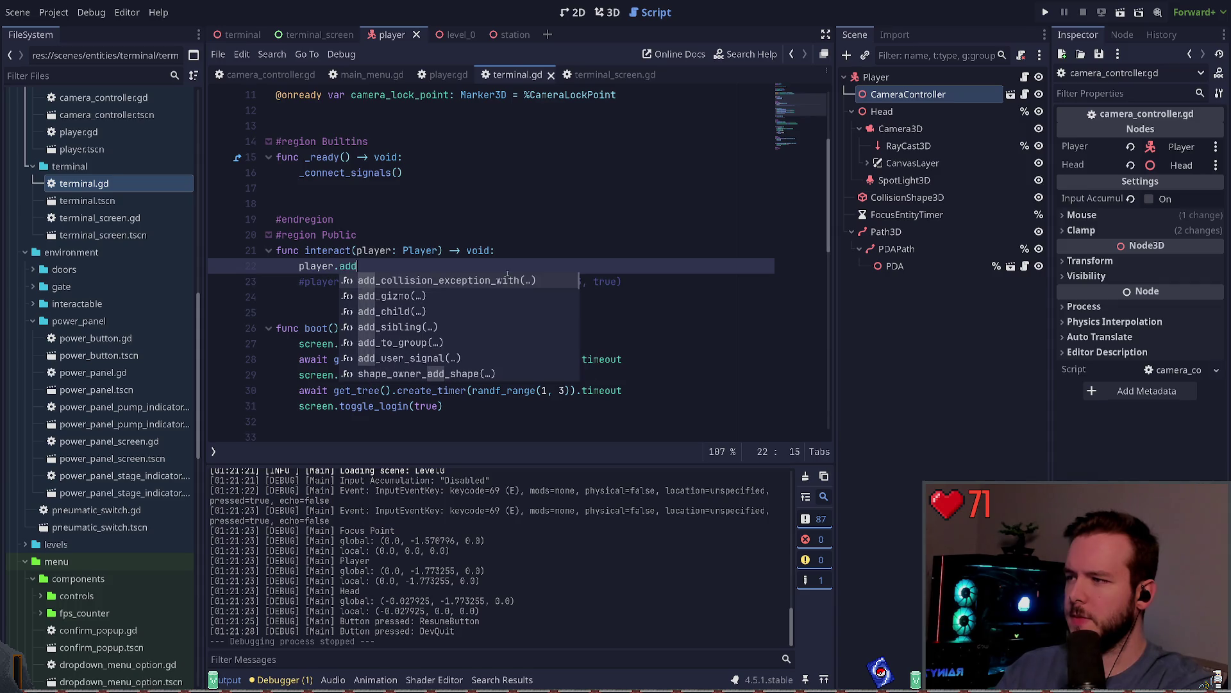
key("Down")
key("Down")
key("Return")
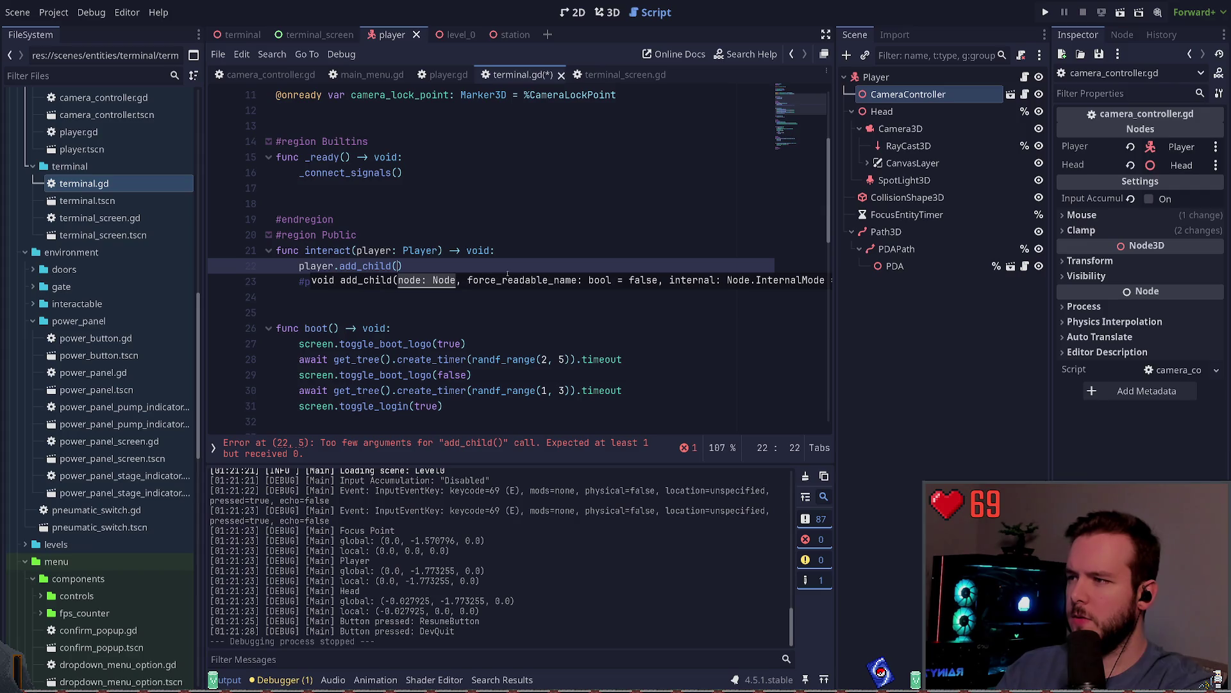
type("n")
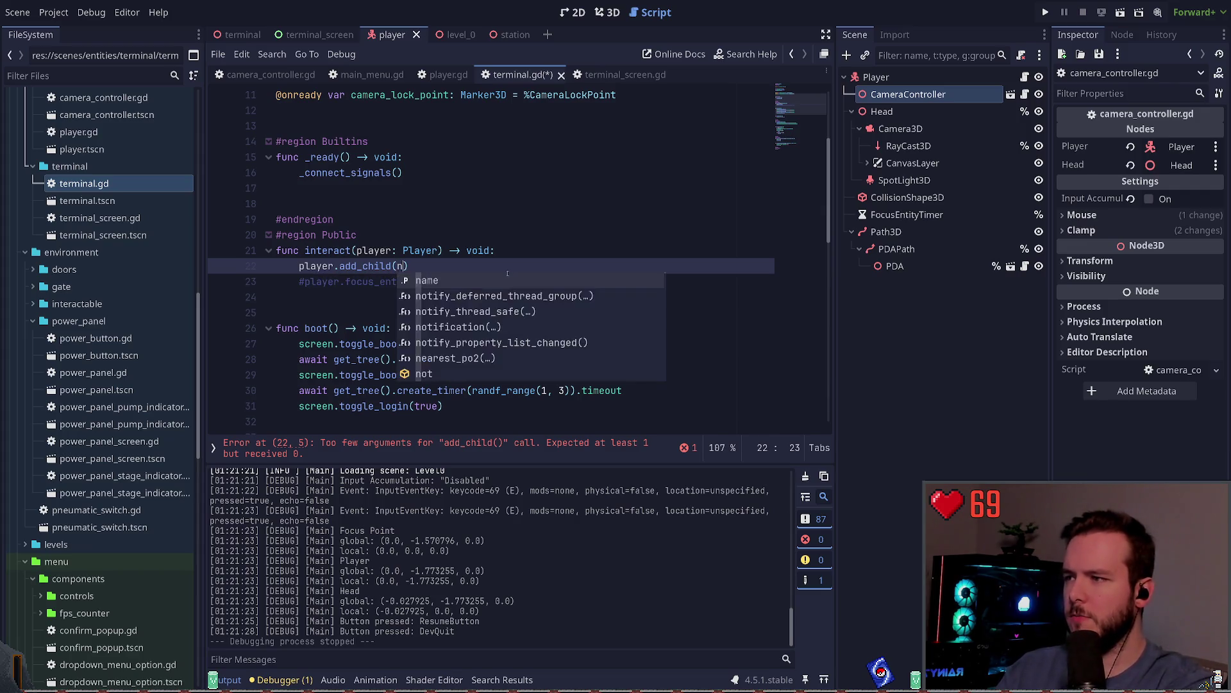
key("BackSpace")
key("BackSpace")
key("BackSpace")
key("BackSpace")
key("BackSpace")
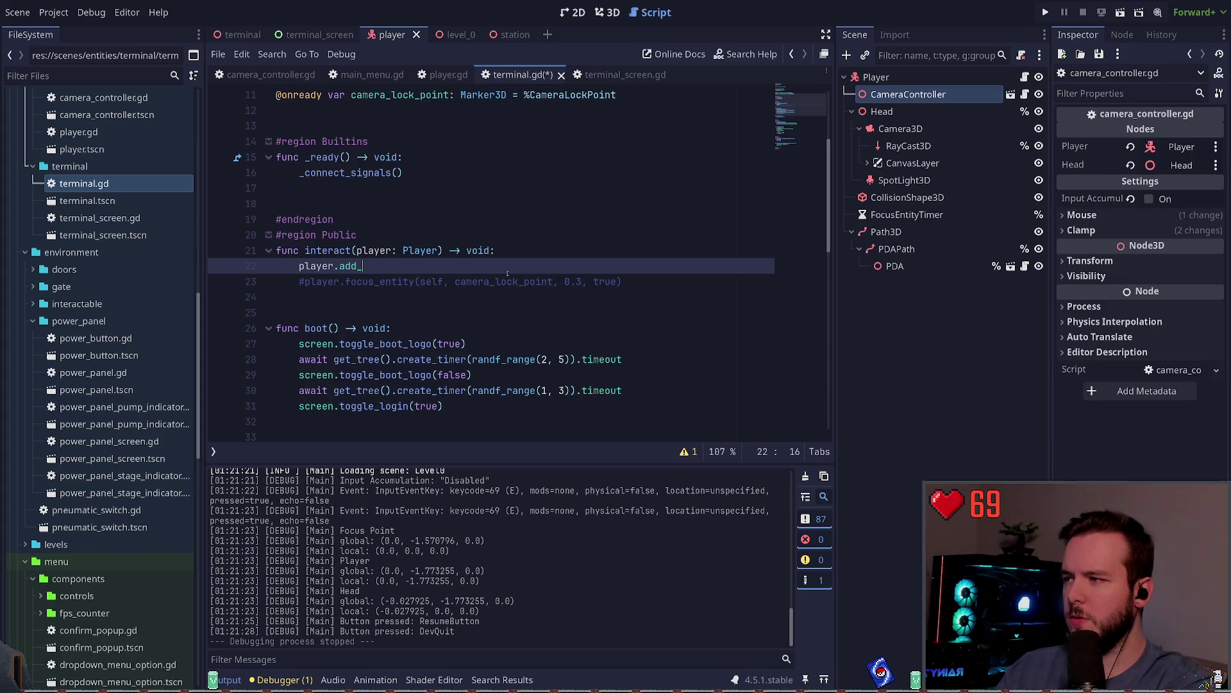
type("rep")
key("Return")
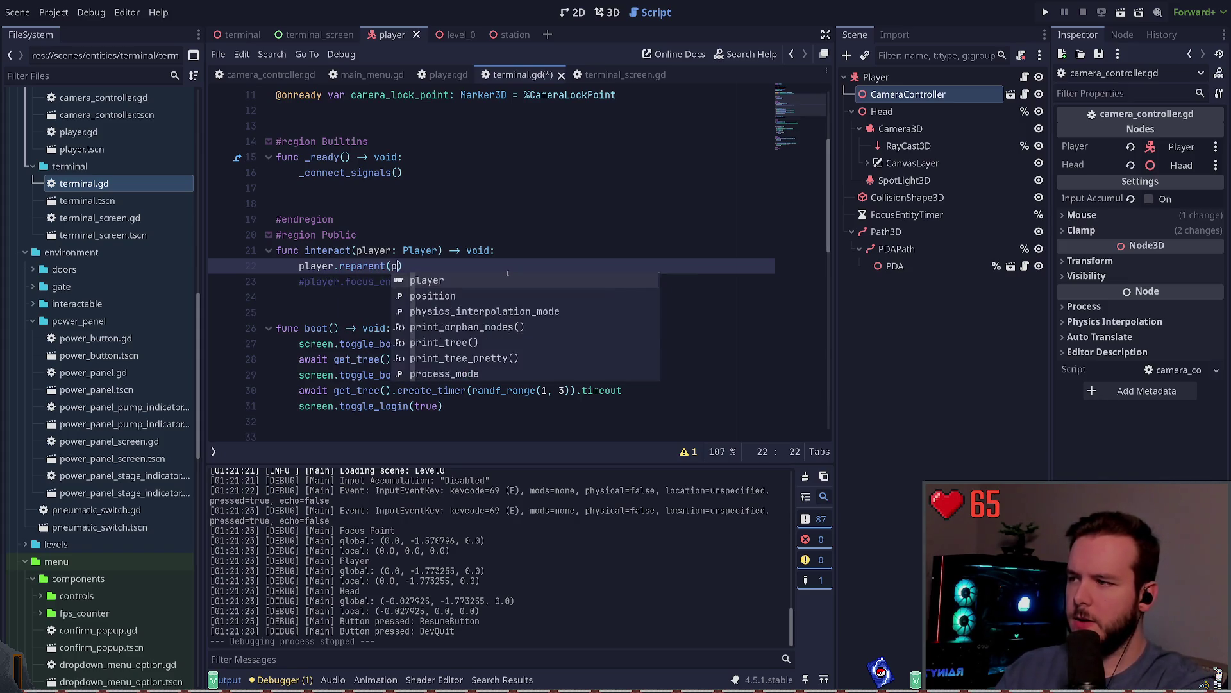
key("BackSpace")
key("BackSpace")
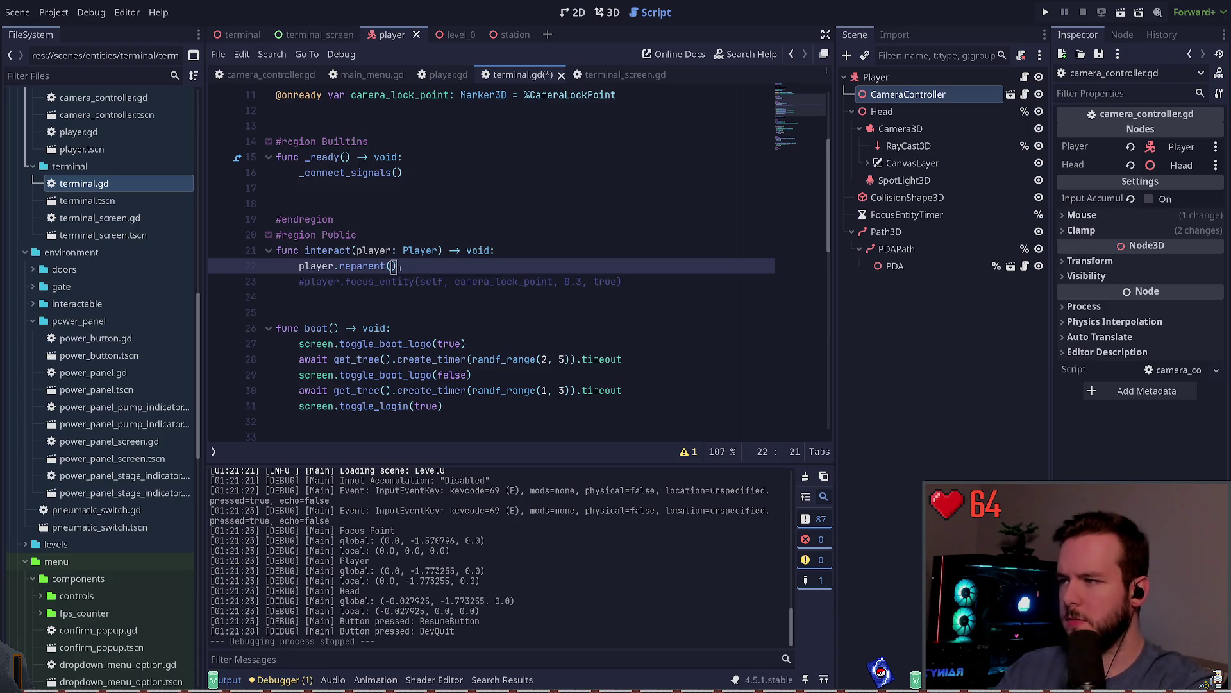
key("ctrl+shift+k")
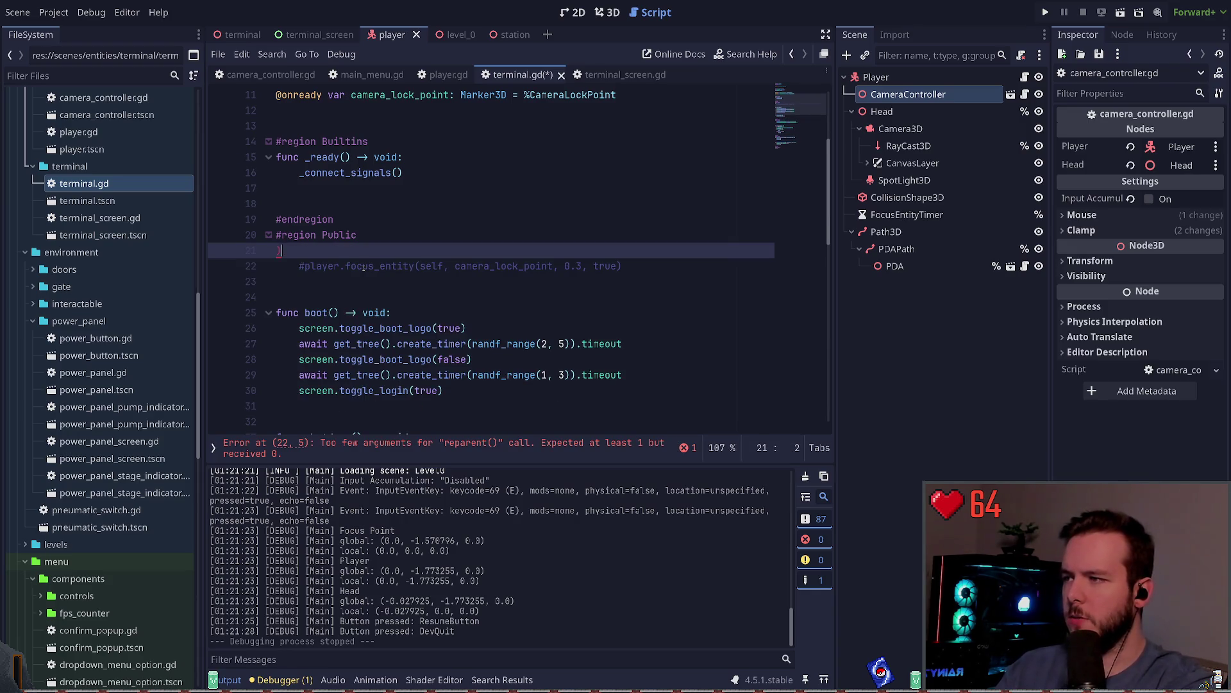
Uncomment the focus_entity call, save terminal.gd, then comment it out again.
key("ctrl+k")
key("ctrl+s")
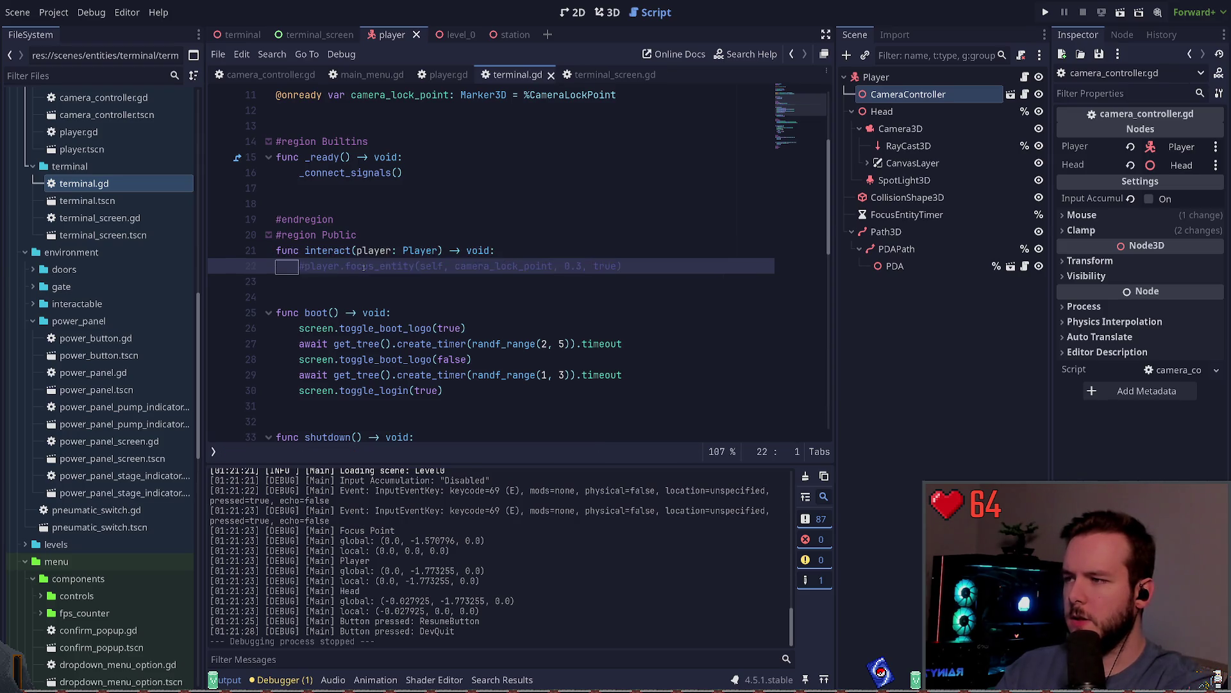
key("ctrl+k")
Write screen.reparent(player) above the commented call, save, and run the game with F5.
key("ctrl+shift+Return")
type("scree")
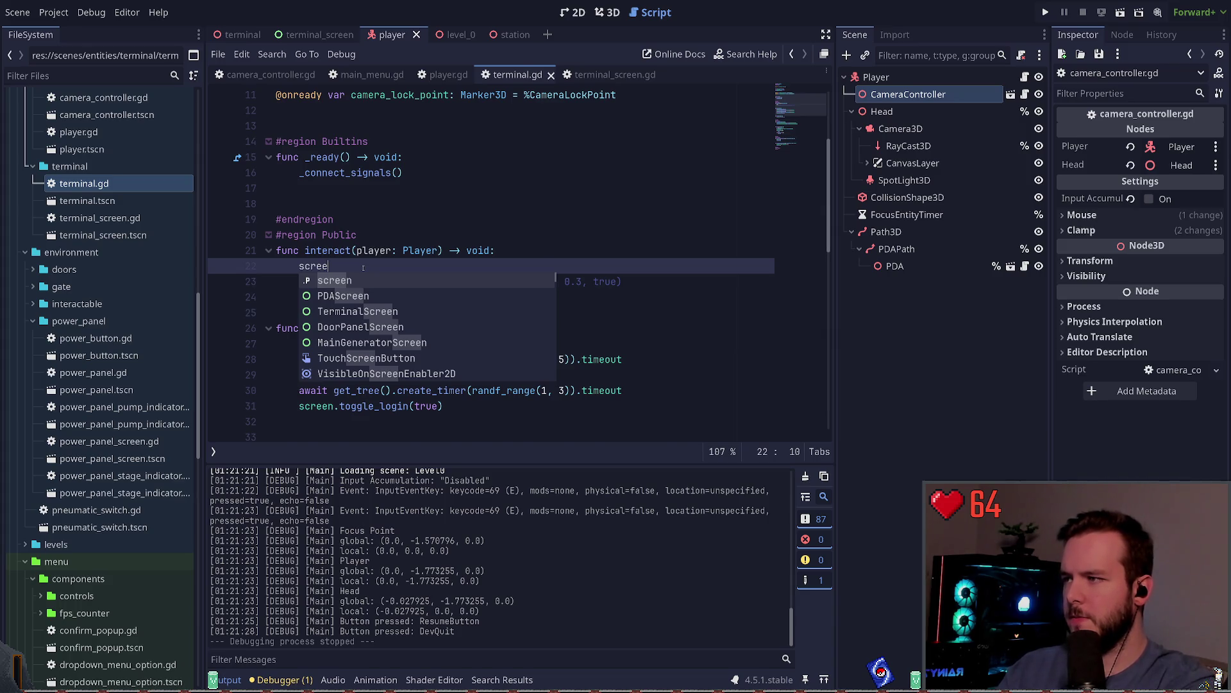
type("n")
key("BackSpace")
key("BackSpace")
key("BackSpace")
type("ter")
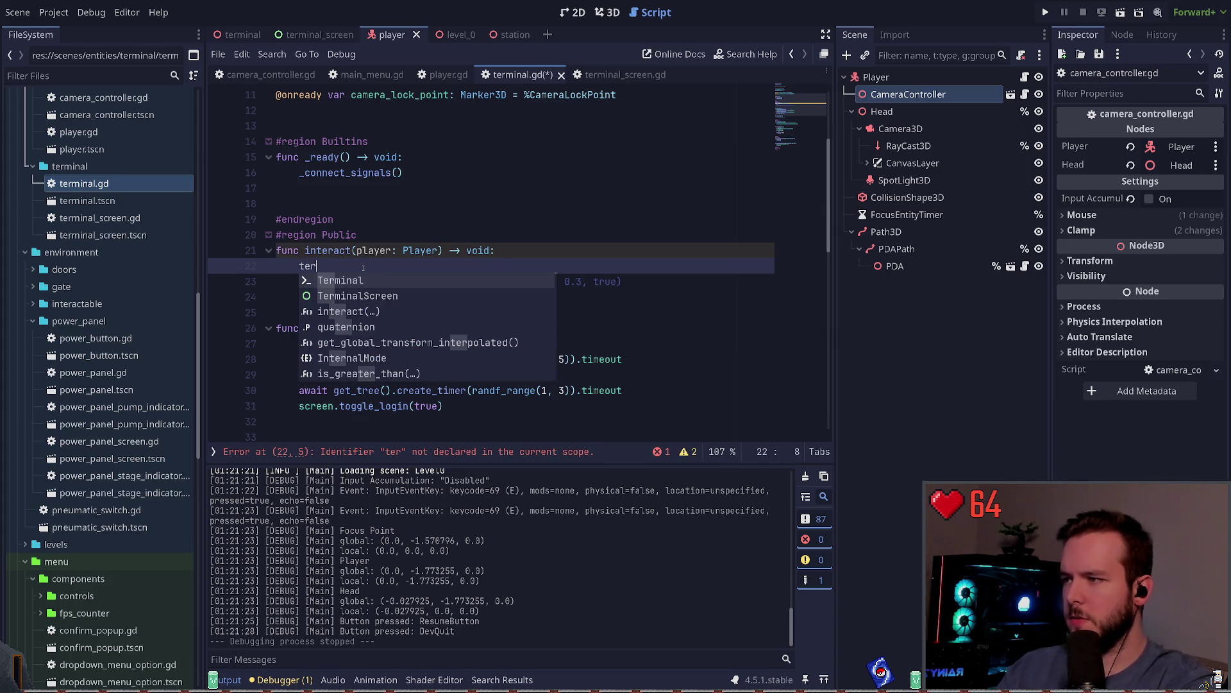
key("BackSpace")
key("BackSpace")
key("BackSpace")
type("screen.")
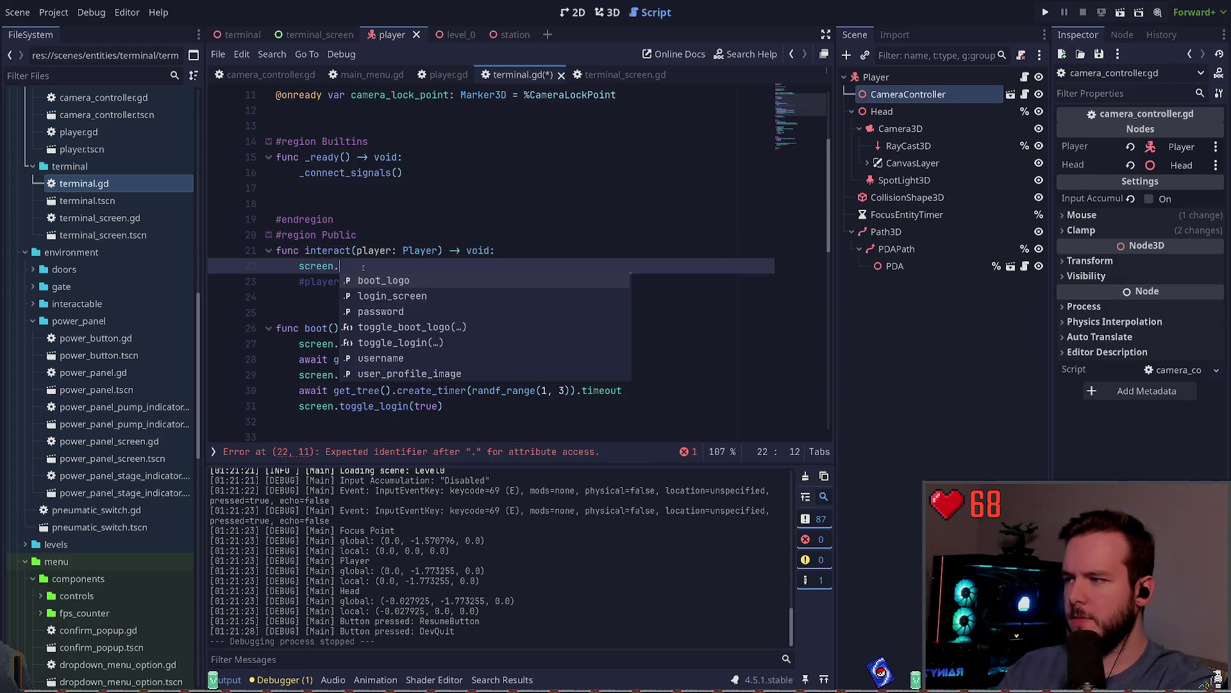
type("rep")
key("Return")
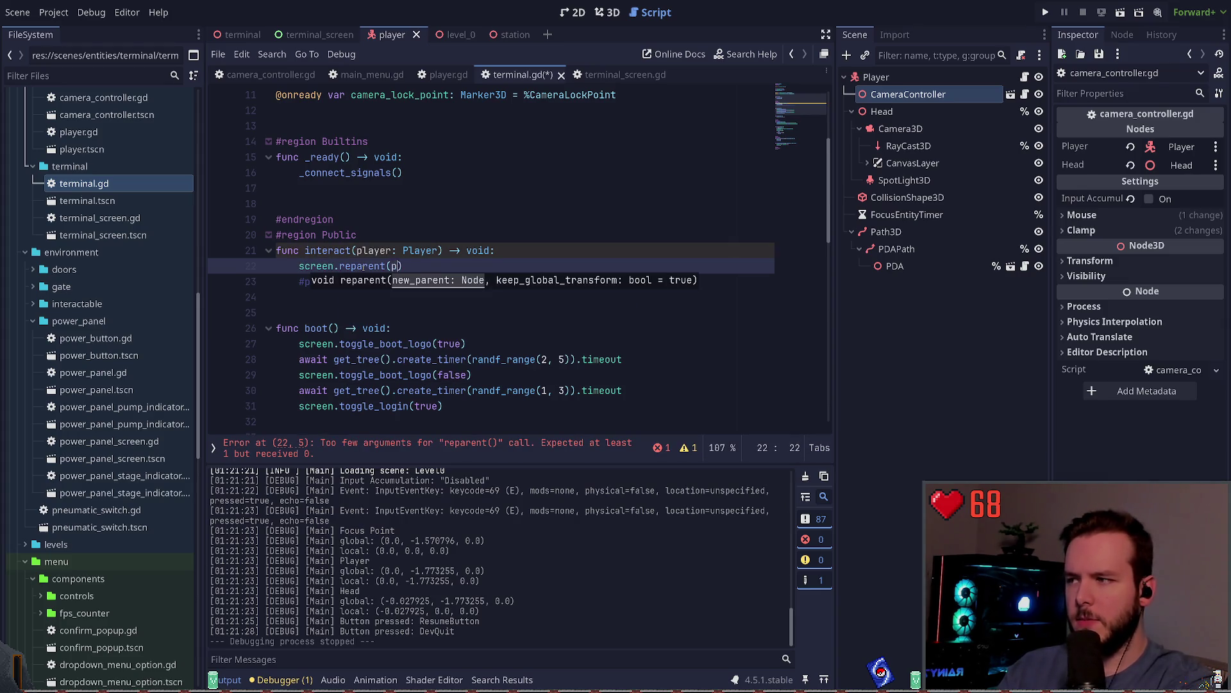
type("layer")
left_click(386, 266)
key("ctrl+s")
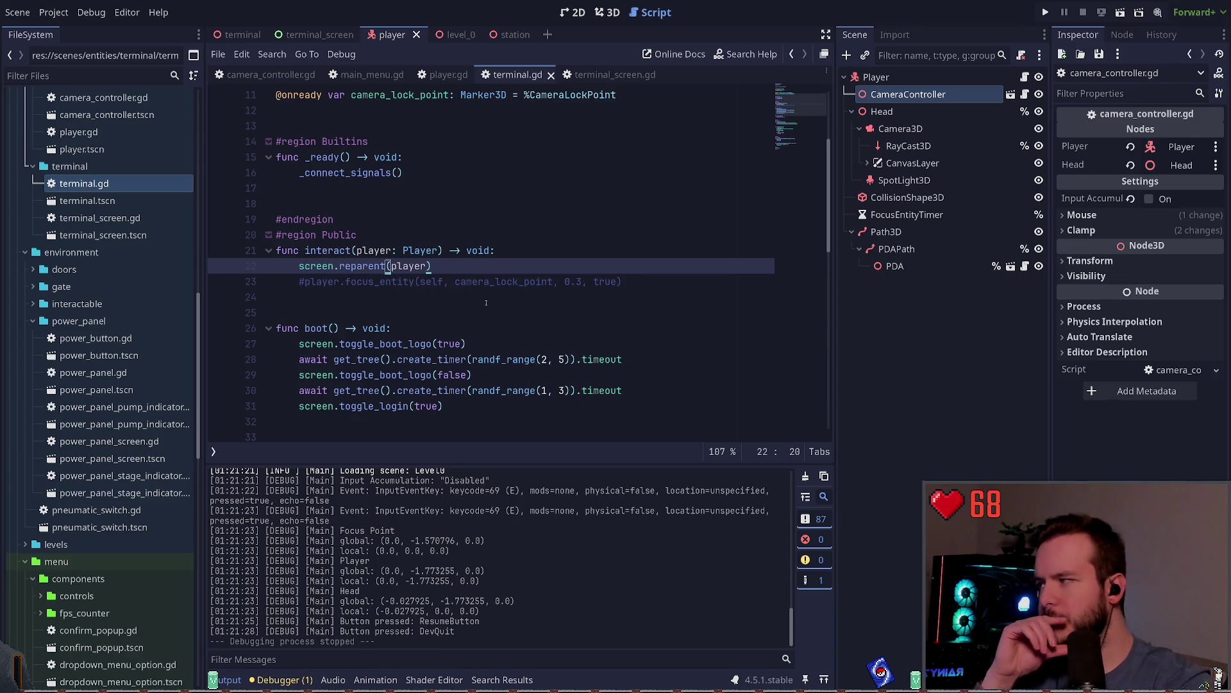
key("F5")
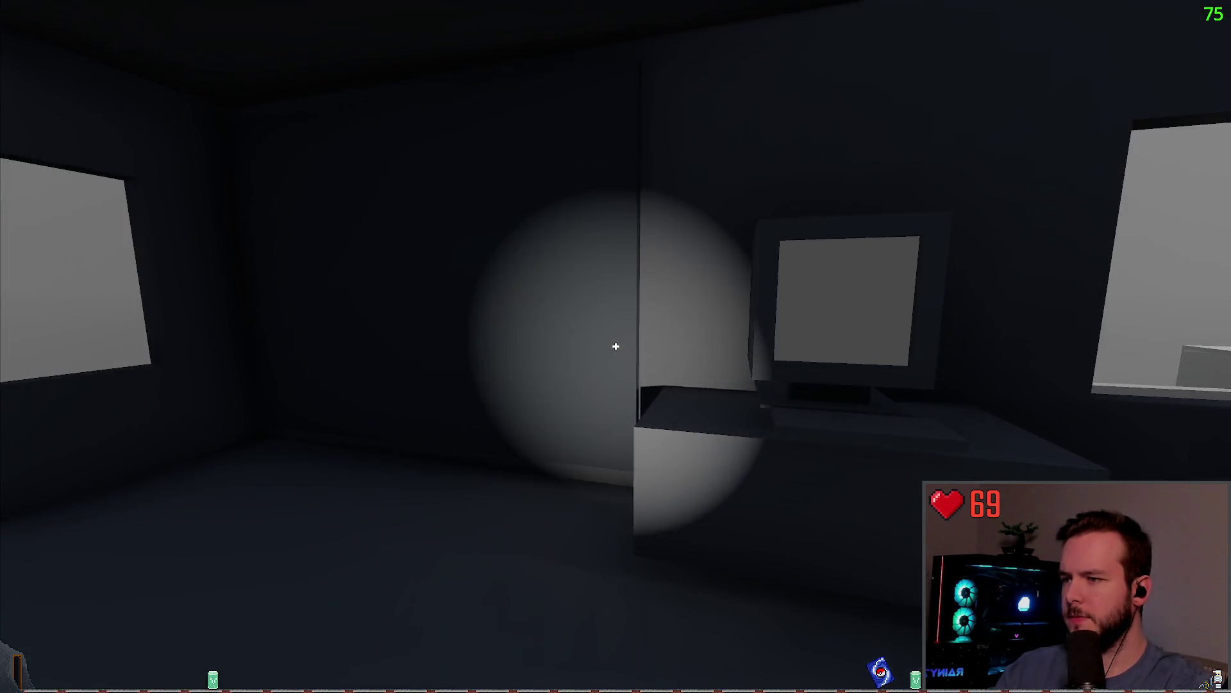
key("w")
key("s")
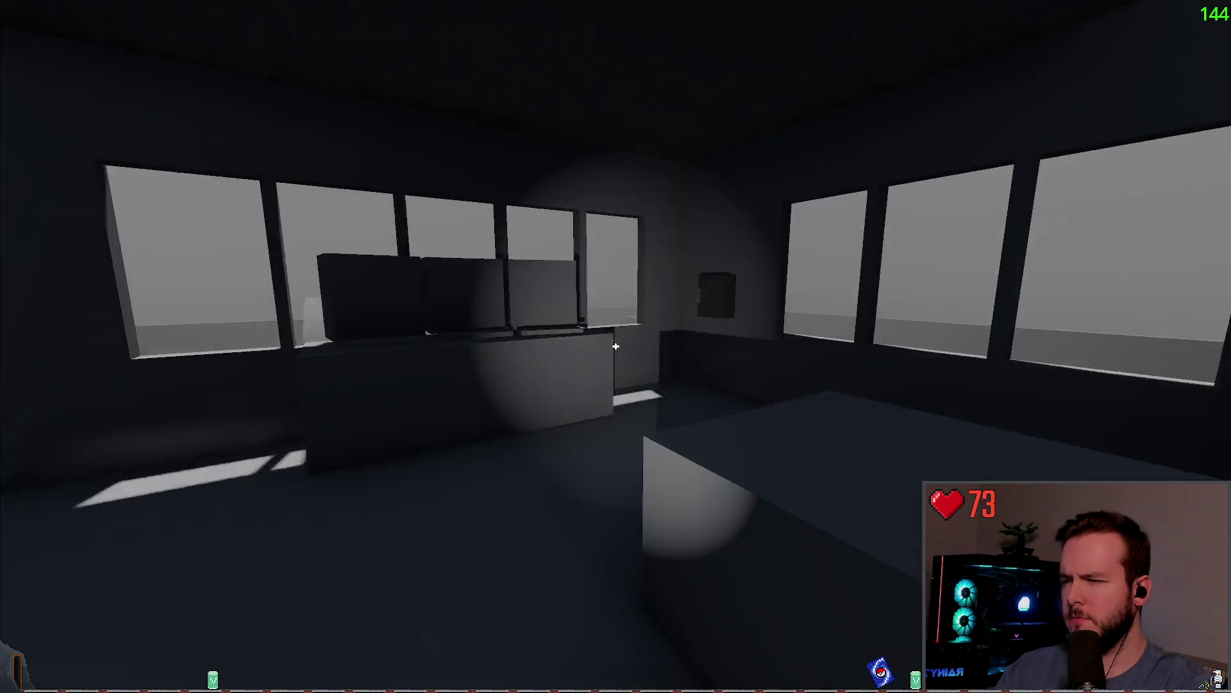
key("w")
key("e")
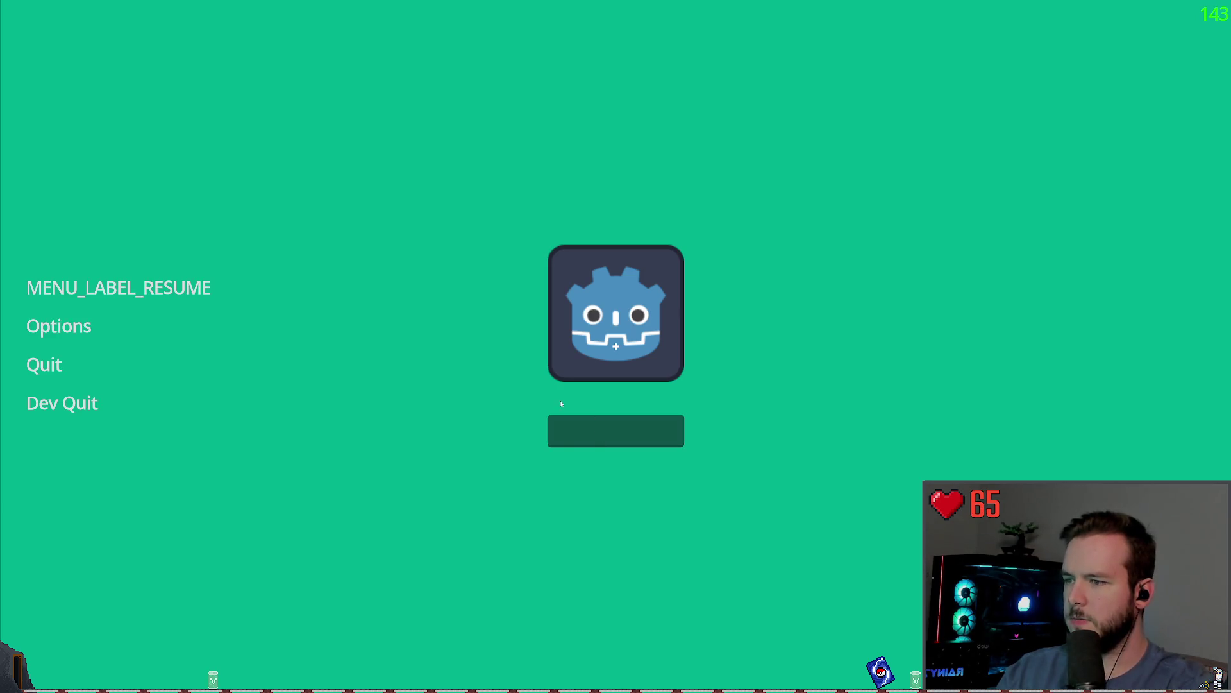
left_click(198, 282)
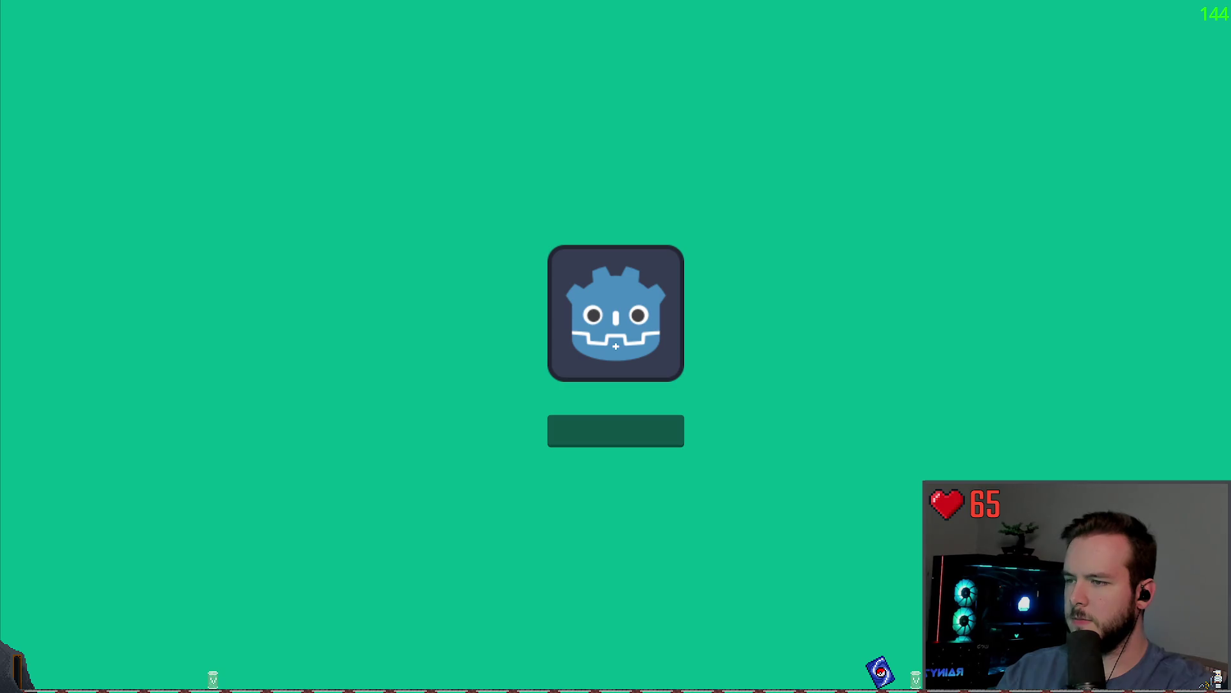
key("Escape")
left_click(139, 289)
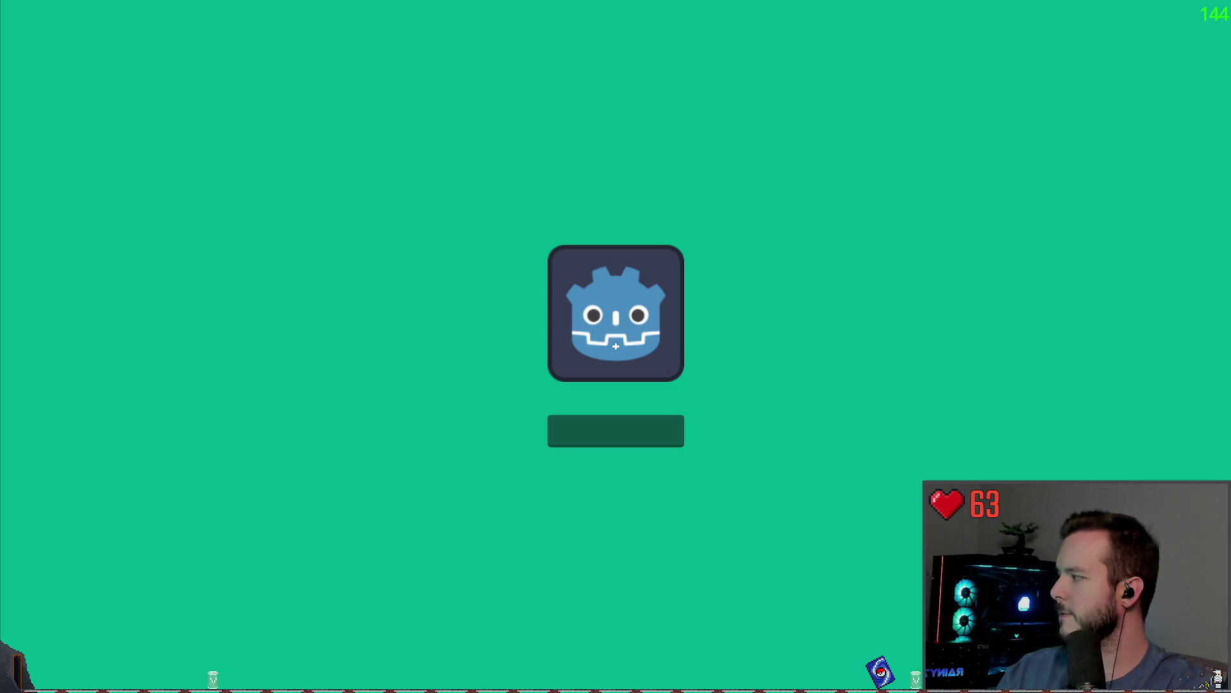
key("Escape")
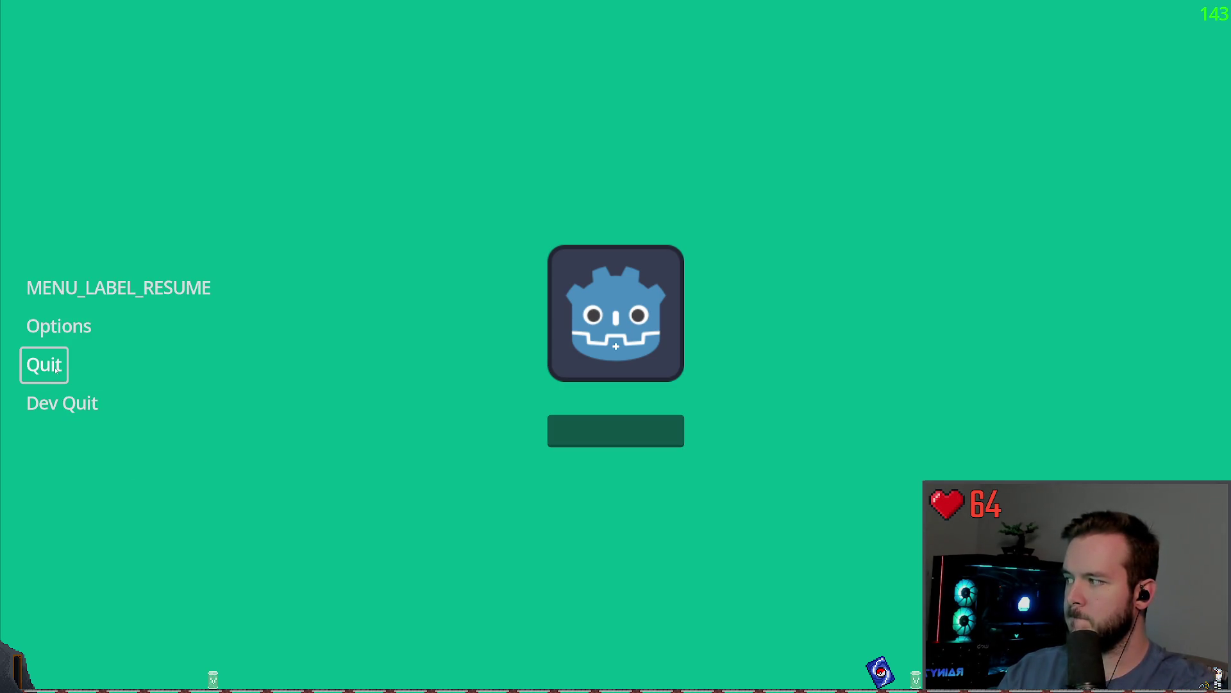
left_click(61, 403)
left_click(442, 296)
key("Up")
key("Up")
key("End")
key("ctrl+s")
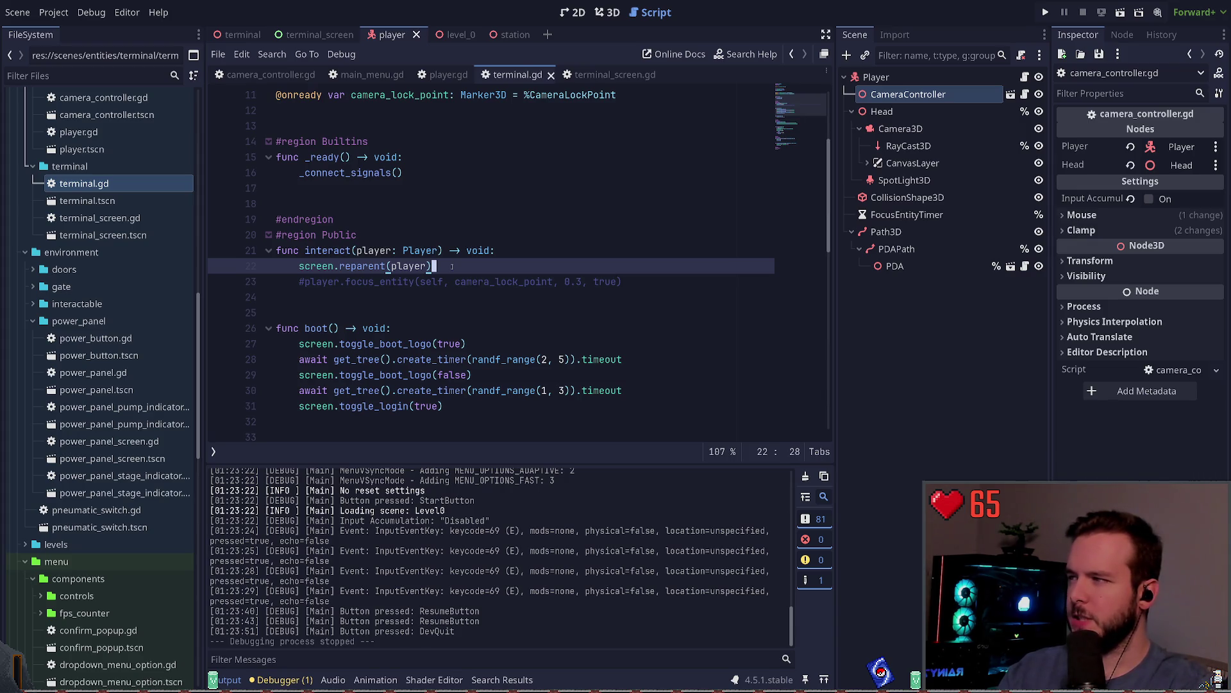
Comment out the reparent line, re-enable the focus_entity call, and save.
key("ctrl+k")
key("Down")
key("ctrl+k")
key("ctrl+s")
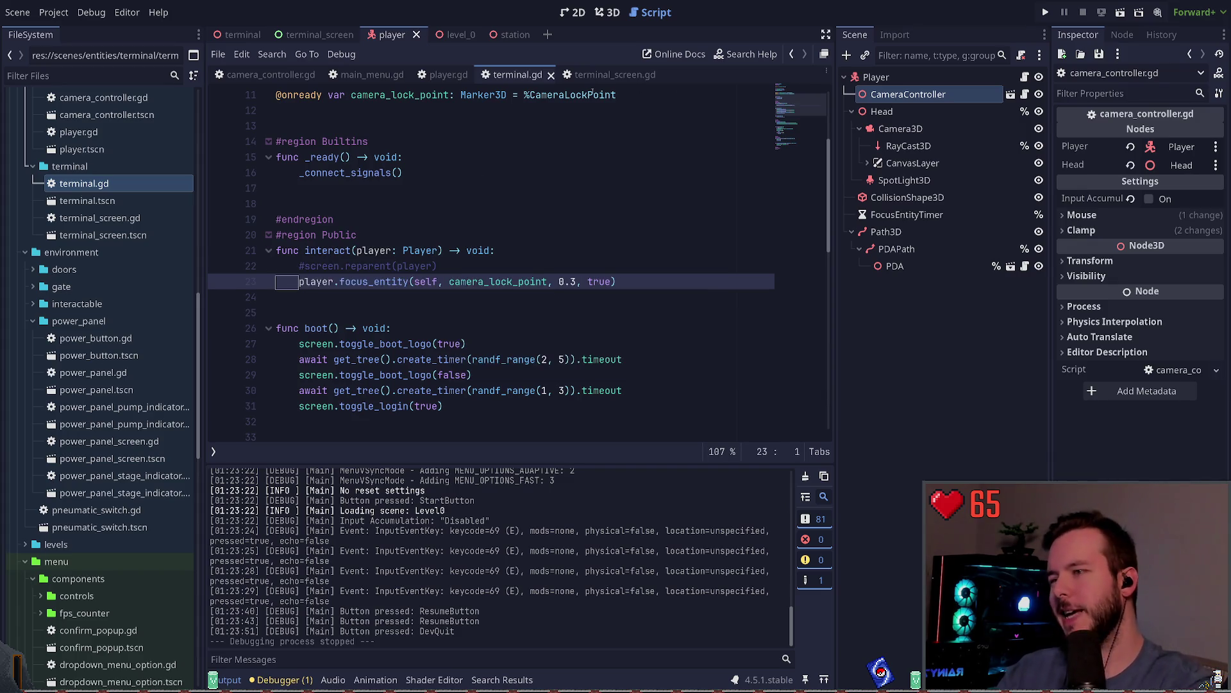
key("Down")
key("Down")
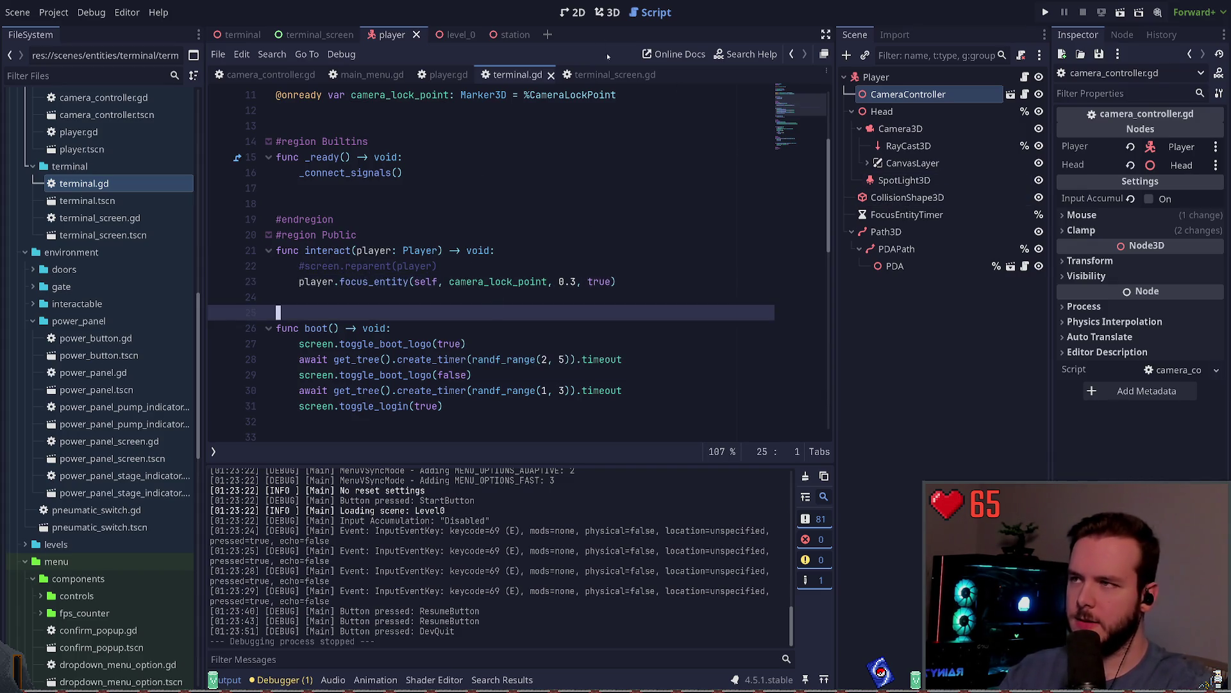
Inspect the station and terminal scenes in 3D, then open the Marker3D class reference.
left_click(595, 14)
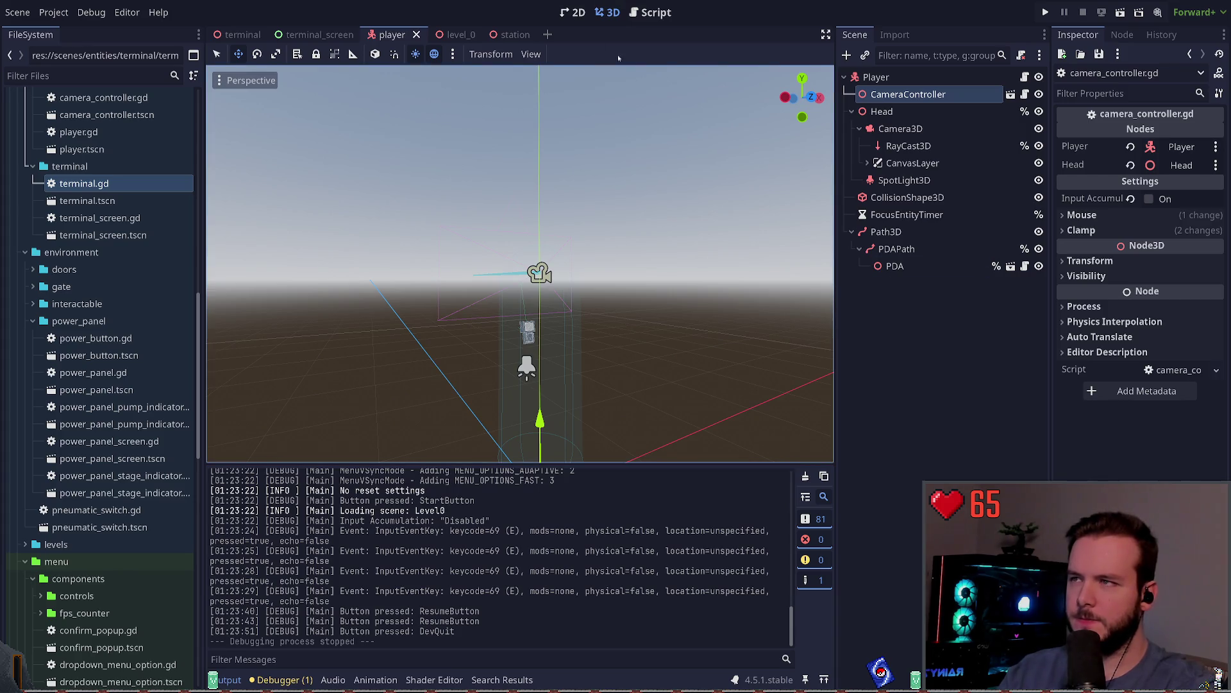
left_click(573, 12)
left_click(607, 12)
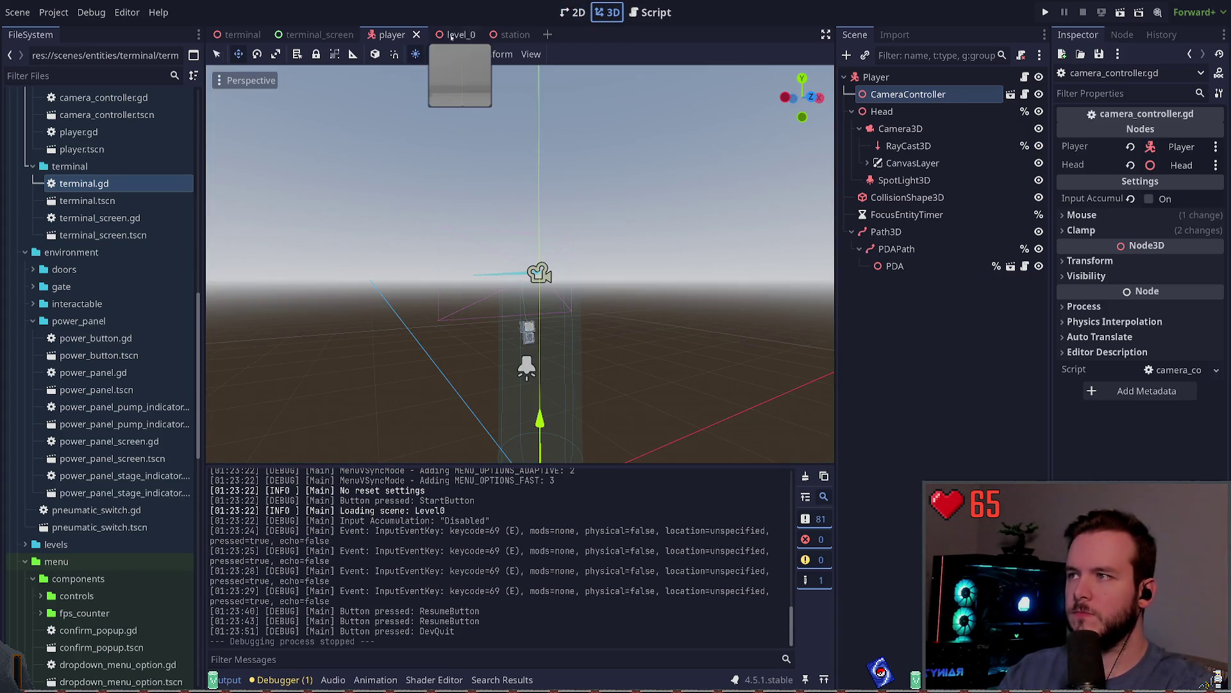
left_click(500, 34)
key("f")
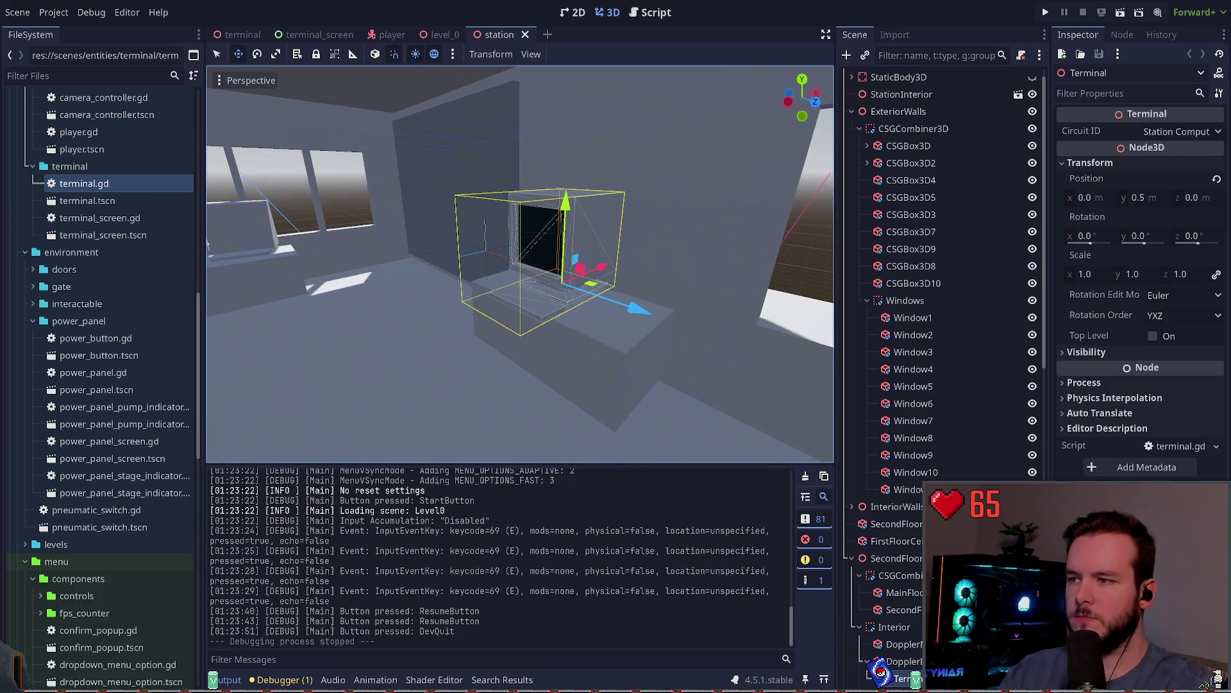
left_click(242, 35)
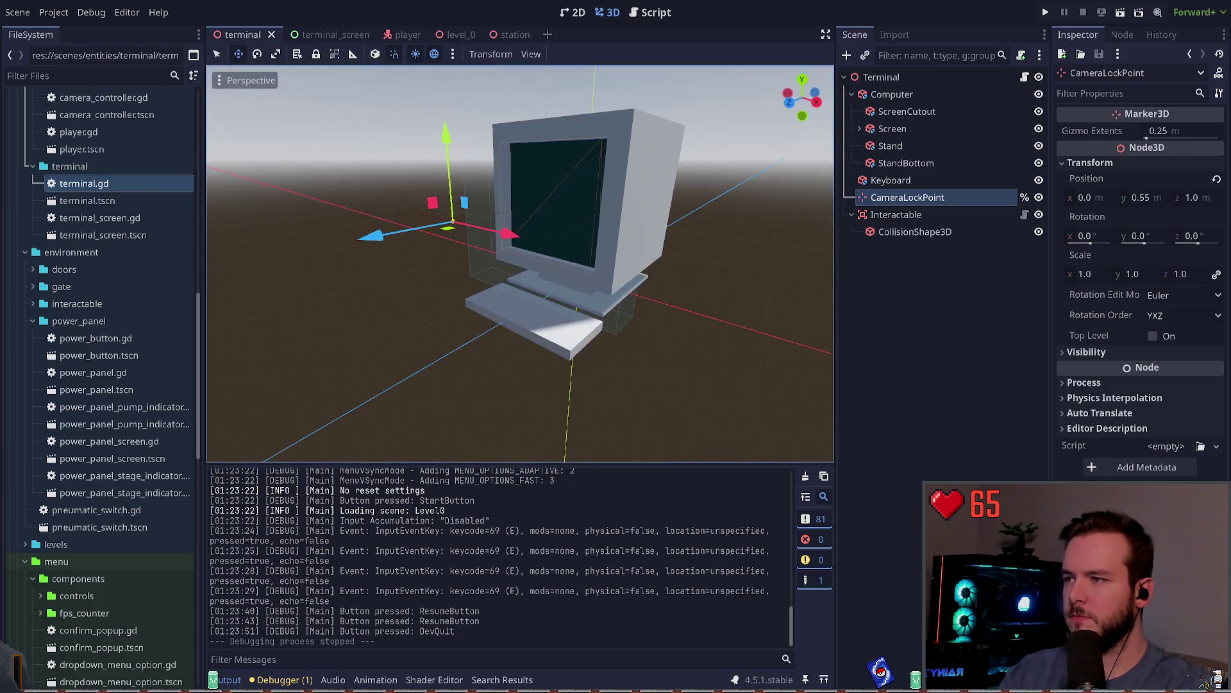
left_click_drag(564, 212, 584, 203)
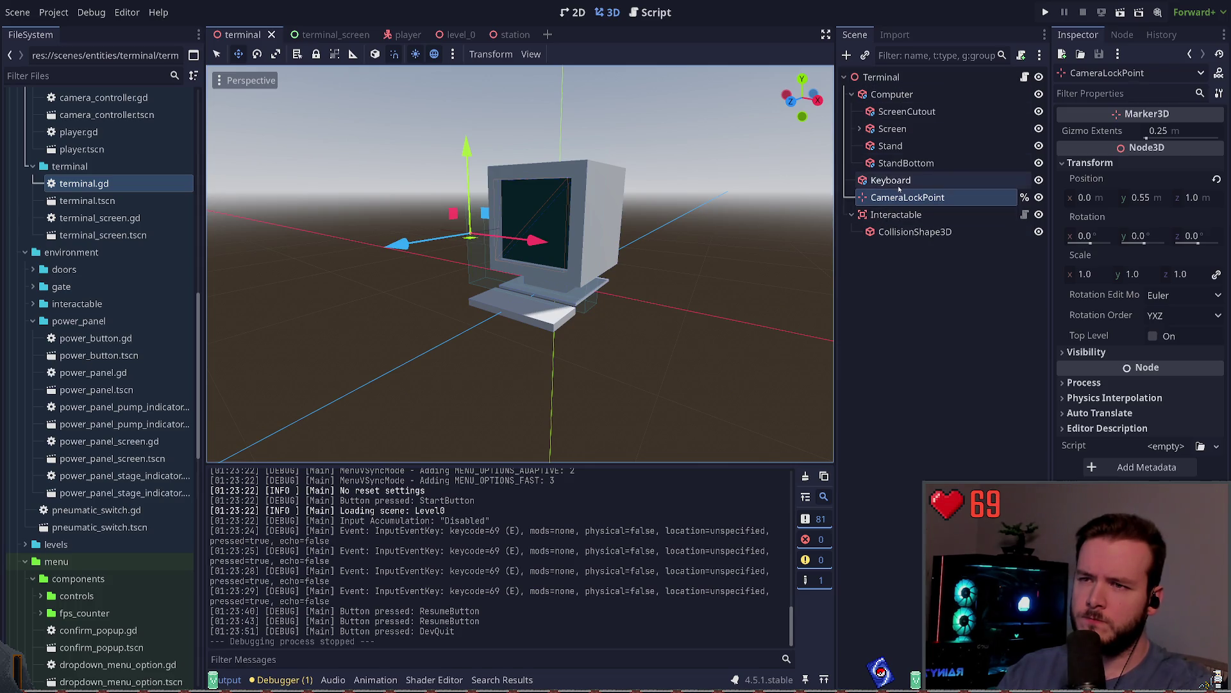
left_click(651, 12)
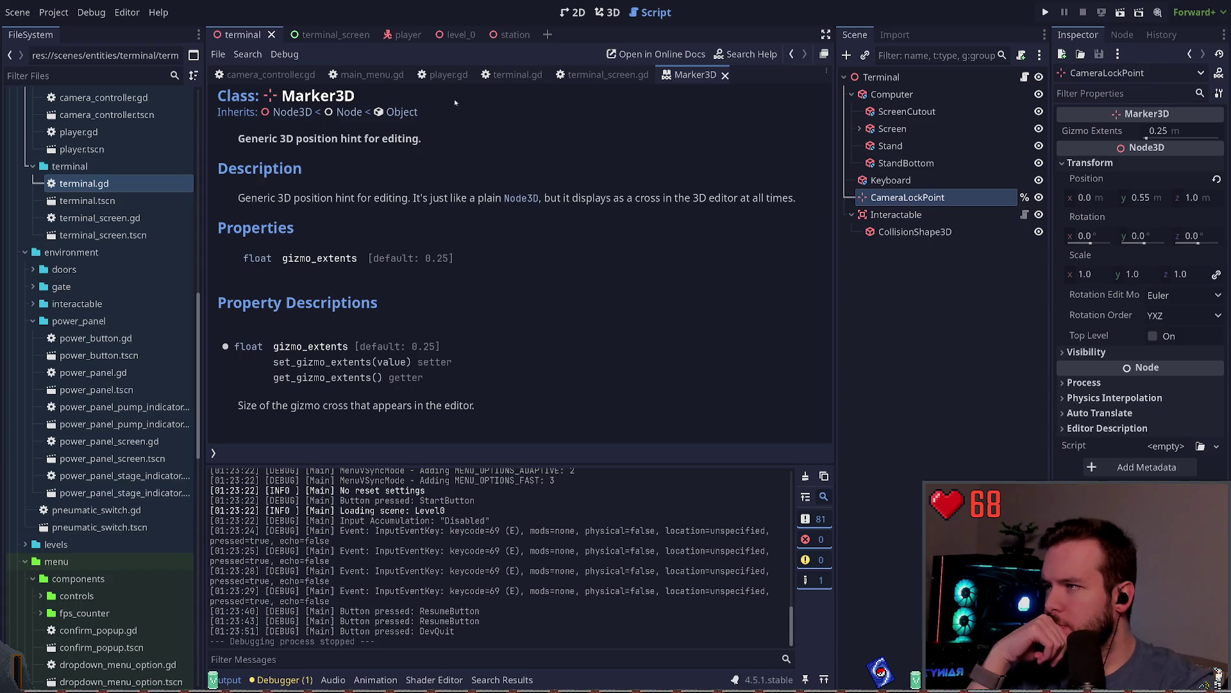
Open the Node3D class reference, glance at ShapeCast3D, and return to Node3D.
left_click(292, 113)
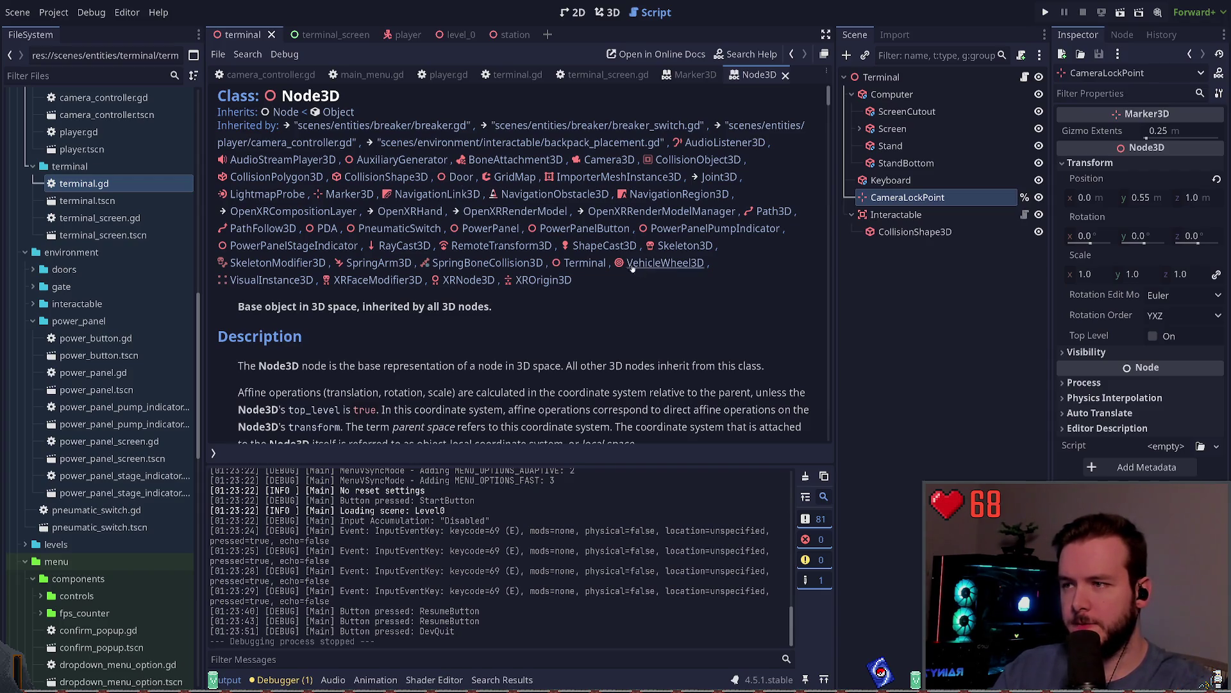
left_click(604, 246)
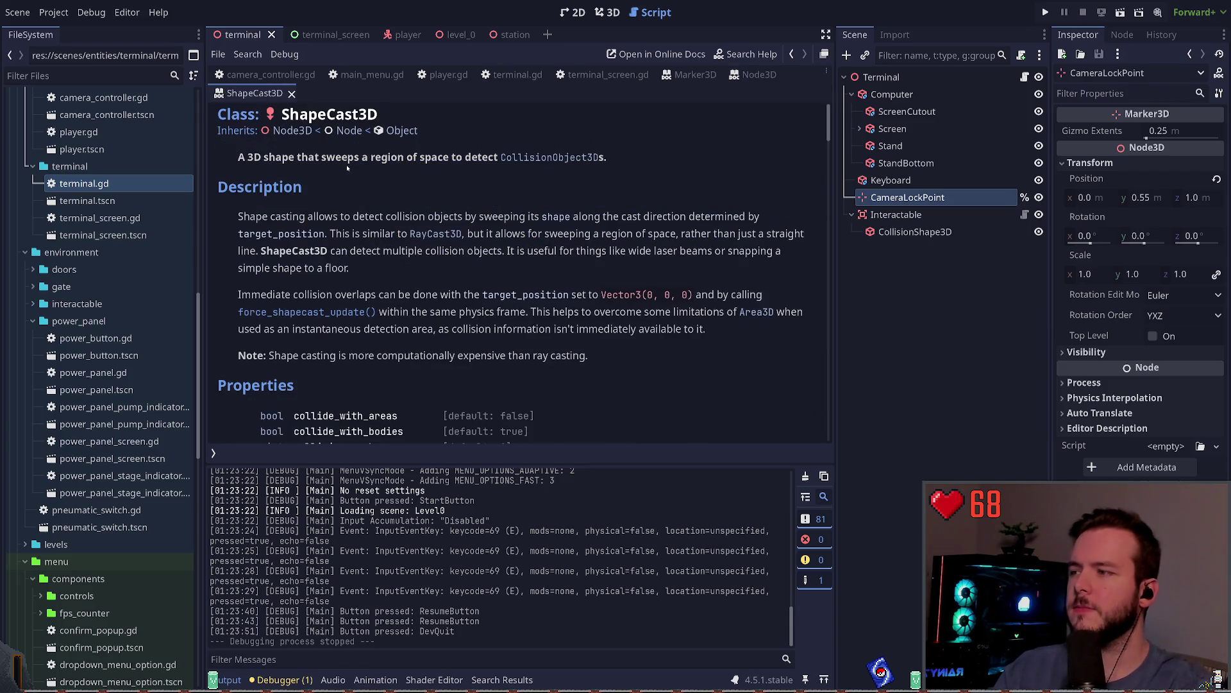
scroll(367, 204, "down", 3)
scroll(372, 211, "down", 8)
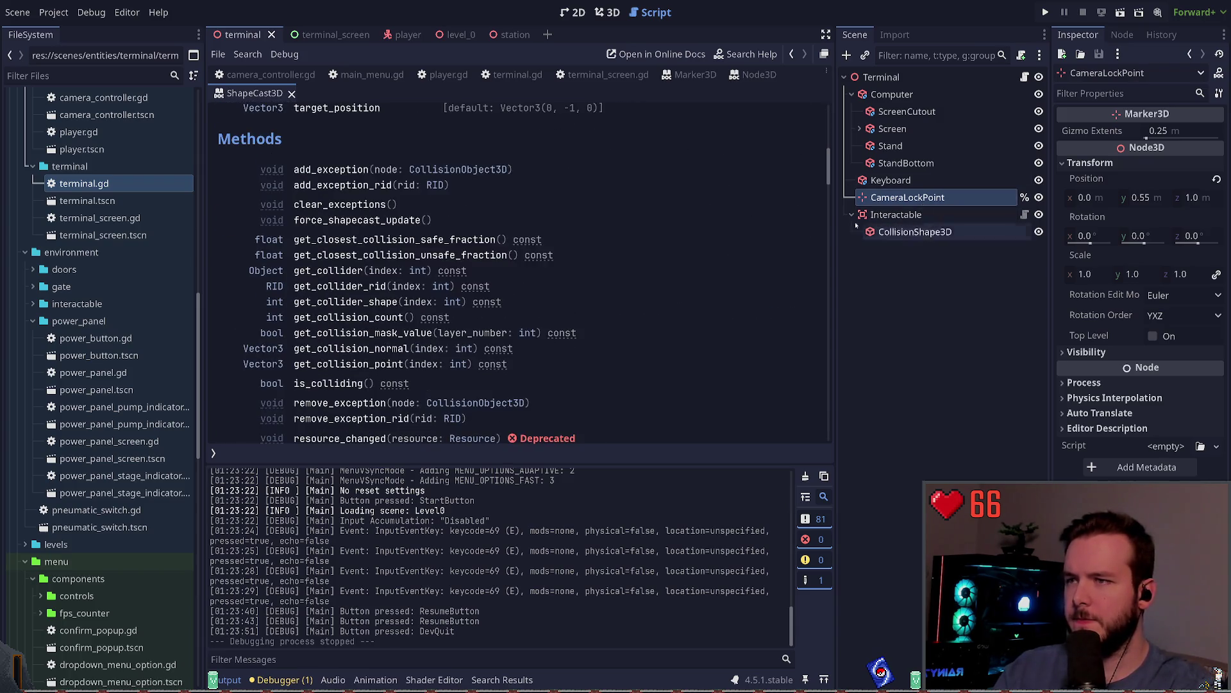
scroll(366, 220, "up", 8)
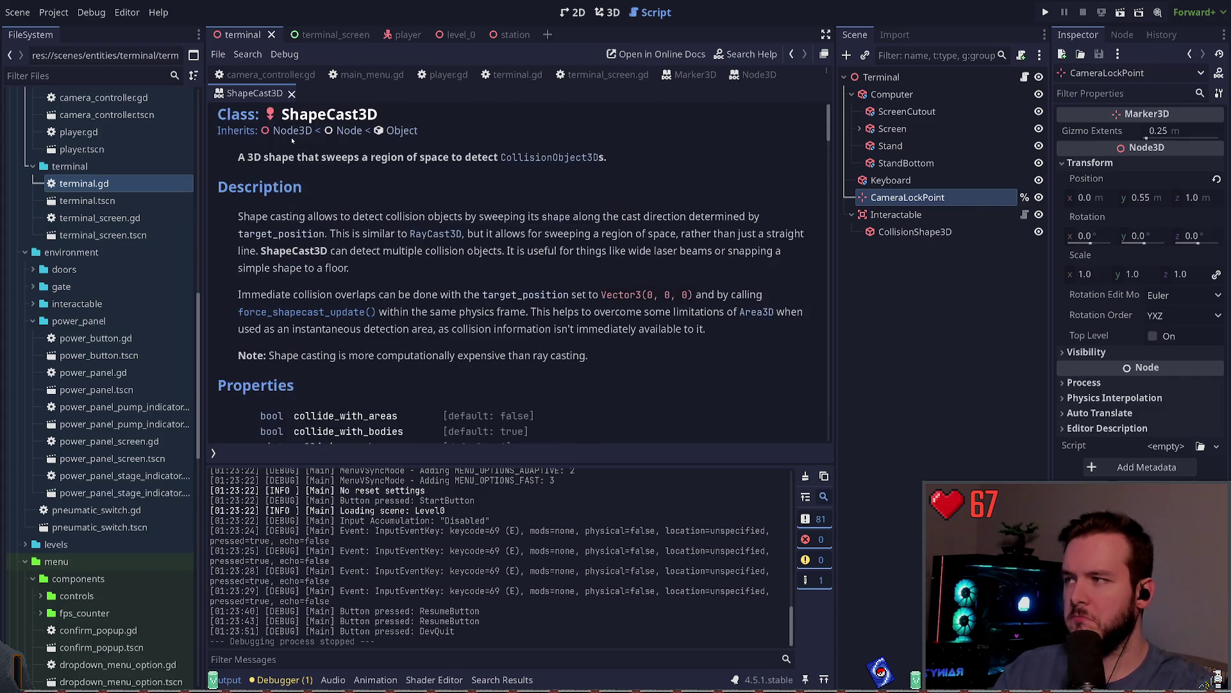
left_click(292, 130)
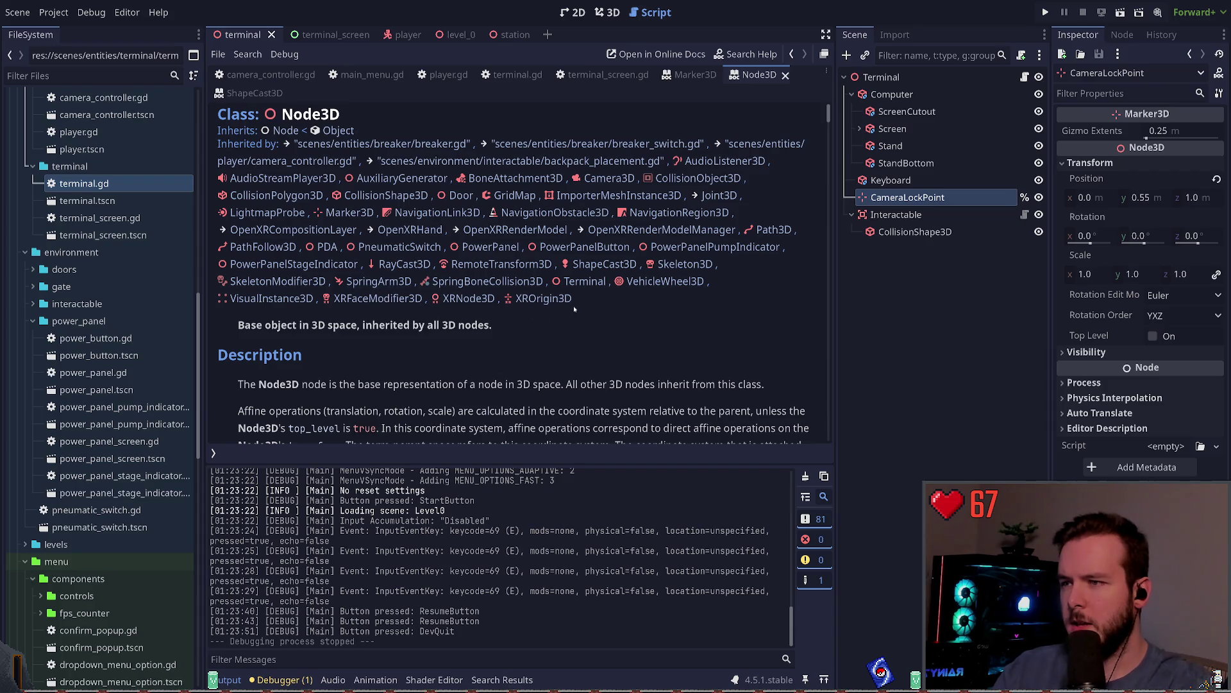
Read the get_global_transform_interpolated description, selecting the sentence about frame-based operations.
scroll(555, 318, "down", 5)
scroll(519, 315, "down", 3)
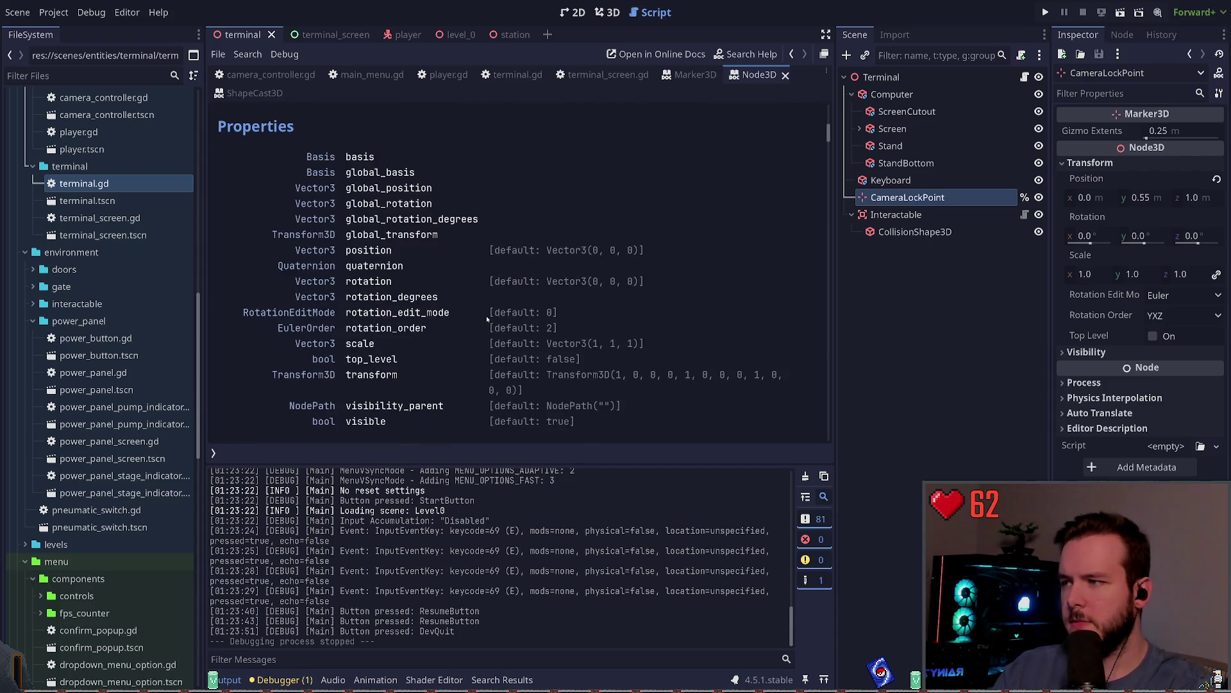
scroll(461, 289, "down", 3)
scroll(463, 291, "down", 5)
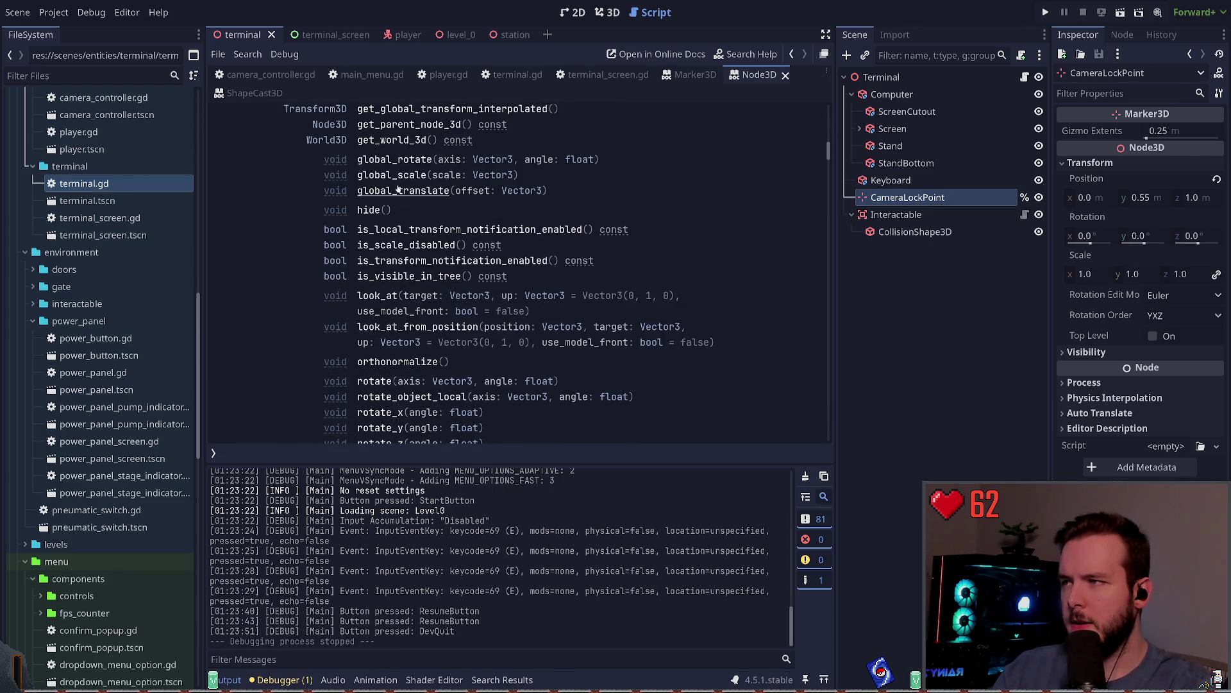
scroll(473, 146, "up", 2)
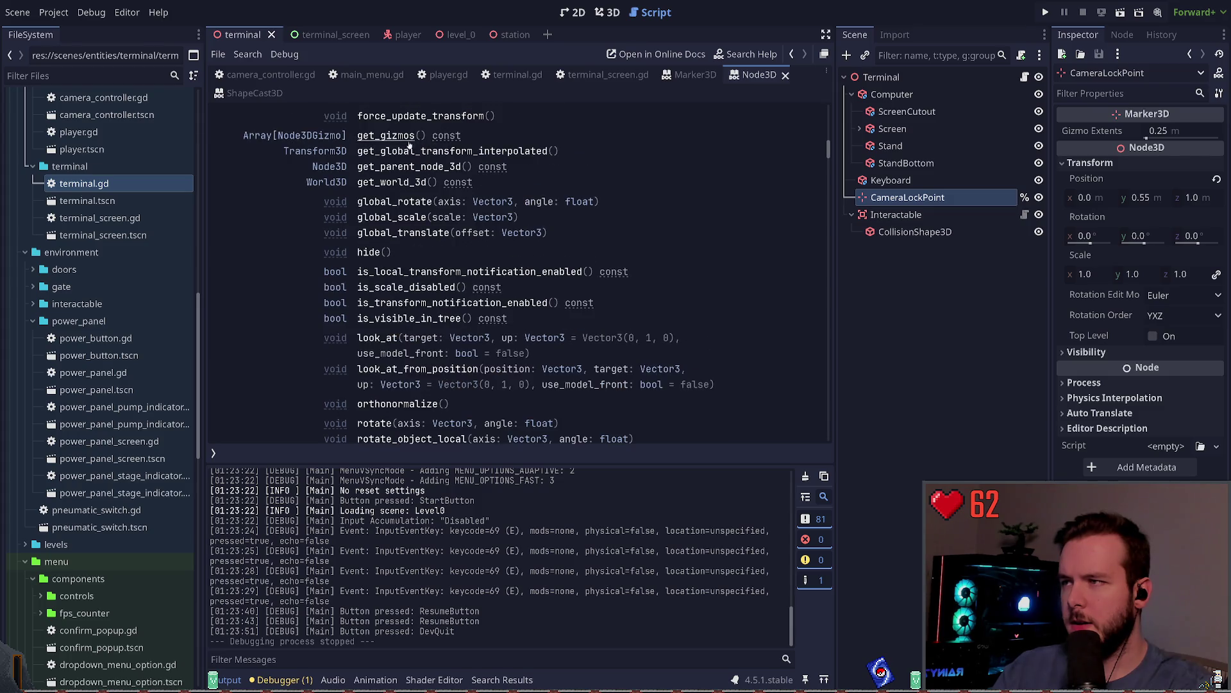
left_click(462, 154)
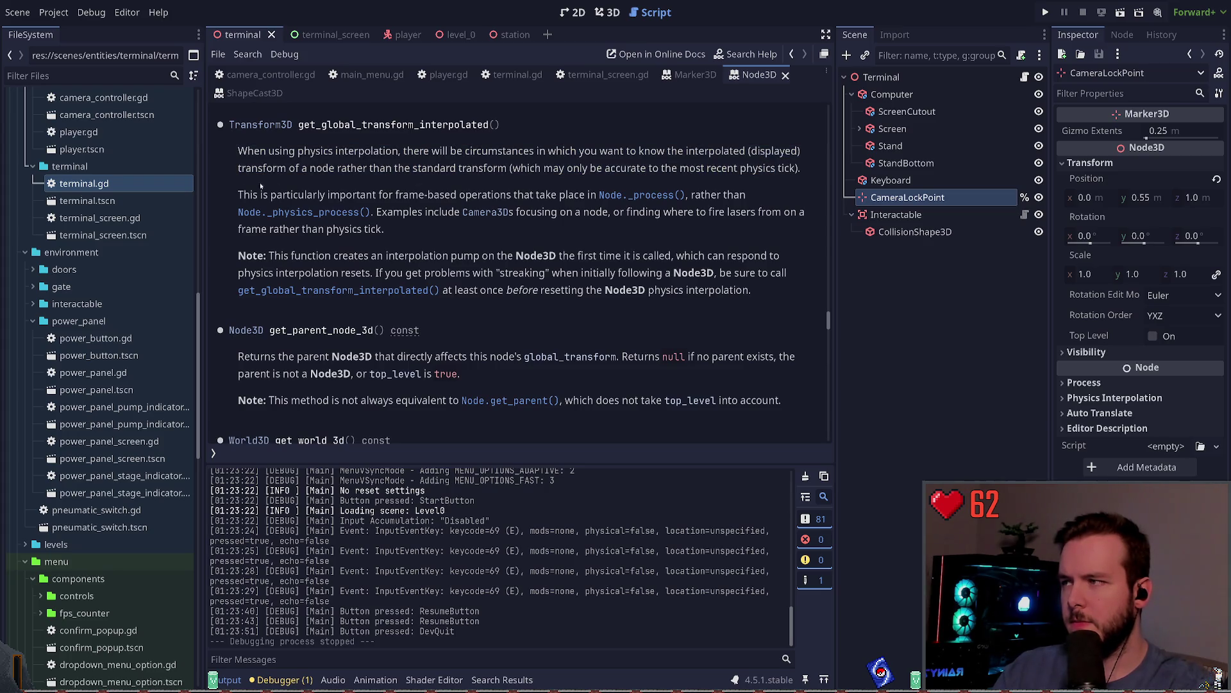
left_click_drag(238, 194, 423, 195)
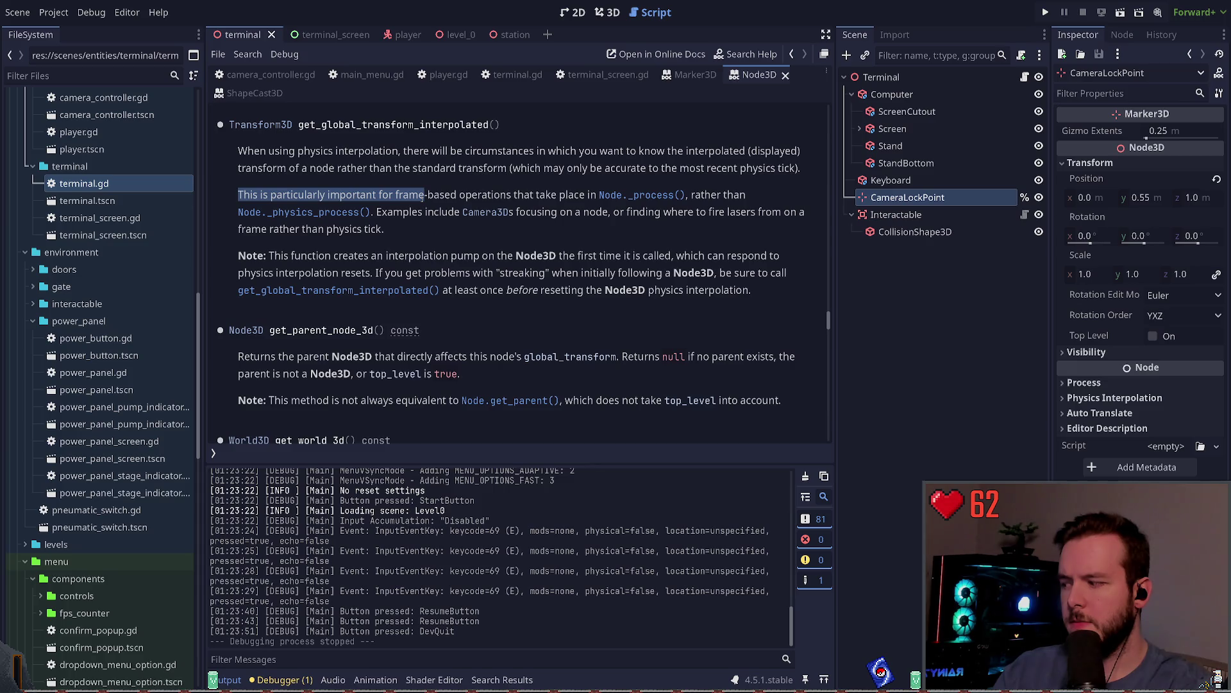
left_click_drag(423, 196, 533, 196)
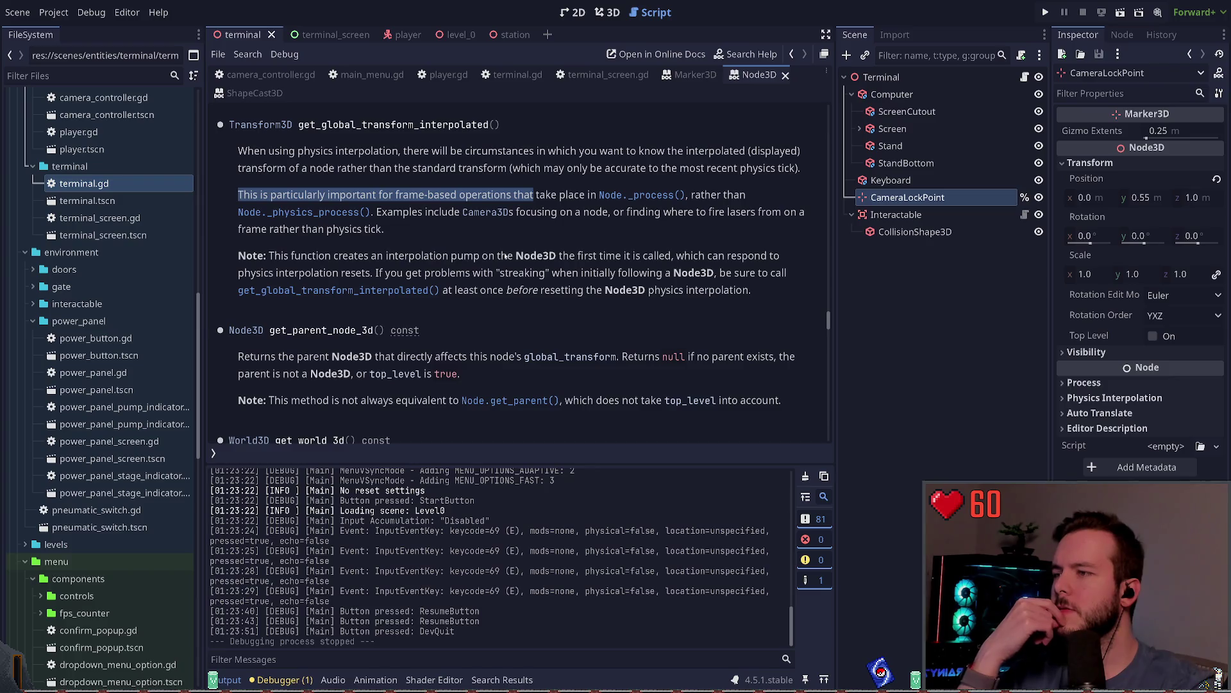
Scroll the Node3D Methods list down to look_at and look_at_from_position.
scroll(458, 264, "down", 1)
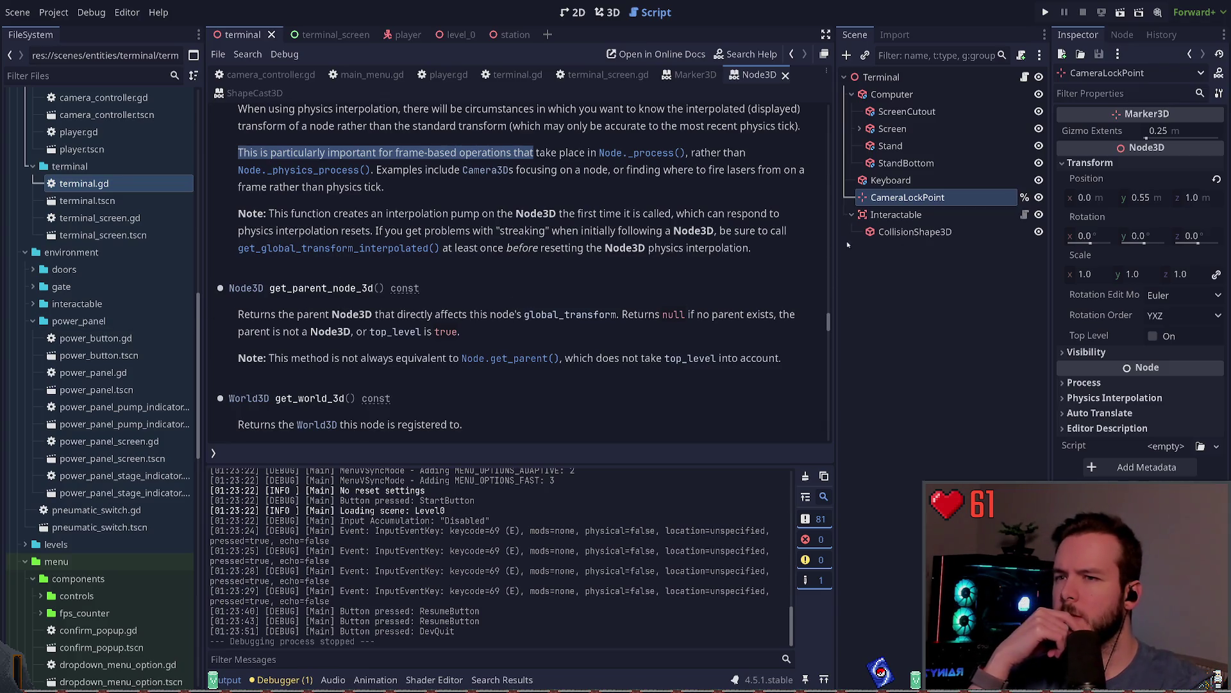
scroll(528, 235, "up", 15)
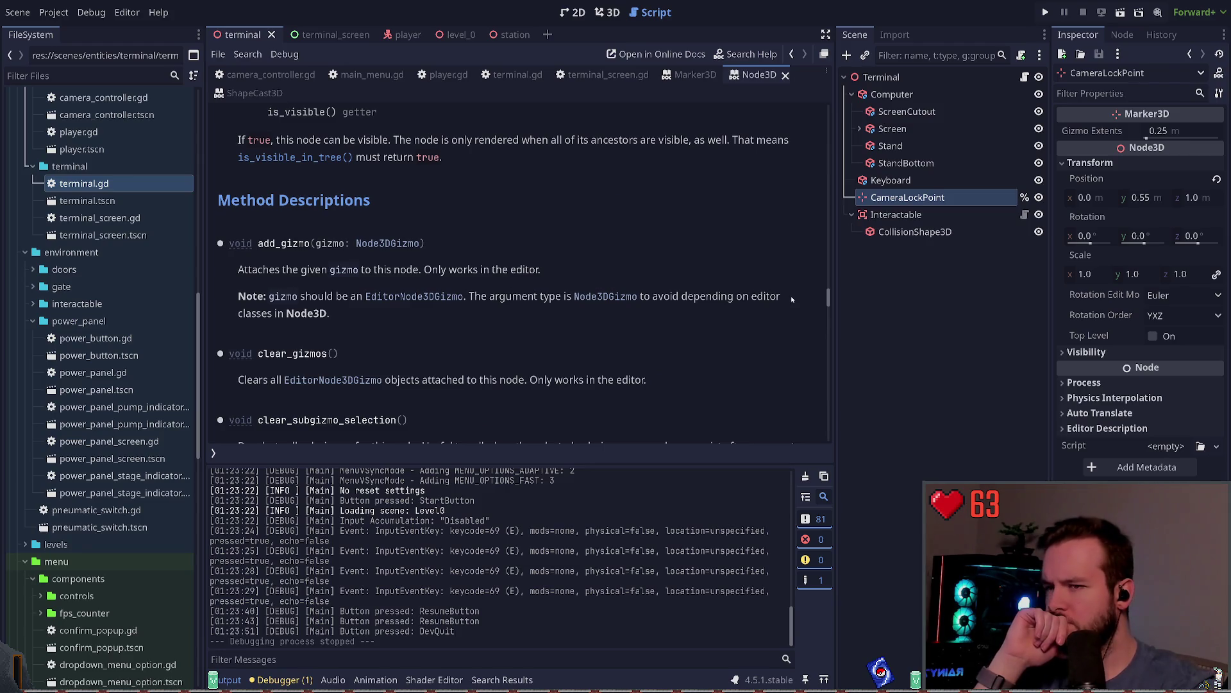
left_click_drag(828, 297, 829, 112)
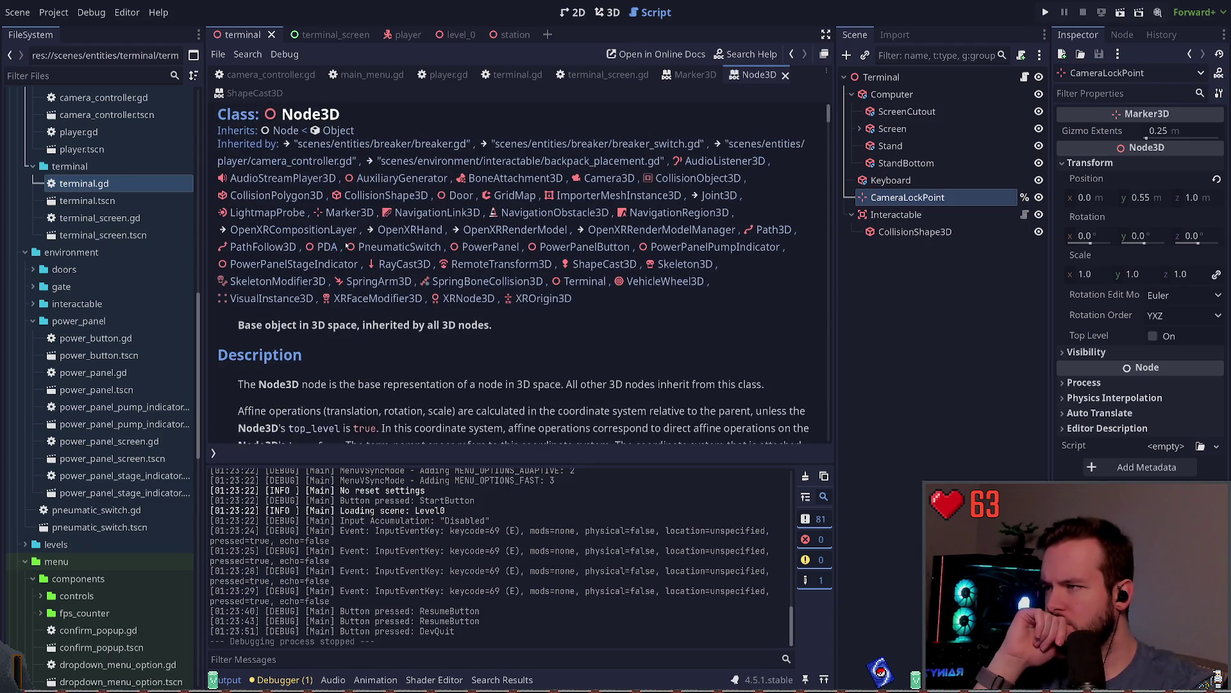
scroll(329, 259, "down", 10)
scroll(328, 260, "down", 3)
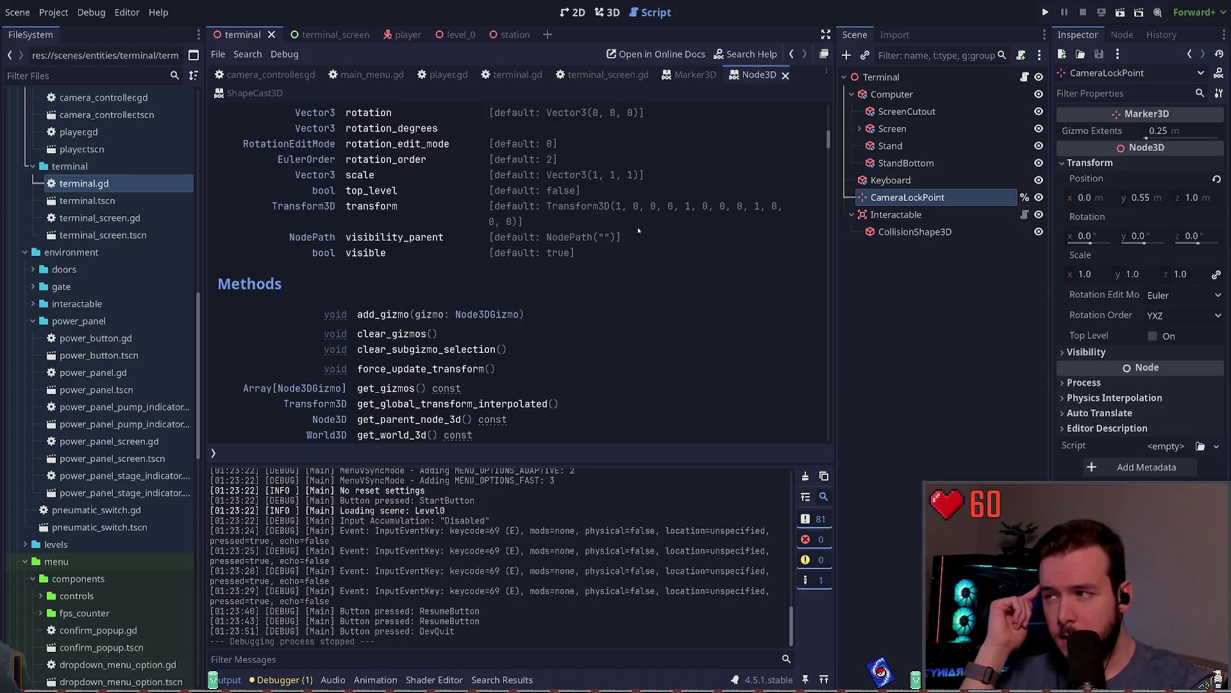
scroll(637, 221, "down", 3)
scroll(609, 269, "down", 3)
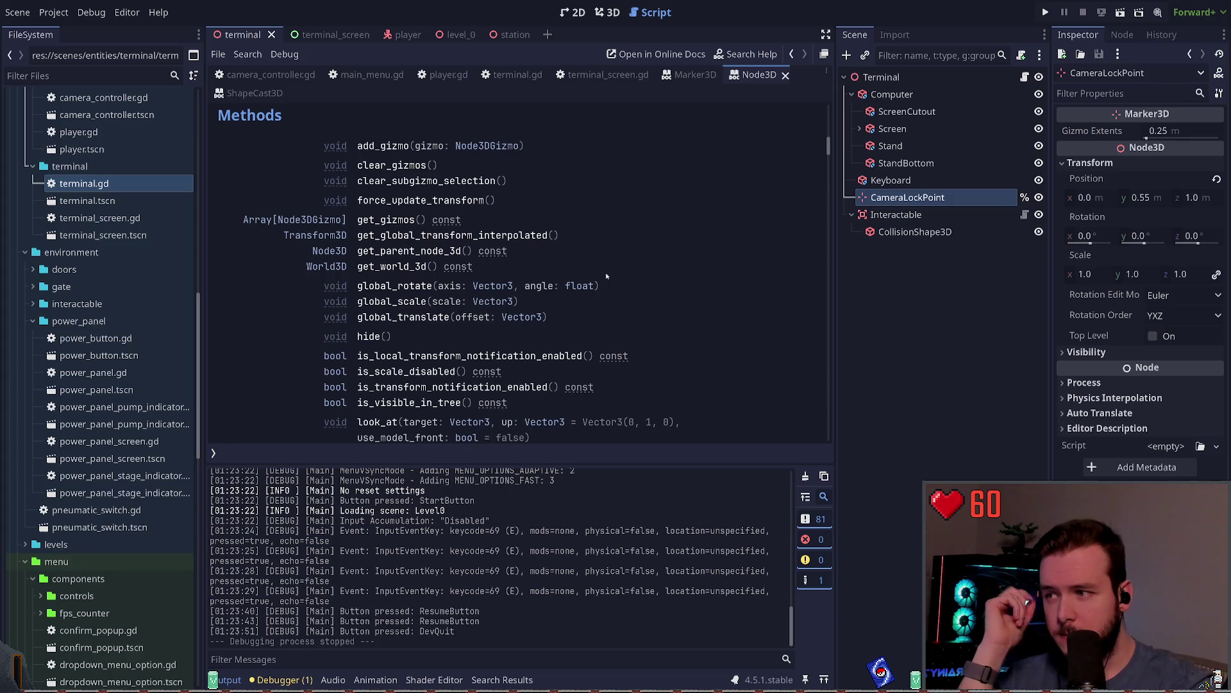
scroll(606, 276, "down", 3)
scroll(603, 279, "down", 3)
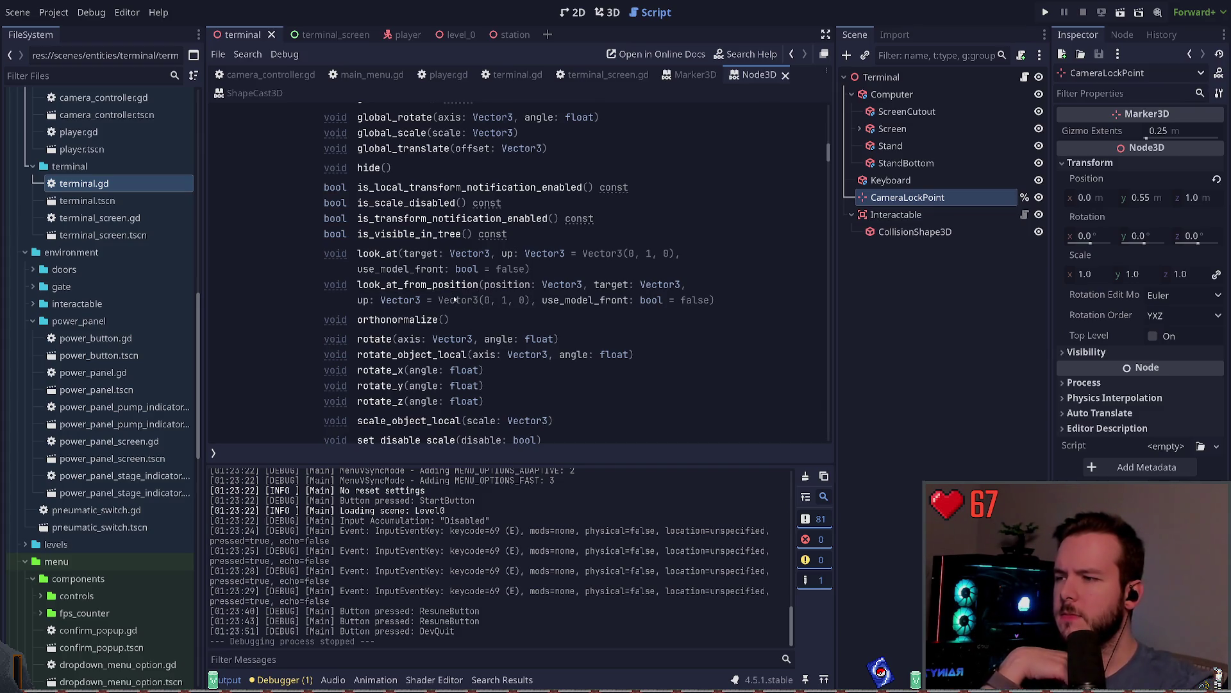
scroll(491, 309, "down", 2)
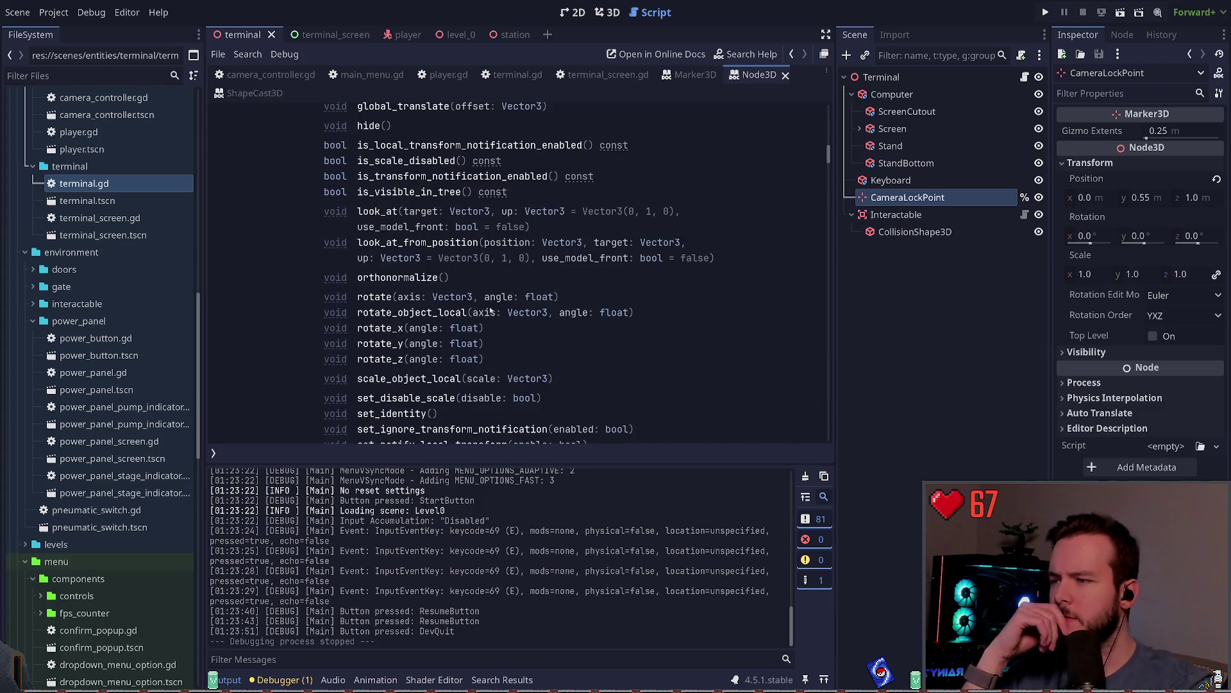
scroll(573, 335, "down", 2)
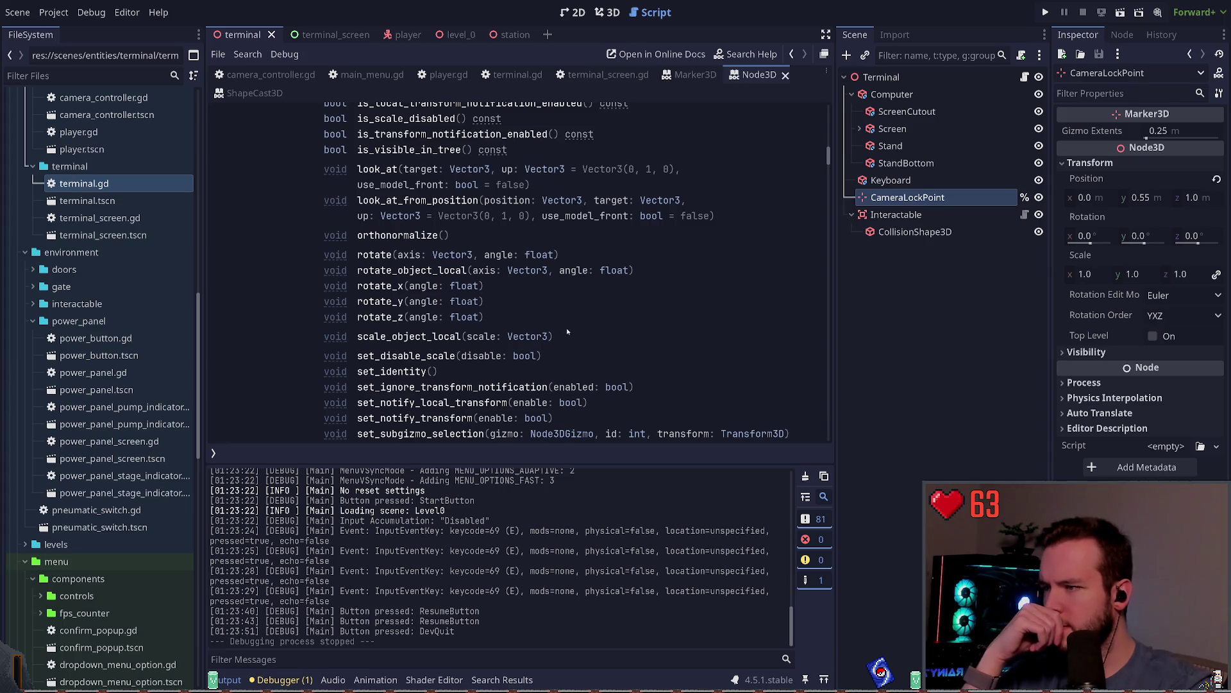
scroll(568, 333, "down", 4)
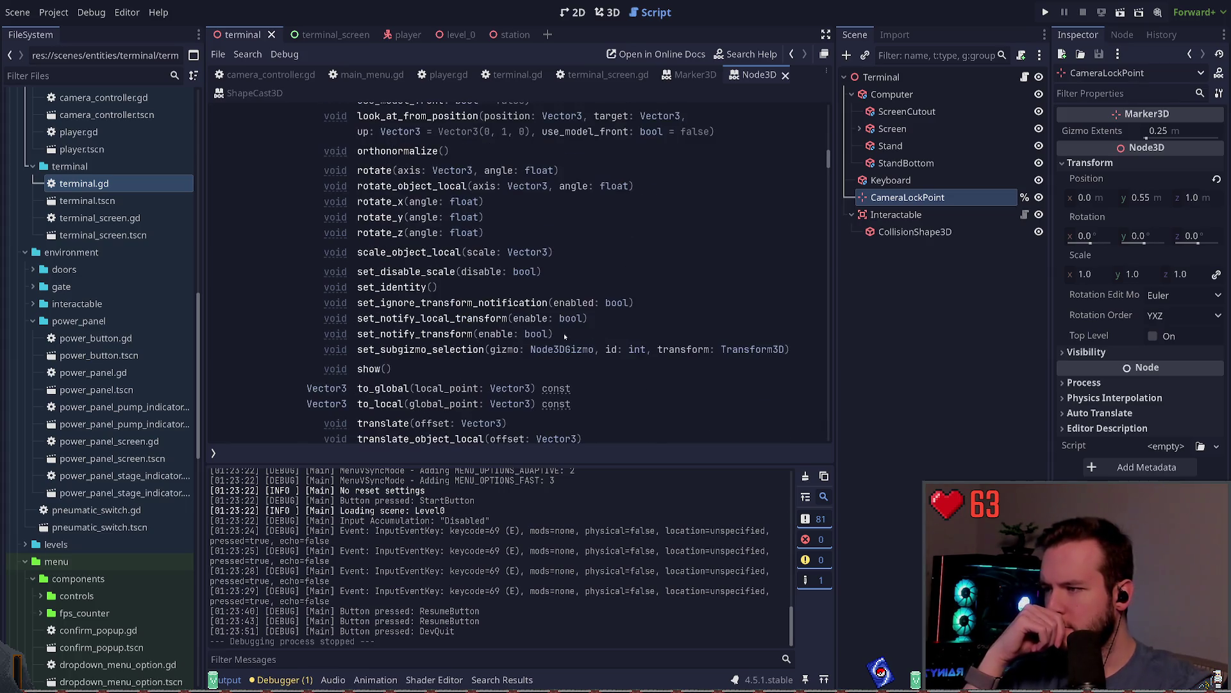
scroll(567, 330, "down", 2)
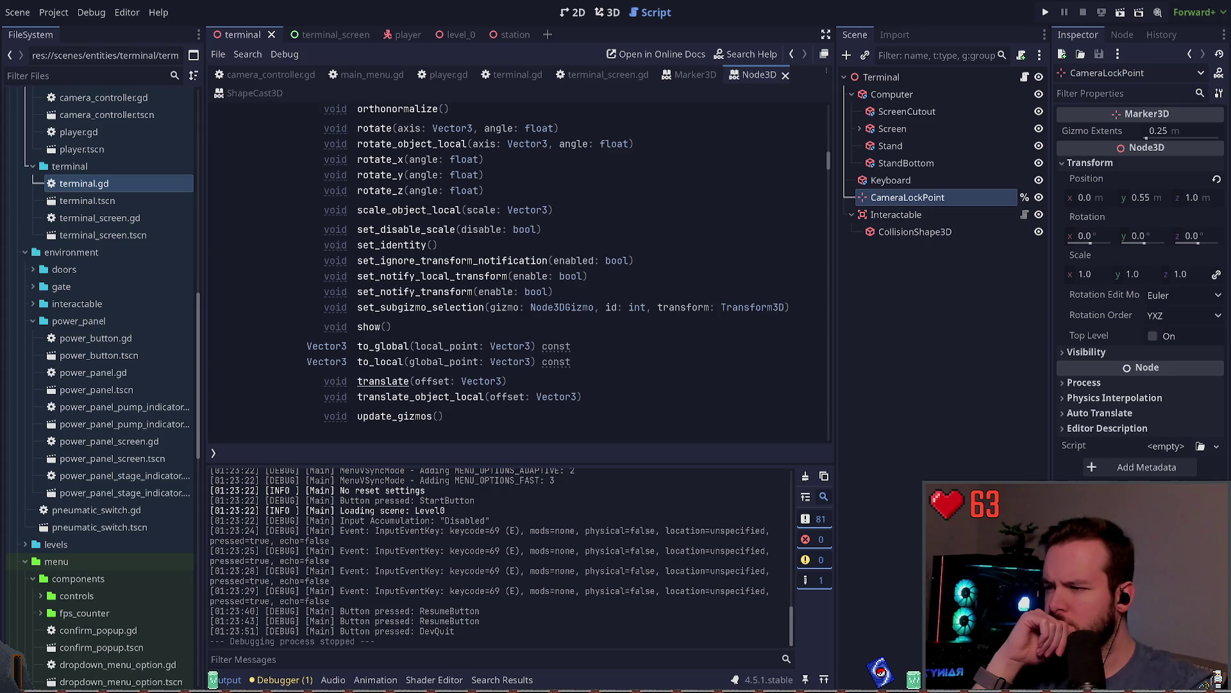
scroll(398, 278, "up", 3)
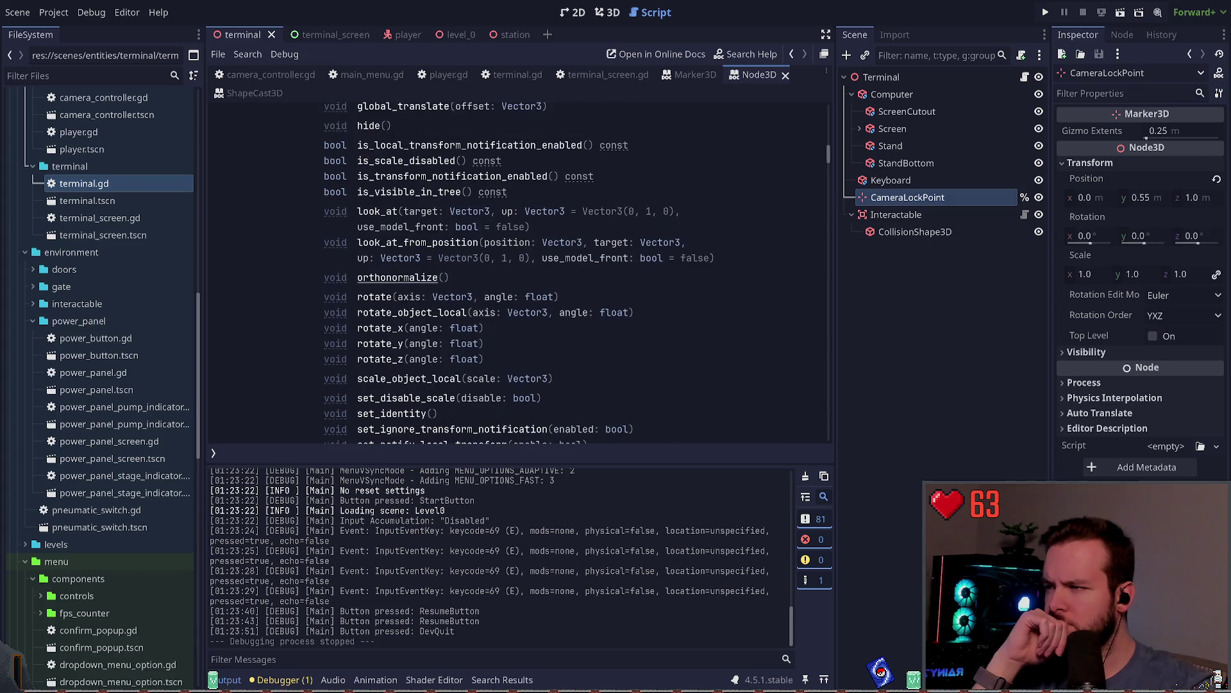
scroll(397, 277, "up", 1)
Jump into Method Descriptions and read look_at_from_position, briefly highlighting part of its text.
left_click(398, 277)
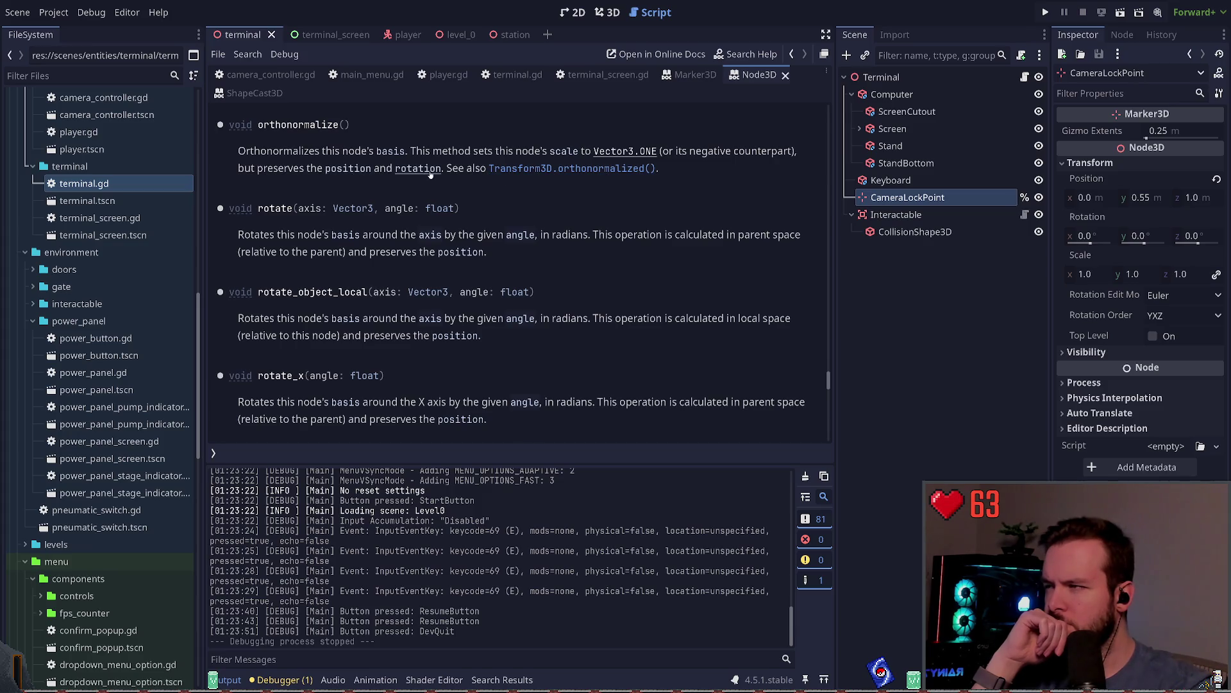
scroll(737, 269, "up", 5)
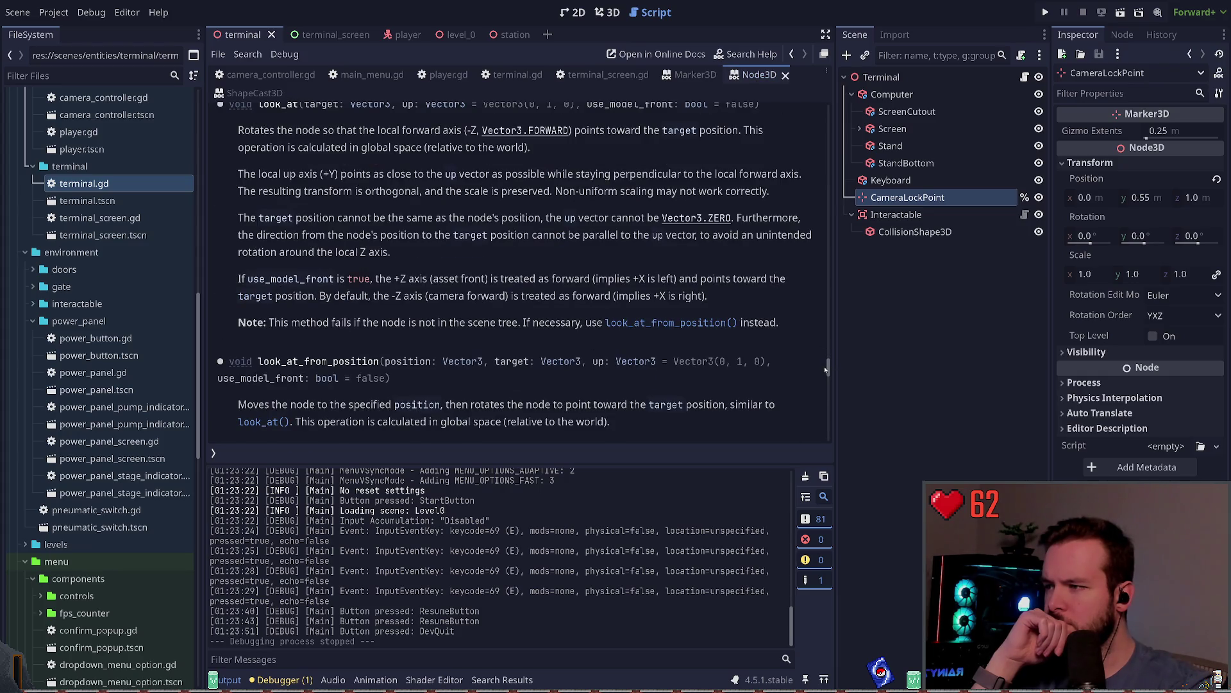
scroll(660, 317, "down", 1)
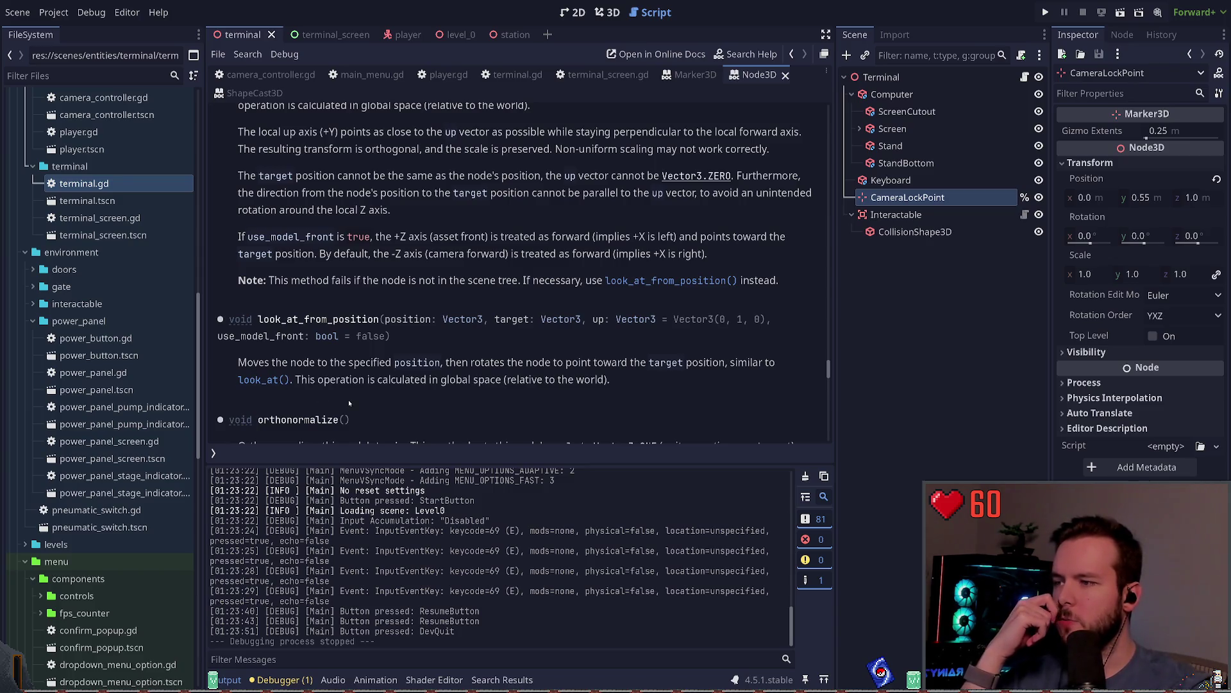
left_click_drag(259, 361, 362, 361)
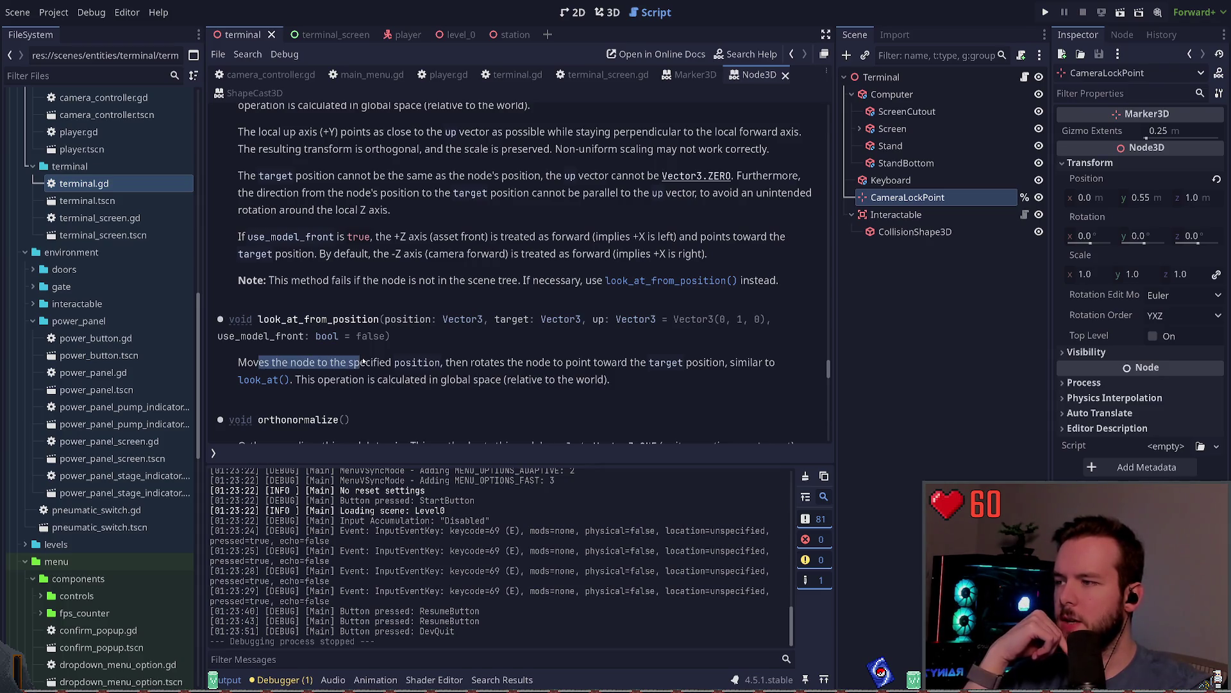
left_click(368, 364)
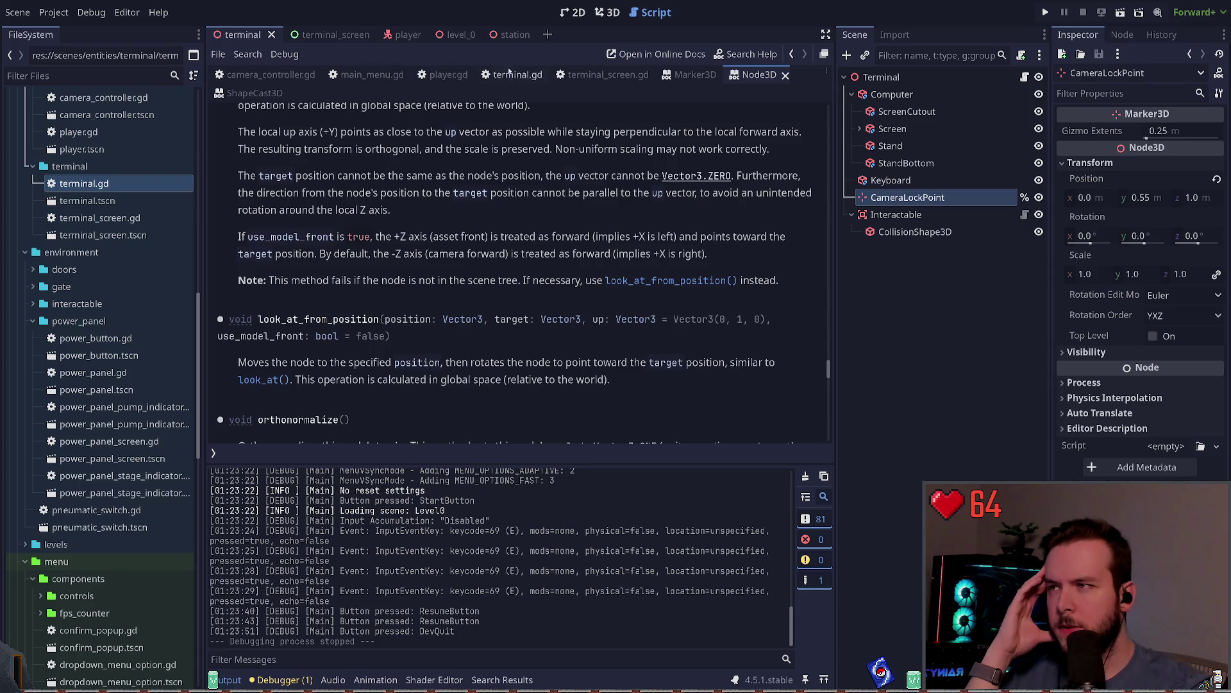
In player.gd's focus_entity, comment out the position and global_rotation tween_property lines.
left_click(452, 75)
scroll(449, 289, "down", 1)
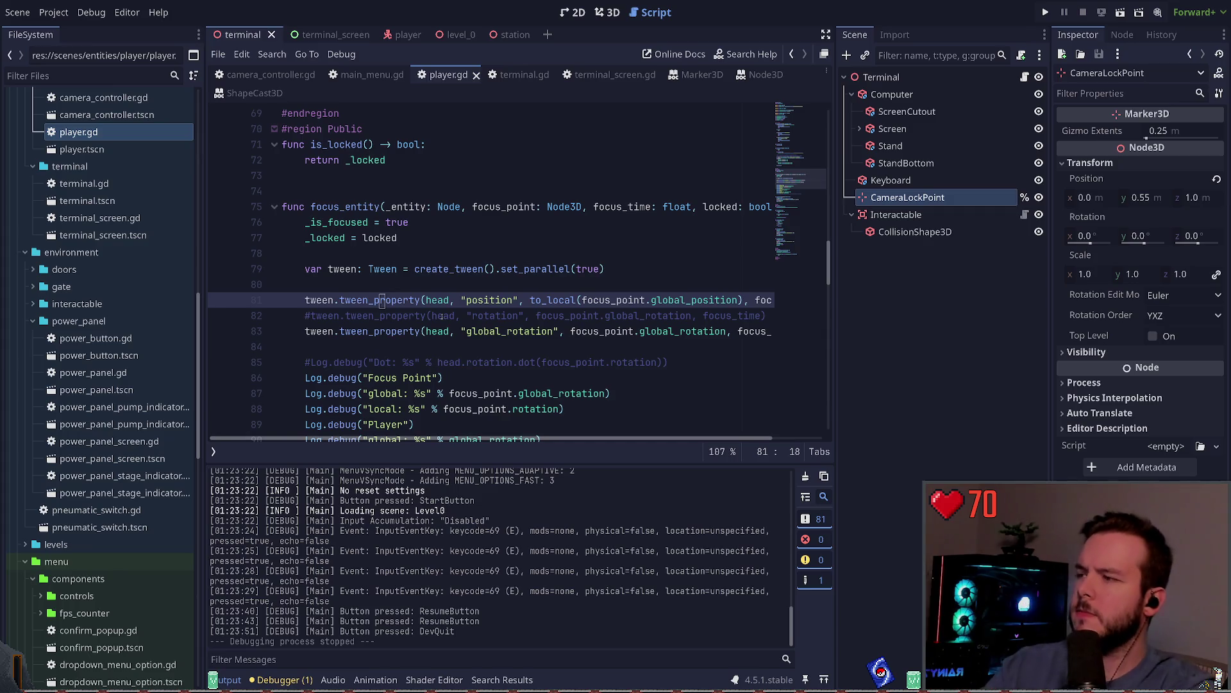
left_click(468, 316)
key("Down")
key("ctrl+k")
key("ctrl+Return")
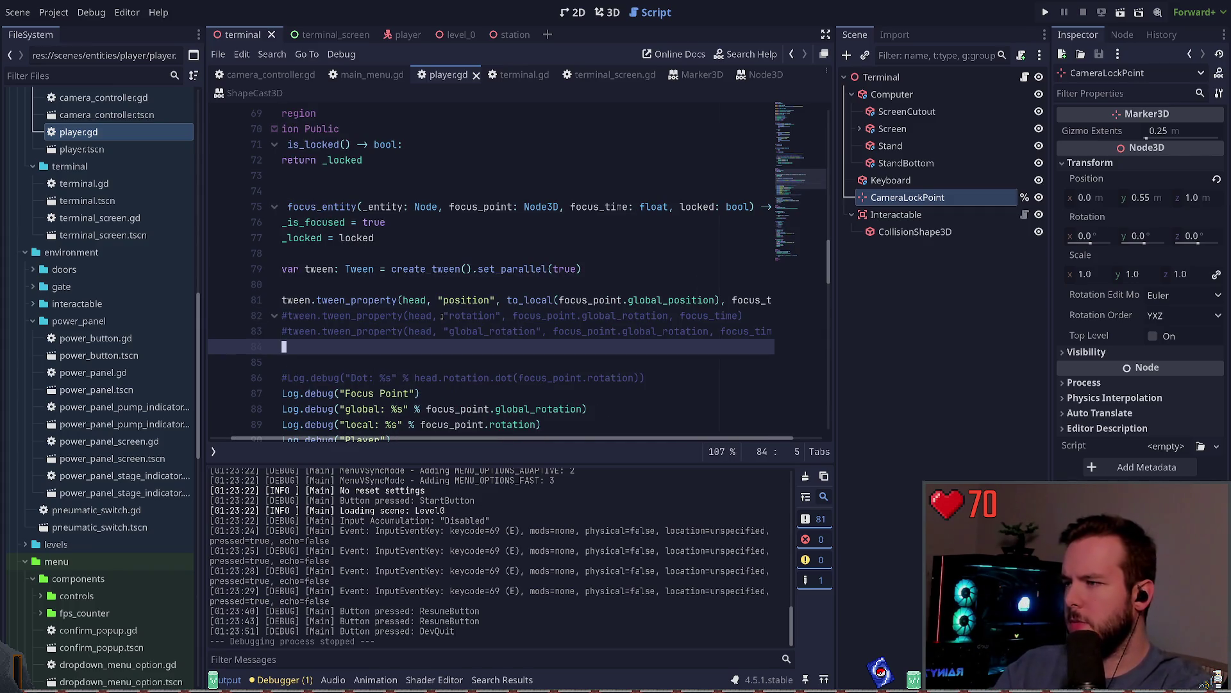
key("Up")
key("Up")
key("Up")
key("ctrl+k")
key("Up")
On a new line, start typing tween.tween_method(head.look_at_from_position, with arguments unfinished.
key("Return")
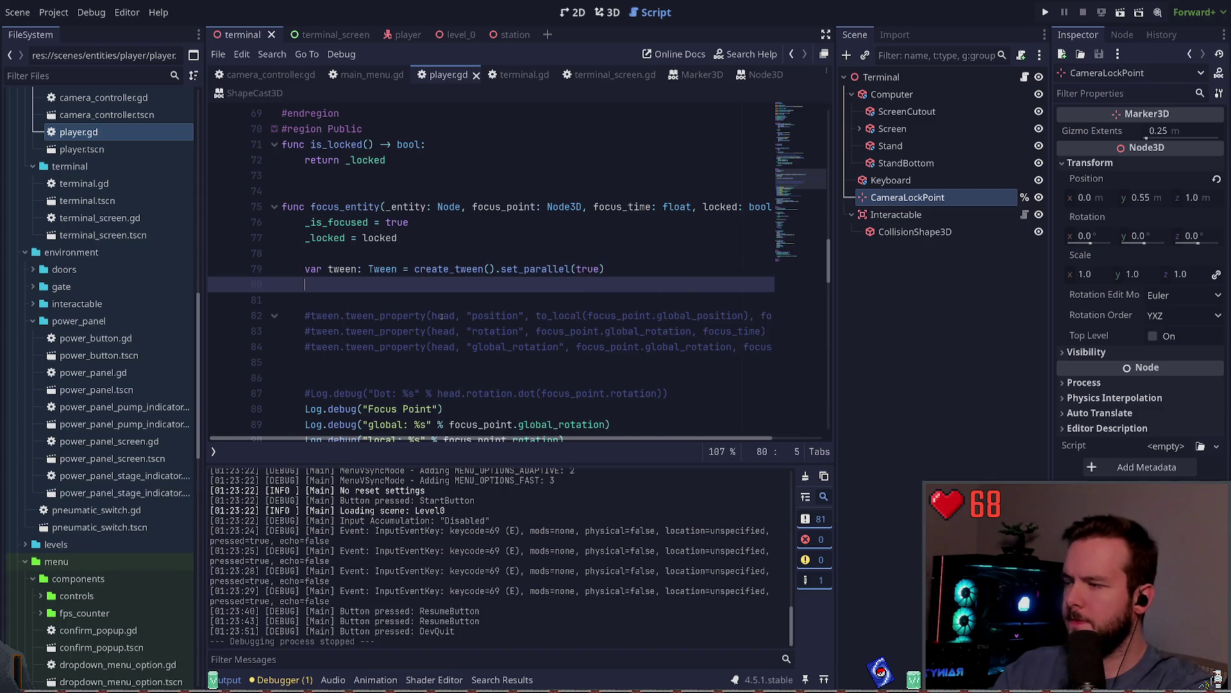
key("Tab")
type("tween.tween")
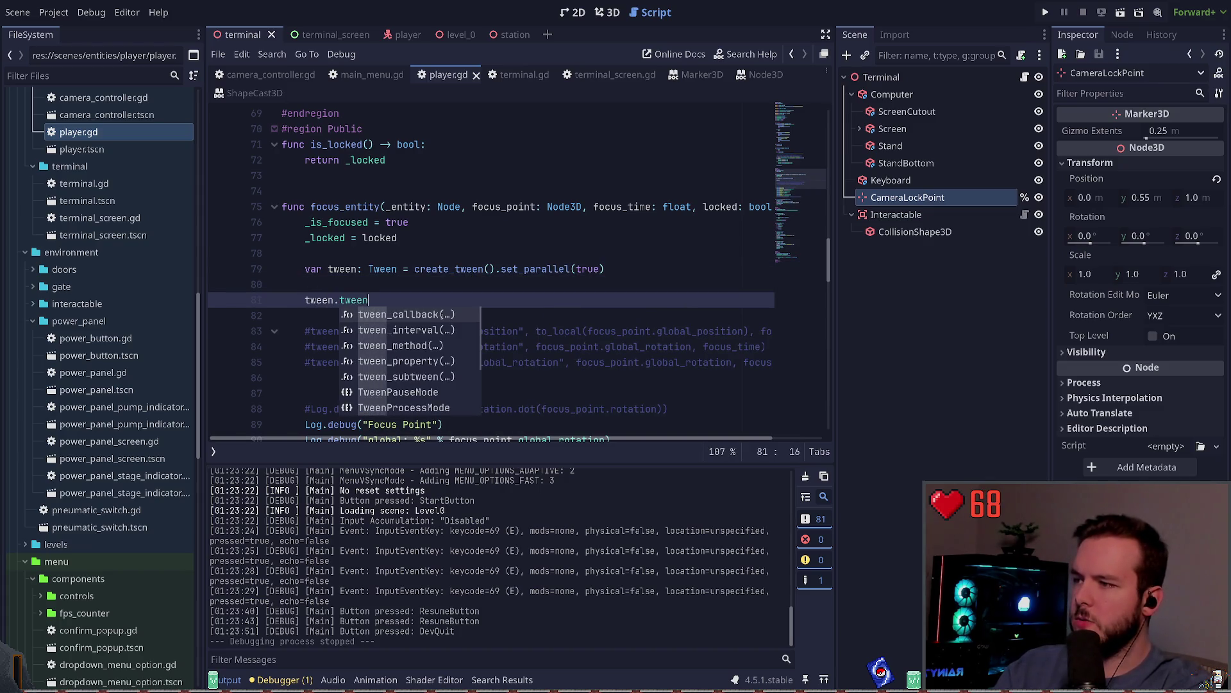
key("Escape")
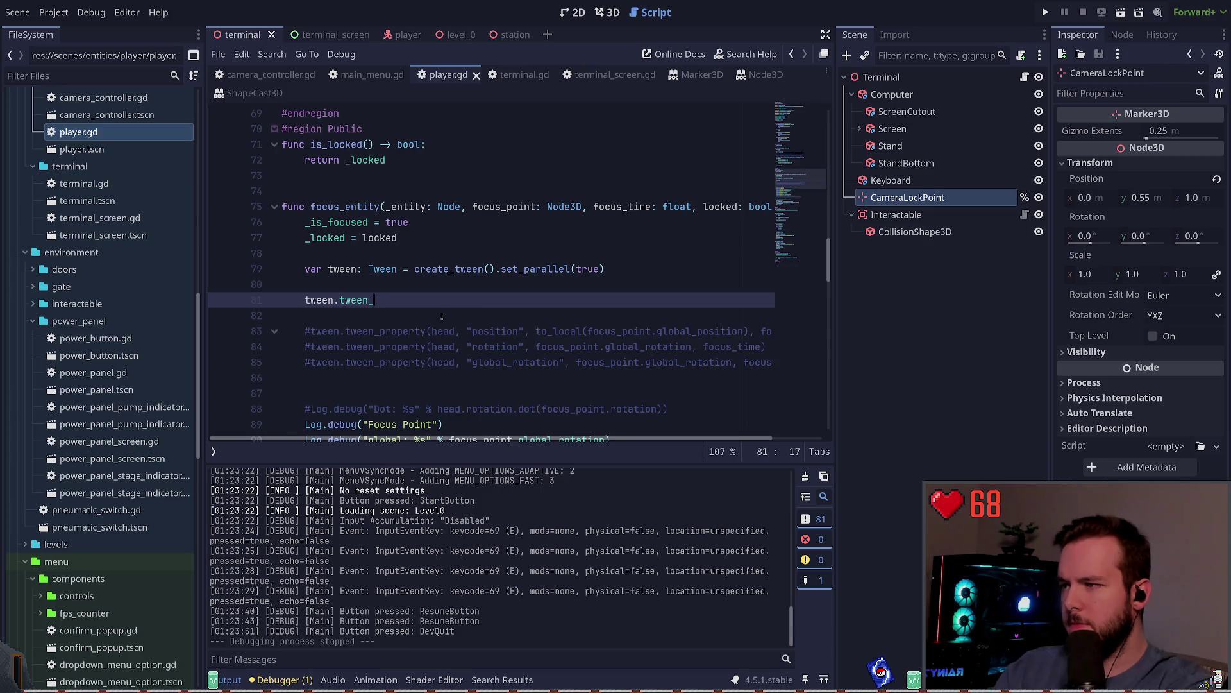
type("m")
key("Return")
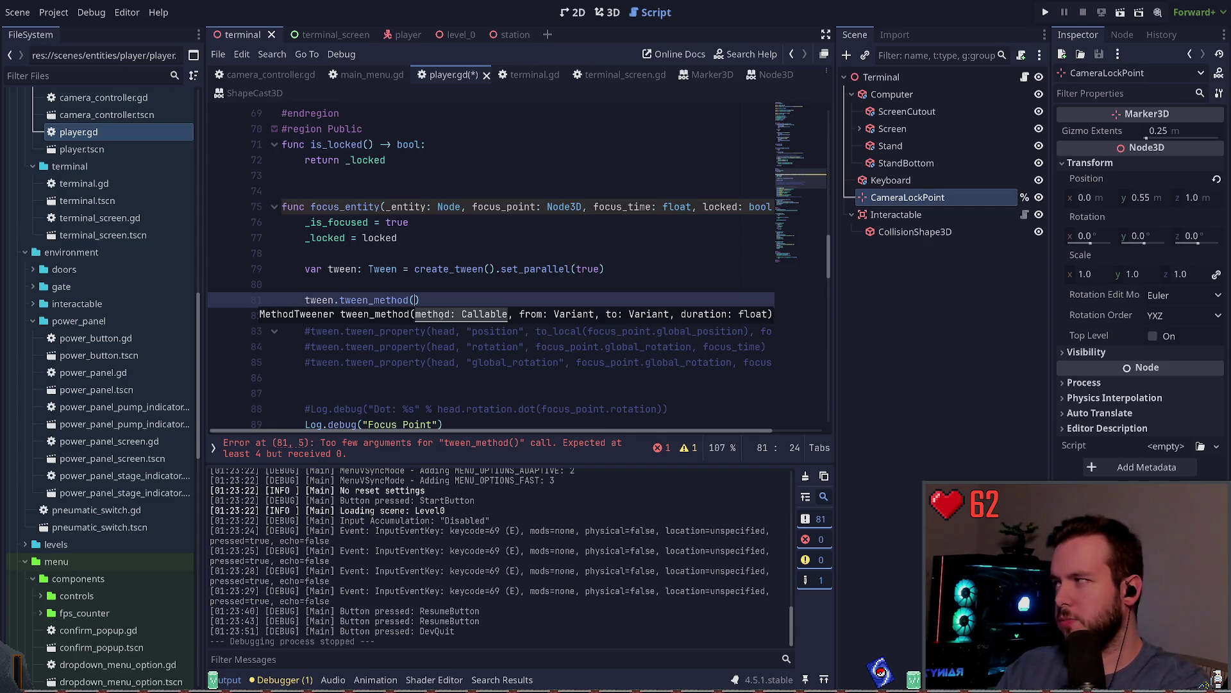
type("head.look")
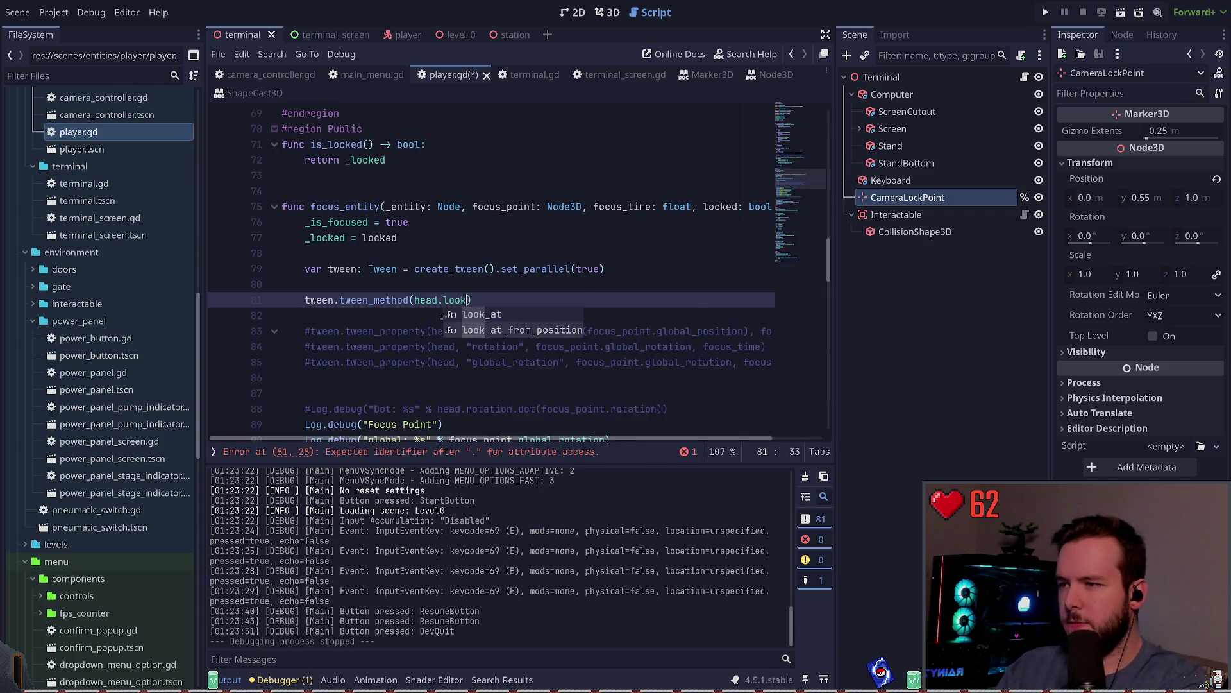
key("Down")
key("Return")
type(",")
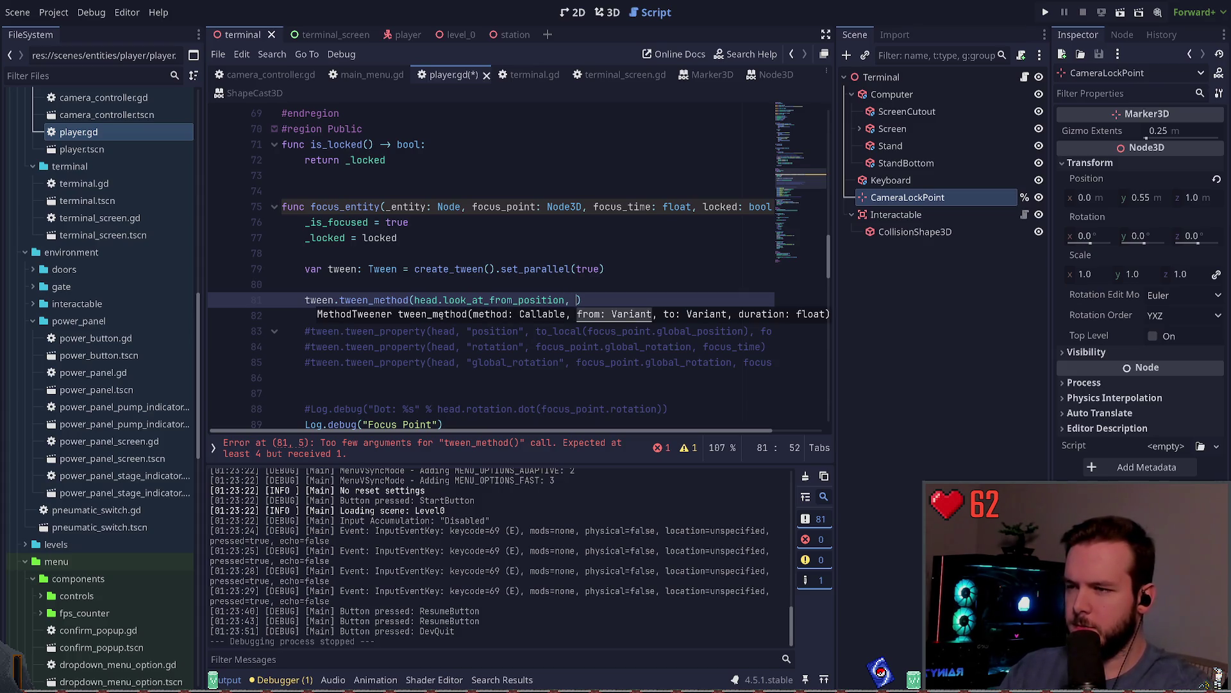
key("Escape")
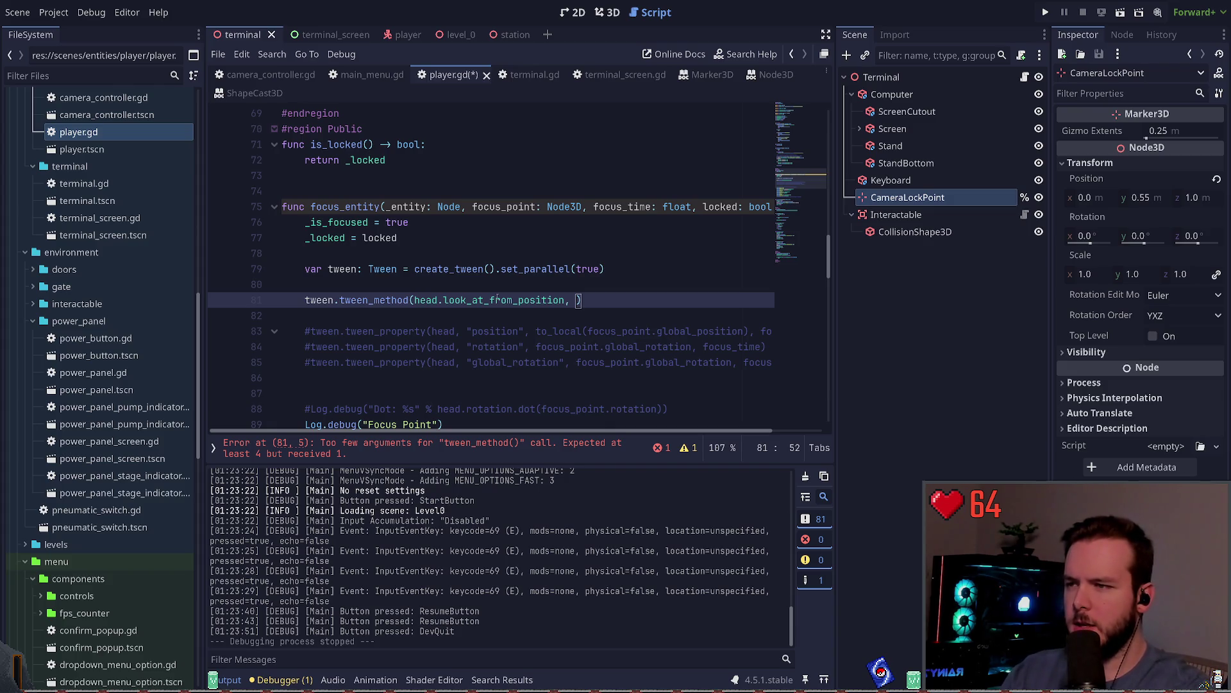
key("Left")
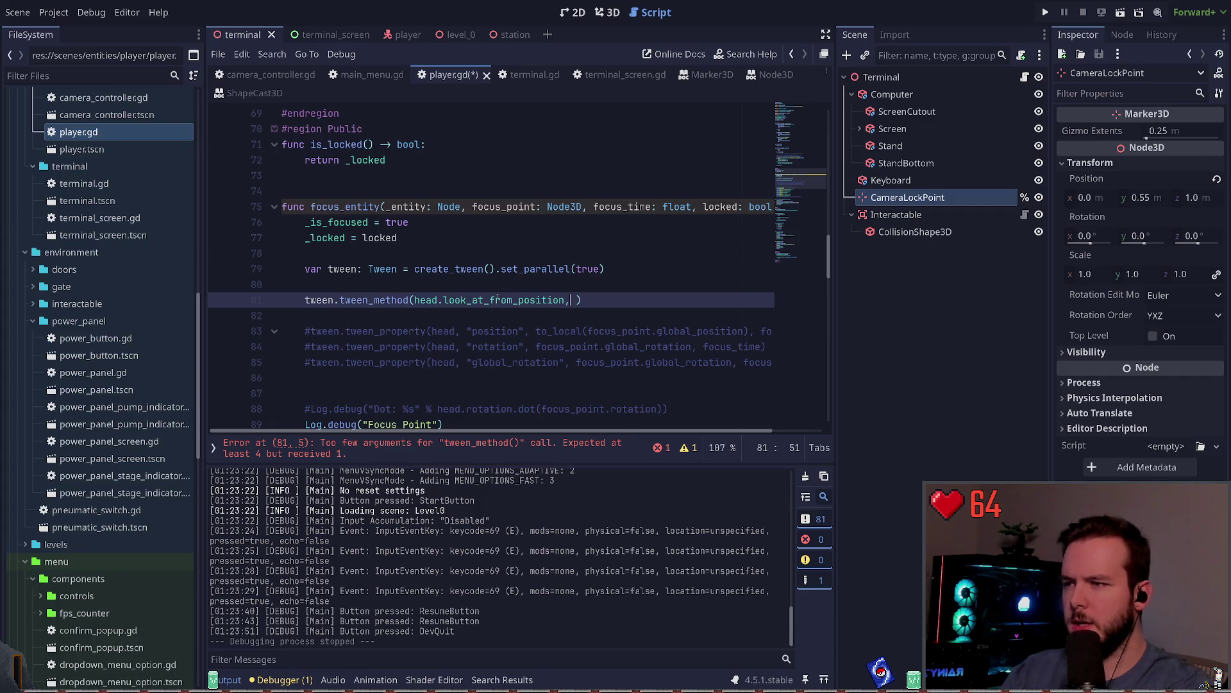
type("(")
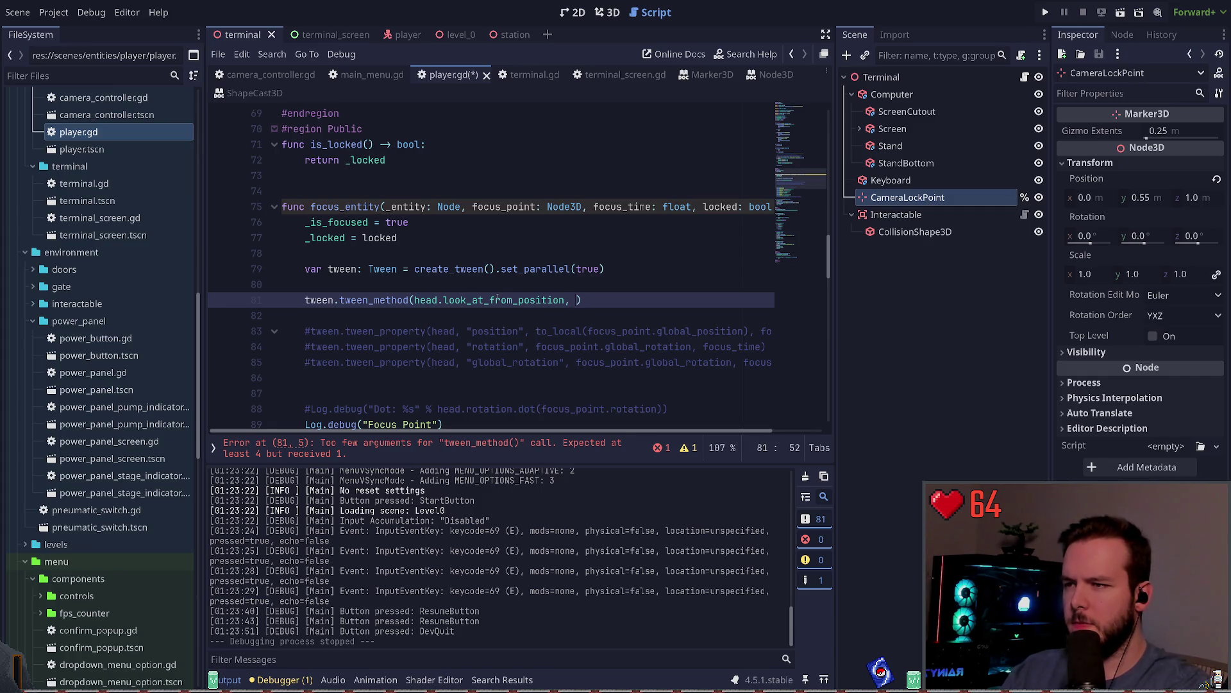
key("BackSpace")
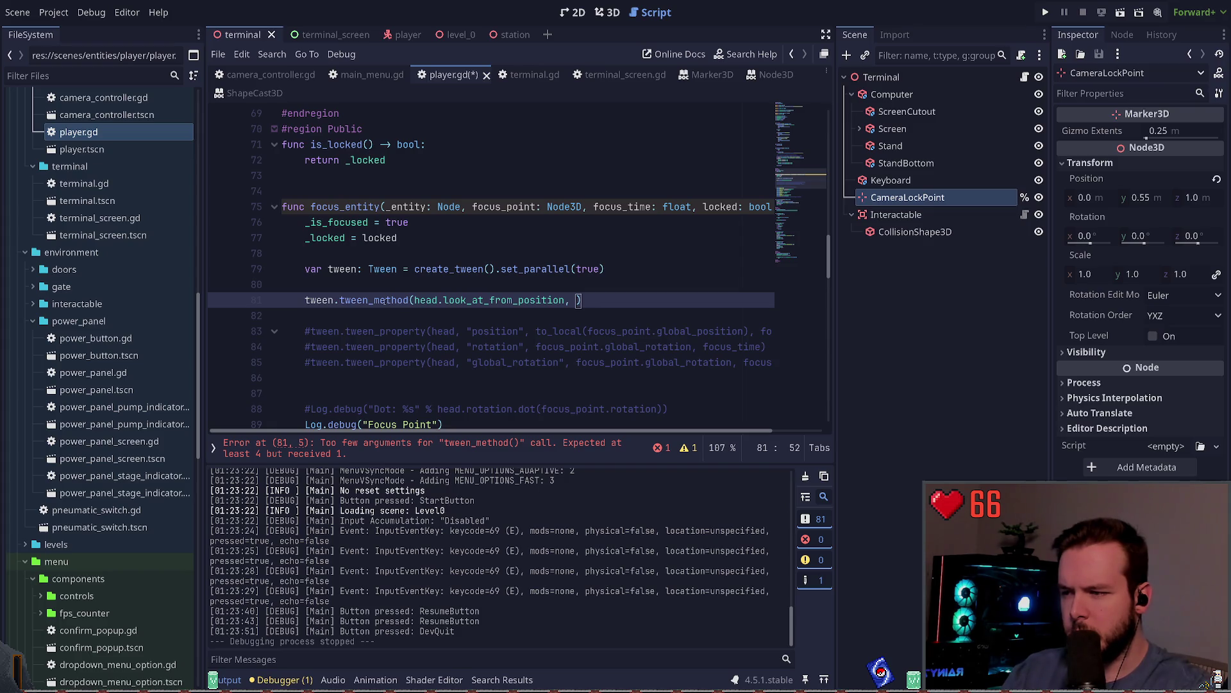
Try a Vector3 start argument in the tween_method call, then delete it again.
type("(Ve")
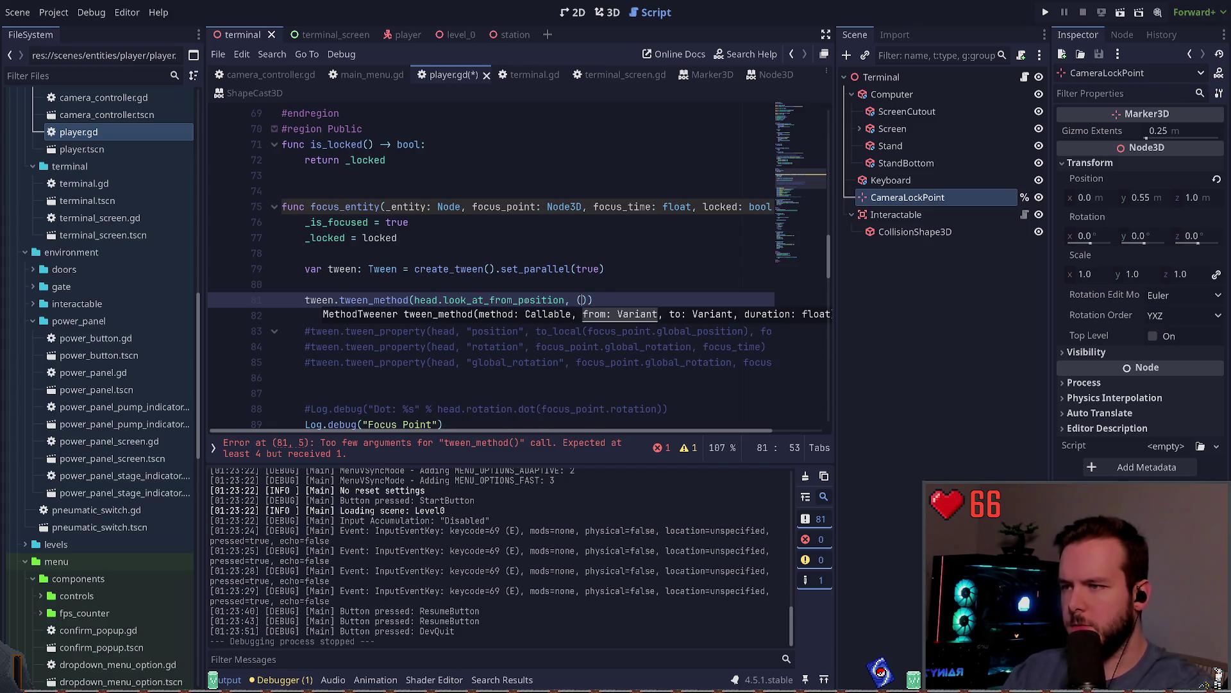
key("BackSpace")
key("BackSpace")
key("BackSpace")
type("Vector3.")
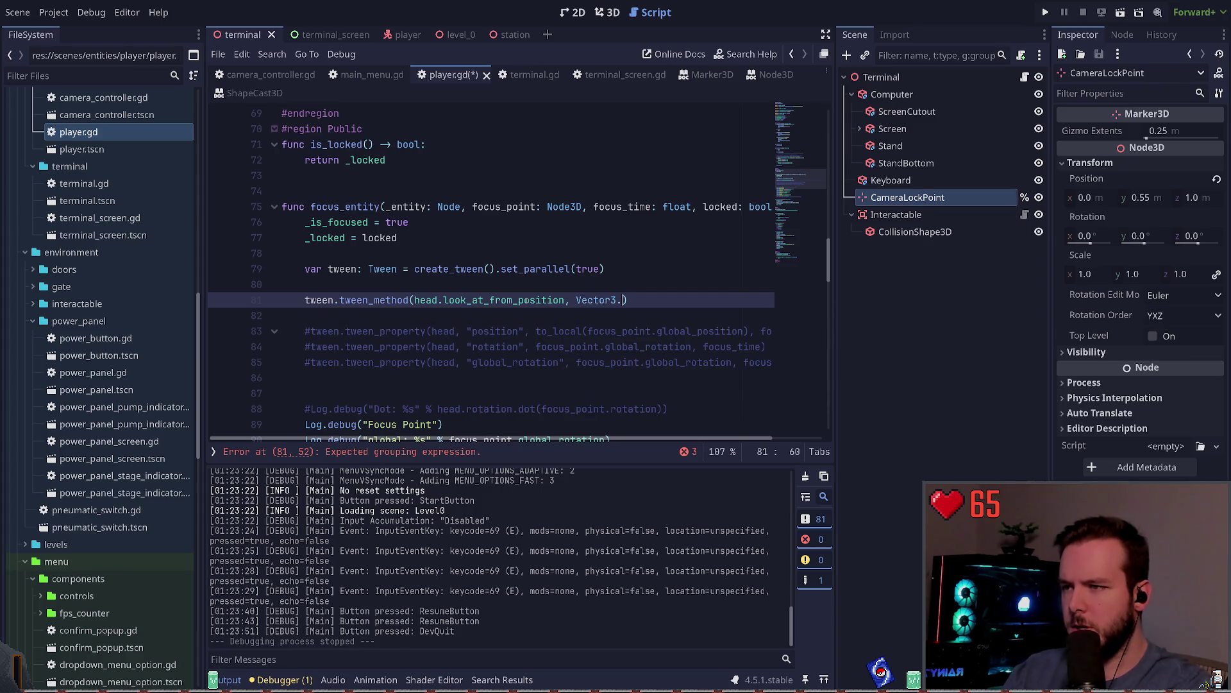
key("BackSpace")
key("BackSpace")
key("BackSpace")
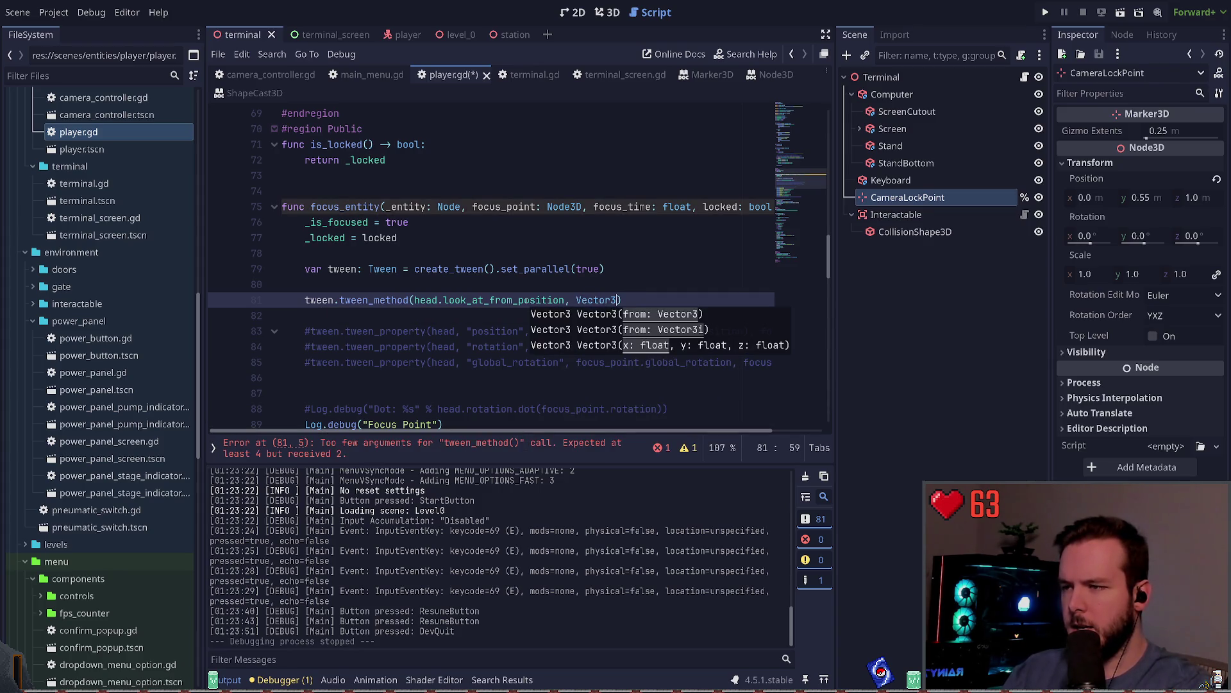
key("BackSpace")
key("BackSpace")
key("ctrl+space")
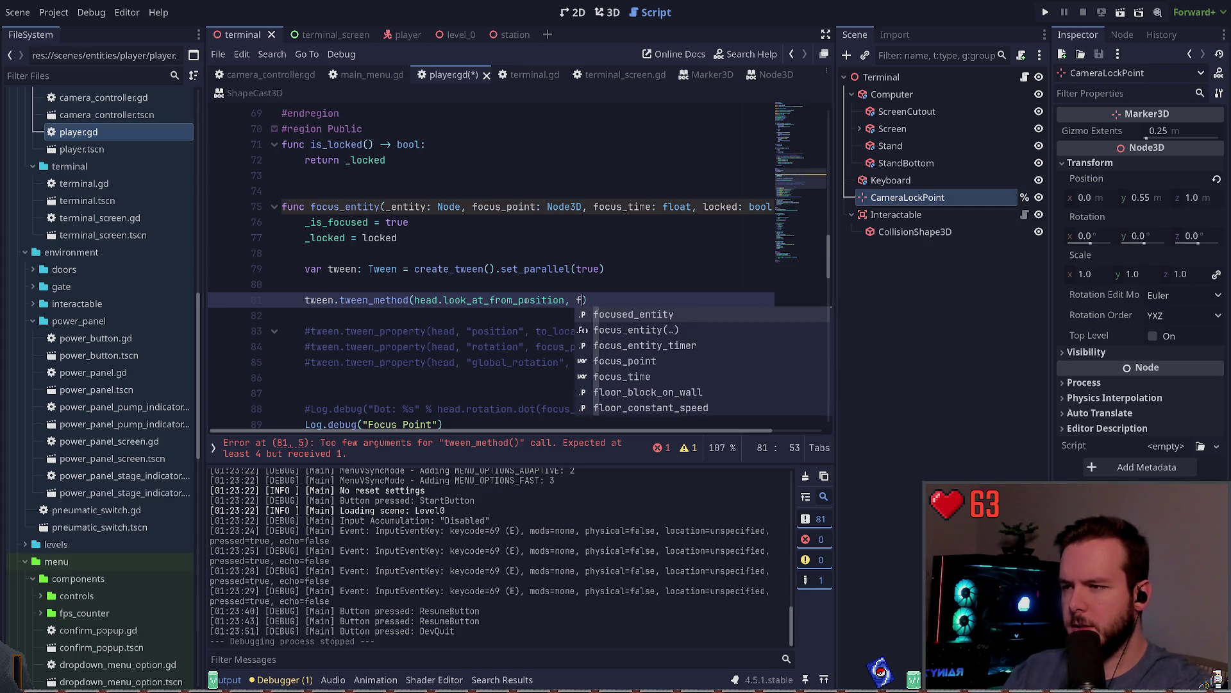
key("Escape")
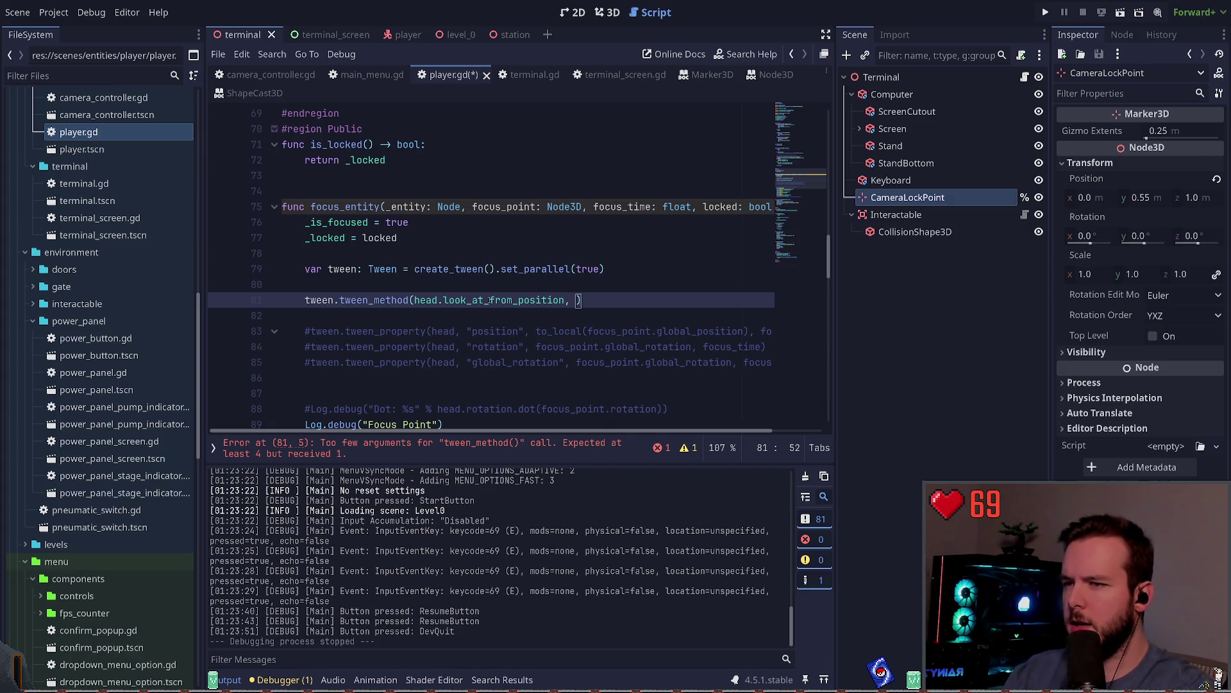
Bind head.position and focus_point.position to look_at_from_position with bindv.
key("Left")
key("Left")
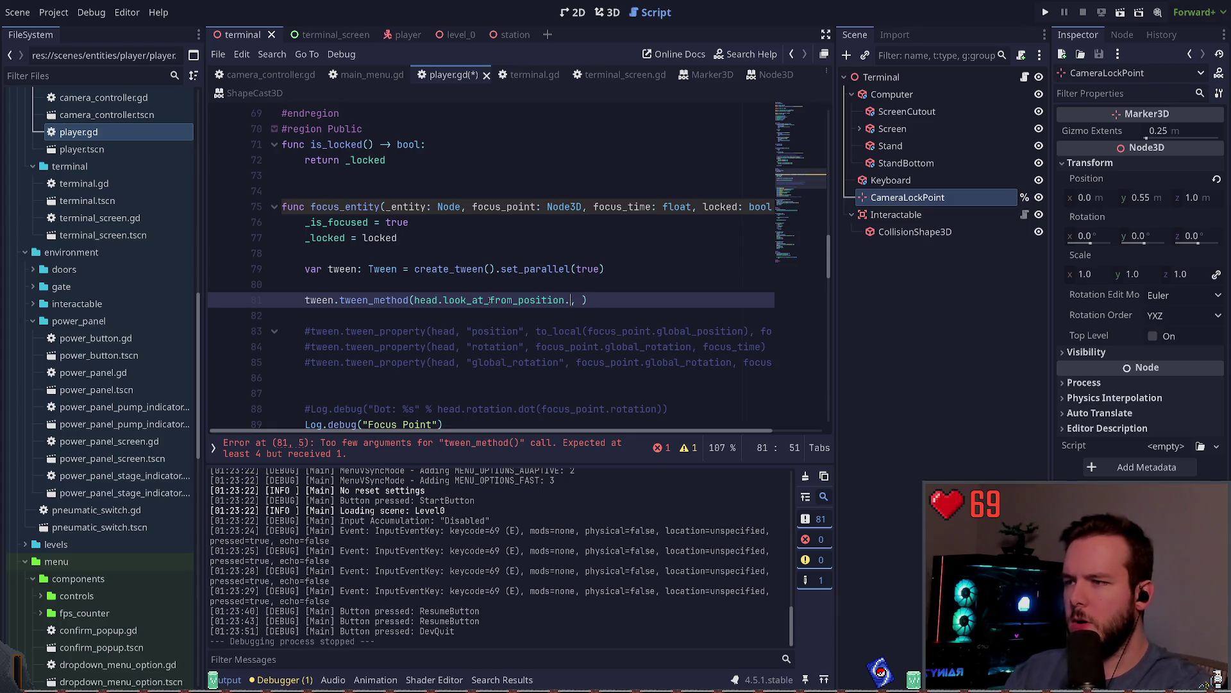
type(".bind")
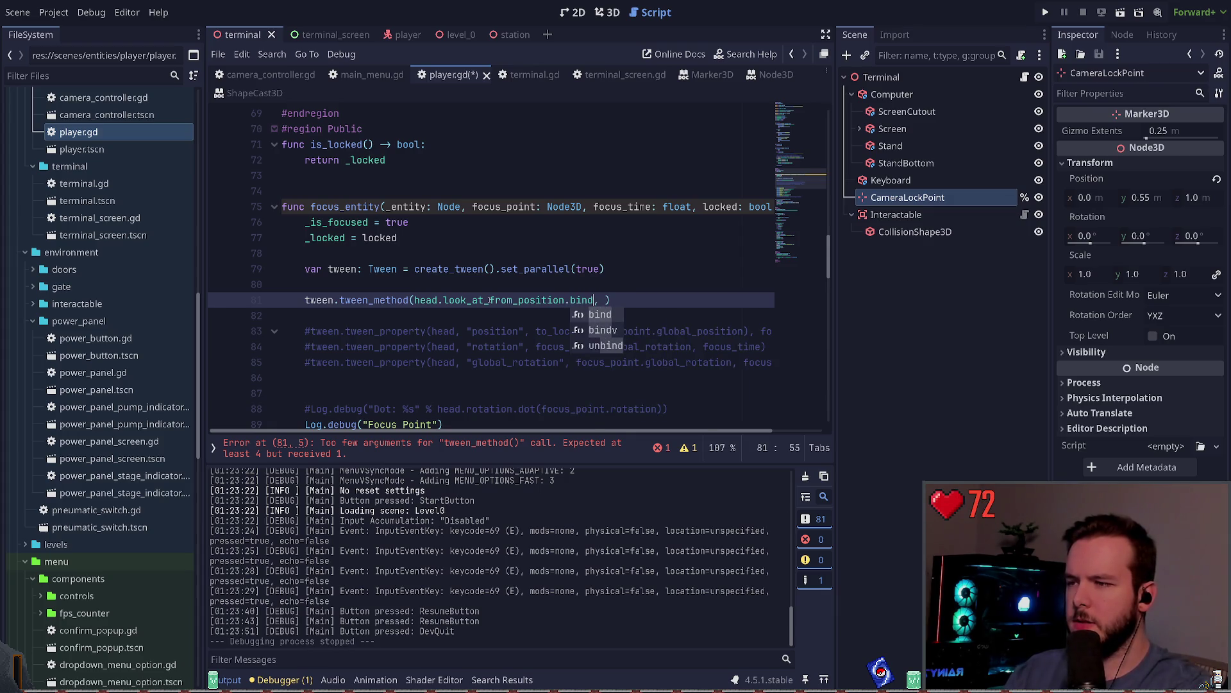
key("Escape")
key("BackSpace")
key("BackSpace")
key("BackSpace")
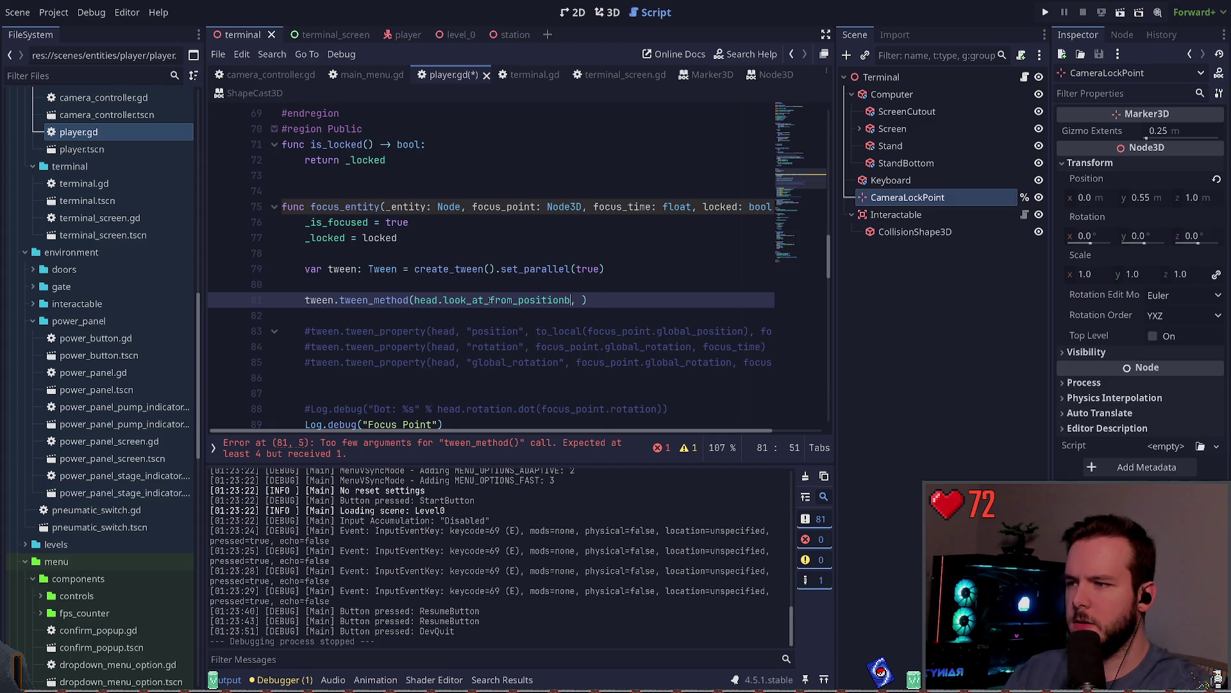
type(".bind")
type("[")
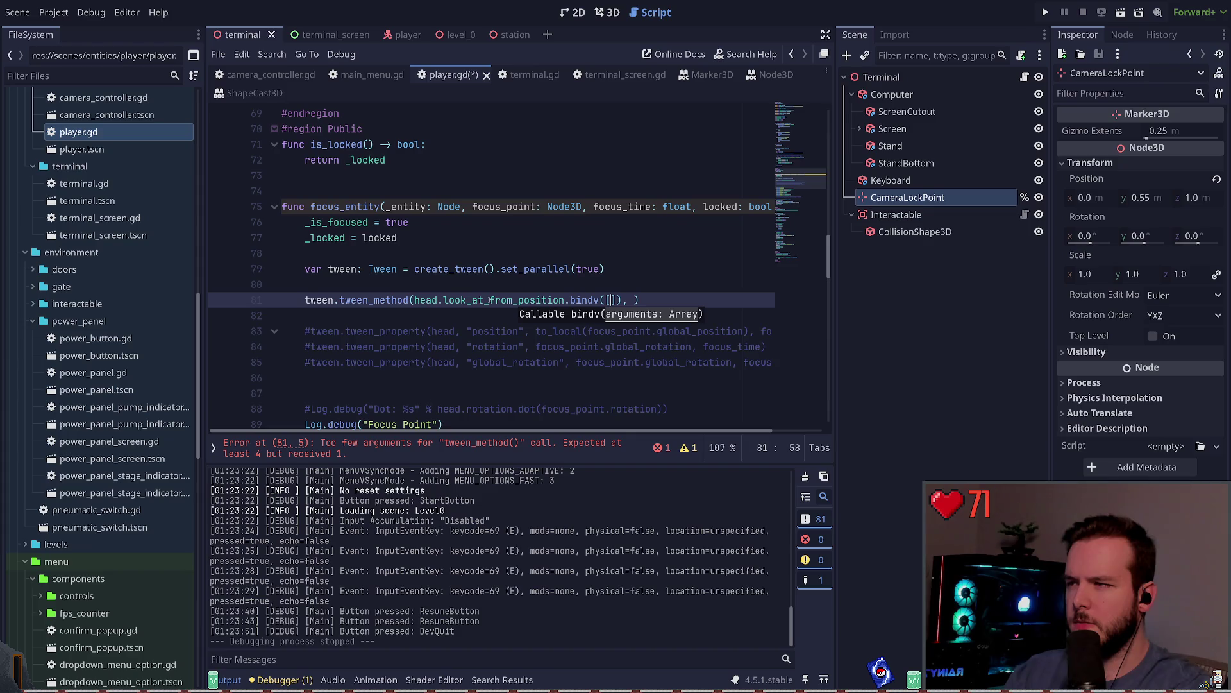
type("head.po")
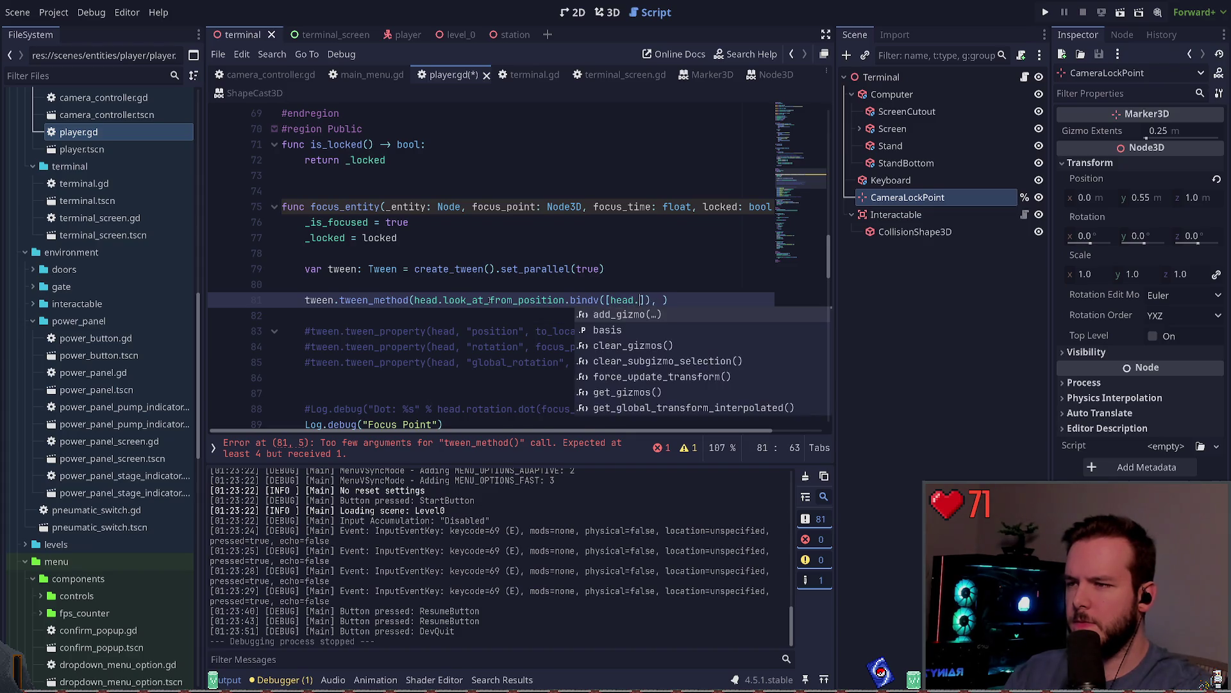
type("sot")
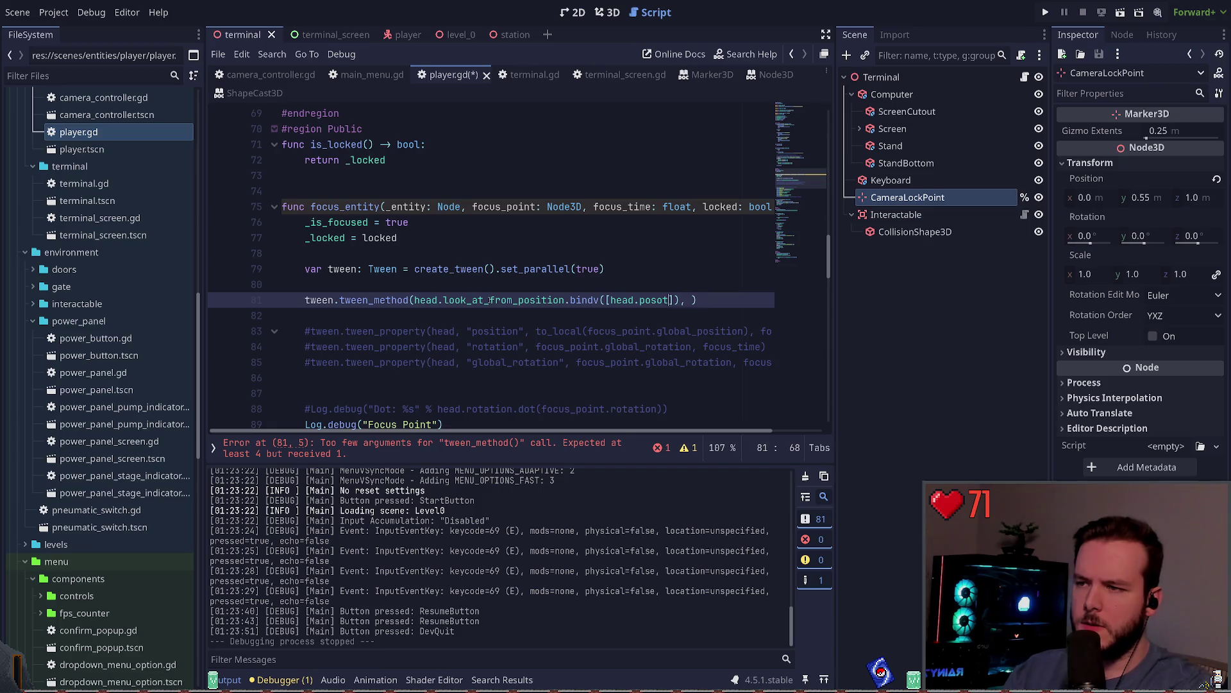
type("ition,")
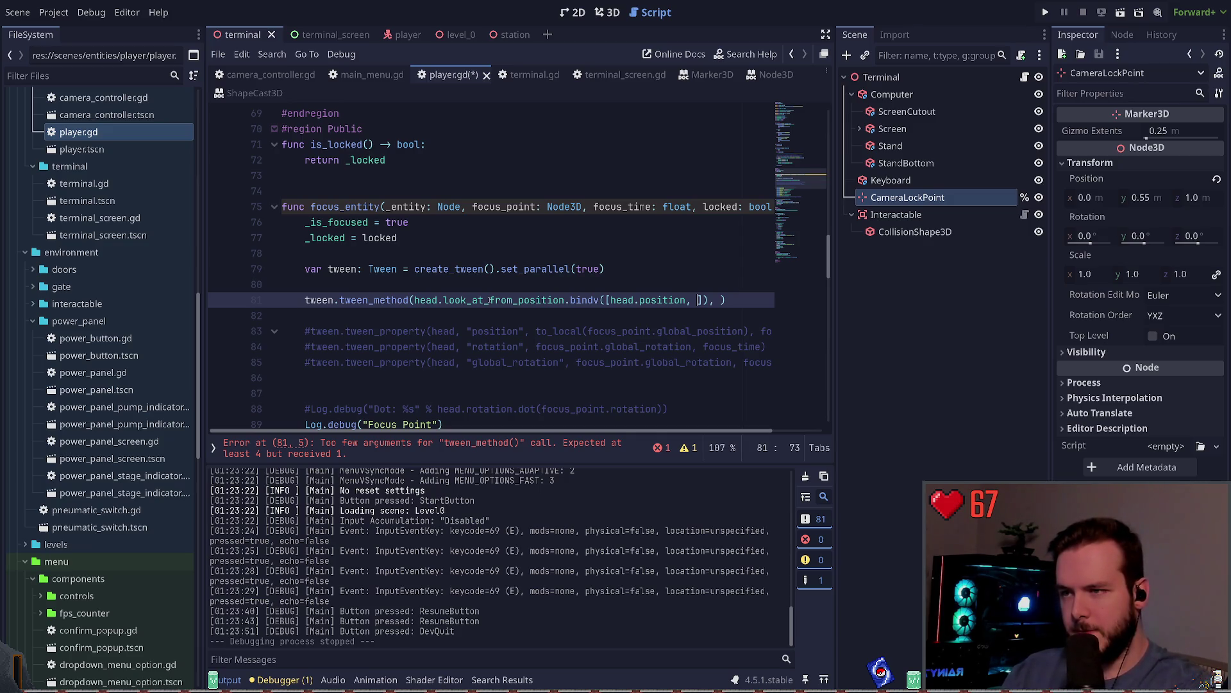
type("focus_")
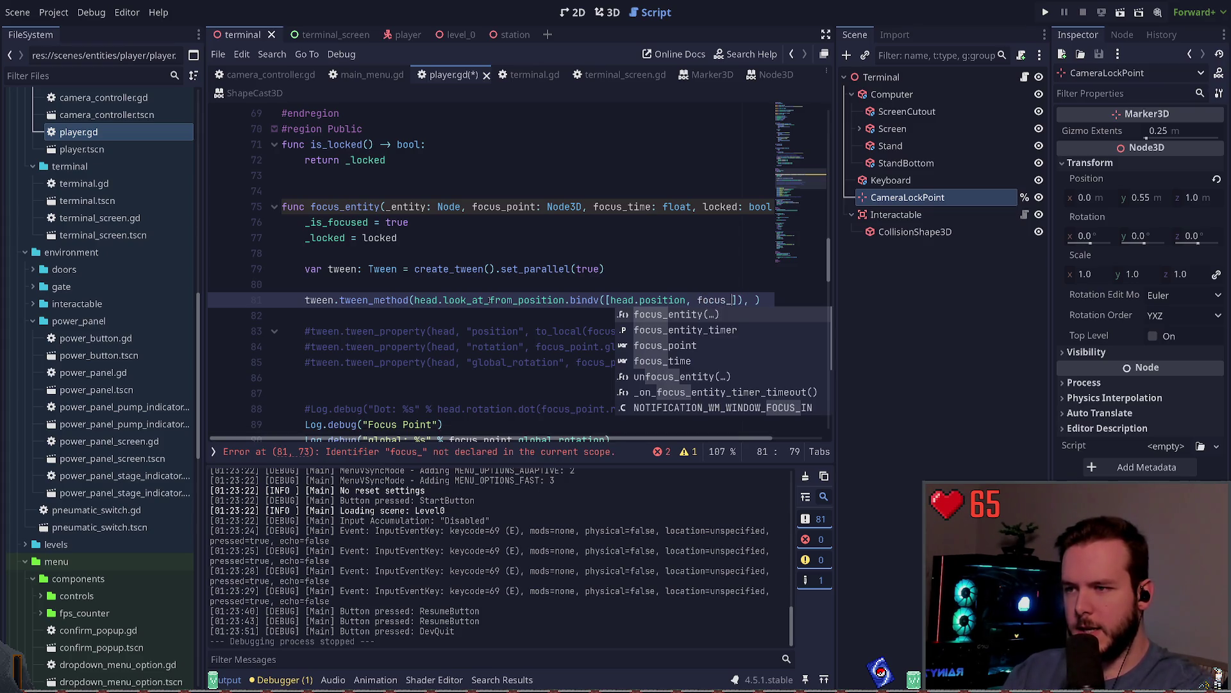
key("Down")
key("Down")
key("Return")
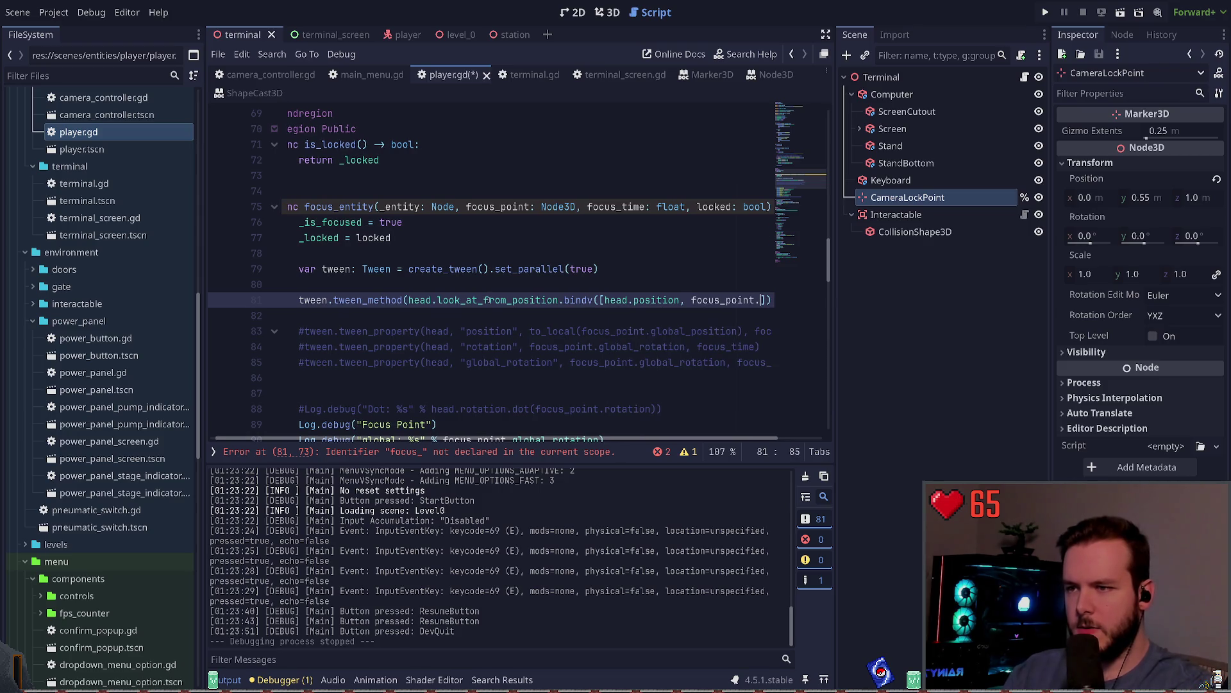
type(".pos")
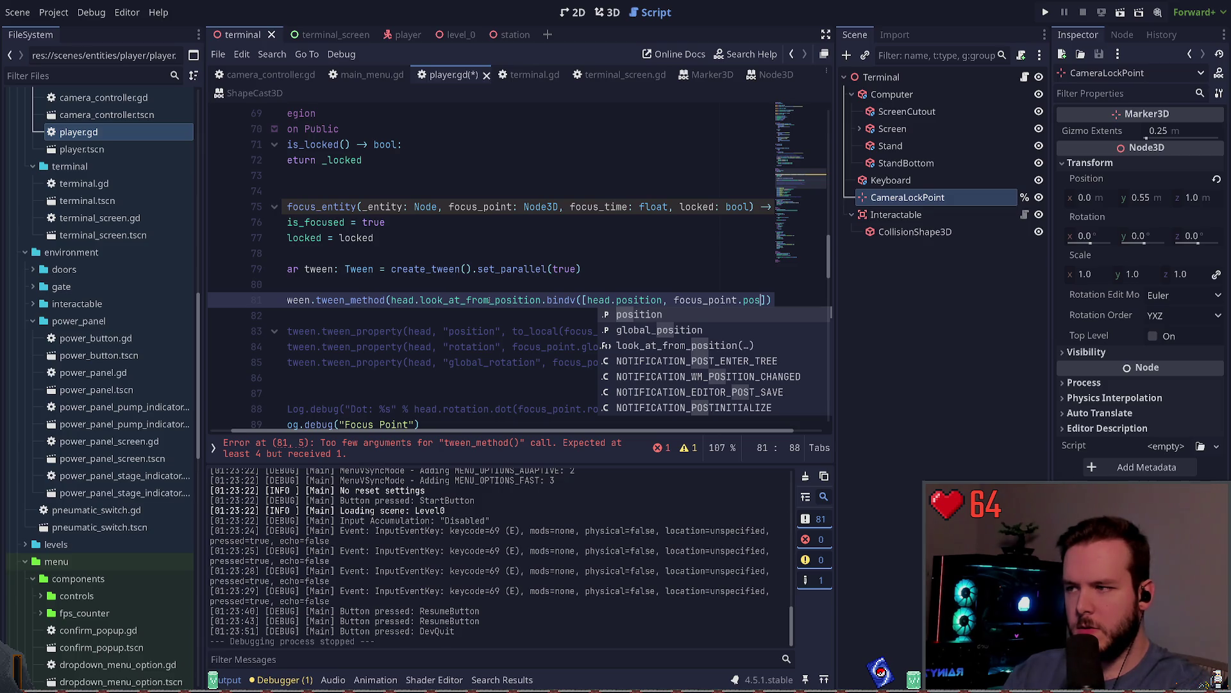
key("Return")
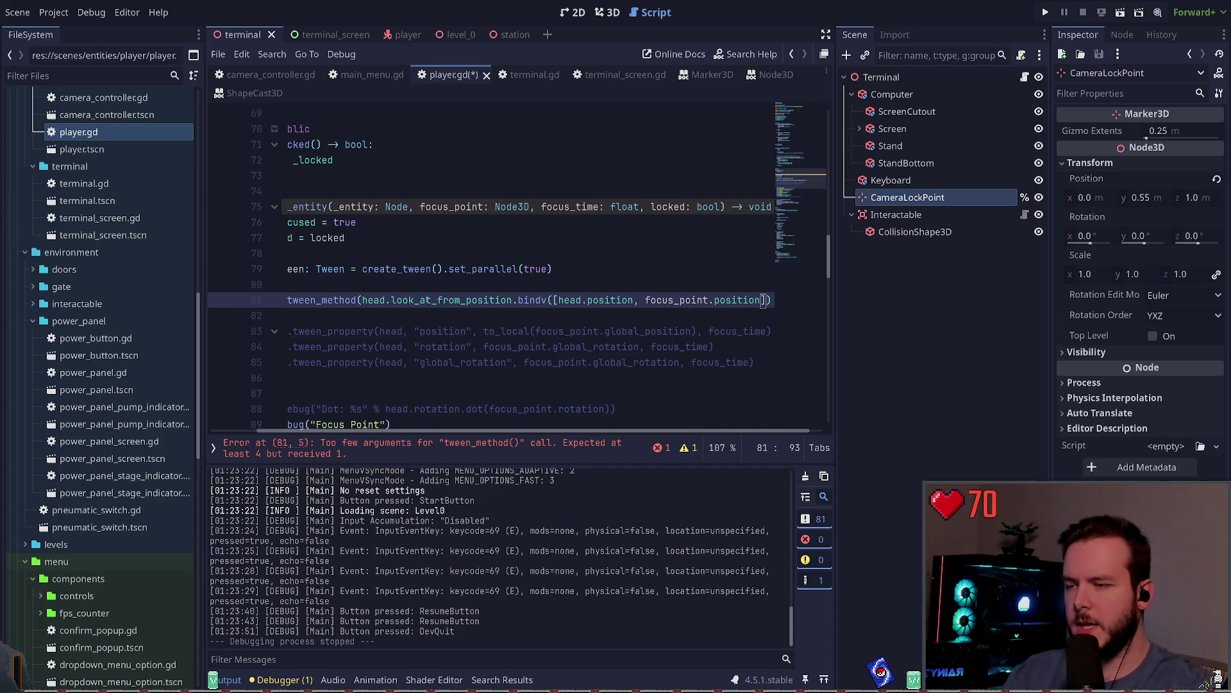
Drop .position from focus_point in the bound array and save player.gd.
left_click(715, 299)
key("ctrl+Delete")
key("BackSpace")
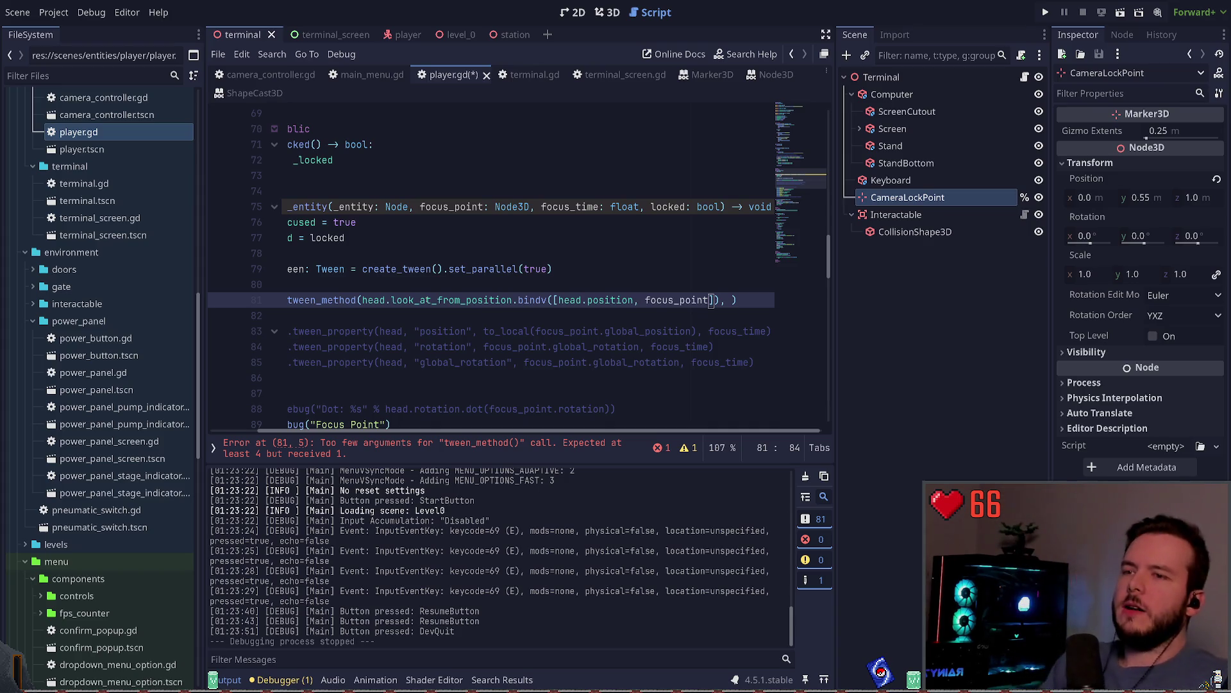
key("Down")
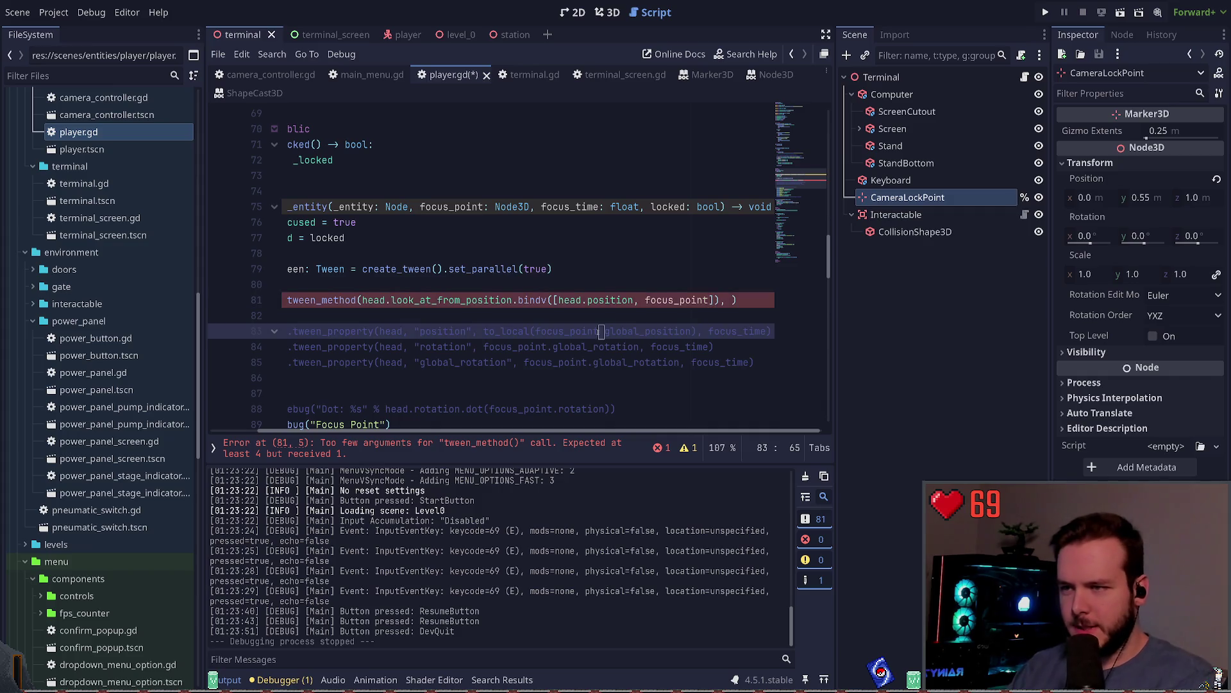
key("ctrl+s")
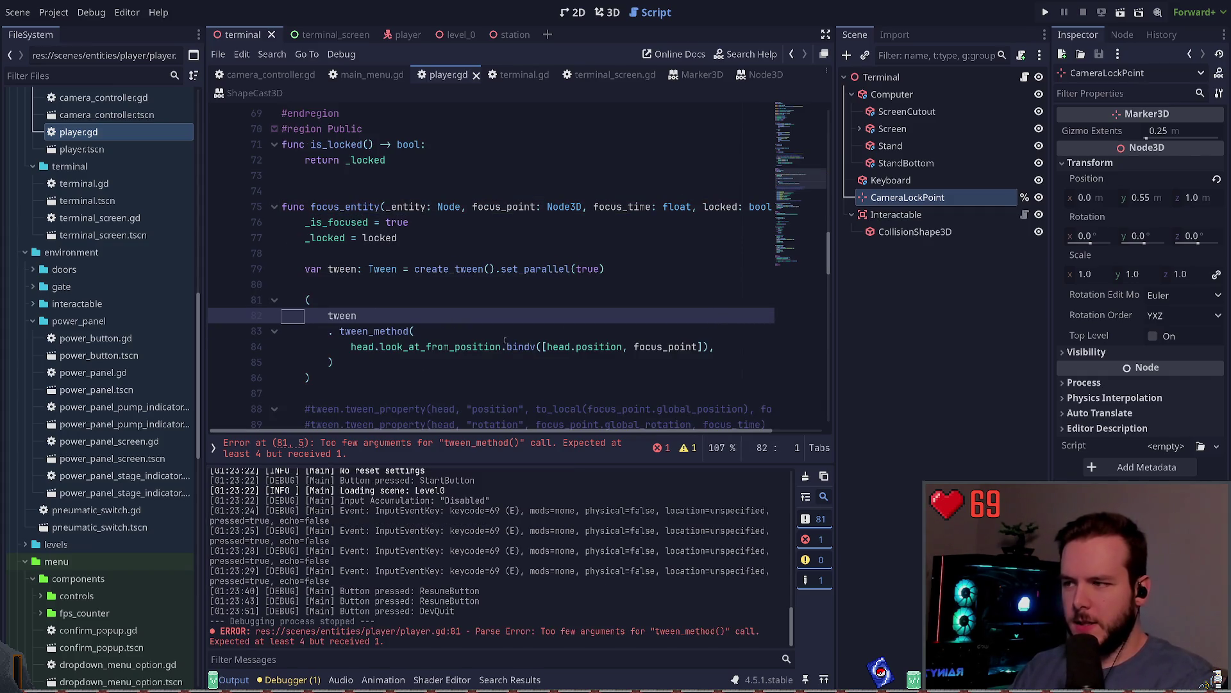
Undo the auto-reformatted tween block, keep the call on one line, add focus_time, and save.
left_click(480, 311)
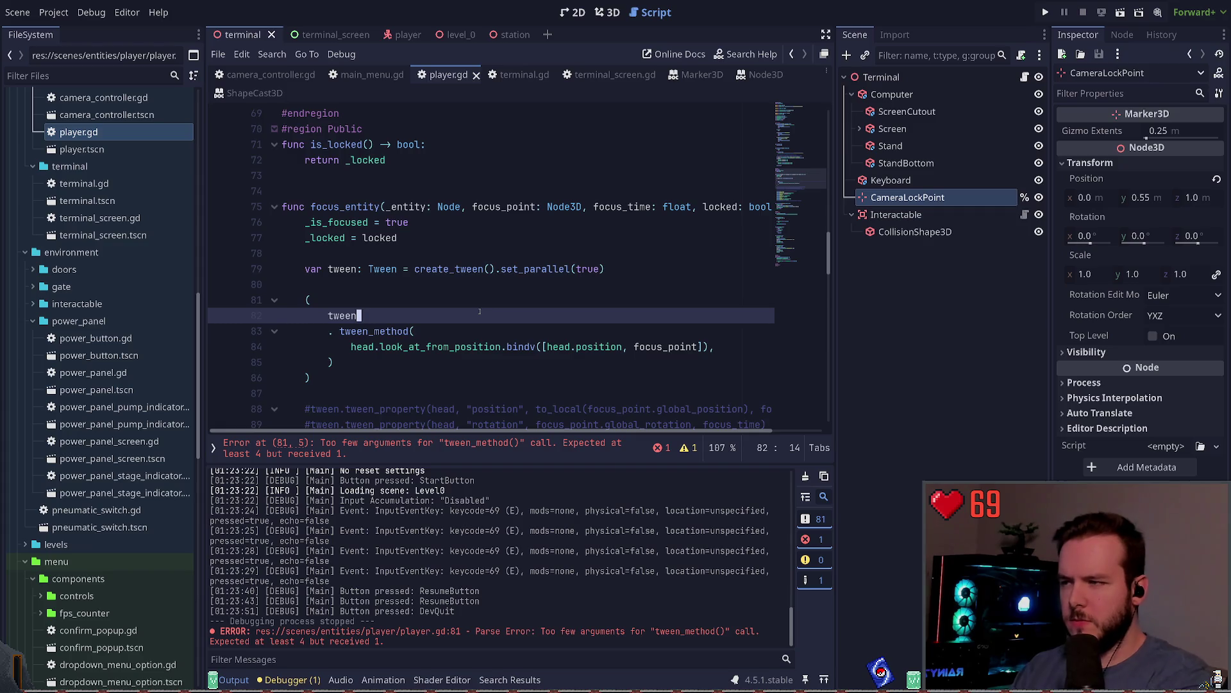
key("ctrl+z")
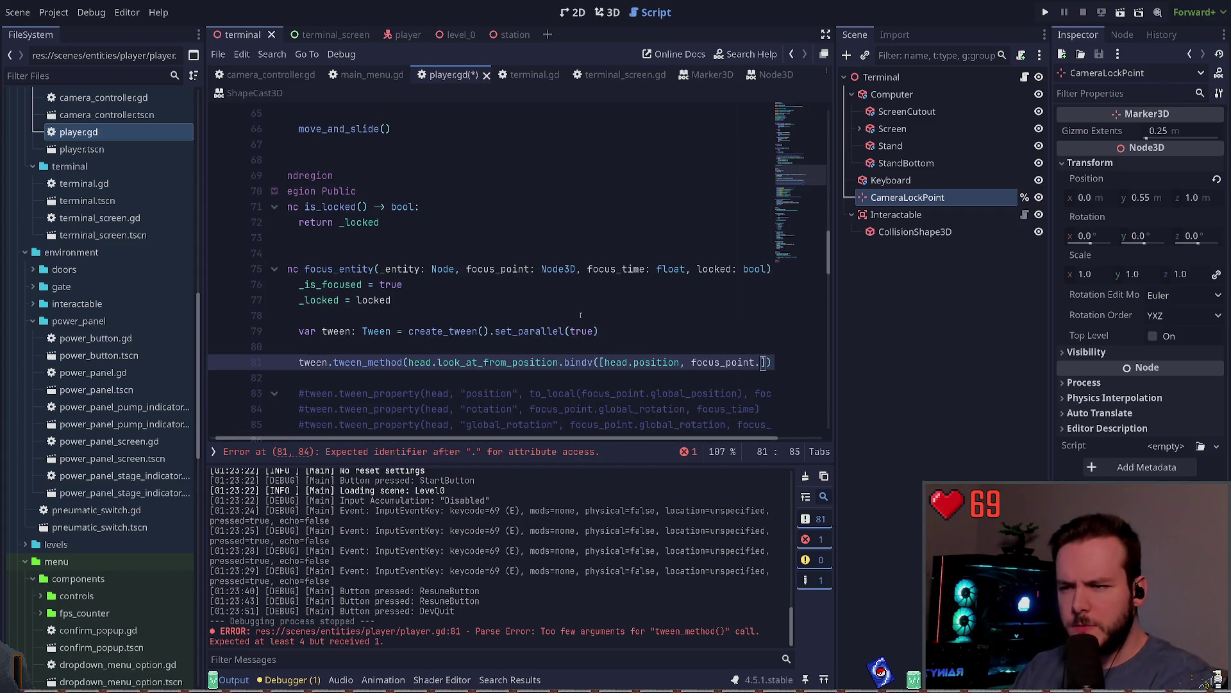
key("BackSpace")
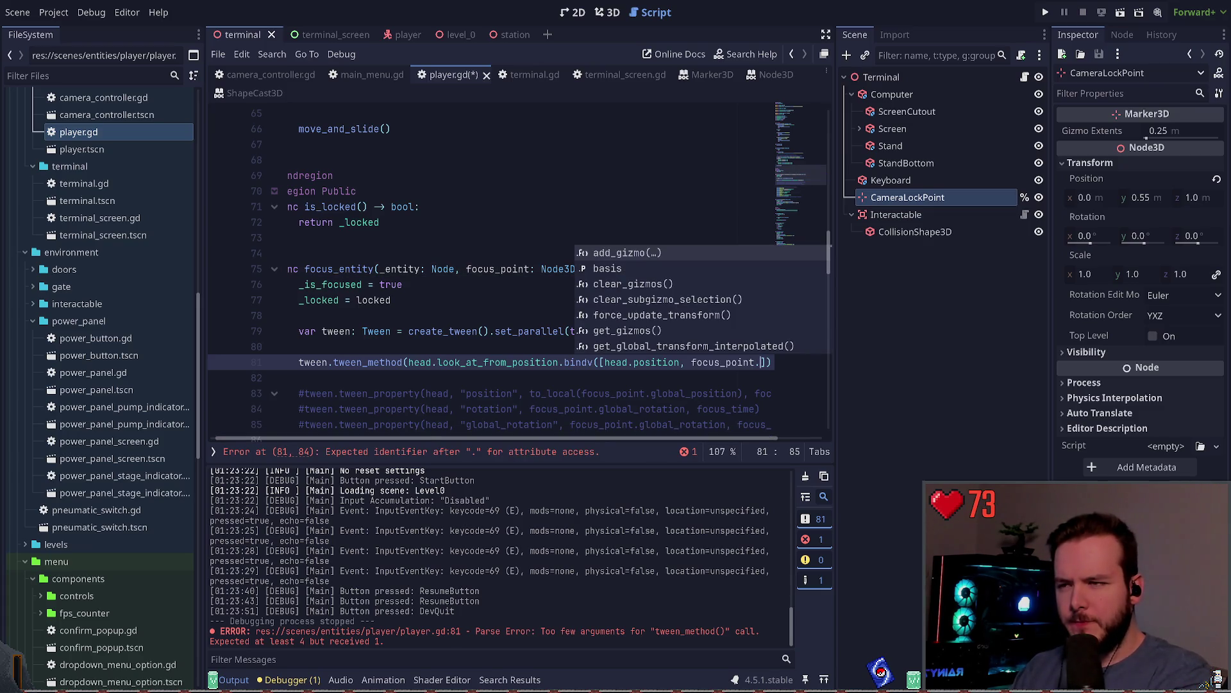
type("position")
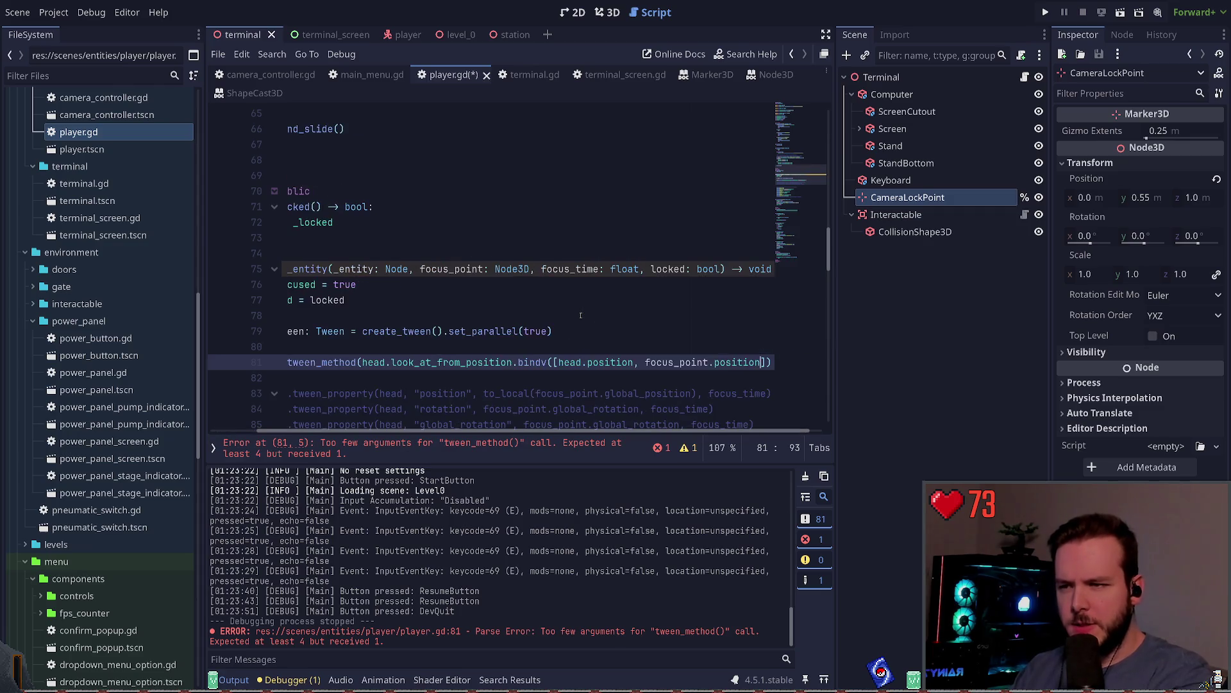
key("ctrl+z")
key("ctrl+z")
key("ctrl+z")
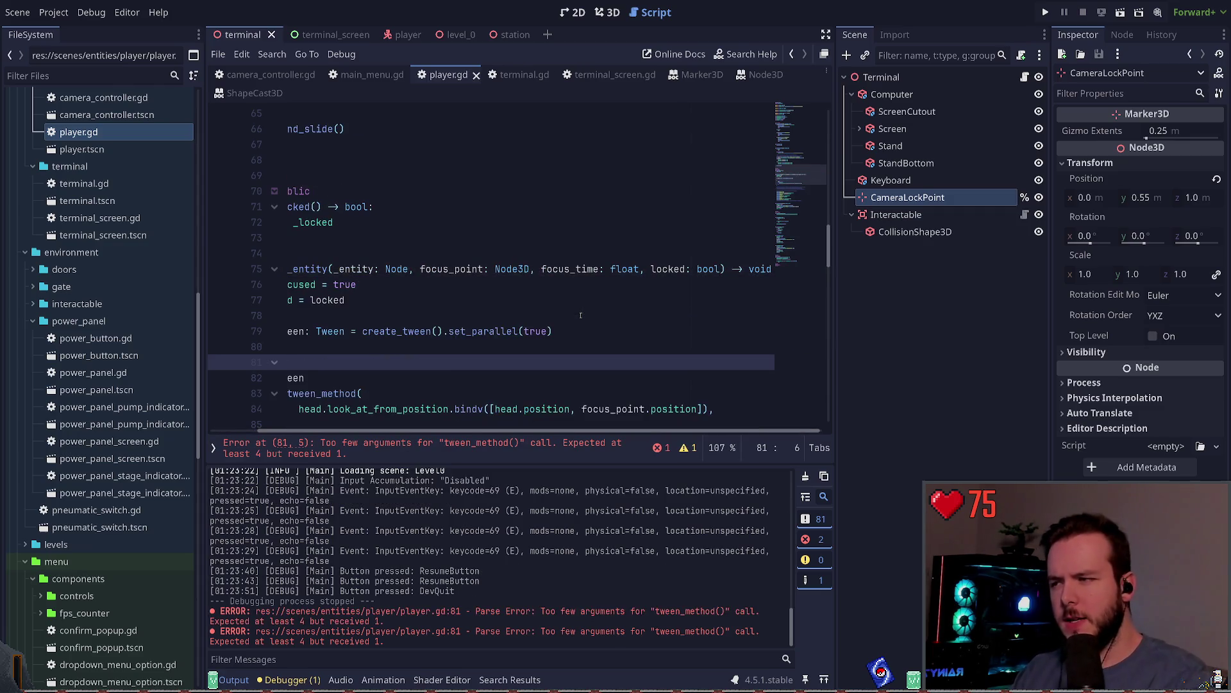
left_click(380, 289)
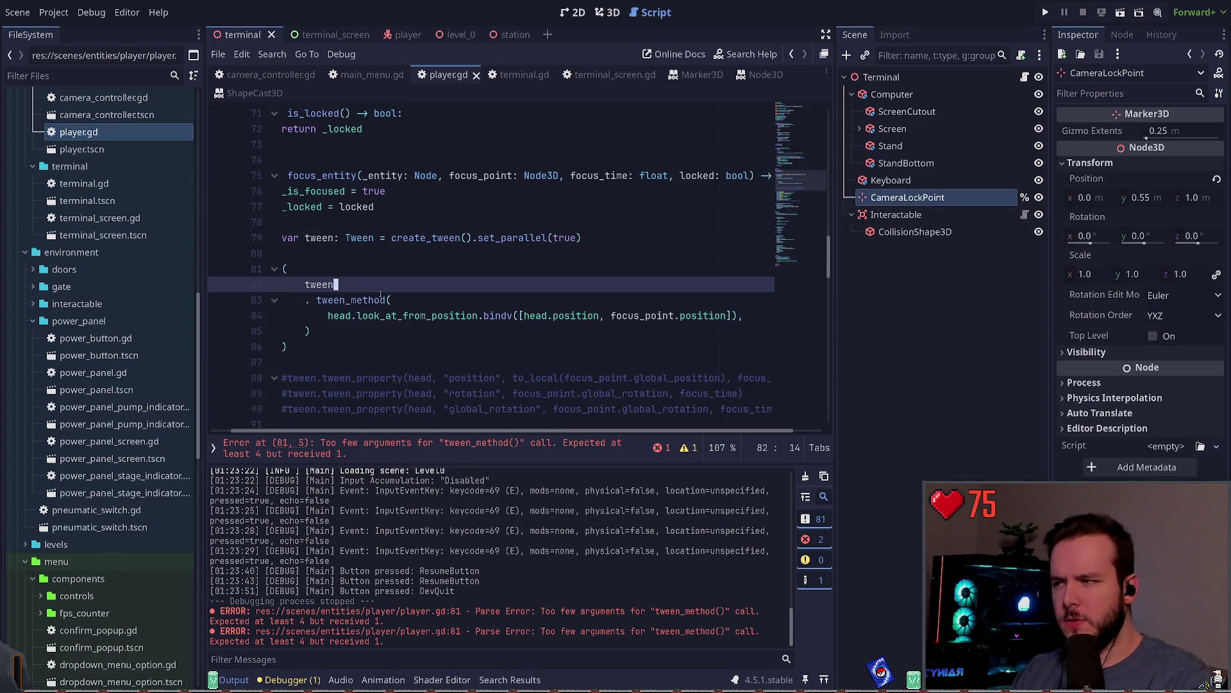
key("ctrl+shift+z")
key("ctrl+shift+z")
key("ctrl+shift+z")
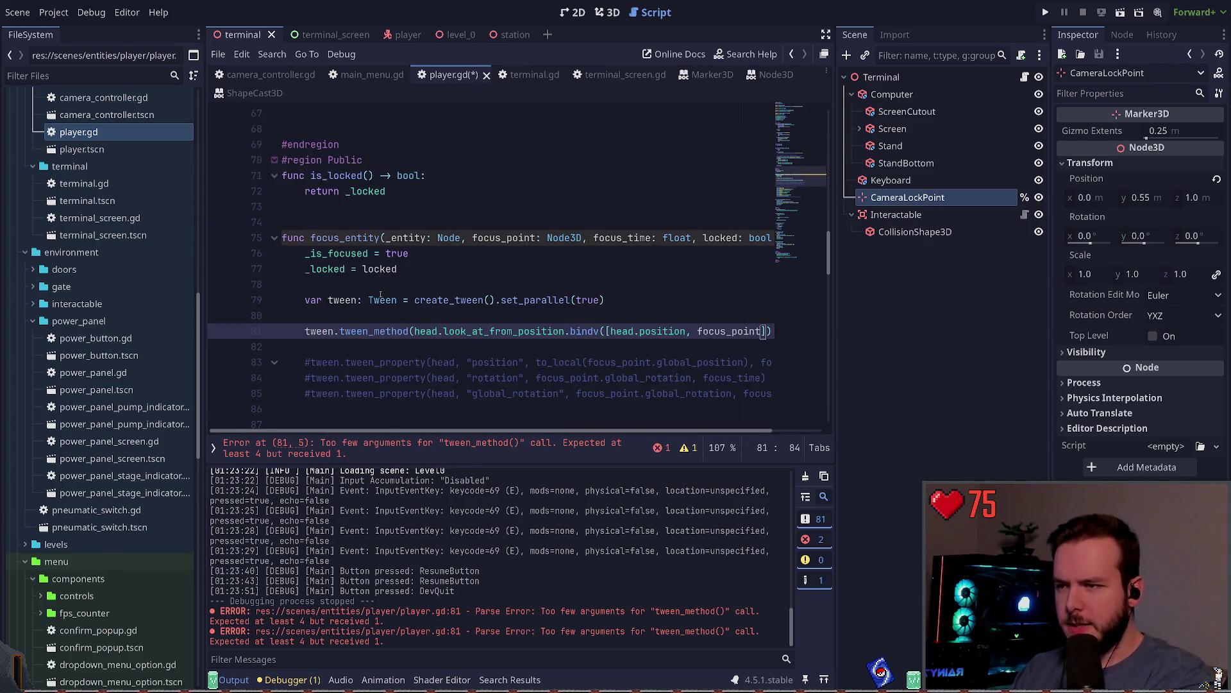
type("focus_time")
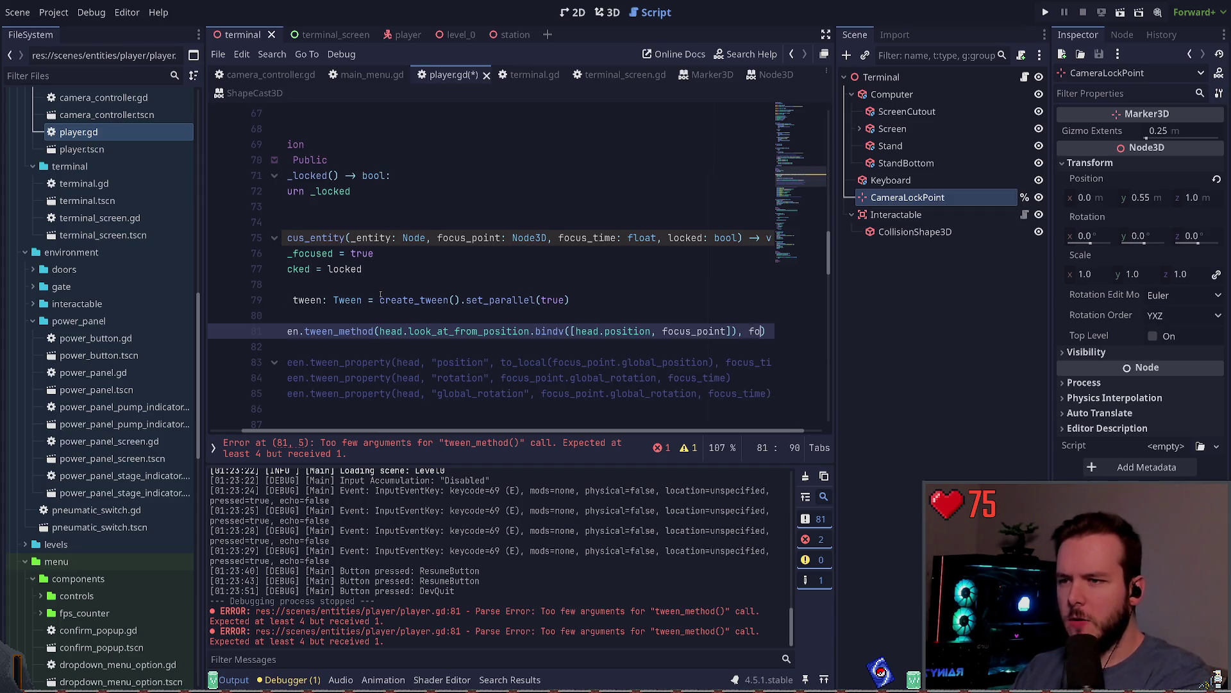
key("ctrl+s")
left_click(308, 331)
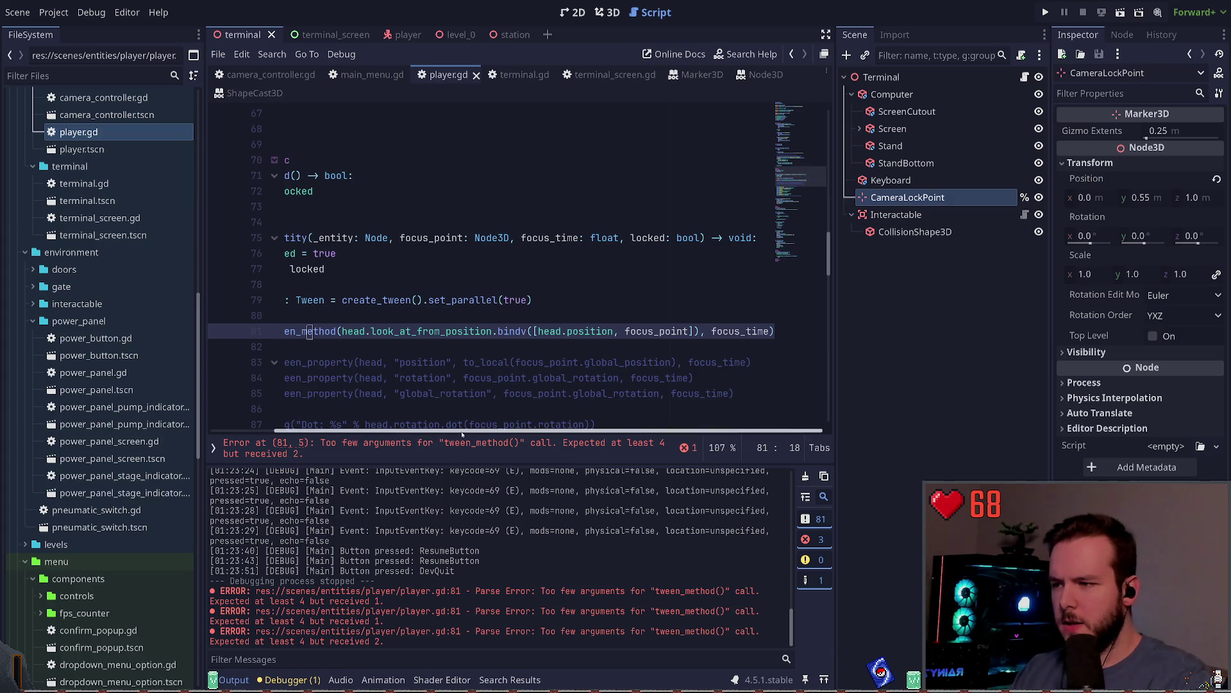
Select the bound argument list on line 81 and put the caret inside its bracket.
left_click_drag(435, 432, 369, 432)
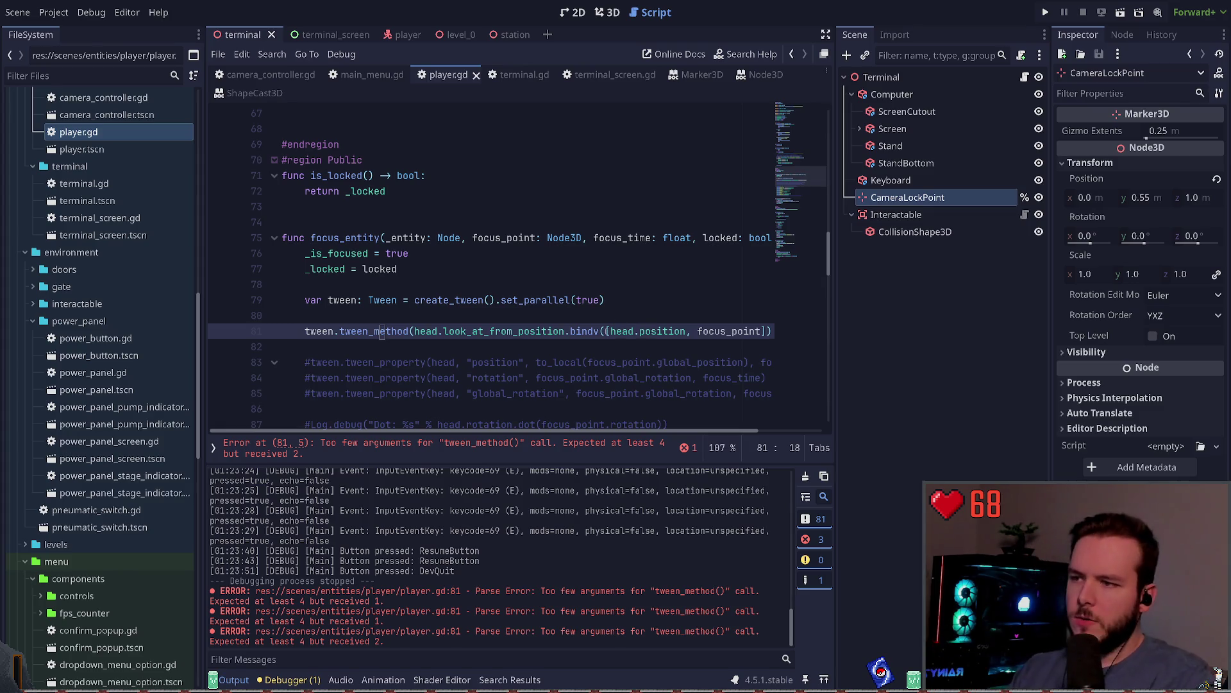
left_click_drag(606, 331, 746, 331)
scroll(746, 331, "right", 2)
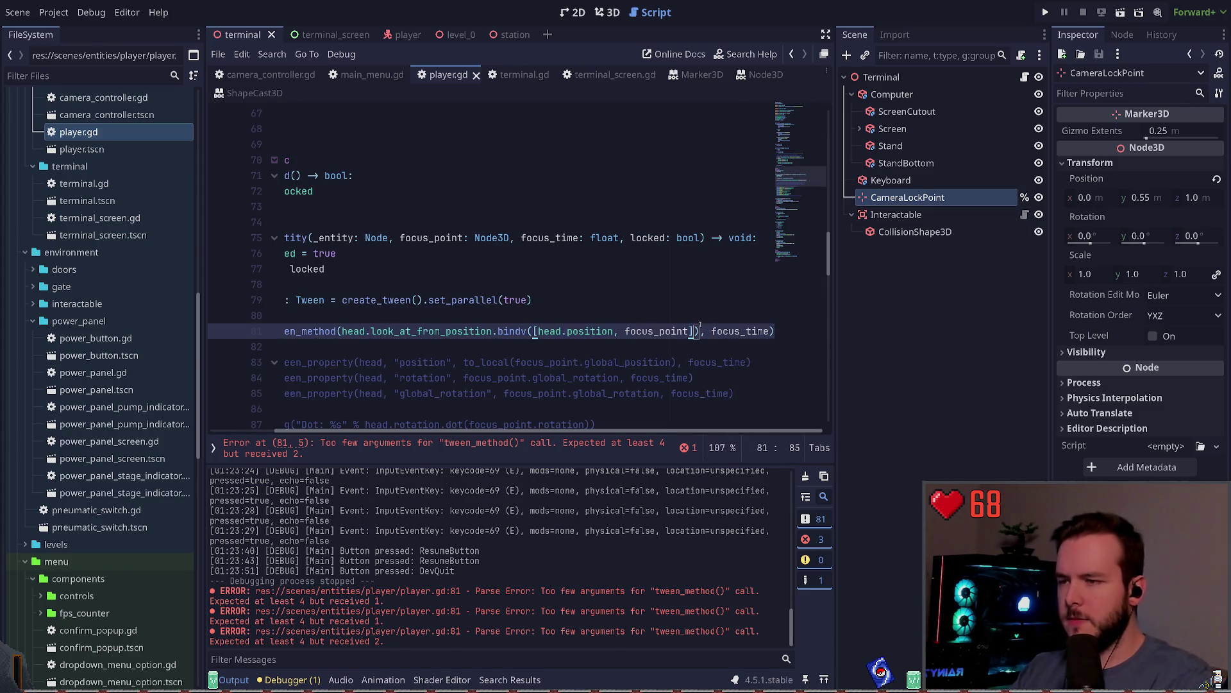
left_click(625, 331)
key("ctrl+Left")
key("ctrl+Left")
key("ctrl+Left")
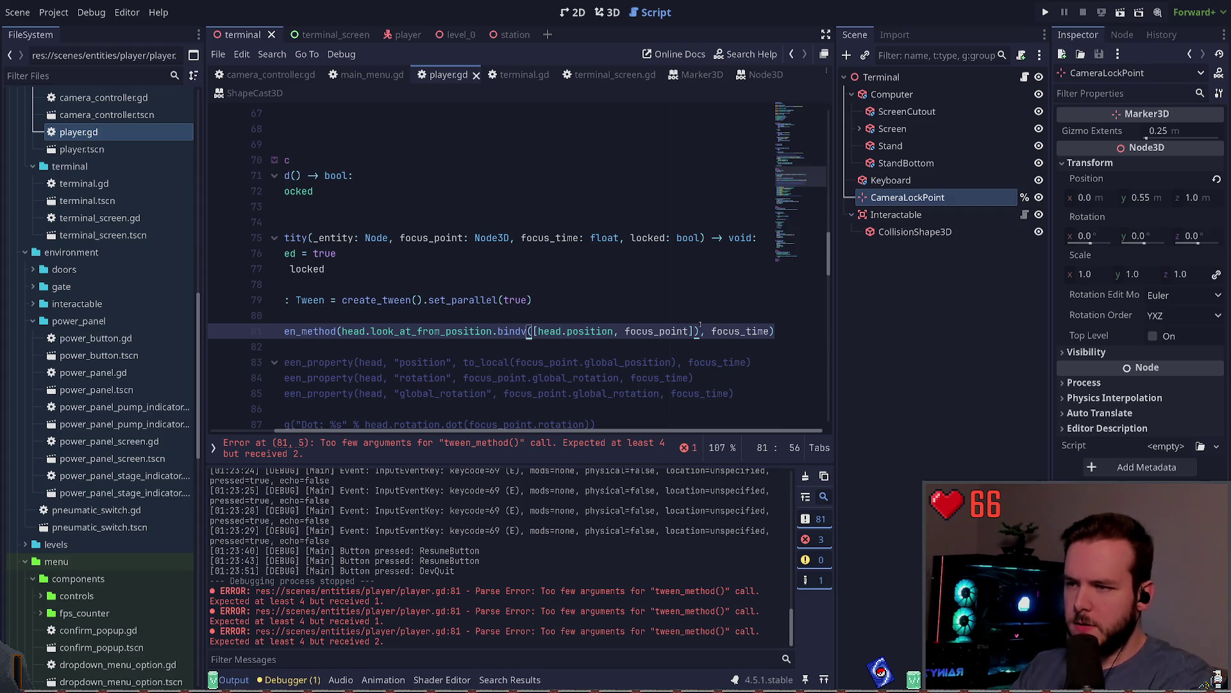
key("Right")
Cut the bindv call and its bound argument array from line 81.
key("ctrl+shift+Right")
key("ctrl+shift+Right")
key("ctrl+shift+Right")
key("ctrl+x")
key("Left")
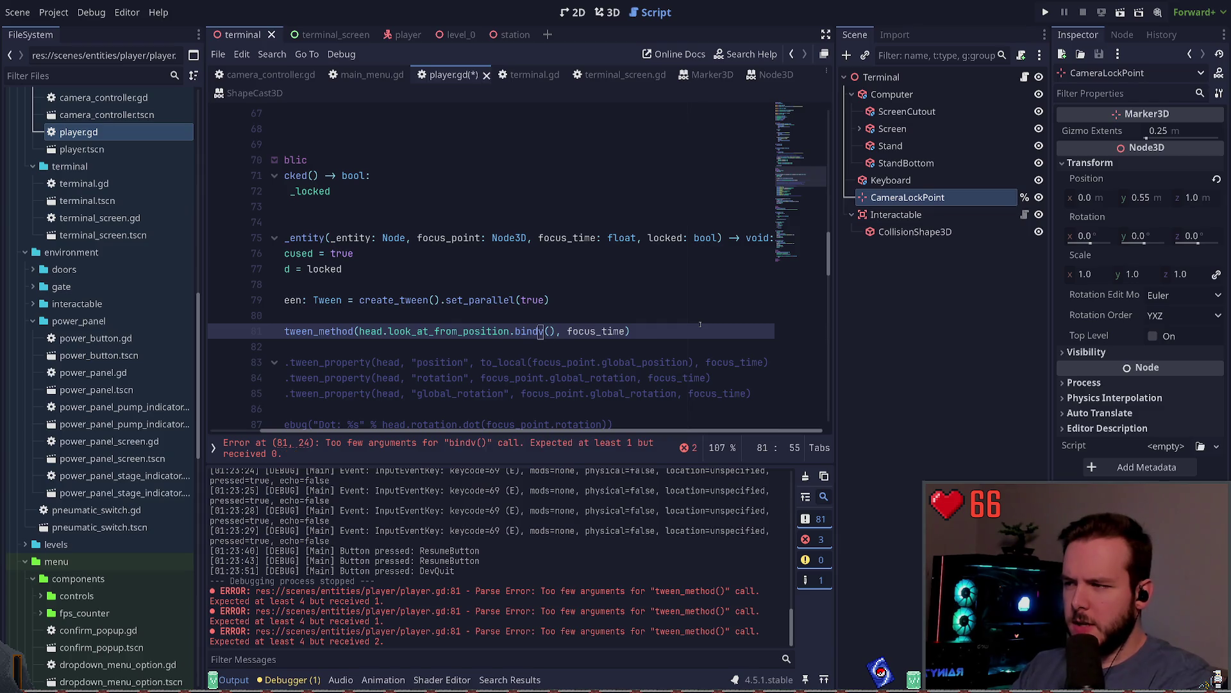
key("BackSpace")
key("BackSpace")
key("BackSpace")
key("Delete")
key("Delete")
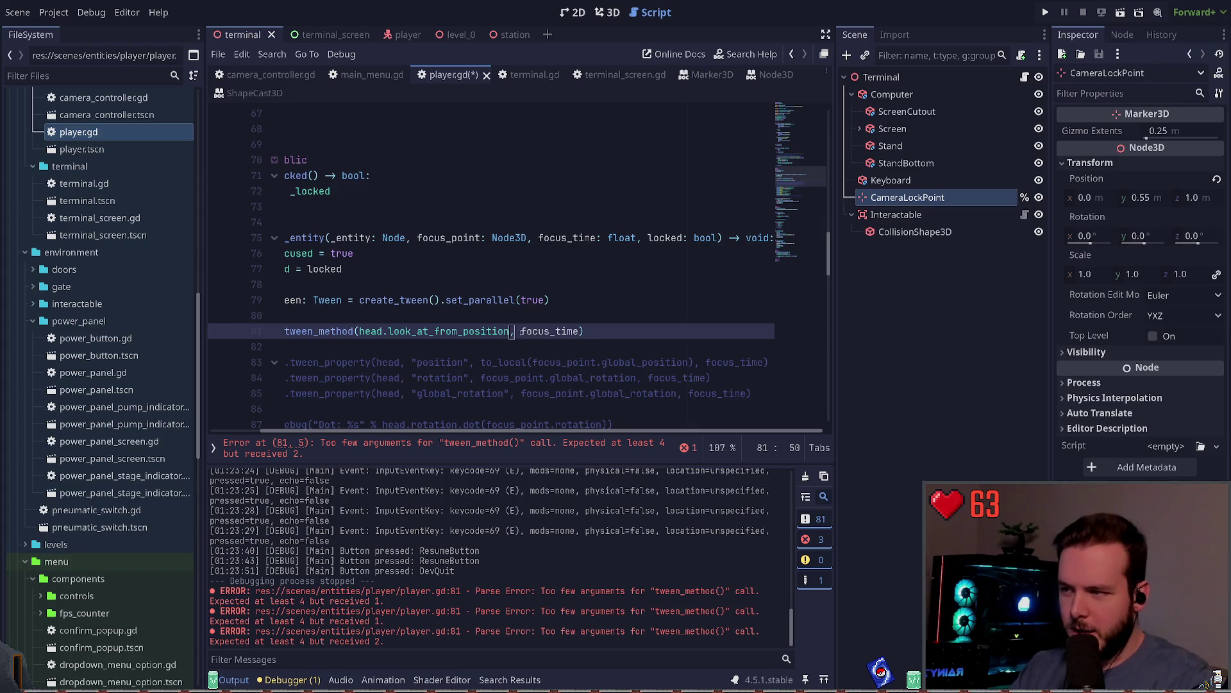
Insert head.position and target.position as arguments before focus_time in tween_method.
left_click(521, 331)
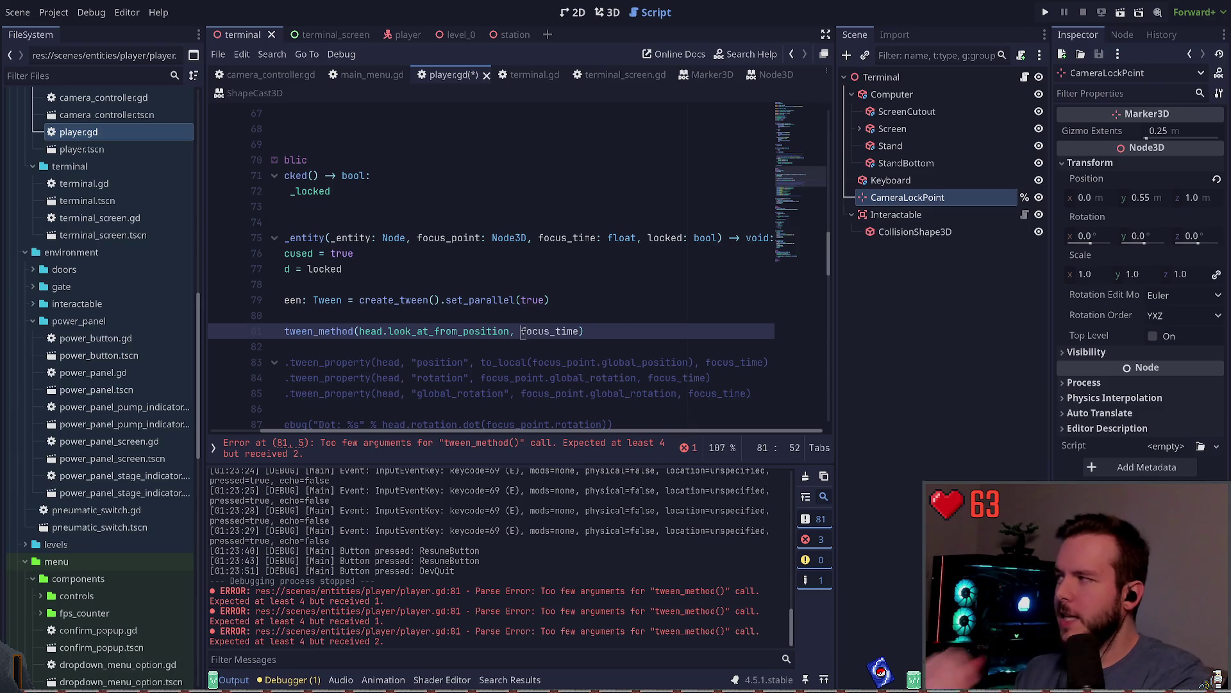
type(", ")
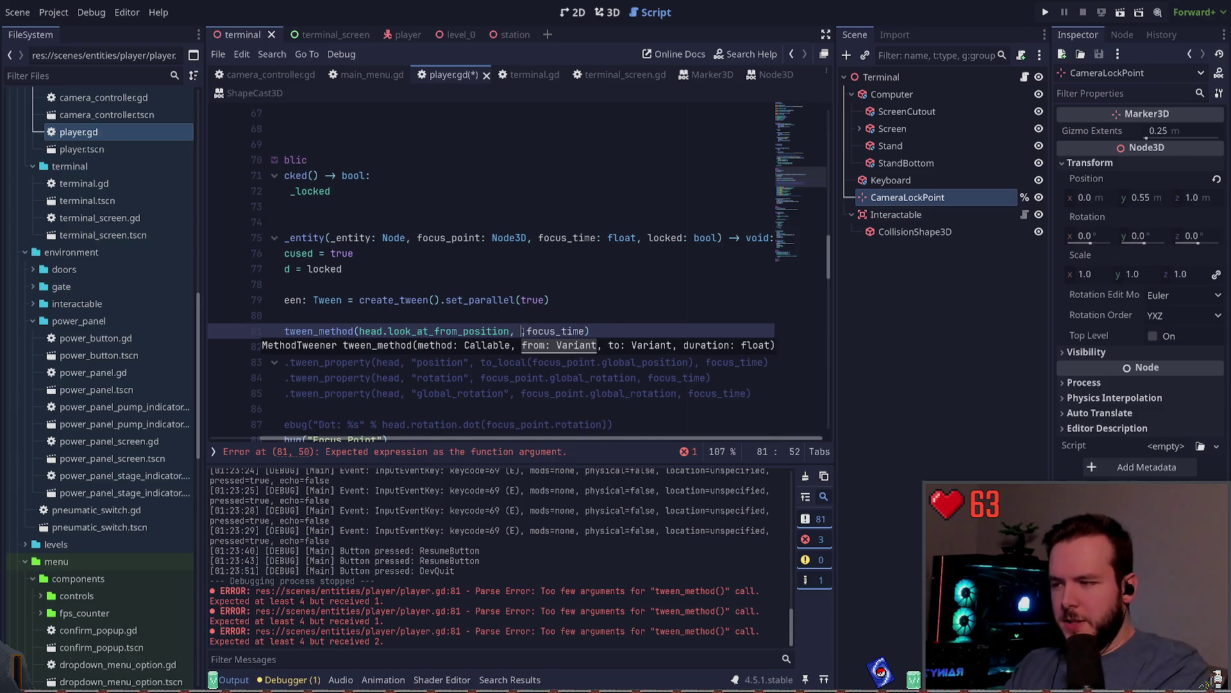
type("head.position")
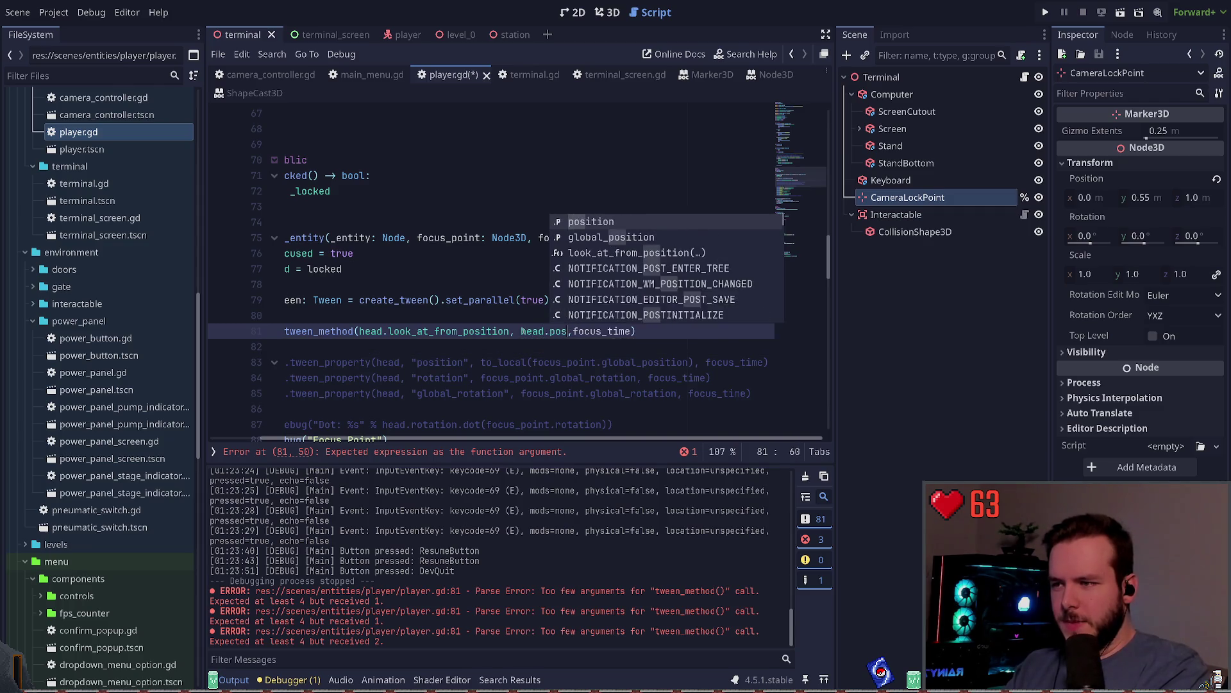
key("Right")
type(",")
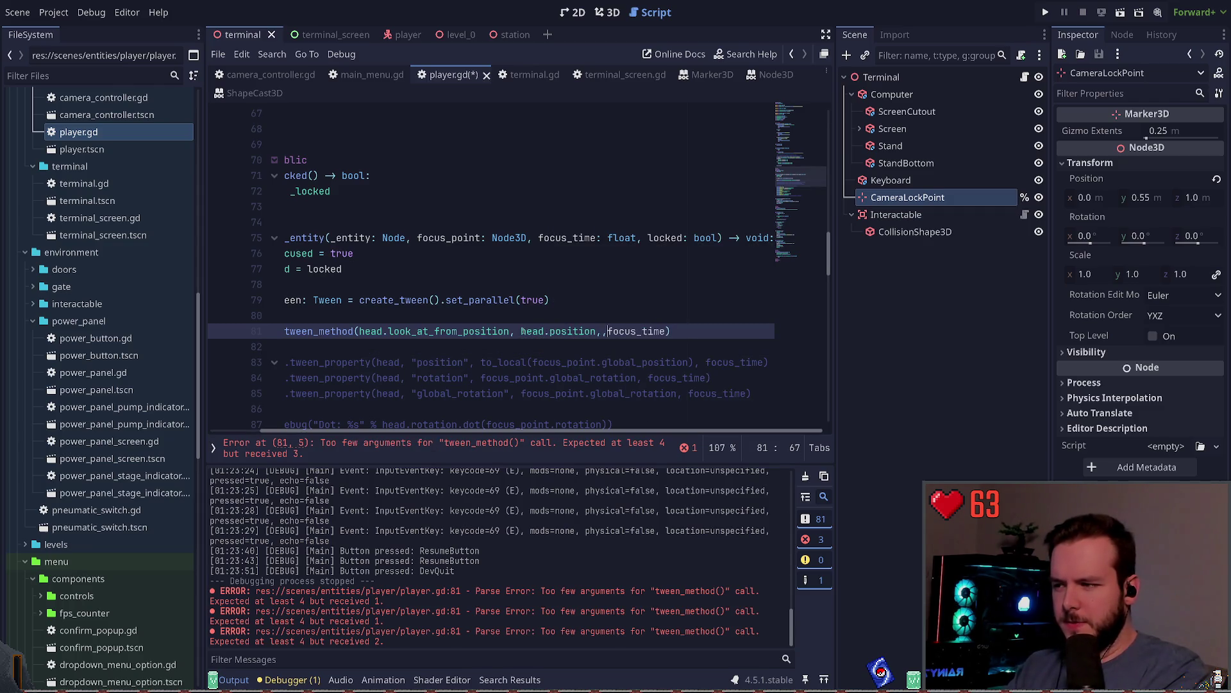
key("Left")
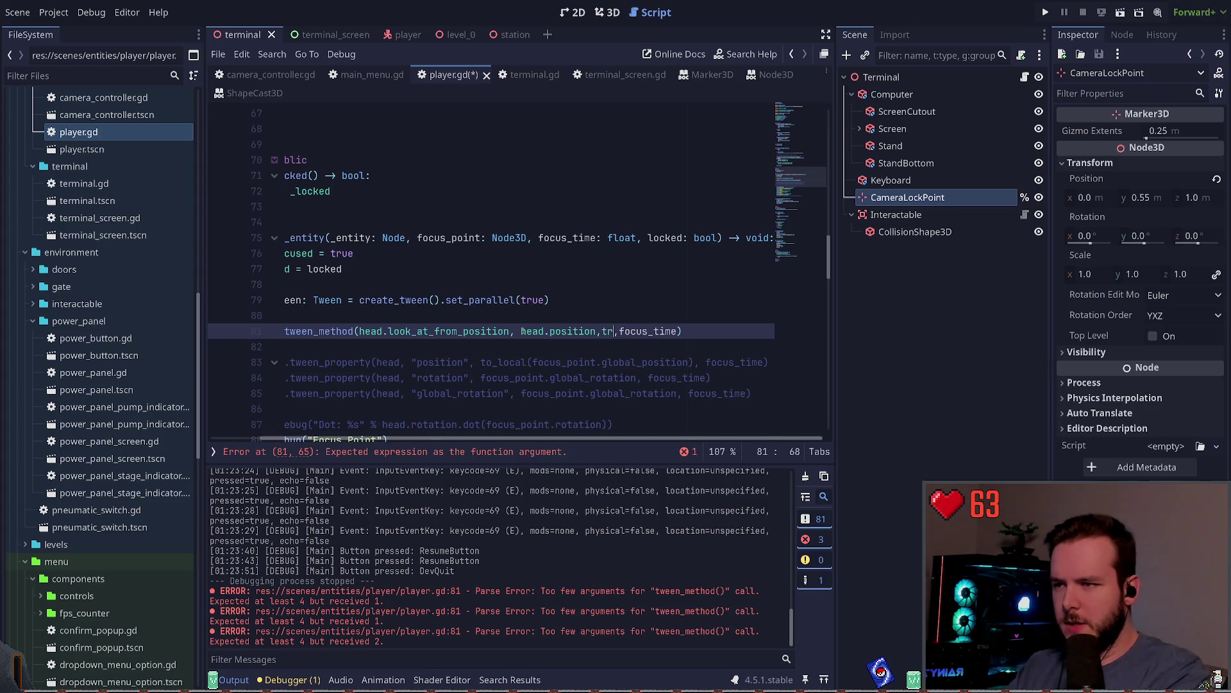
key("ctrl+space")
type("targe")
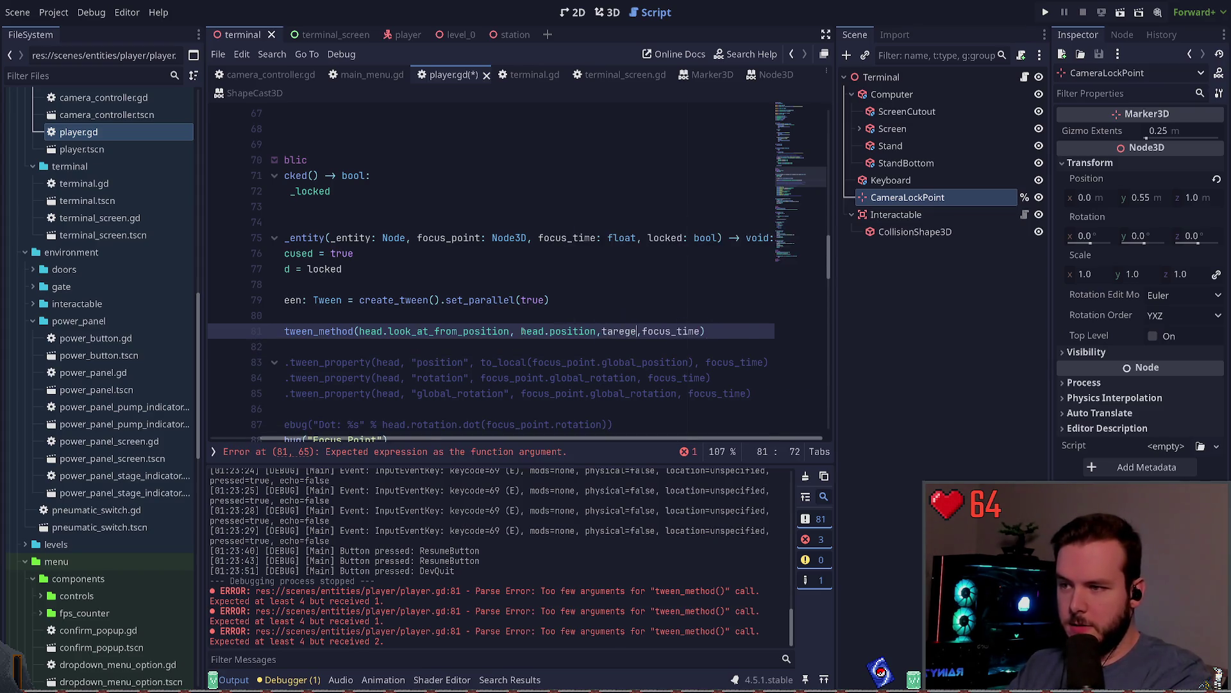
type("t.psot")
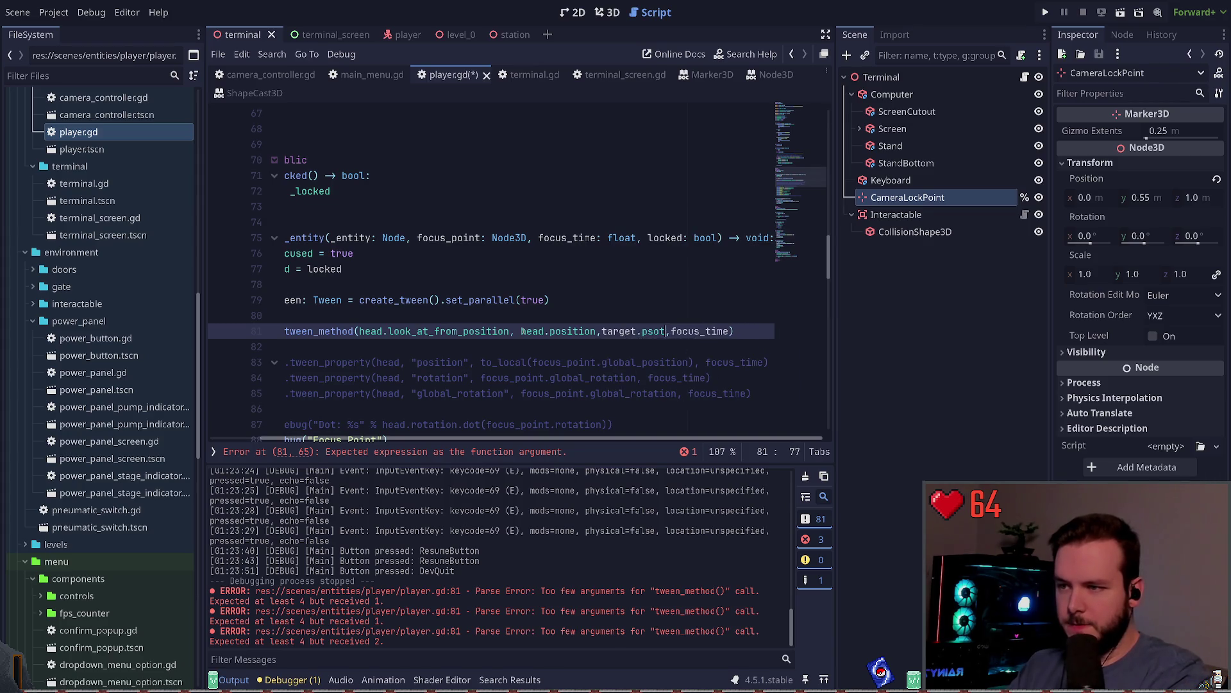
type("osition")
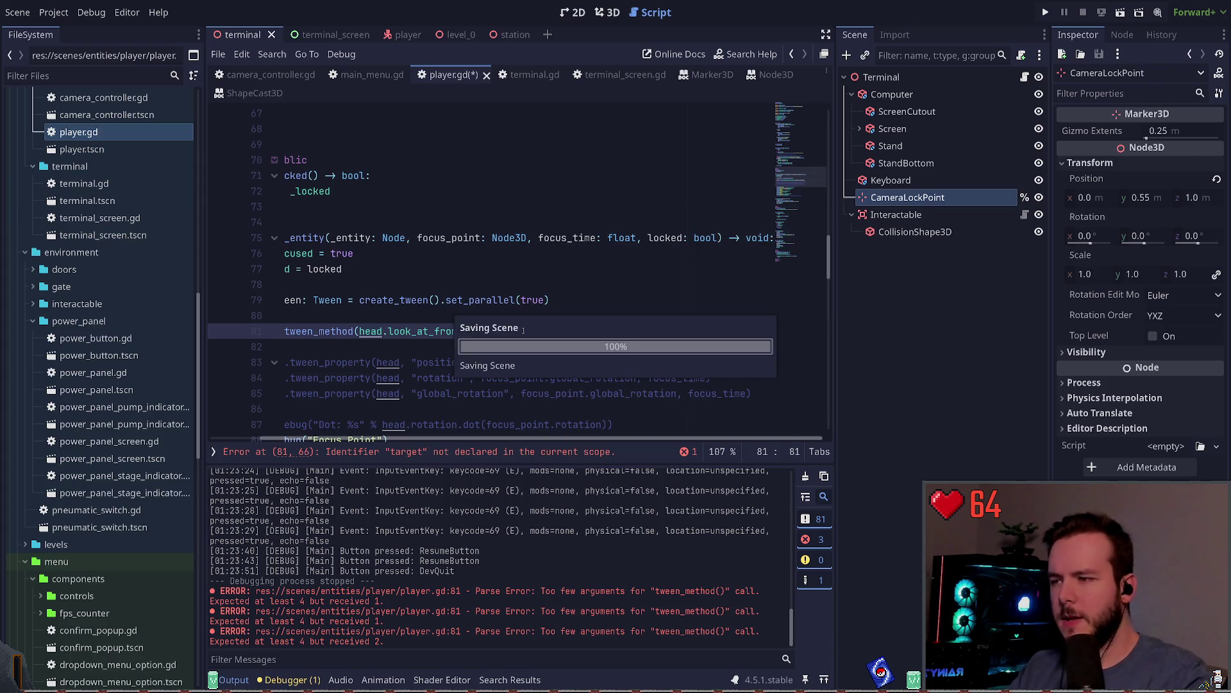
left_click(551, 347)
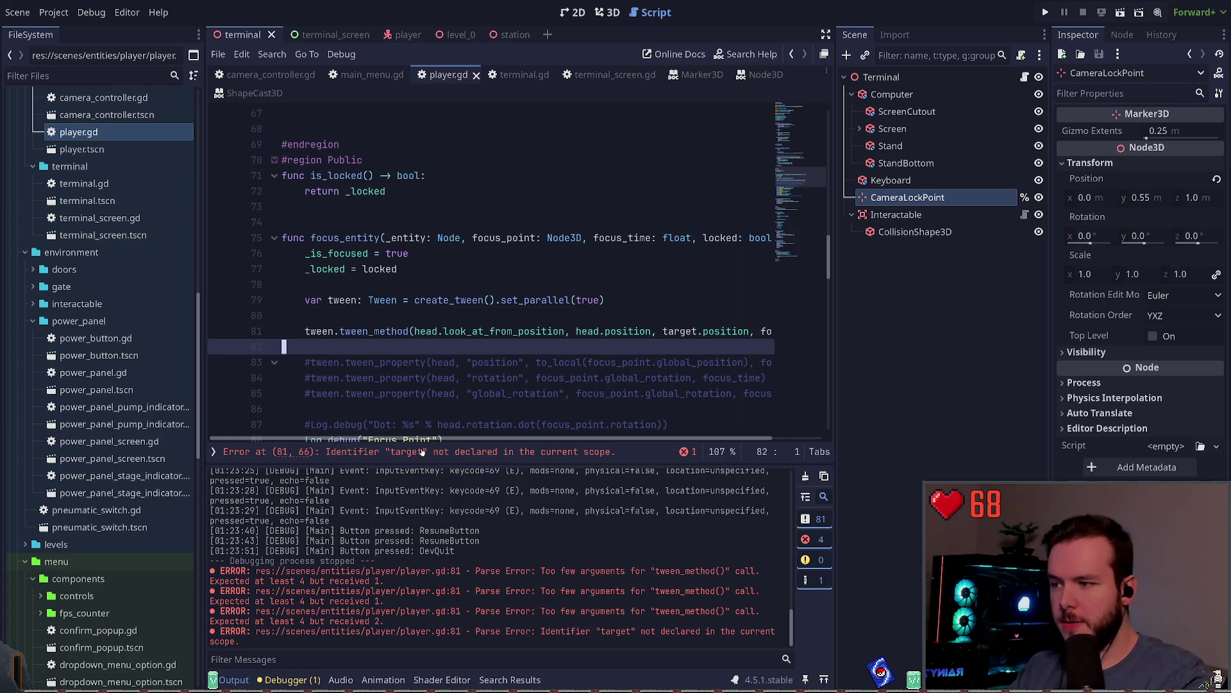
Replace target with focus_point in the second argument and run the project with F5.
double_click(666, 331)
key("Delete")
key("Delete")
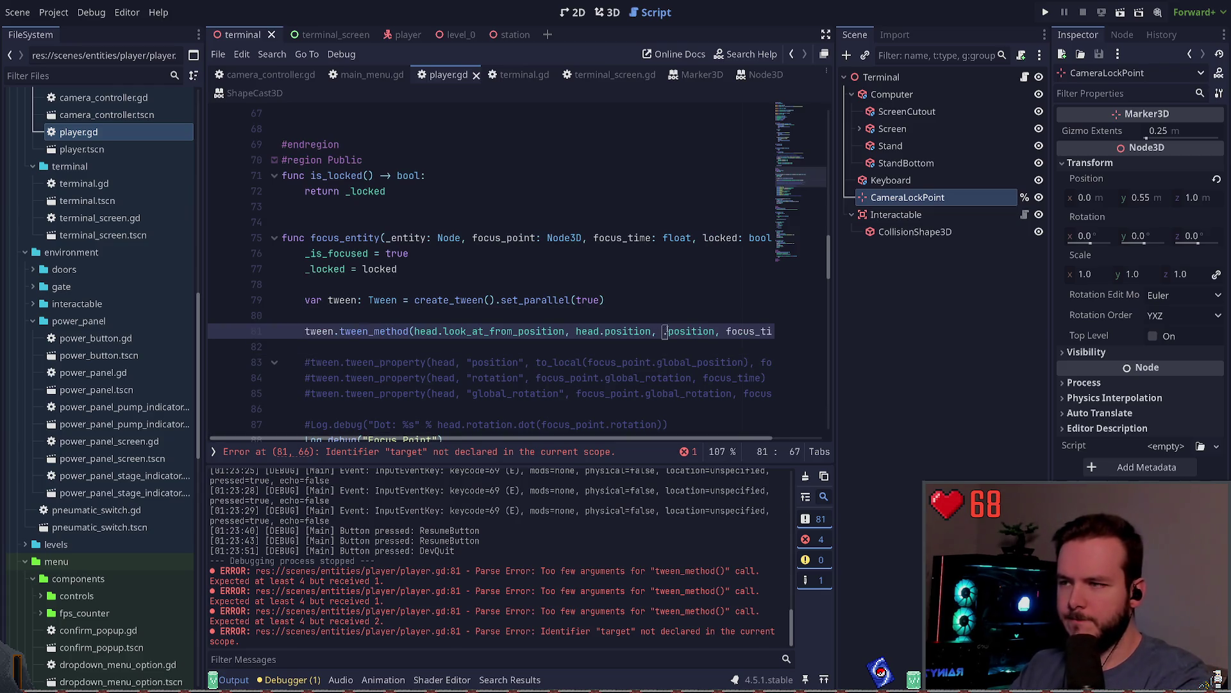
type("focused_entity")
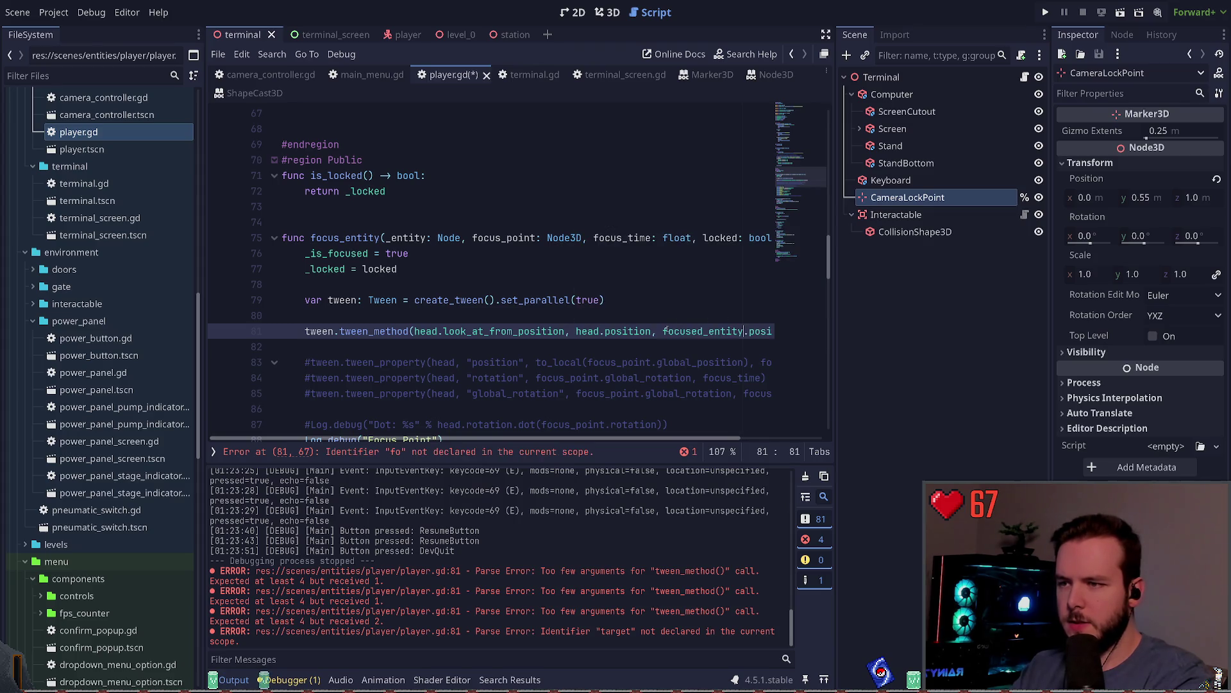
key("BackSpace")
key("BackSpace")
key("BackSpace")
type("_")
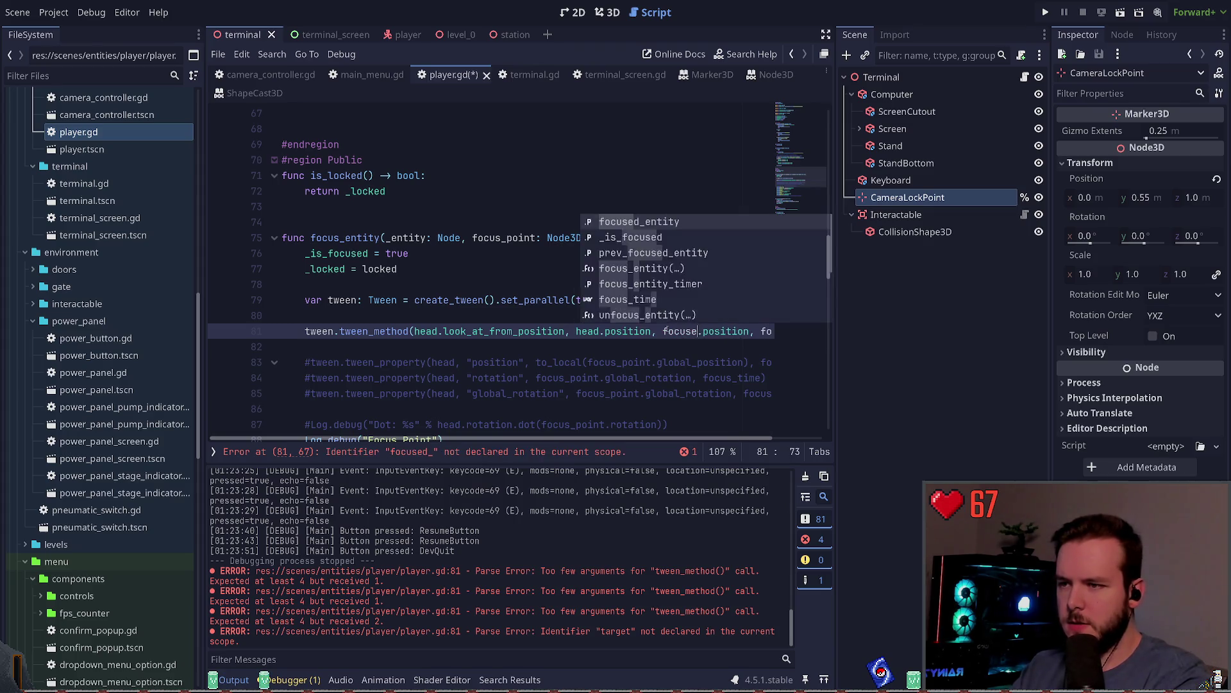
key("Return")
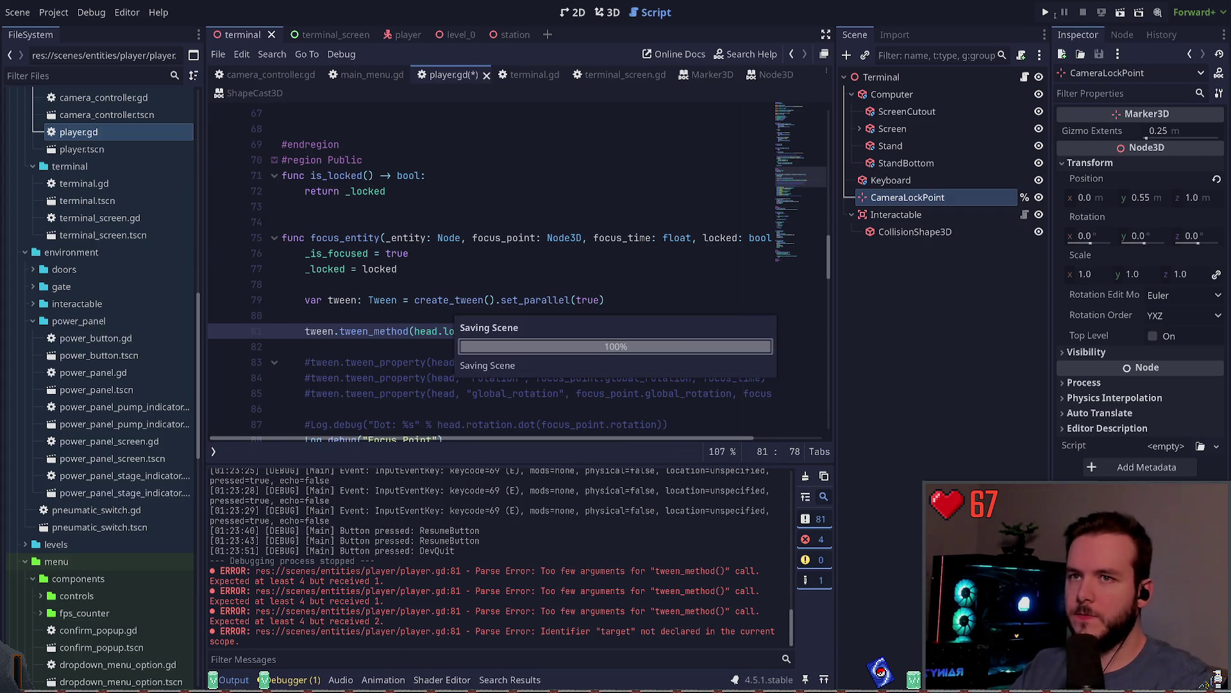
left_click(380, 331)
key("F5")
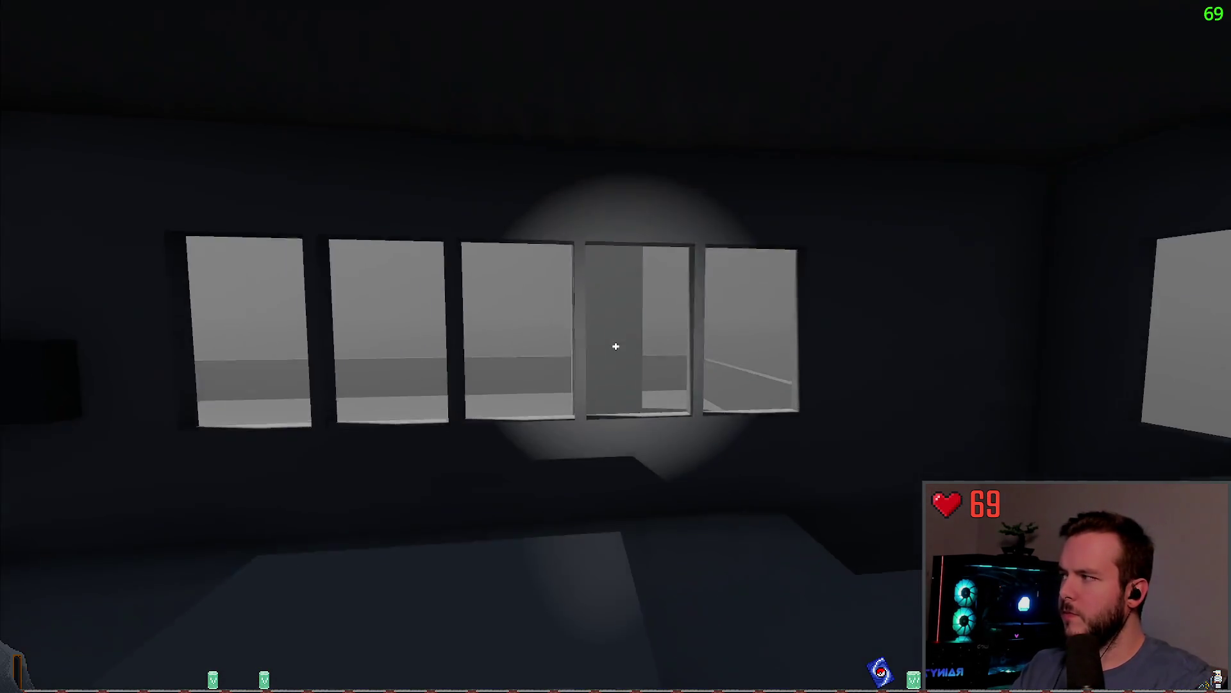
Focus the computer in game, Dev Quit, and inspect the look_at_from_position 4-argument error in Debugger Errors.
left_click(615, 346)
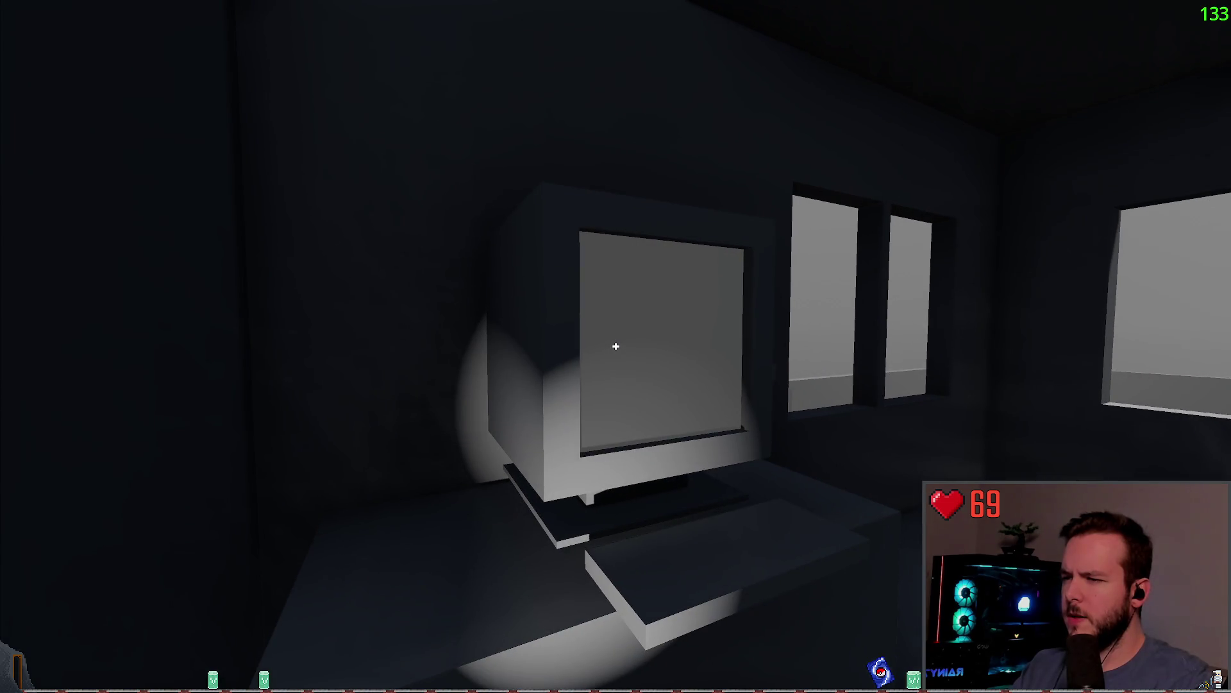
key("Escape")
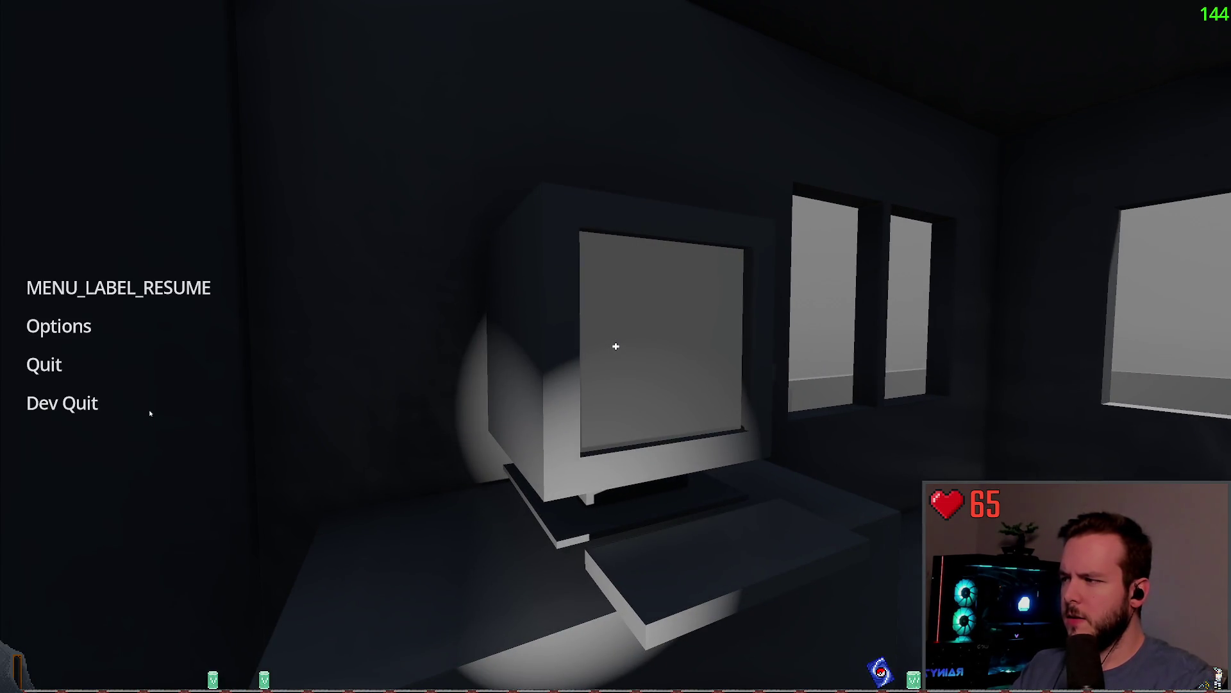
left_click(59, 402)
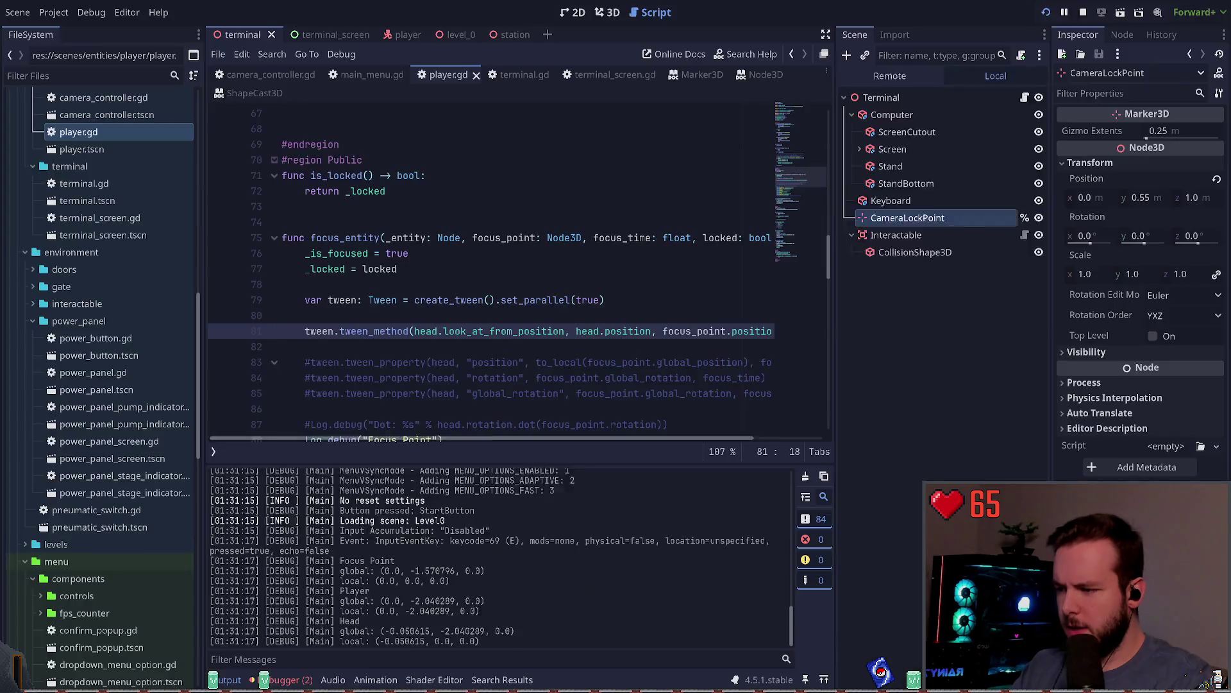
left_click(282, 679)
left_click(390, 542)
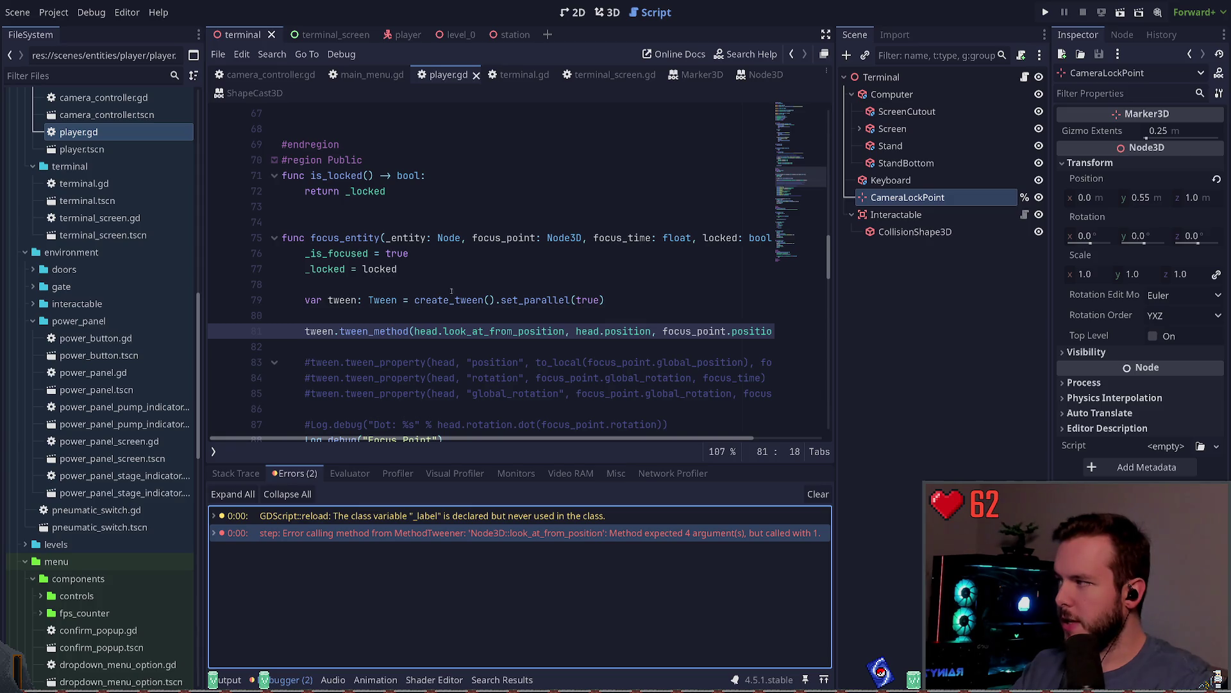
left_click(422, 353)
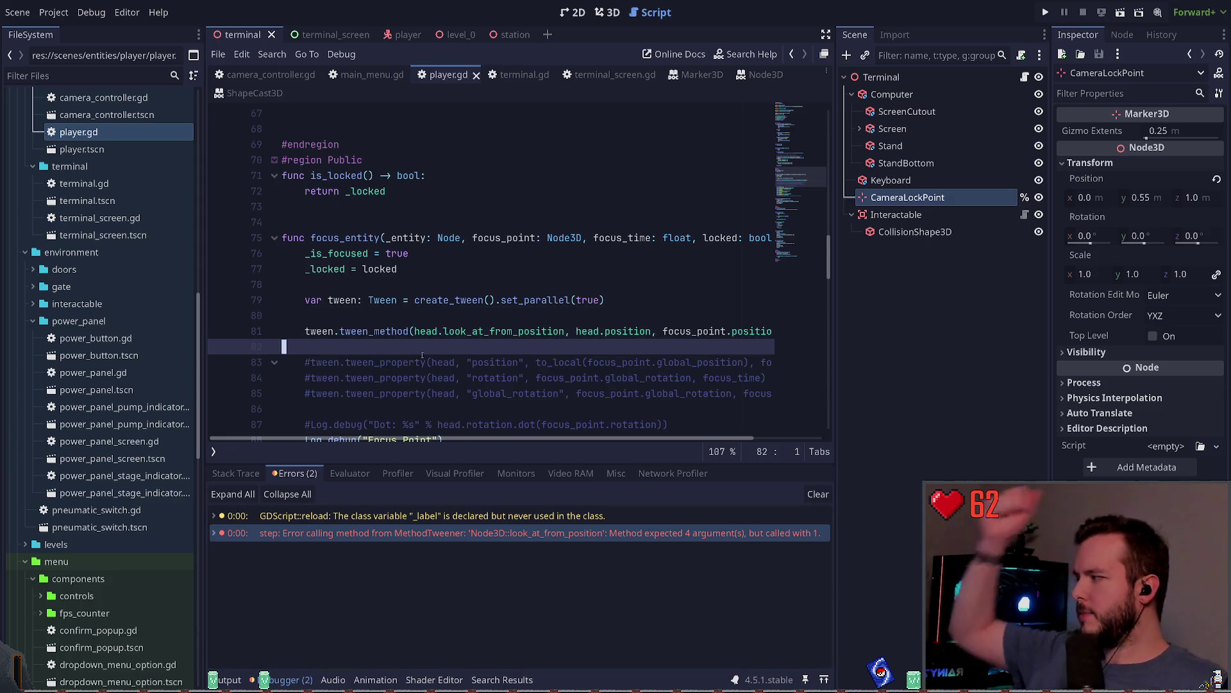
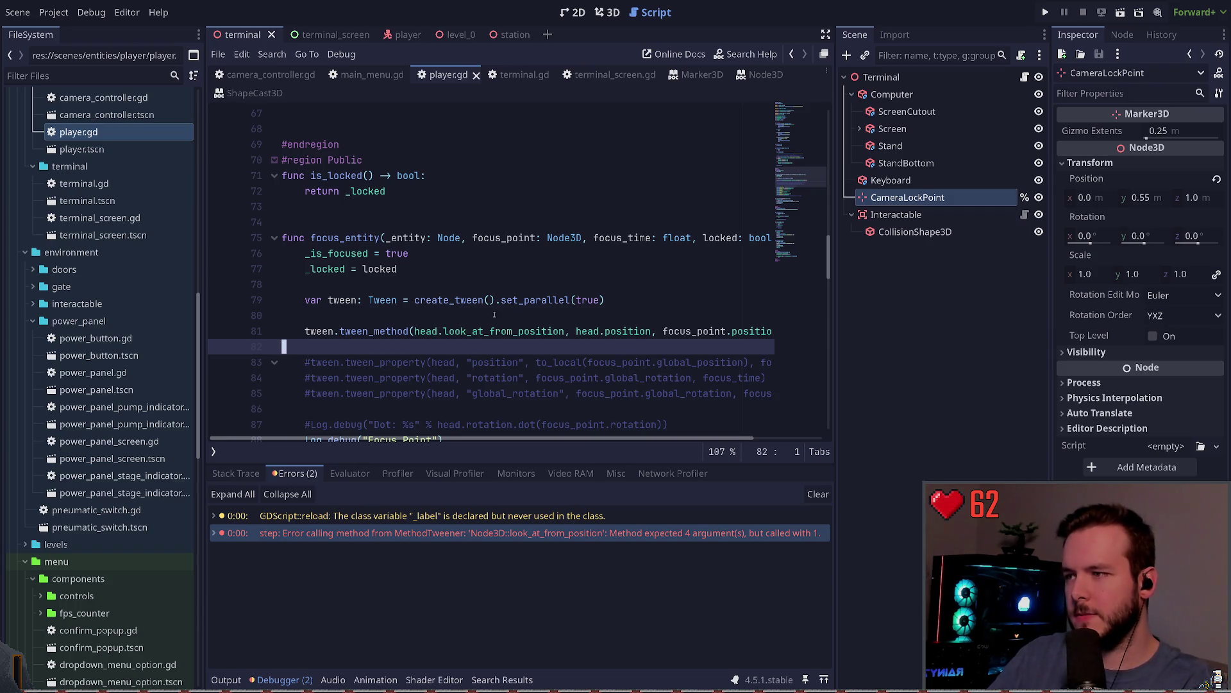
Comment out the tween_method line in focus_entity and indent the empty line above it.
left_click(469, 331)
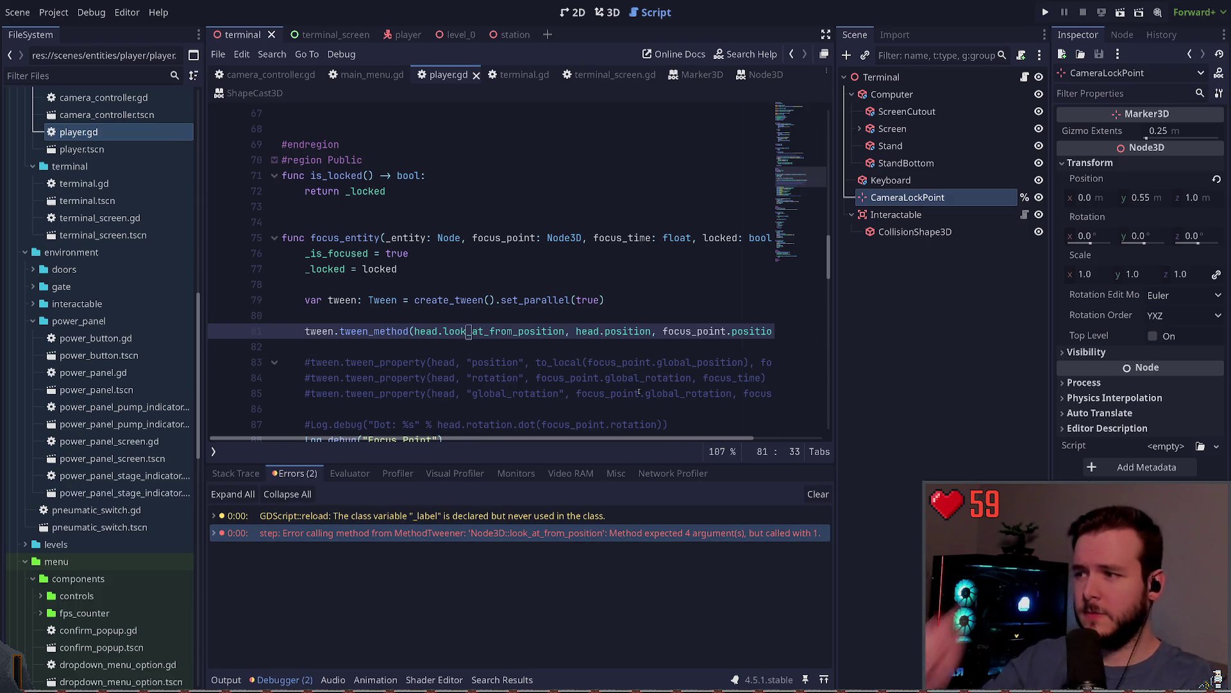
key("ctrl+k")
key("Up")
key("ctrl+z")
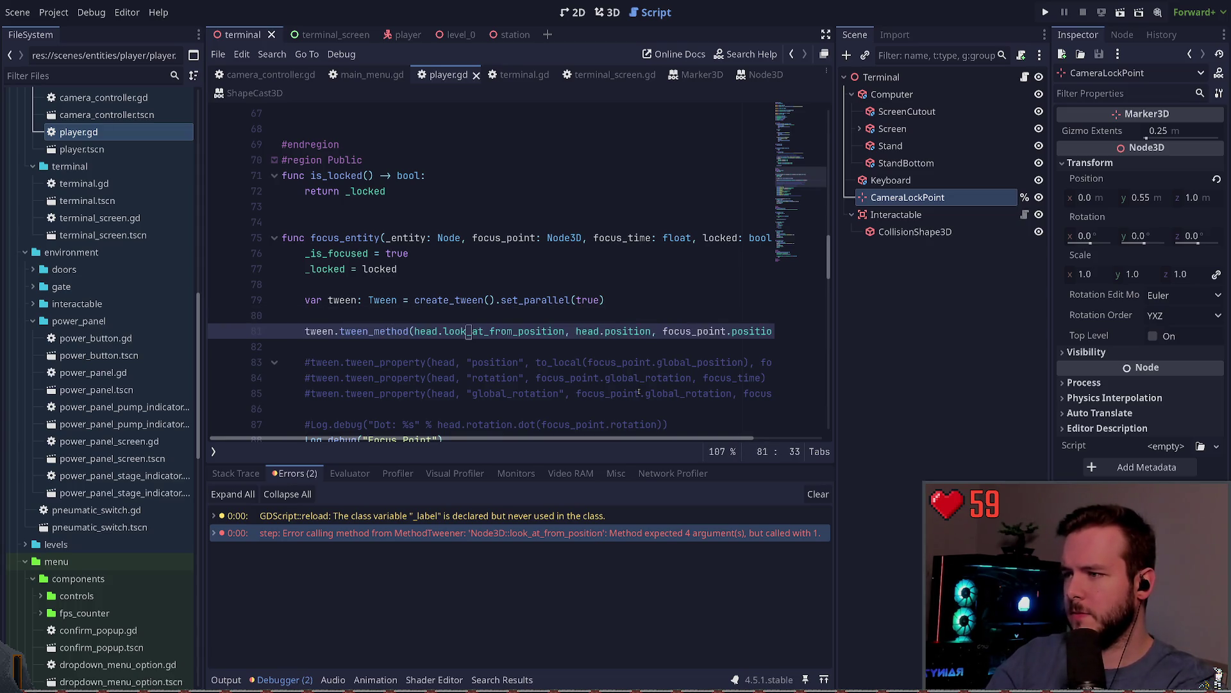
key("ctrl+shift+z")
key("Tab")
Add a head.look_at_from_position() call with no arguments yet.
key("Return")
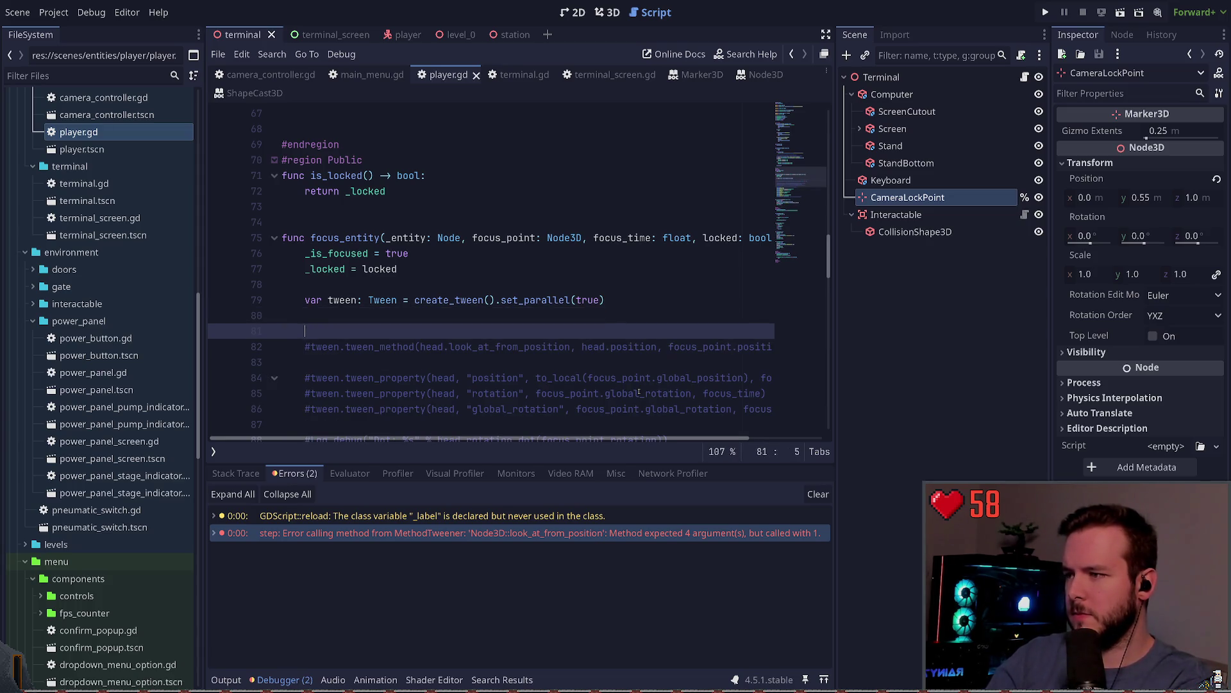
type("head.loo")
key("Down")
key("Return")
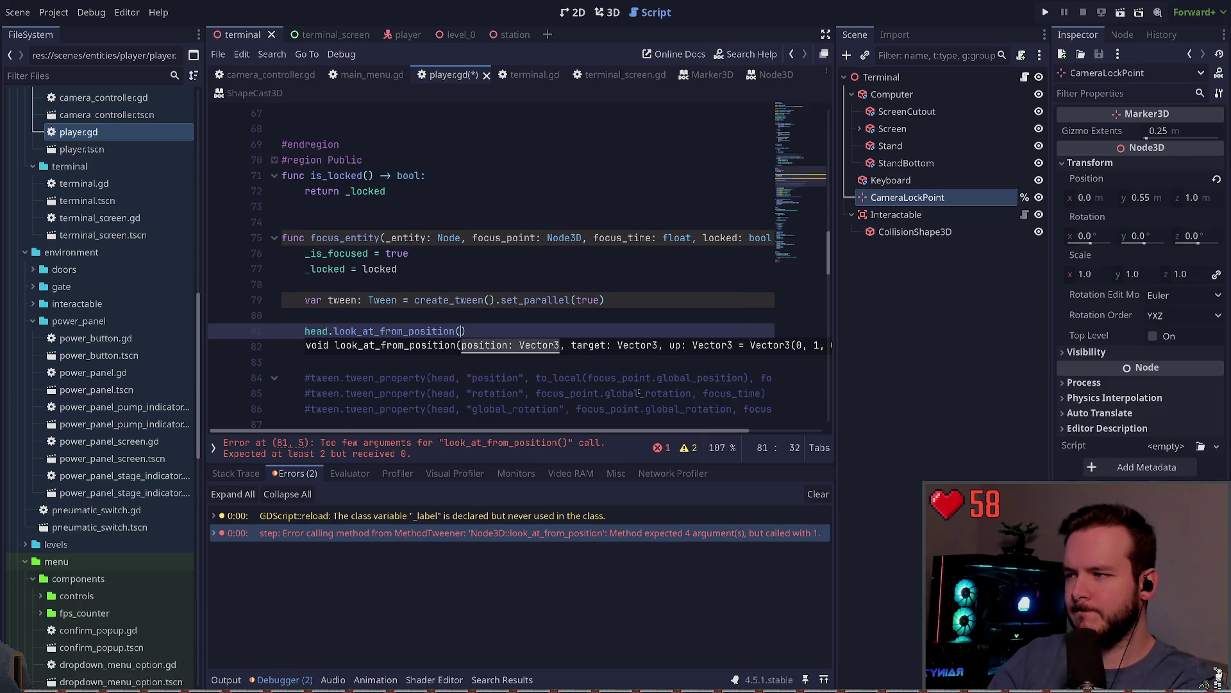
type("p")
key("BackSpace")
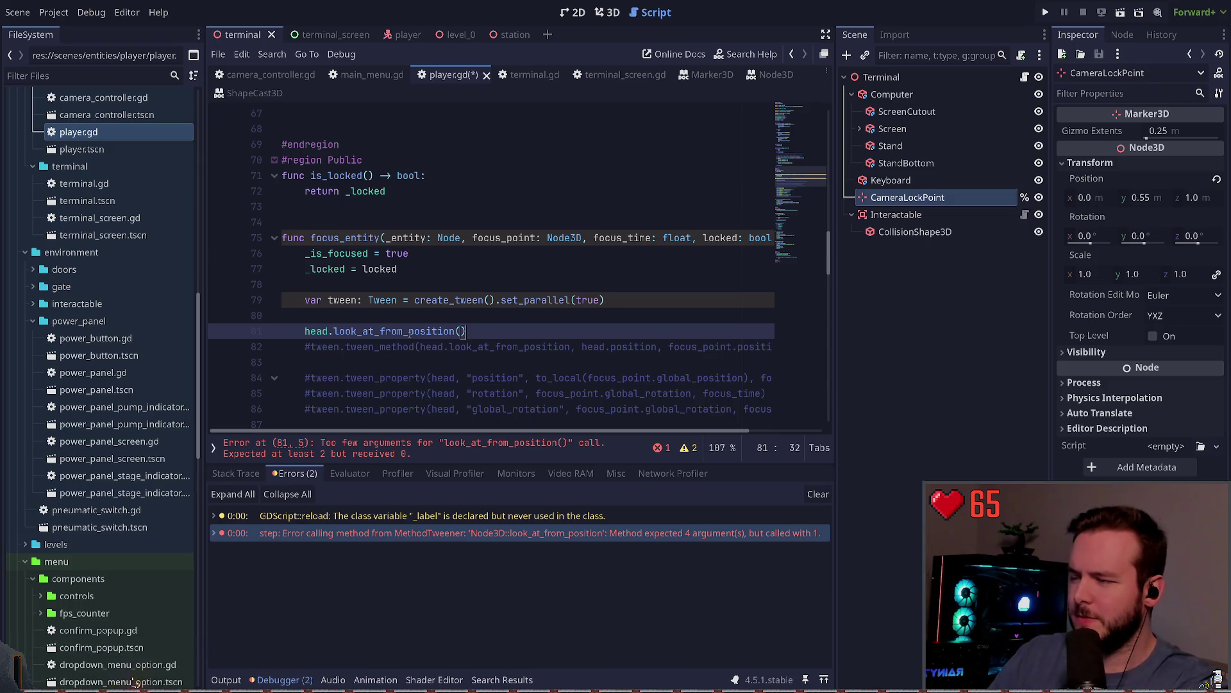
Comment out look_at_from_position and start a Log.debug("Origin diff: %s") line after the tween creation.
key("ctrl+k")
key("Up")
key("Up")
key("Return")
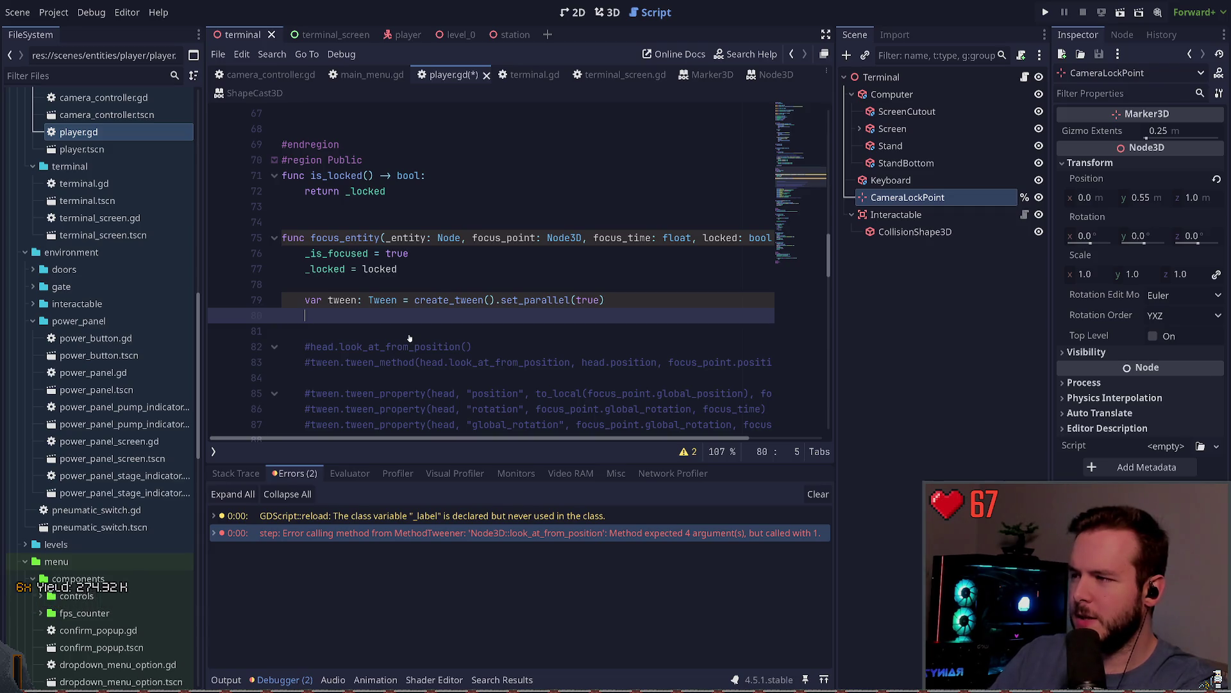
type("Log.debug(\"")
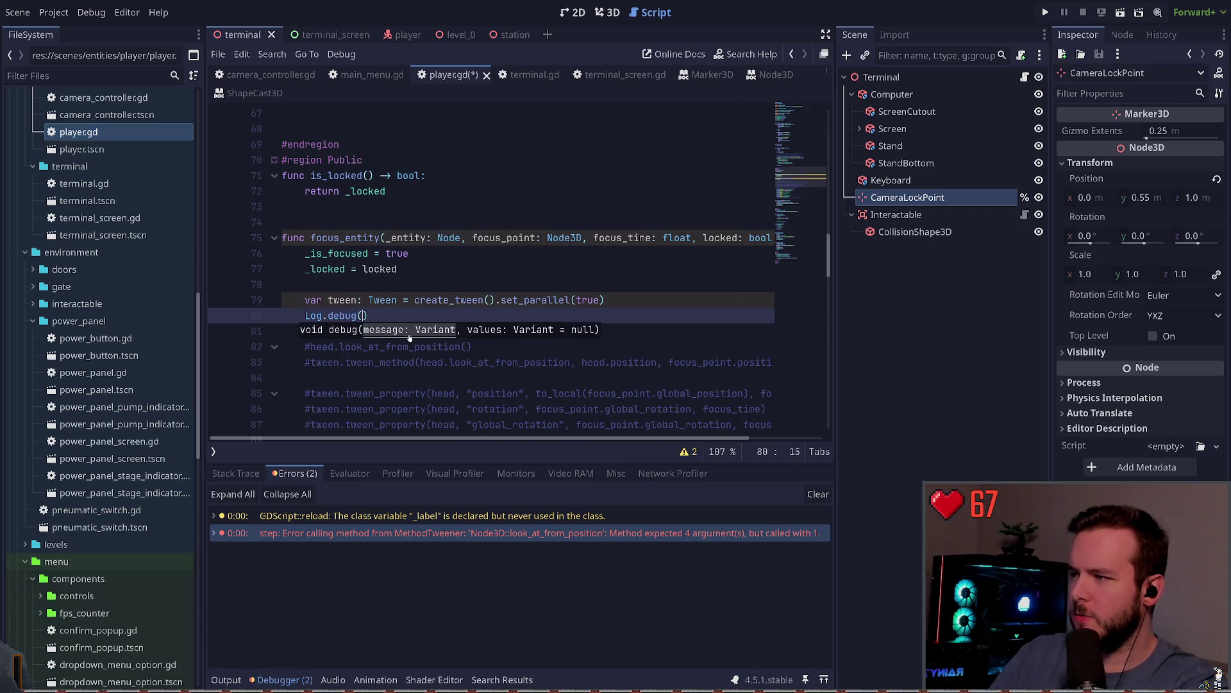
type("Origin diff\"")
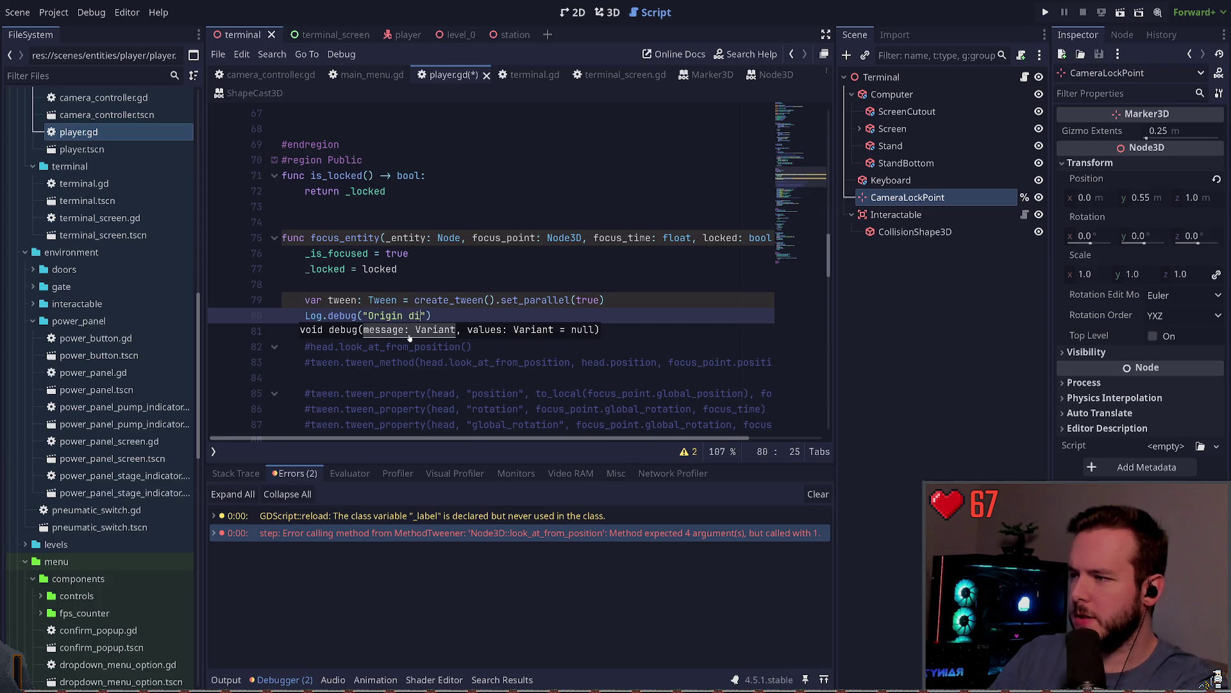
key("Left")
type(": %s")
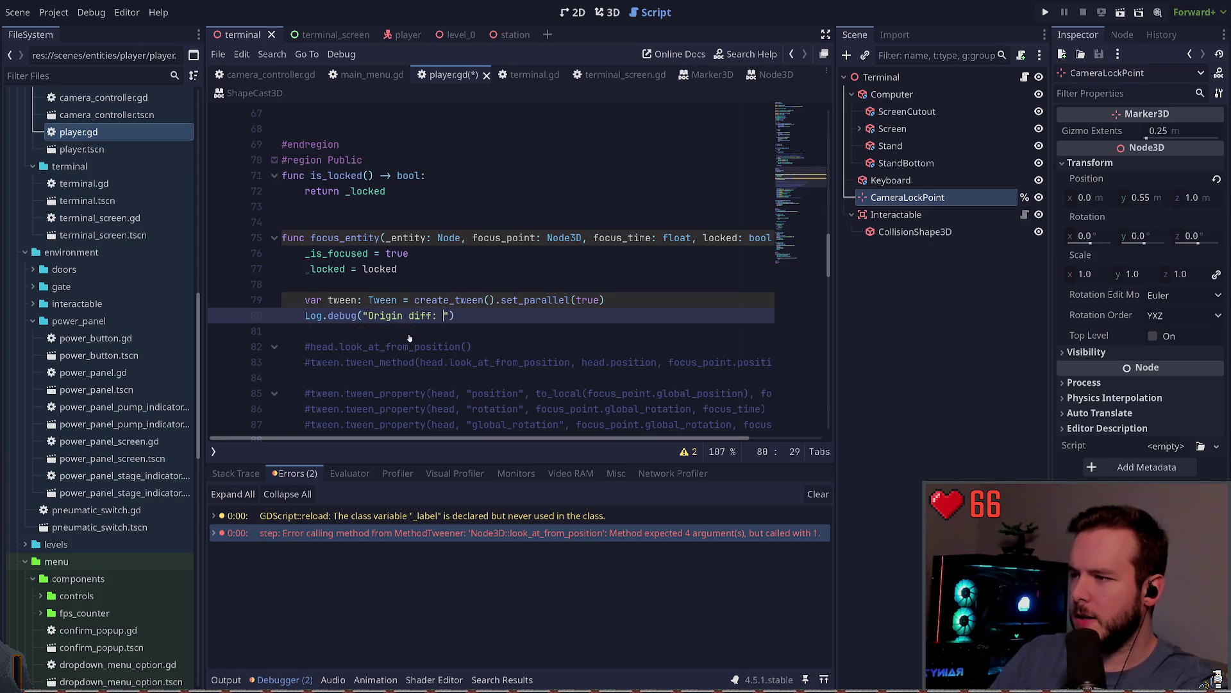
key("Right")
Format the log with head.transform.origin - focus_point.transform.origin and save player.gd.
type("% ")
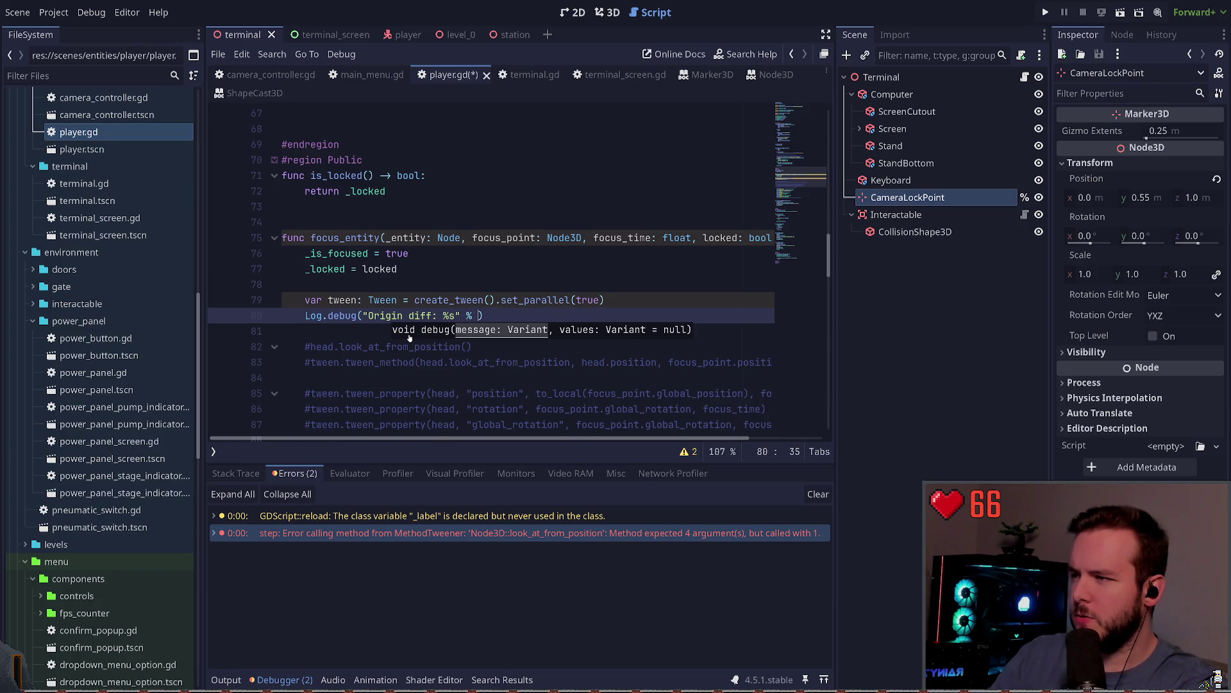
type("head.o")
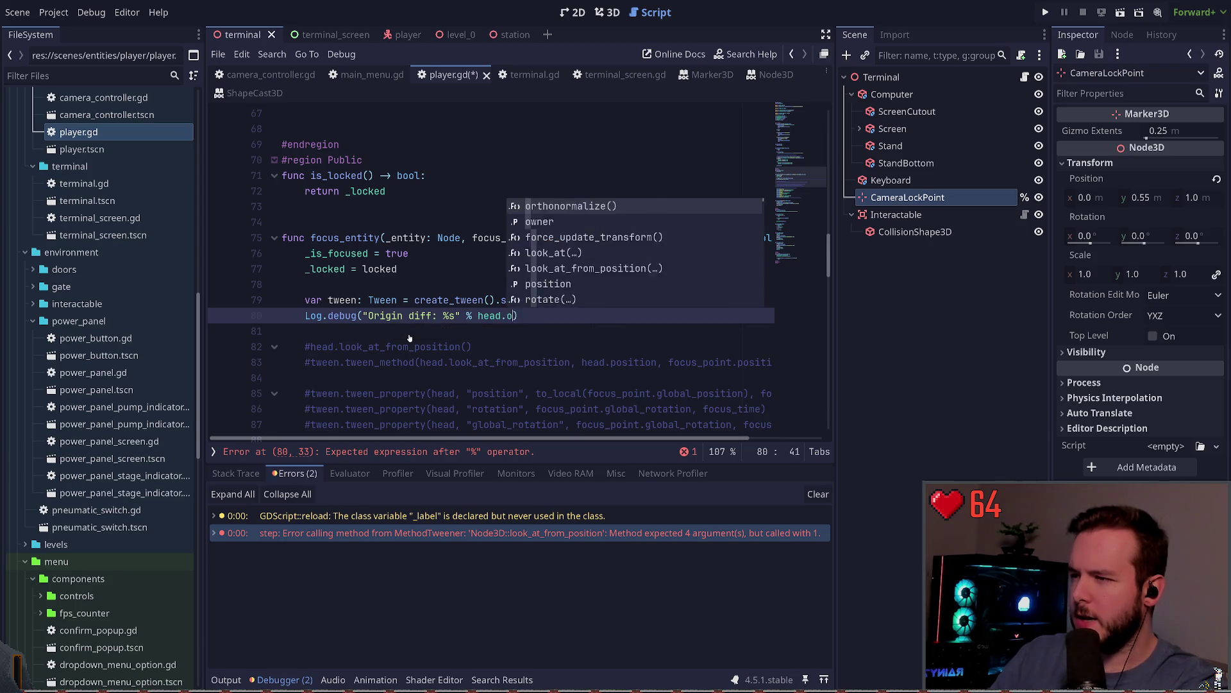
key("Escape")
key("BackSpace")
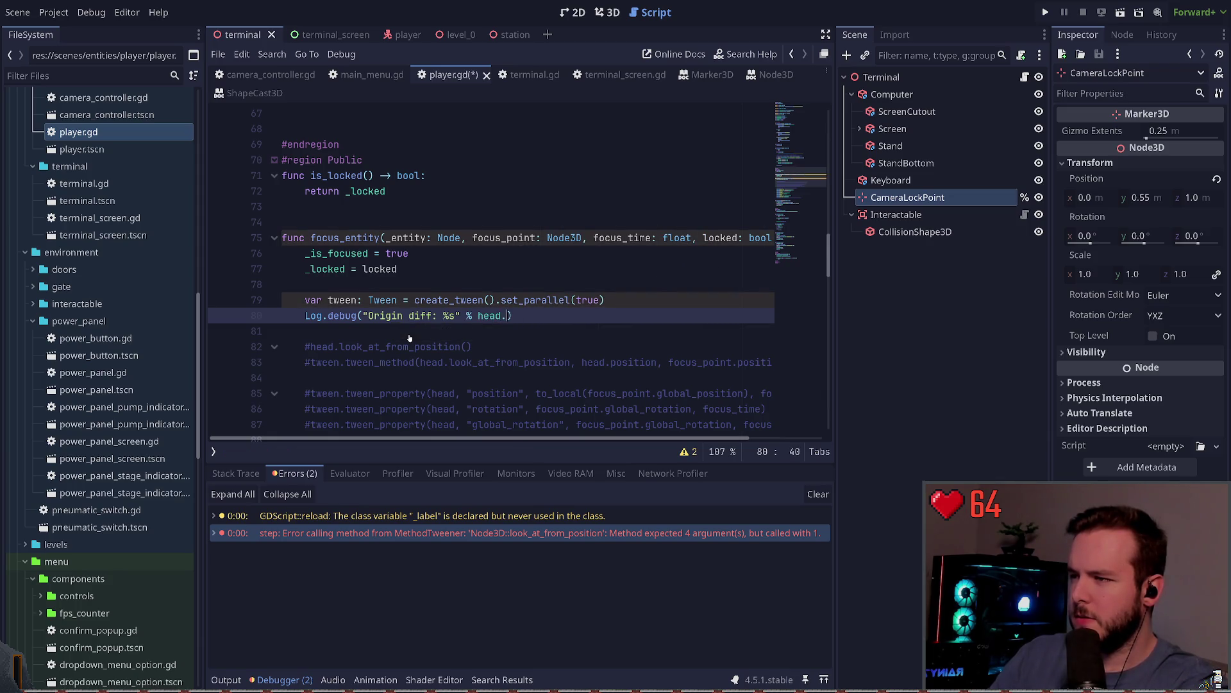
type("orig")
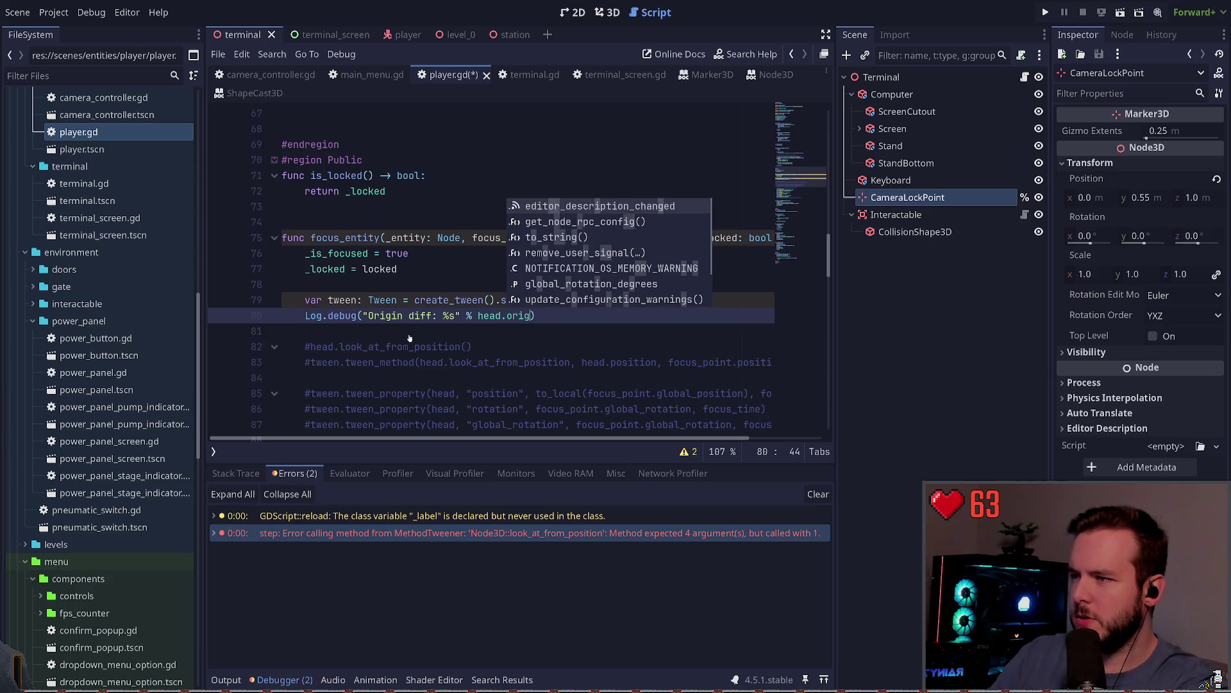
key("BackSpace")
key("BackSpace")
key("BackSpace")
key("BackSpace")
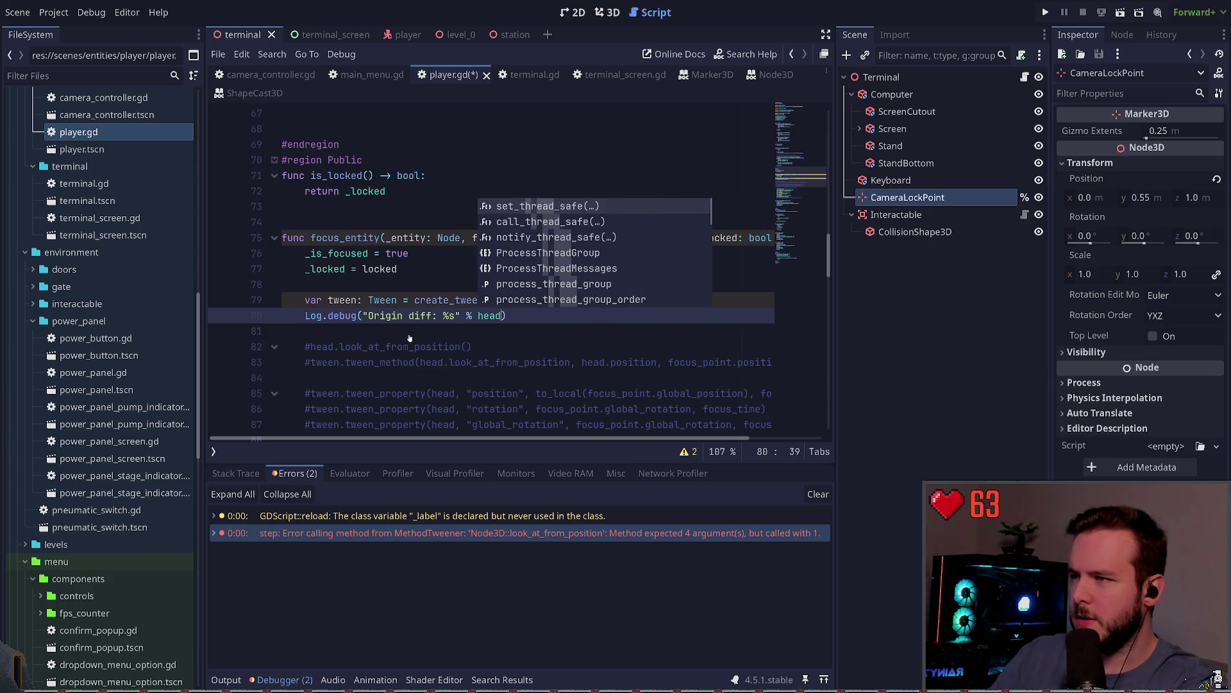
type(".")
type("is.")
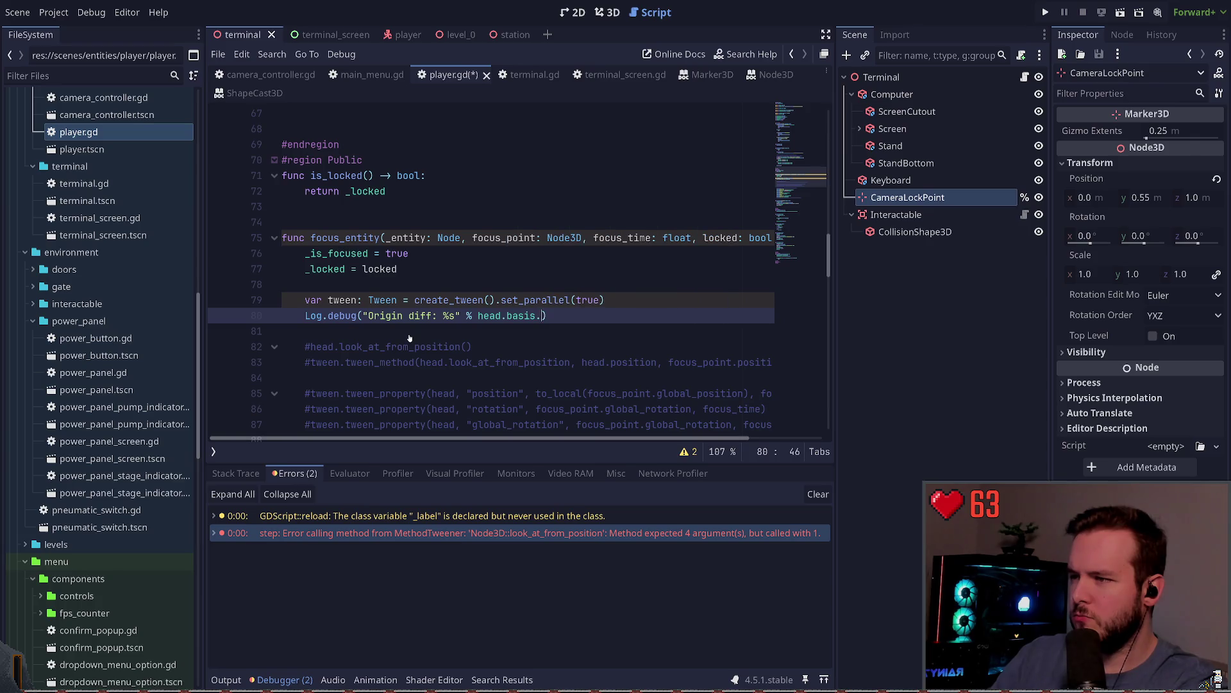
key("BackSpace")
key("BackSpace")
key("BackSpace")
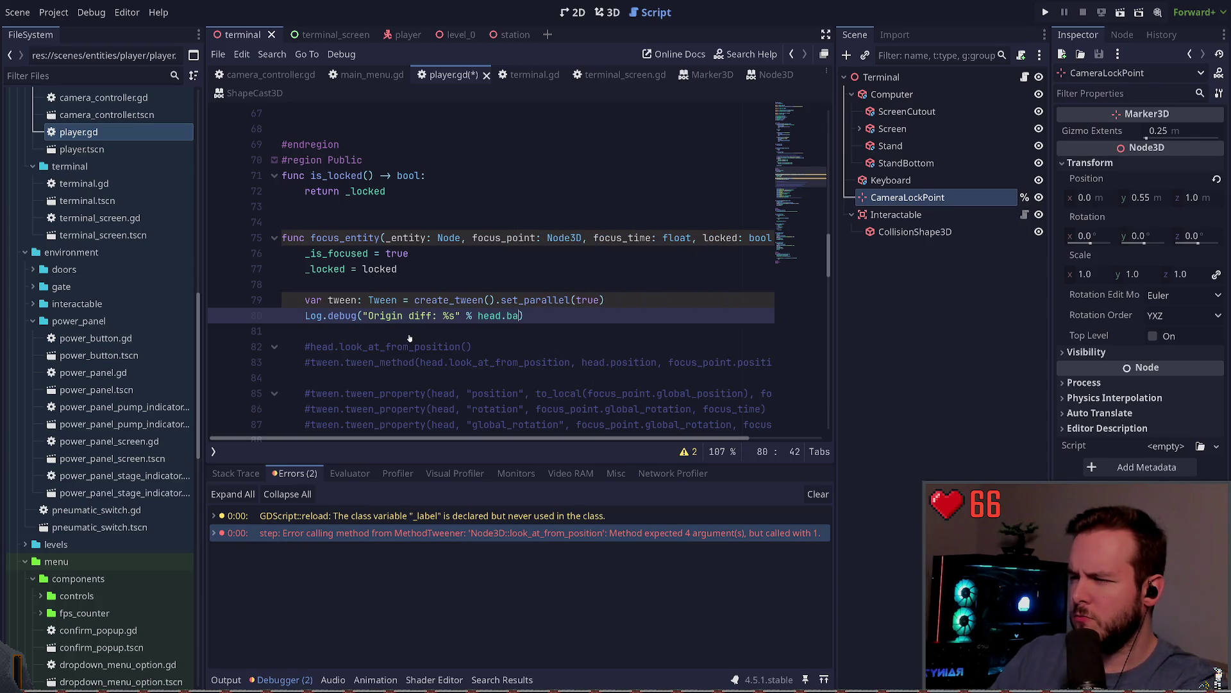
type(".transform.or")
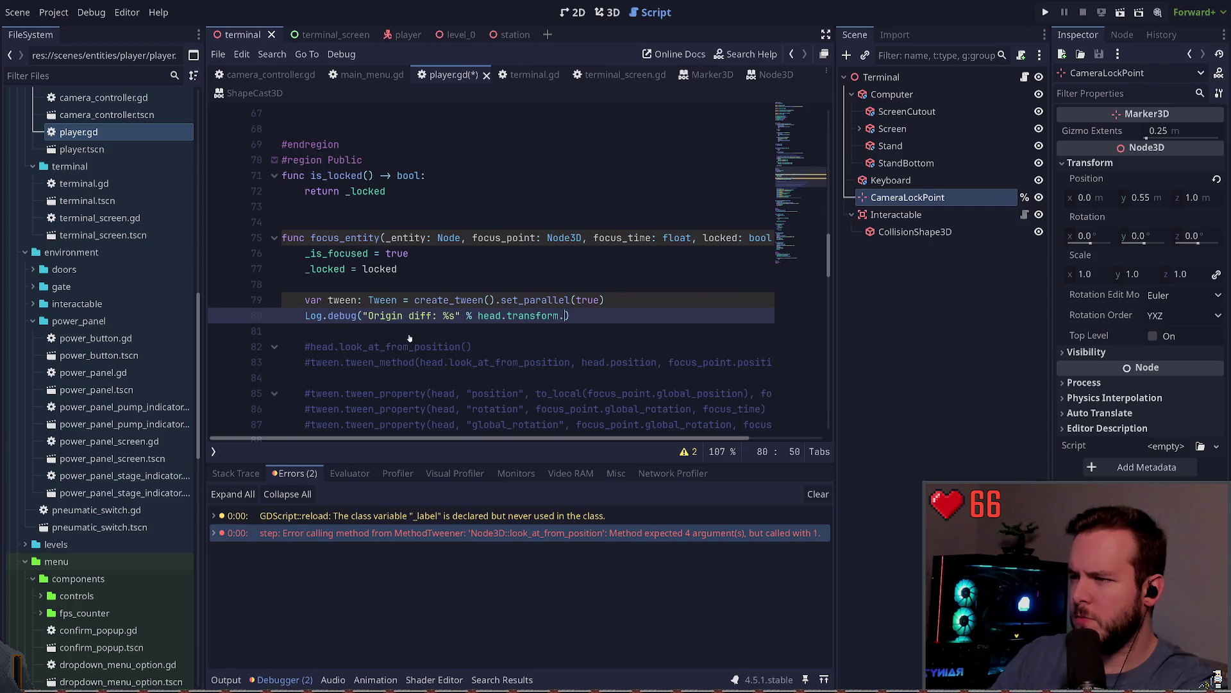
type("igin")
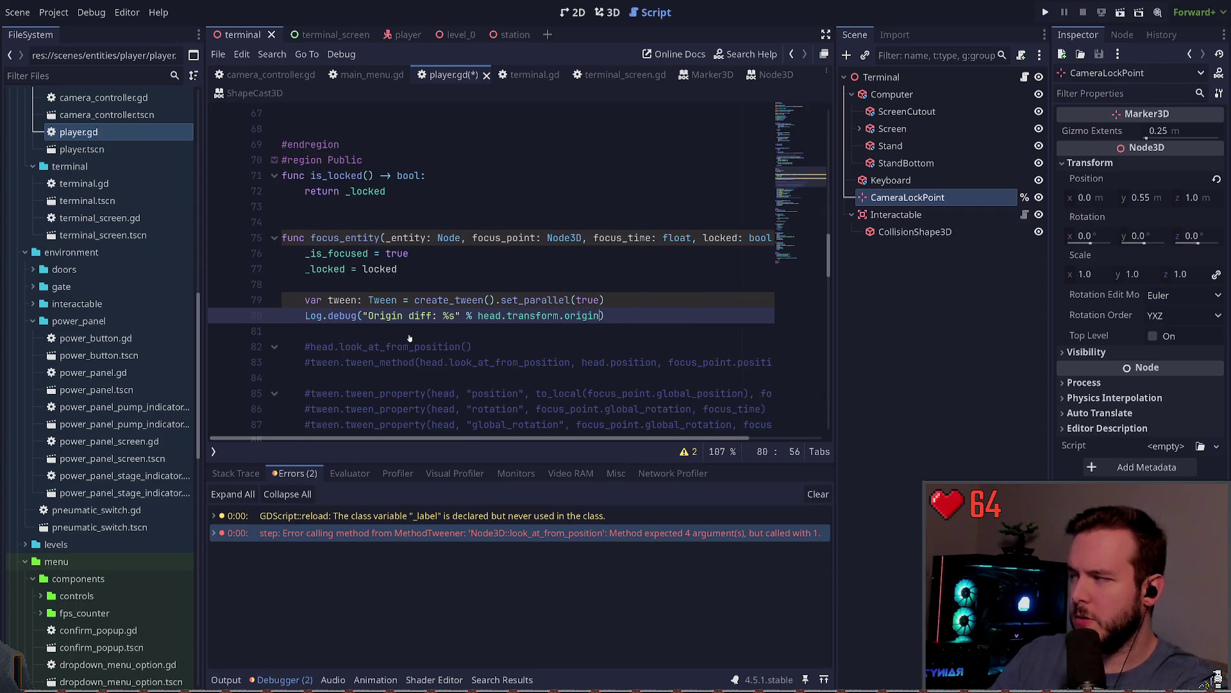
type(" - focus_")
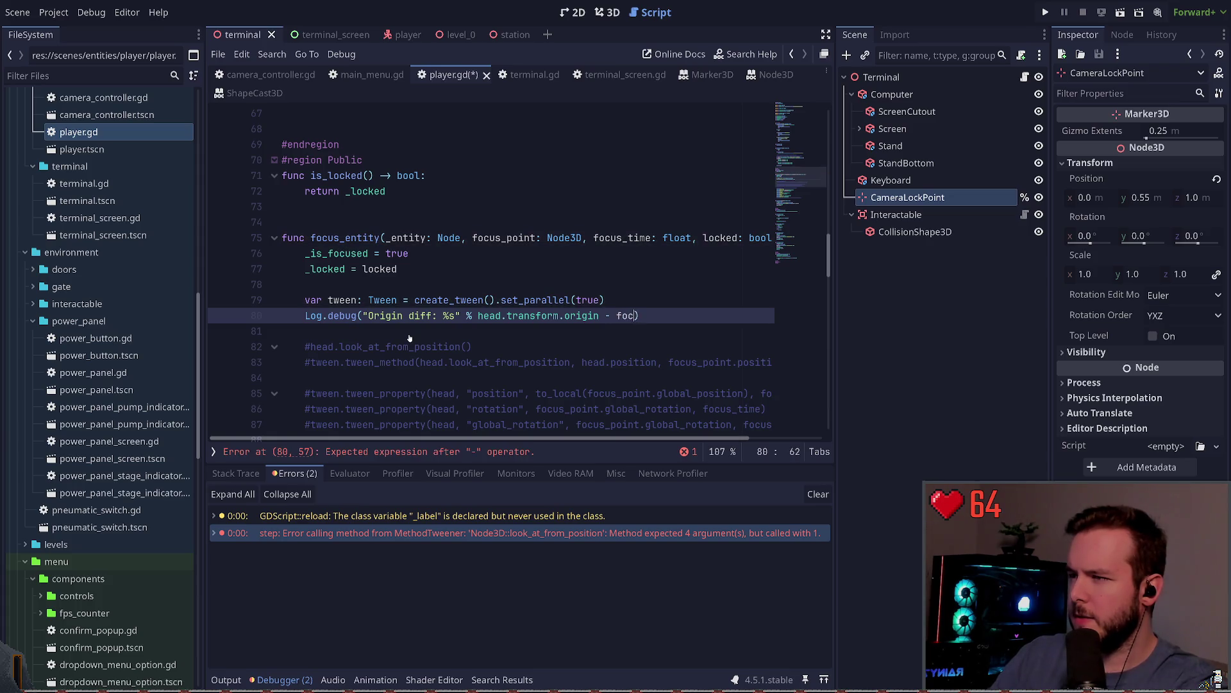
type("point.")
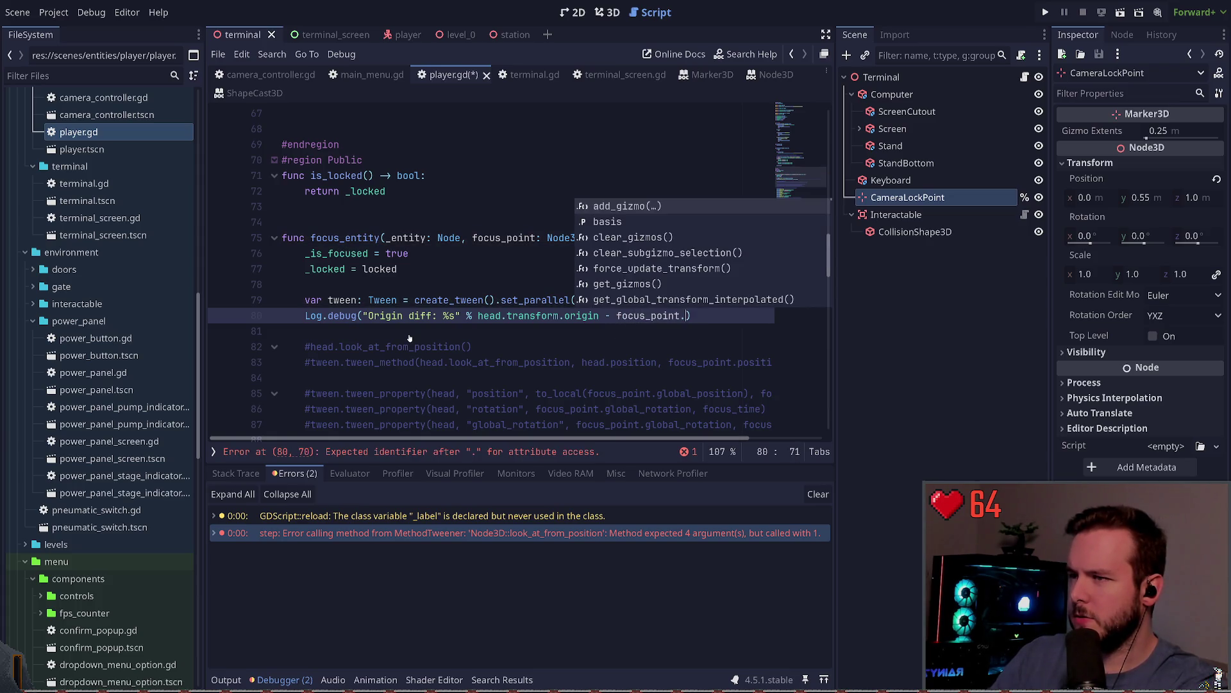
type("trans")
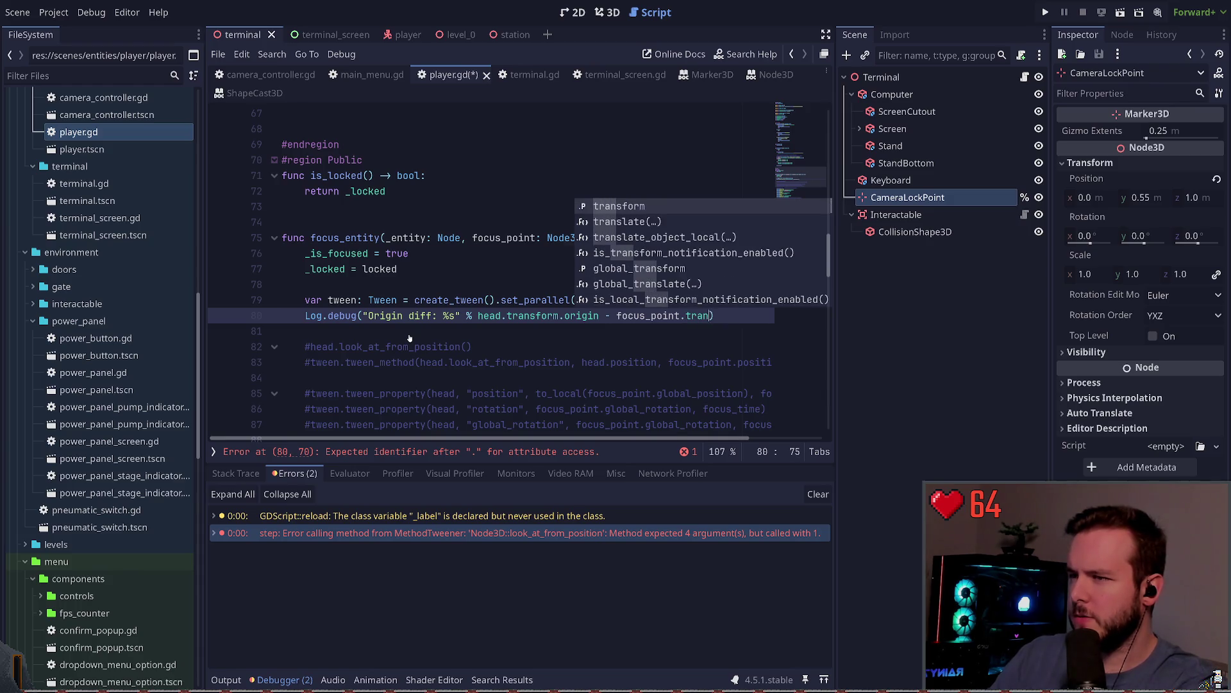
key("Return")
type("origin")
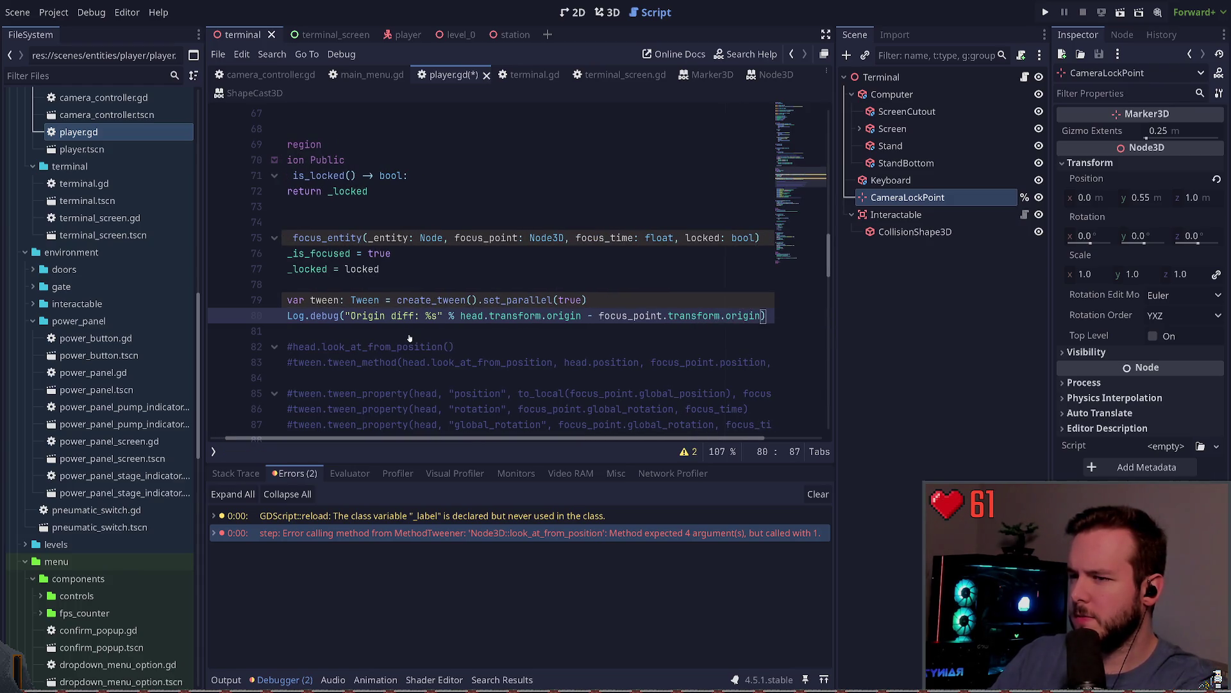
key("ctrl+s")
Fix the line 80 String–Vector3 error by wrapping the origin subtraction in parentheses, then save.
left_click(1046, 12)
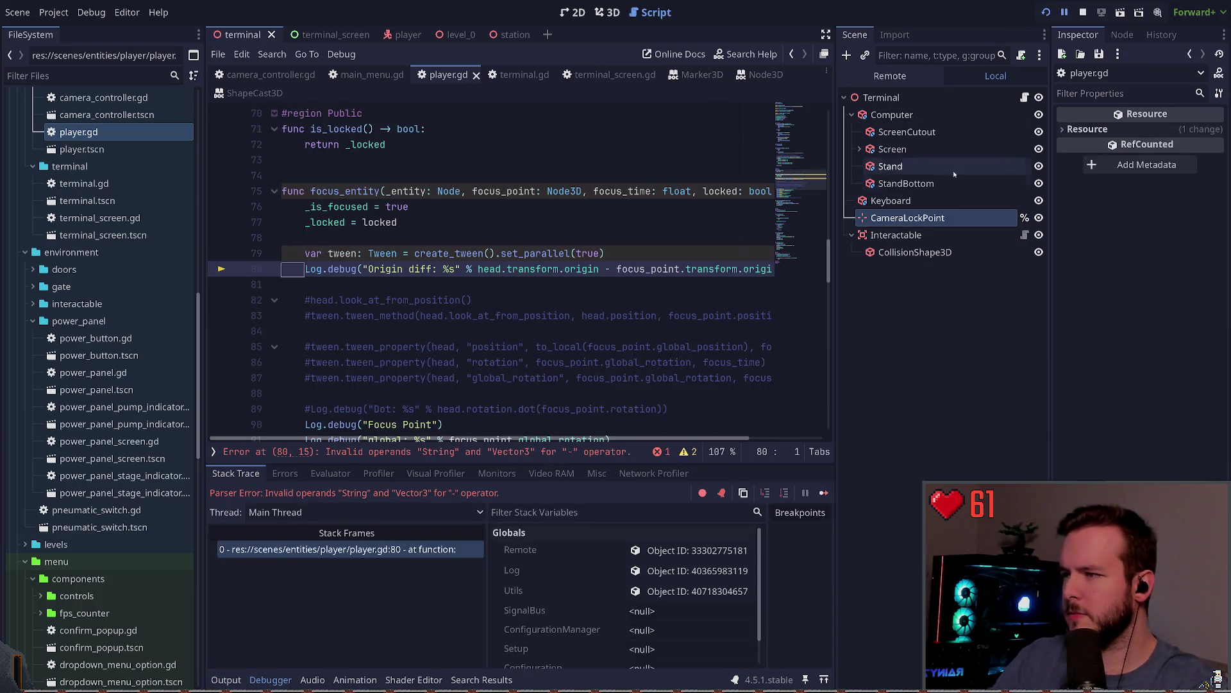
left_click(1084, 12)
left_click(478, 269)
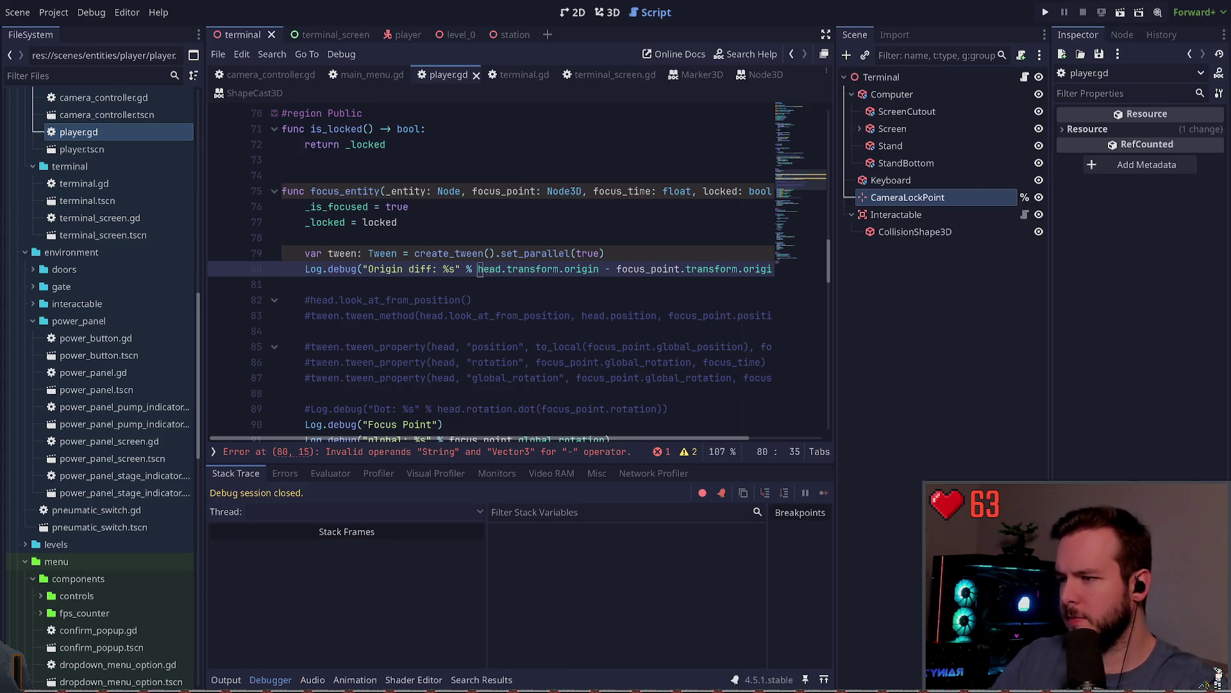
type("(")
key("End")
type(")")
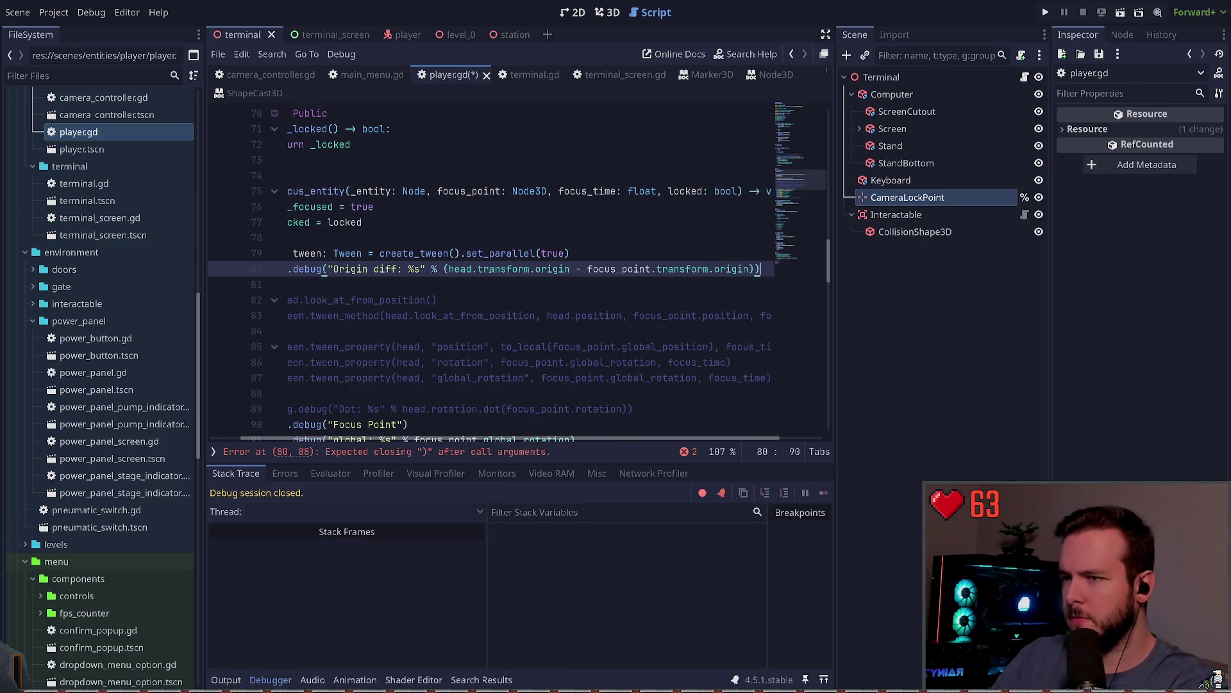
key("ctrl+s")
Run the game, walk up to the computer desk, and quit back to the editor.
left_click(350, 269)
key("F5")
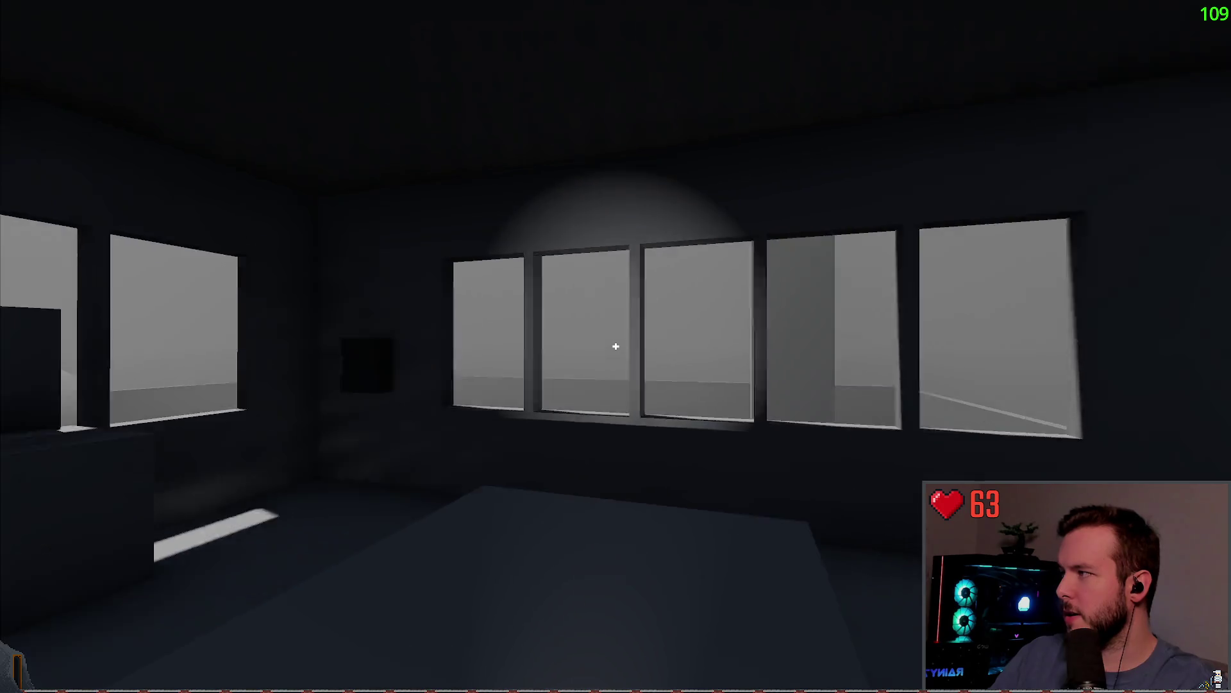
mouse_move(615, 346)
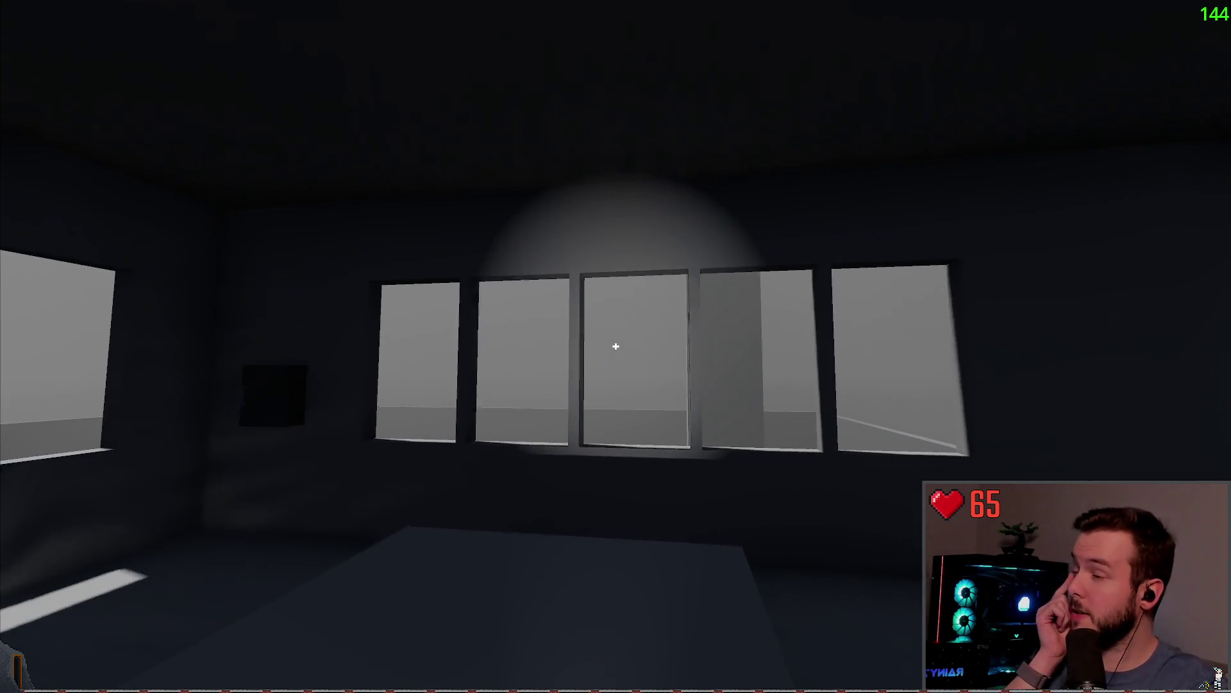
key("w")
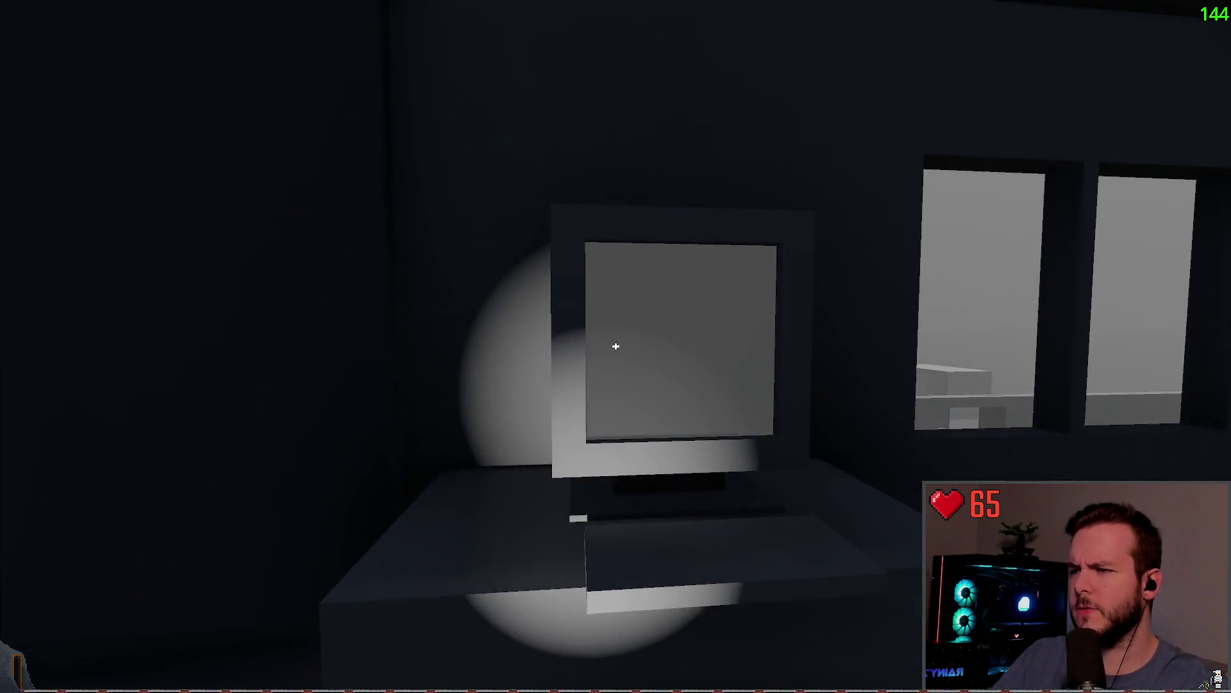
key("Escape")
left_click(58, 388)
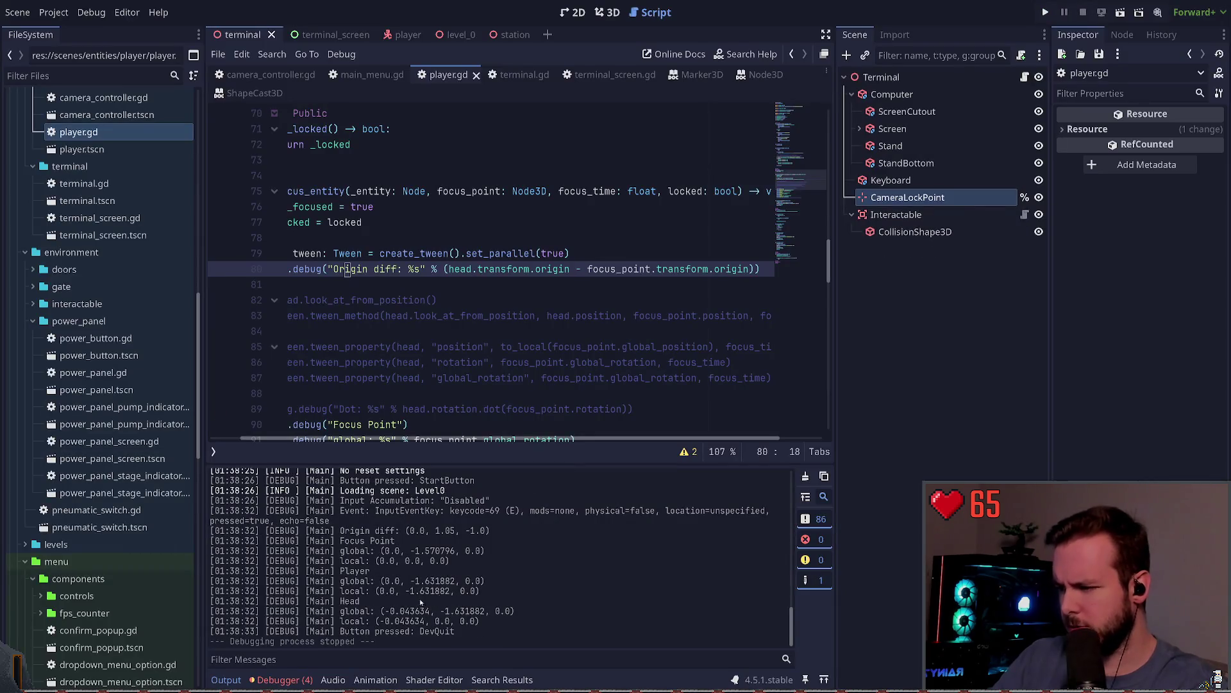
Check the debugger errors and the logged Origin diff (0.0, 1.05, -1.0), then rerun the game.
left_click(282, 679)
left_click(294, 472)
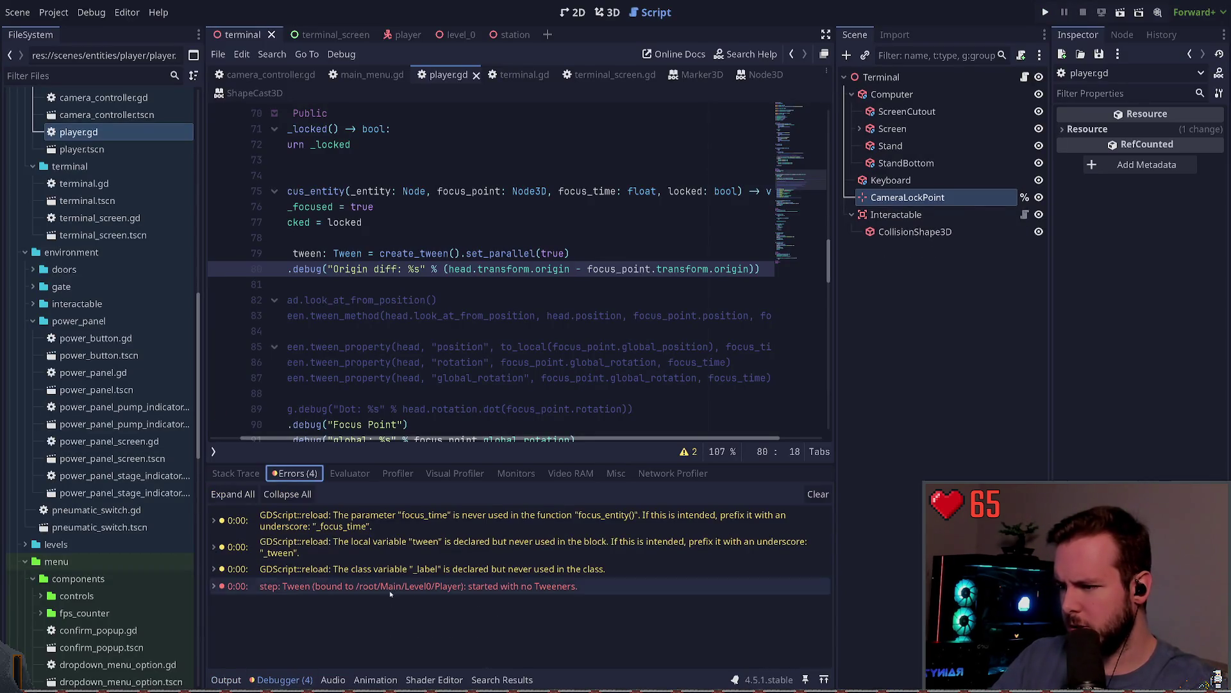
left_click(226, 680)
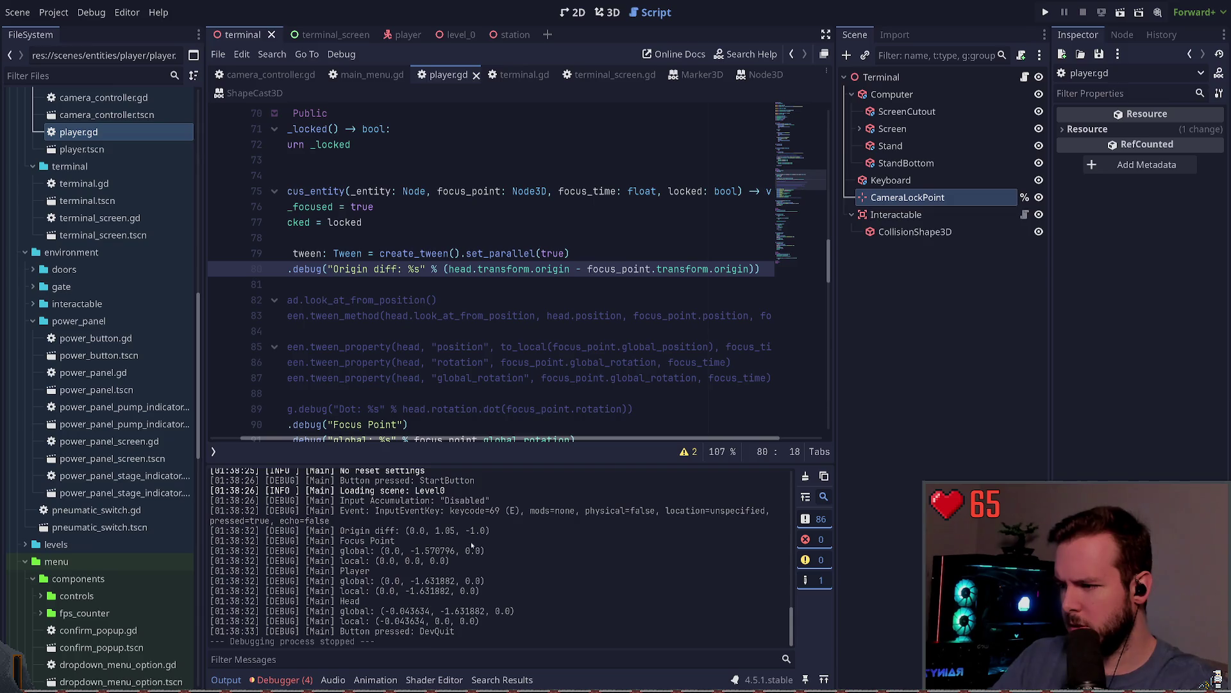
mouse_move(491, 531)
left_mouse_down()
mouse_move(397, 540)
mouse_move(340, 531)
left_mouse_up()
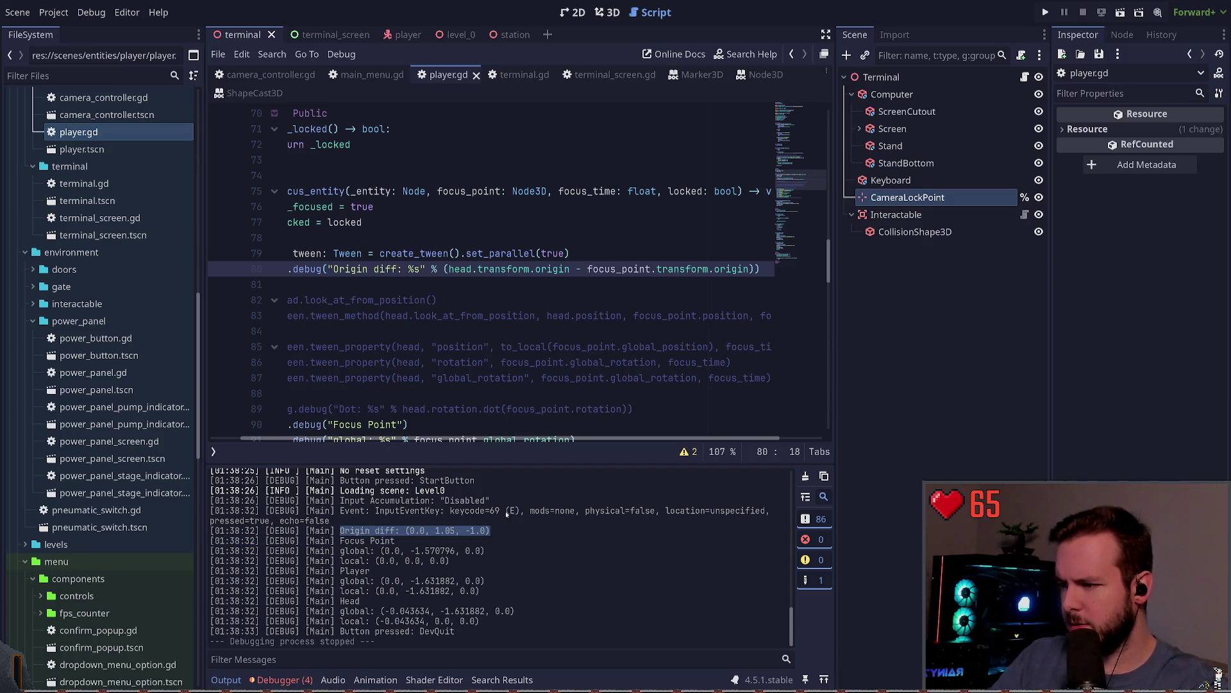
left_click(507, 289)
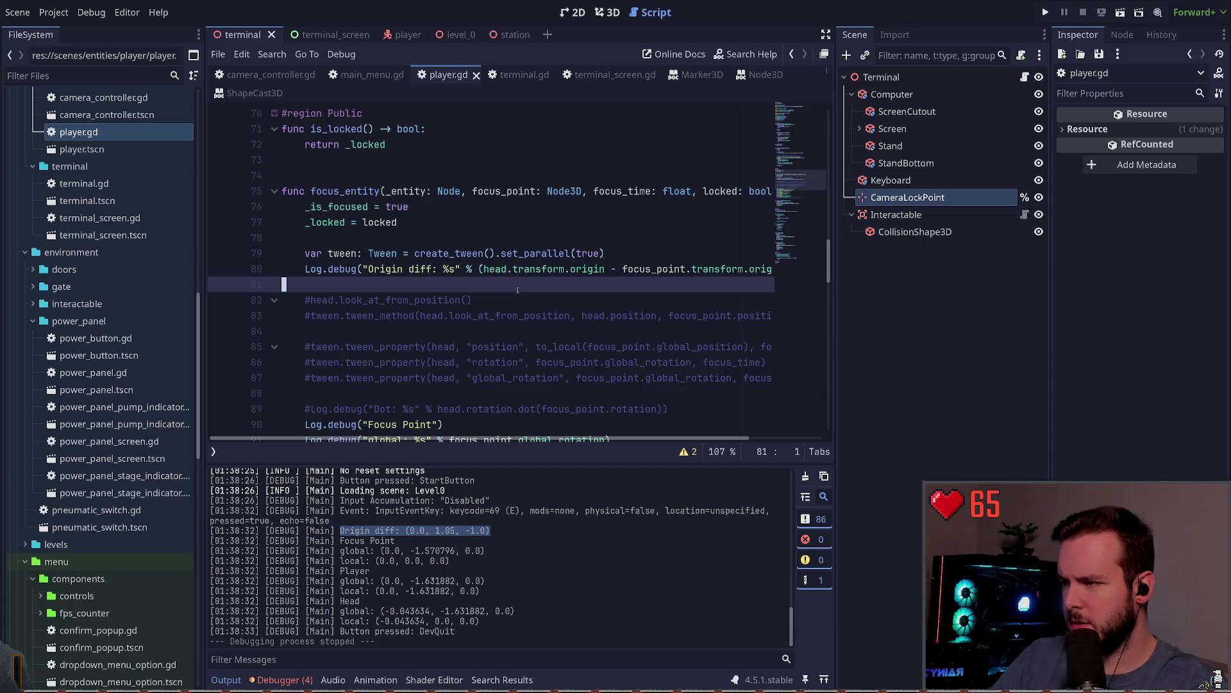
key("F5")
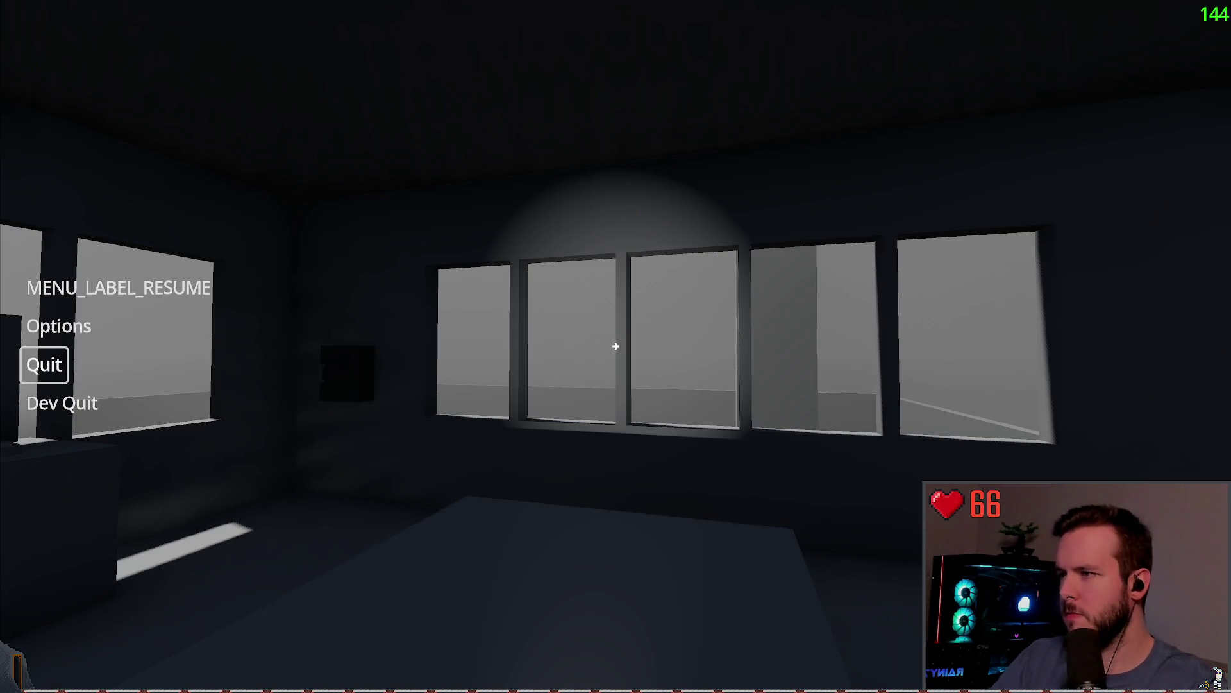
Resume the game, focus on the computer monitor, and quit back to the editor.
left_click(170, 299)
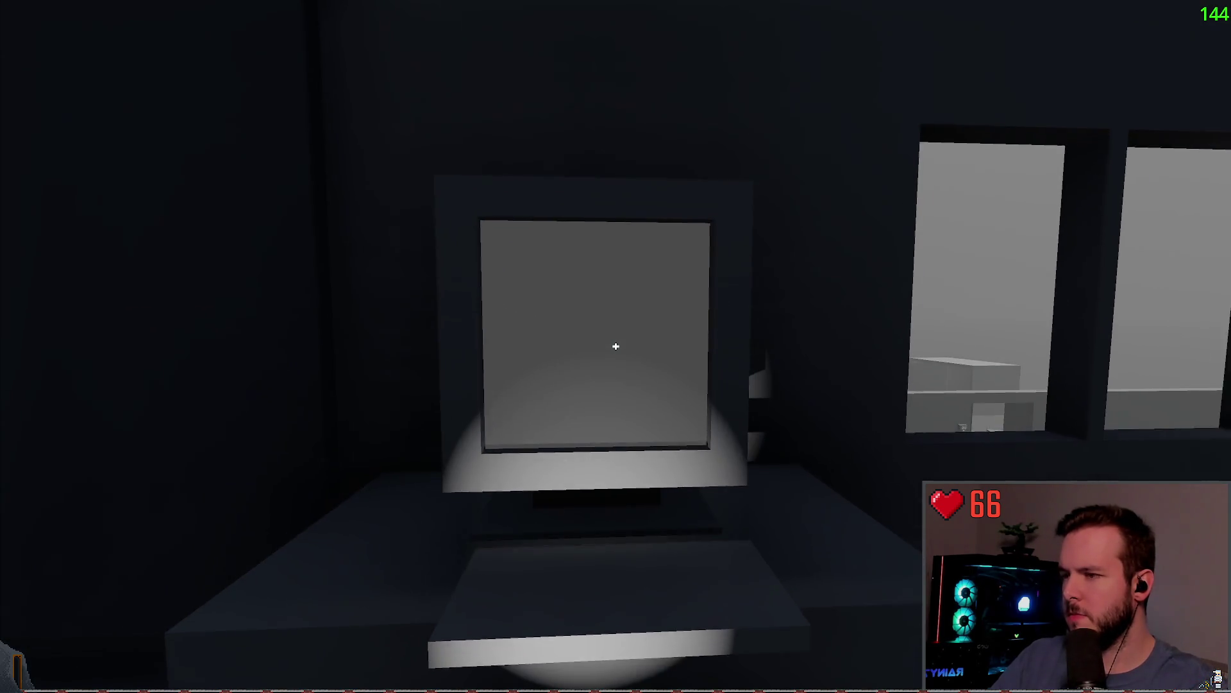
key("Escape")
key("Escape")
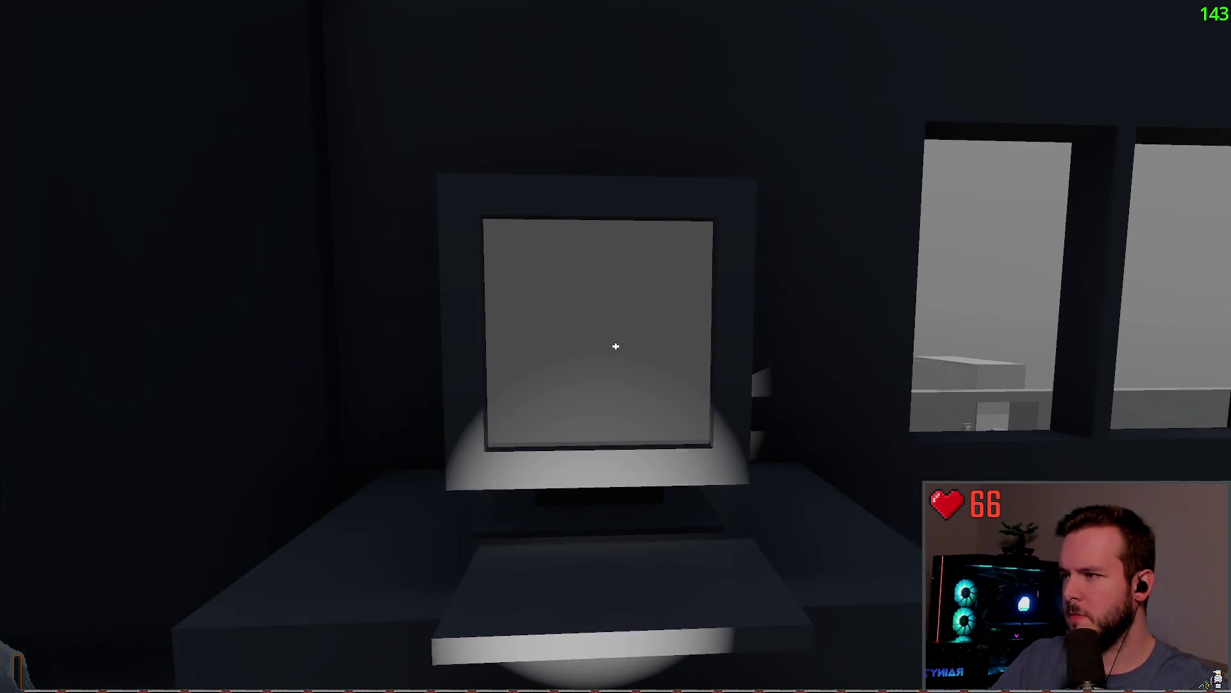
key("Escape")
left_click(61, 401)
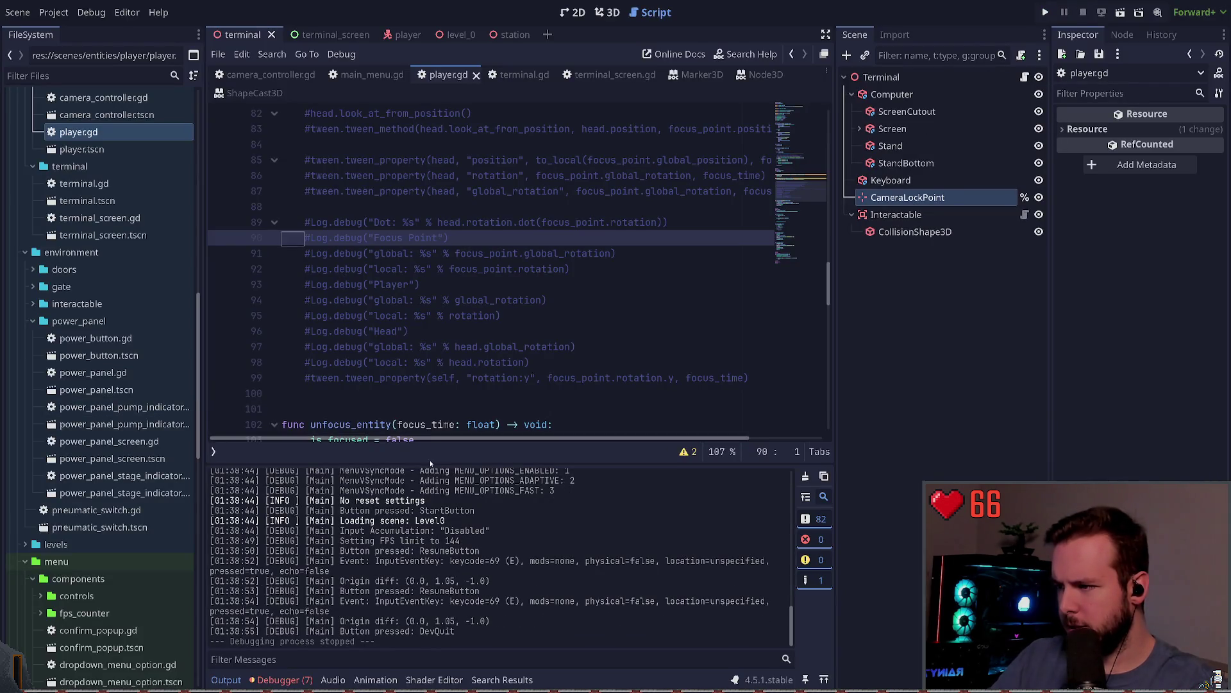
Review the debugger errors and the logged Origin diff (0.0, 1.05, -1.0).
left_click_drag(500, 625, 408, 621)
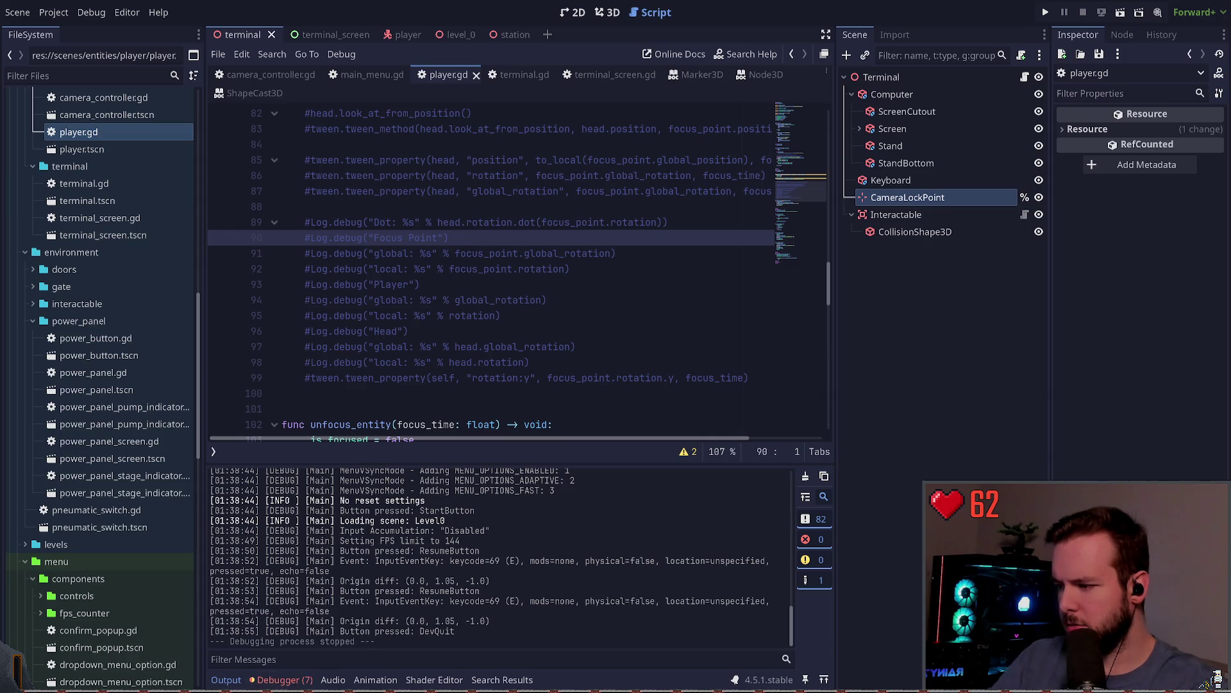
left_click(280, 680)
left_click(230, 676)
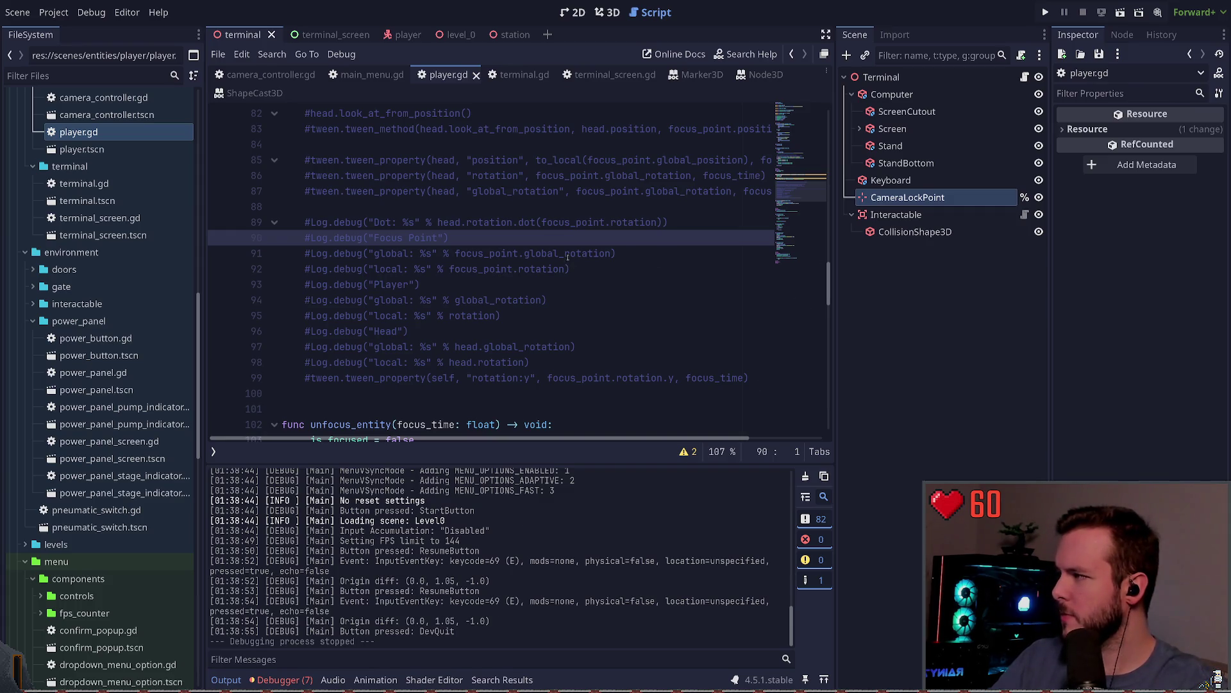
Comment out the Origin diff debug log on line 80 and save.
scroll(500, 288, "up", 4)
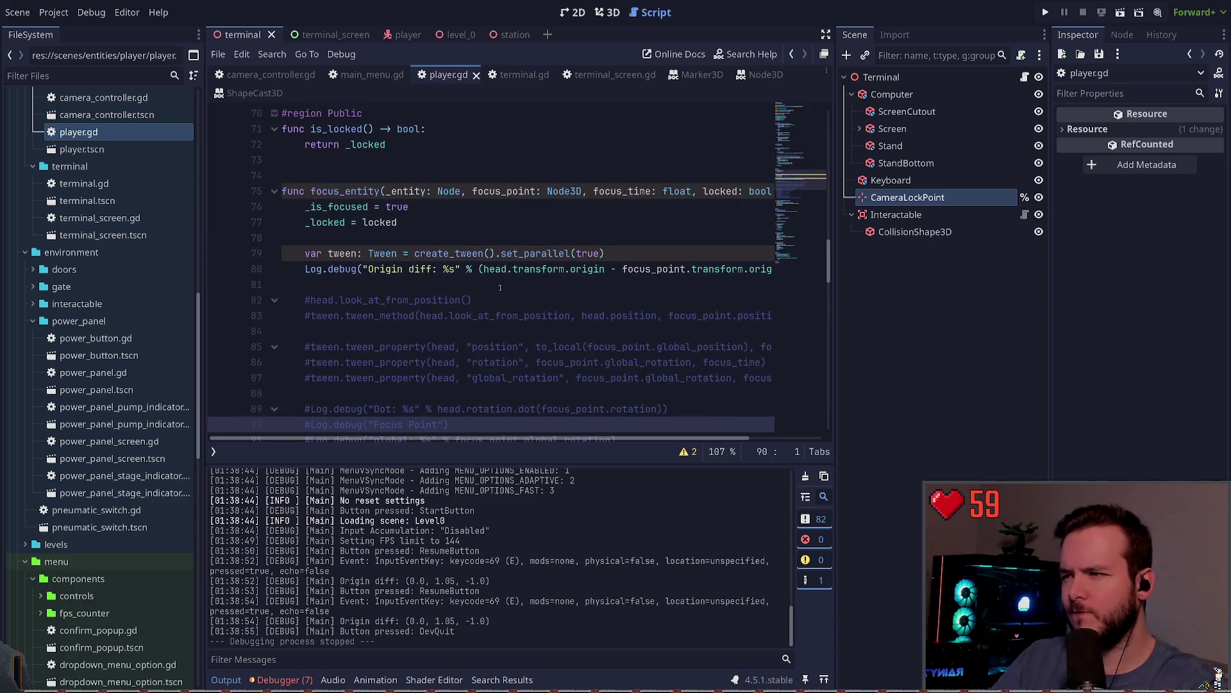
left_click(509, 280)
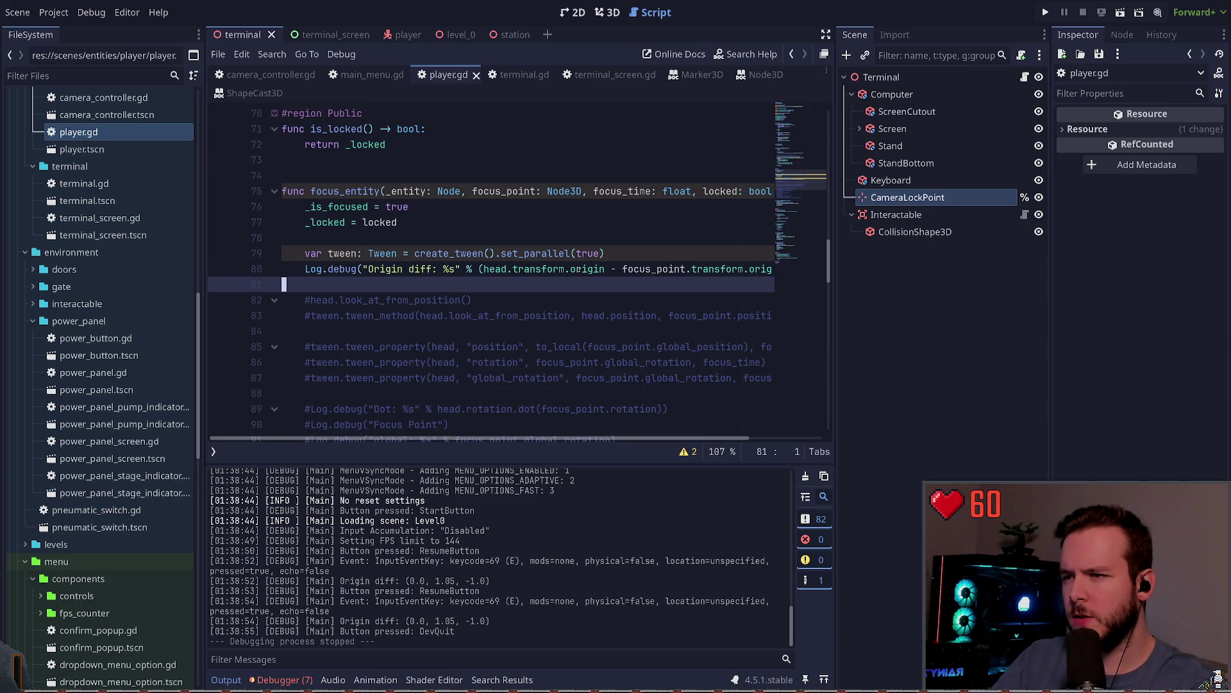
left_click(571, 268)
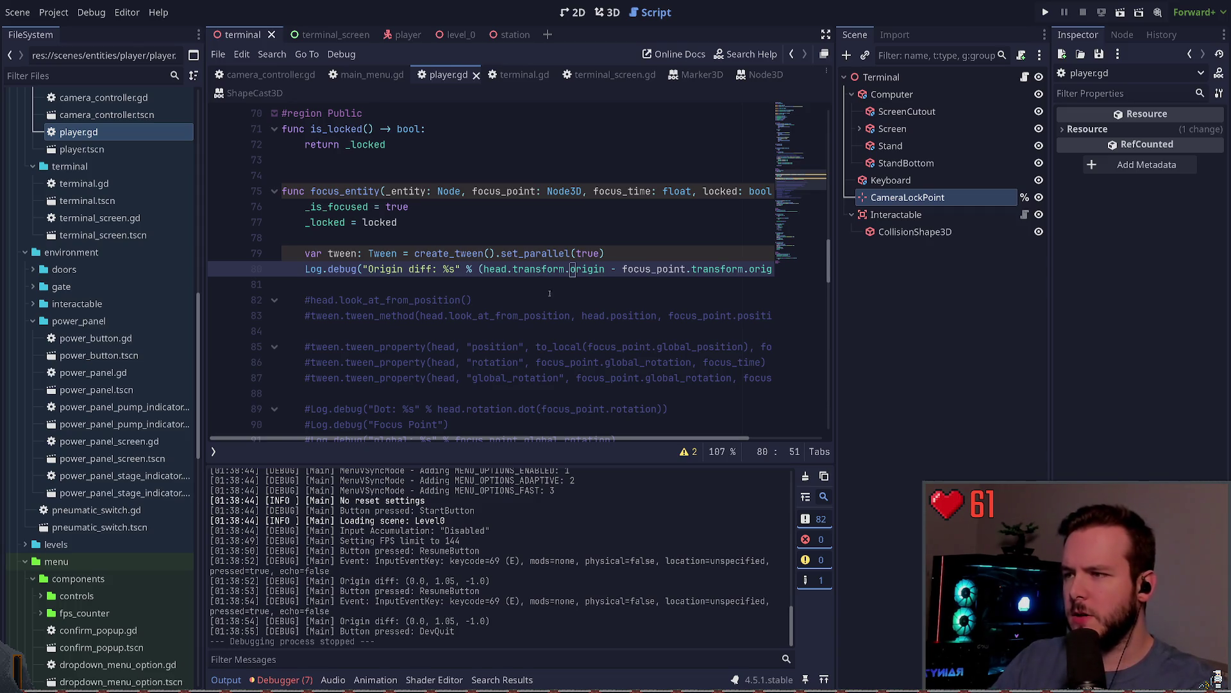
key("ctrl+k")
key("ctrl+s")
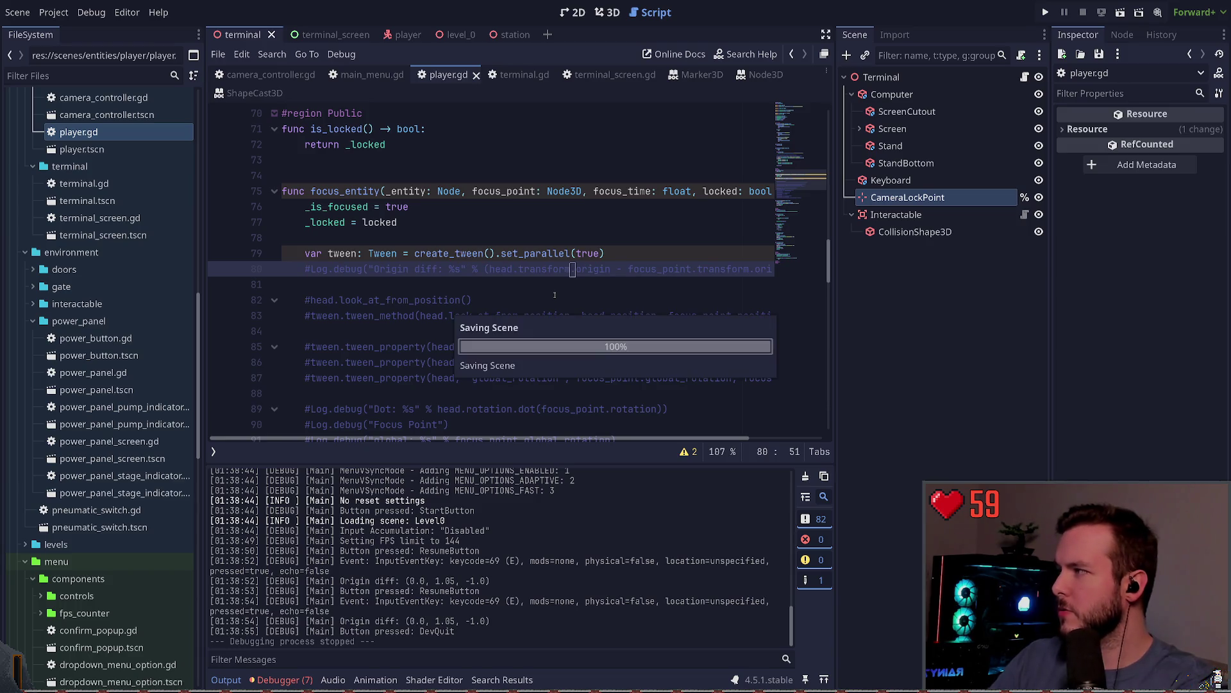
Uncomment the line 85 tween, tweening "transform" toward focus_point.transform instead of position, and save.
key("Down")
key("Down")
key("Down")
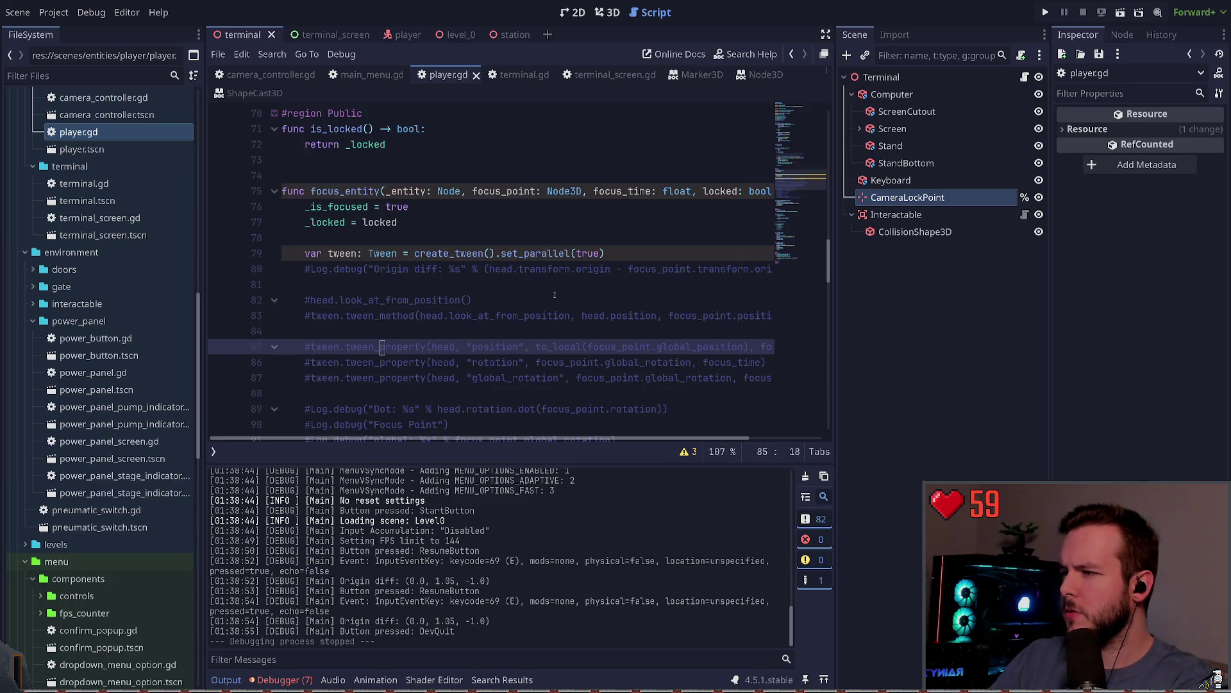
key("ctrl+k")
key("ctrl+Right")
key("ctrl+Right")
key("Right")
key("Right")
key("Right")
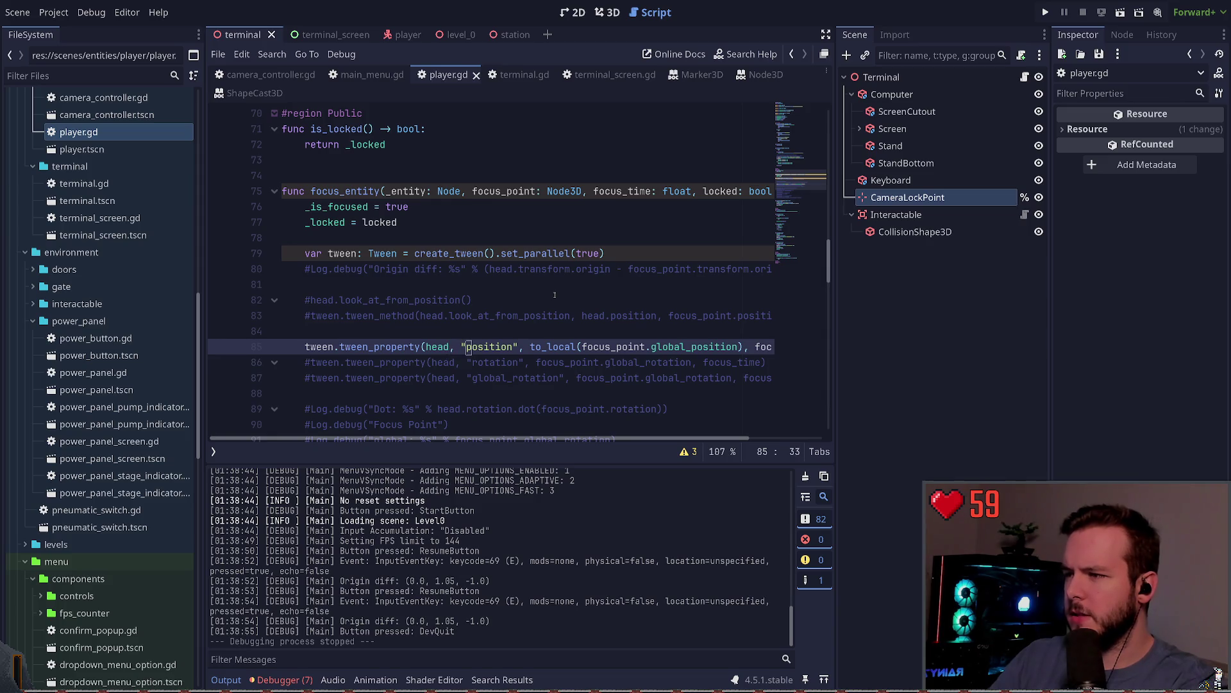
key("ctrl+Delete")
type("transform")
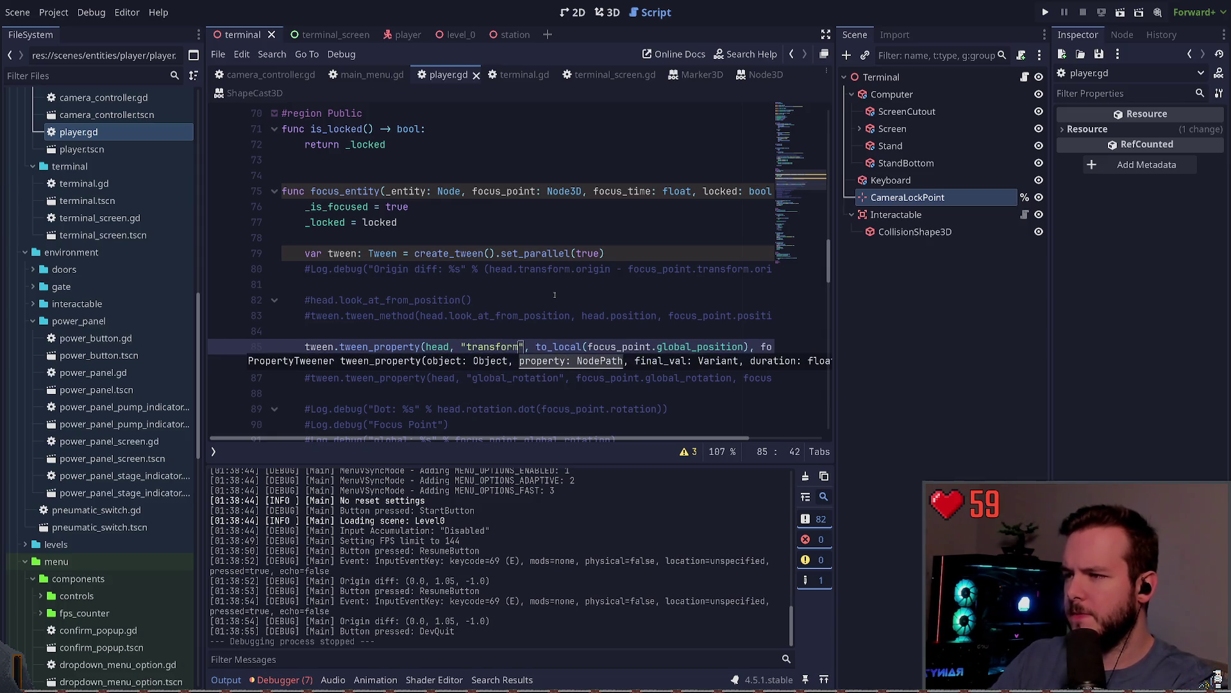
key("Escape")
key("ctrl+Right")
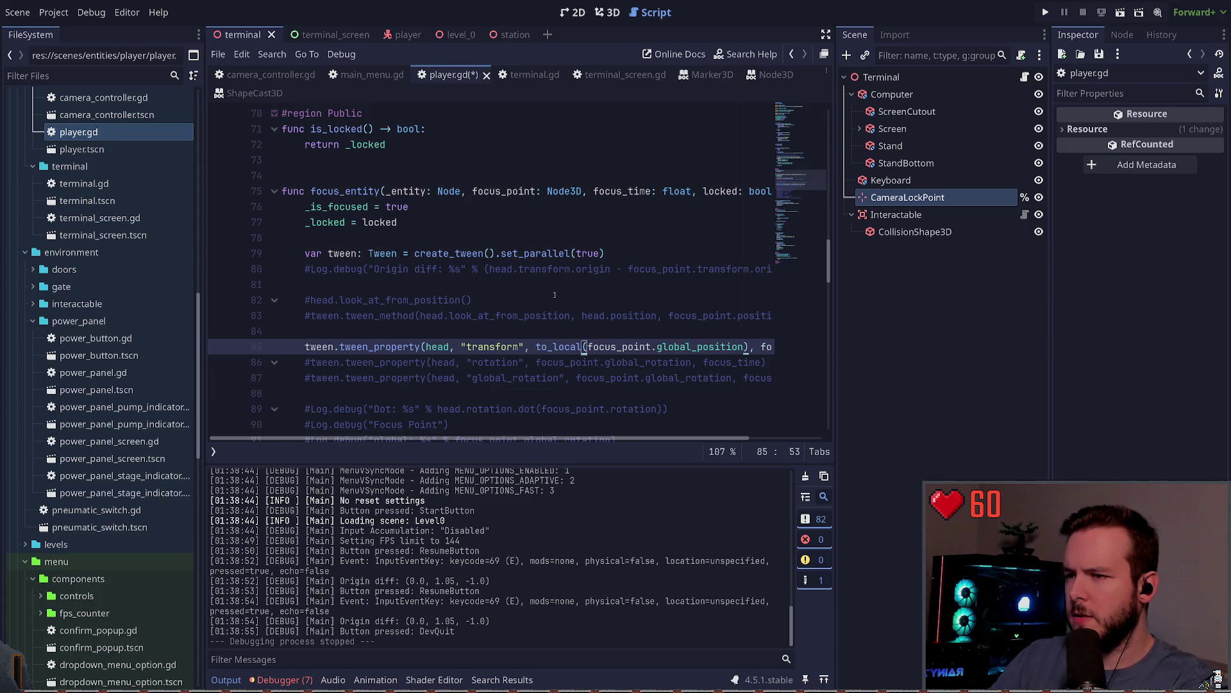
key("ctrl+Delete")
type("transfo")
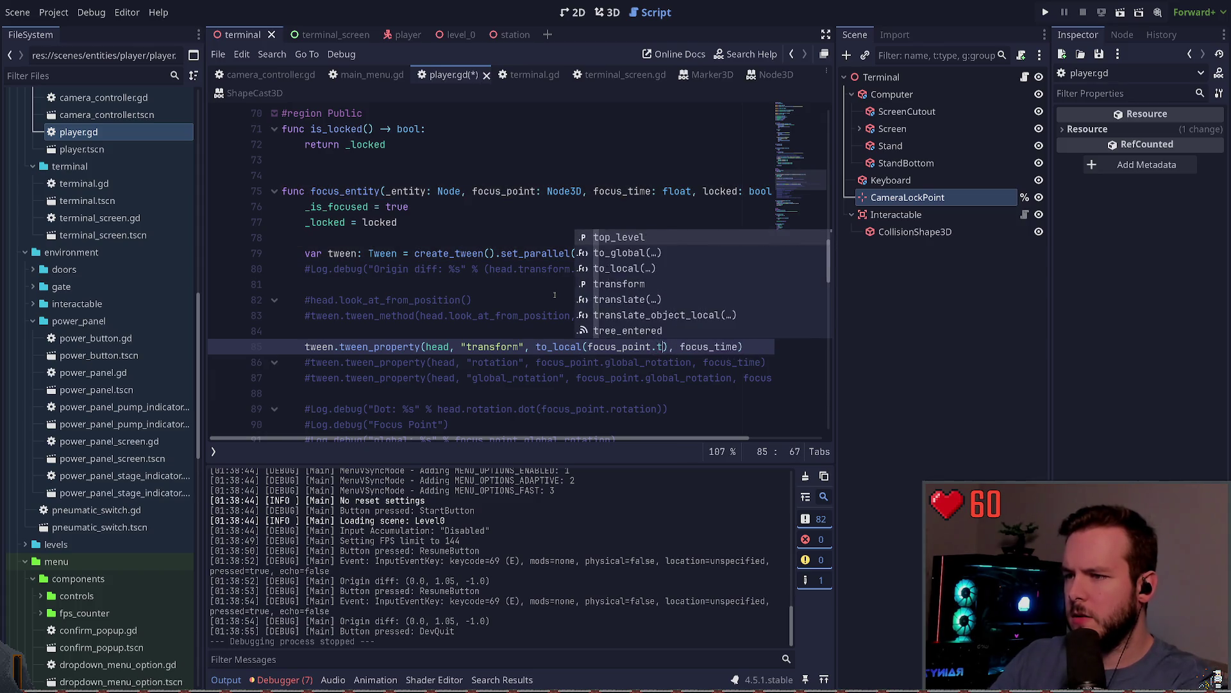
type("rm")
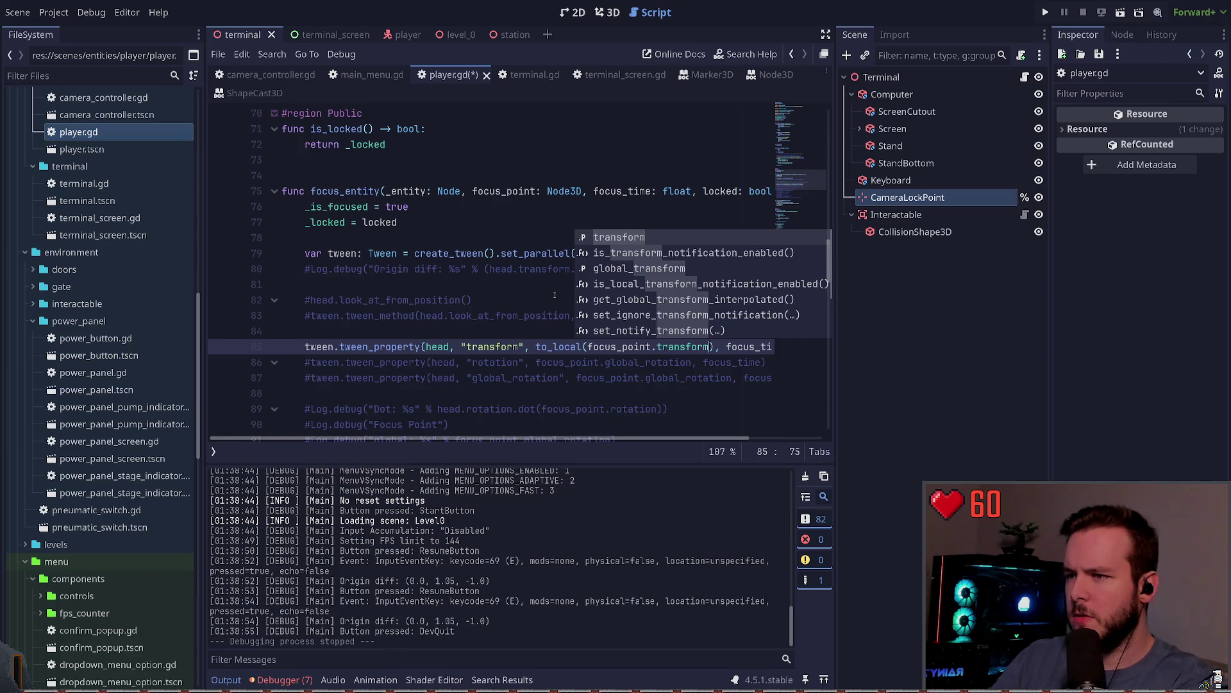
key("BackSpace")
key("BackSpace")
key("BackSpace")
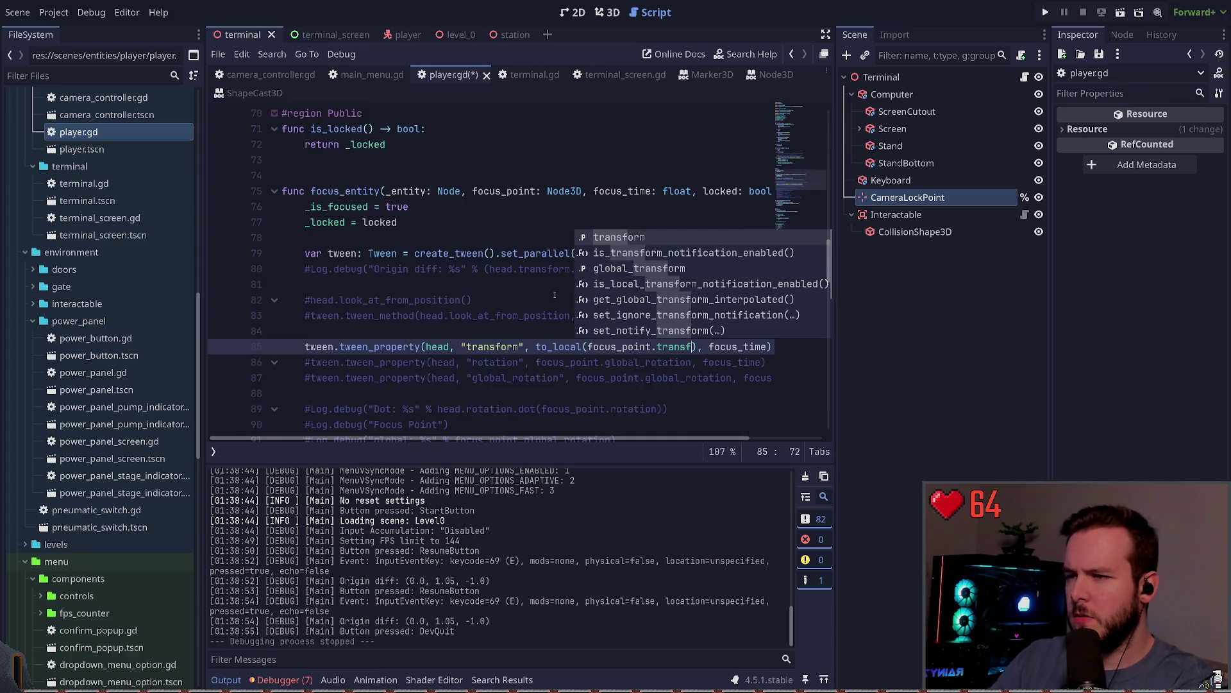
key("Return")
key("ctrl+s")
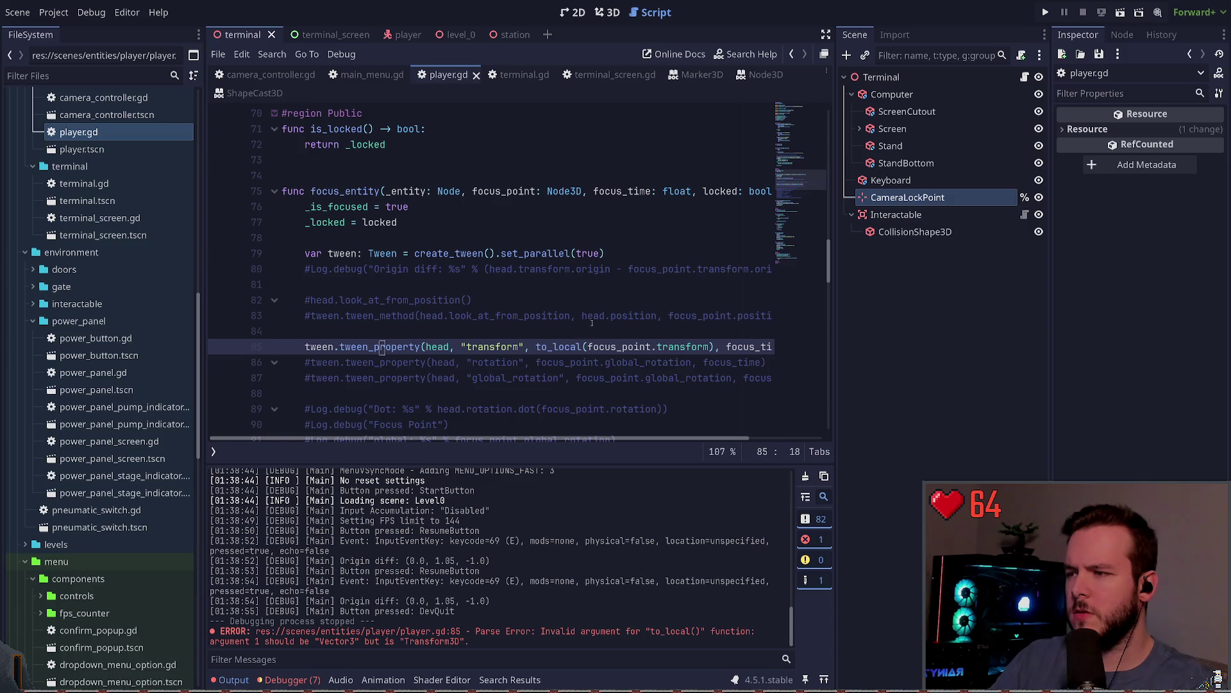
Remove the to_local() wrapper so the target is focus_point.transform, save, and run the game.
left_click(710, 347)
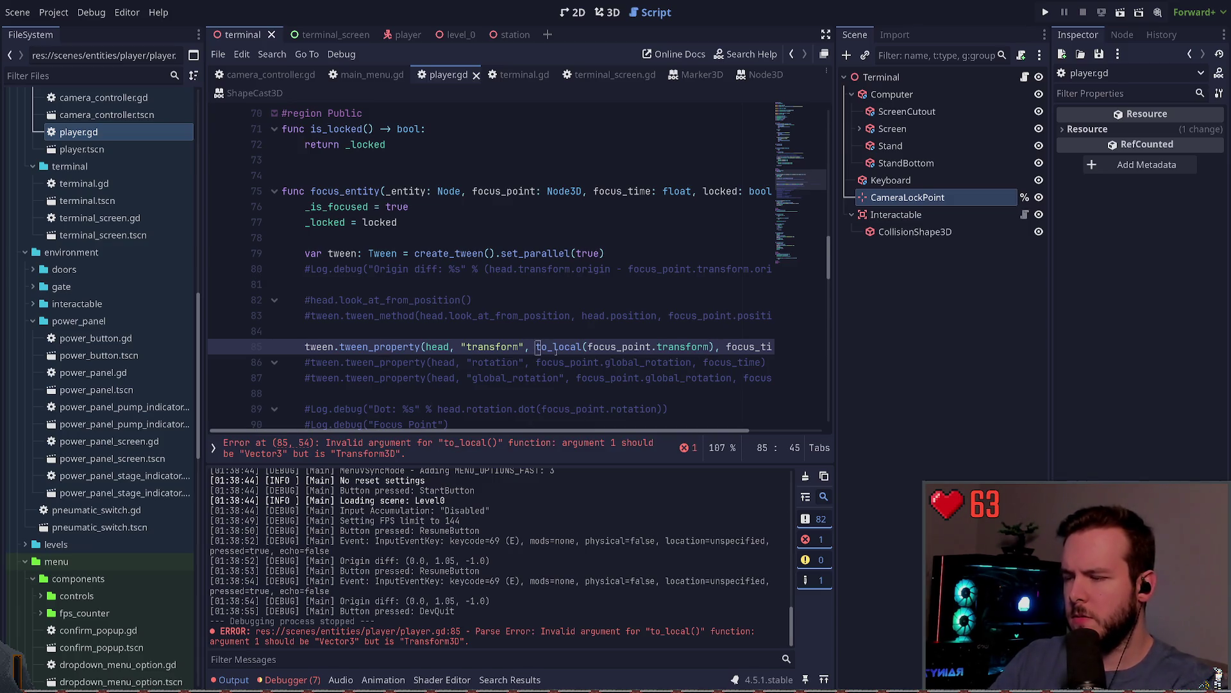
key("ctrl+Delete")
key("Delete")
key("ctrl+Right")
key("ctrl+Right")
key("ctrl+Right")
type(".local")
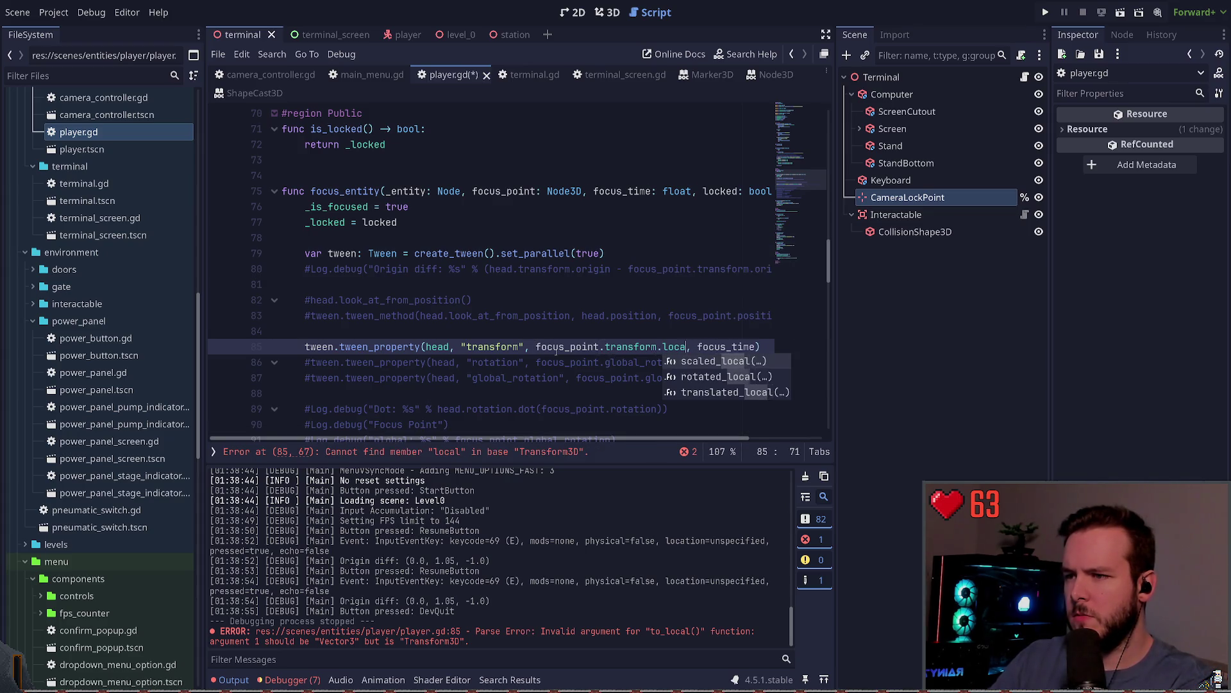
key("ctrl+z")
key("ctrl+s")
key("F5")
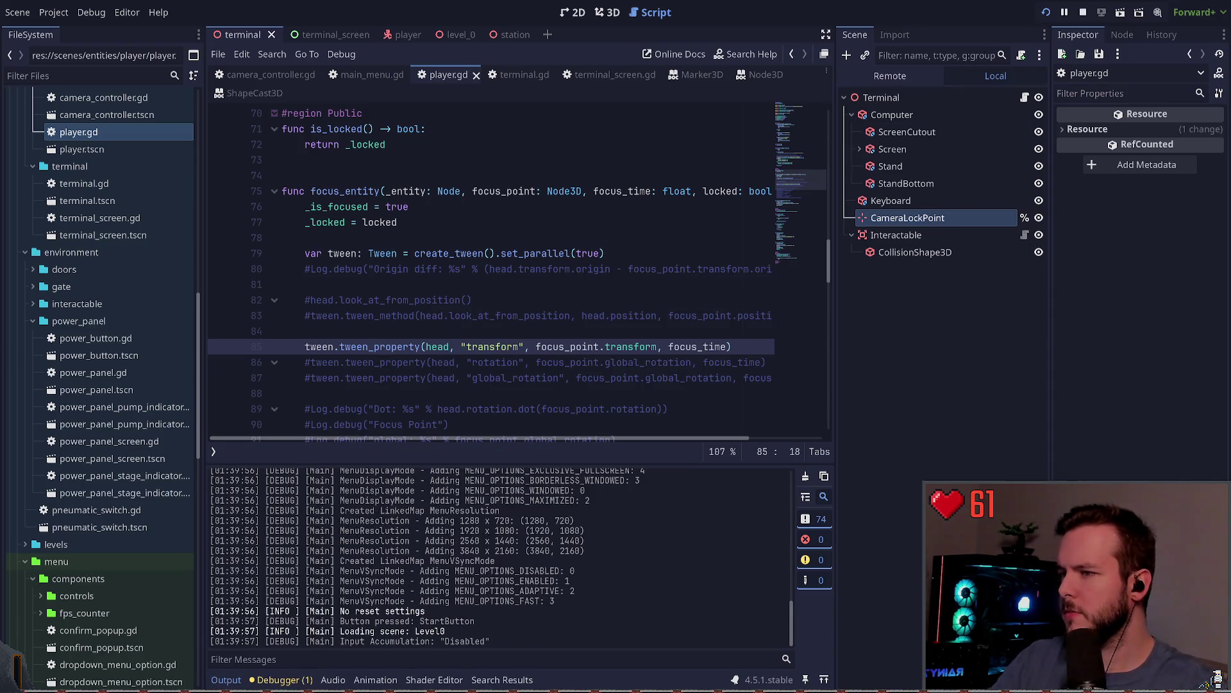
Focus on the monitor in-game, quit to the start menu, then Dev Quit to the editor.
key("f")
key("Escape")
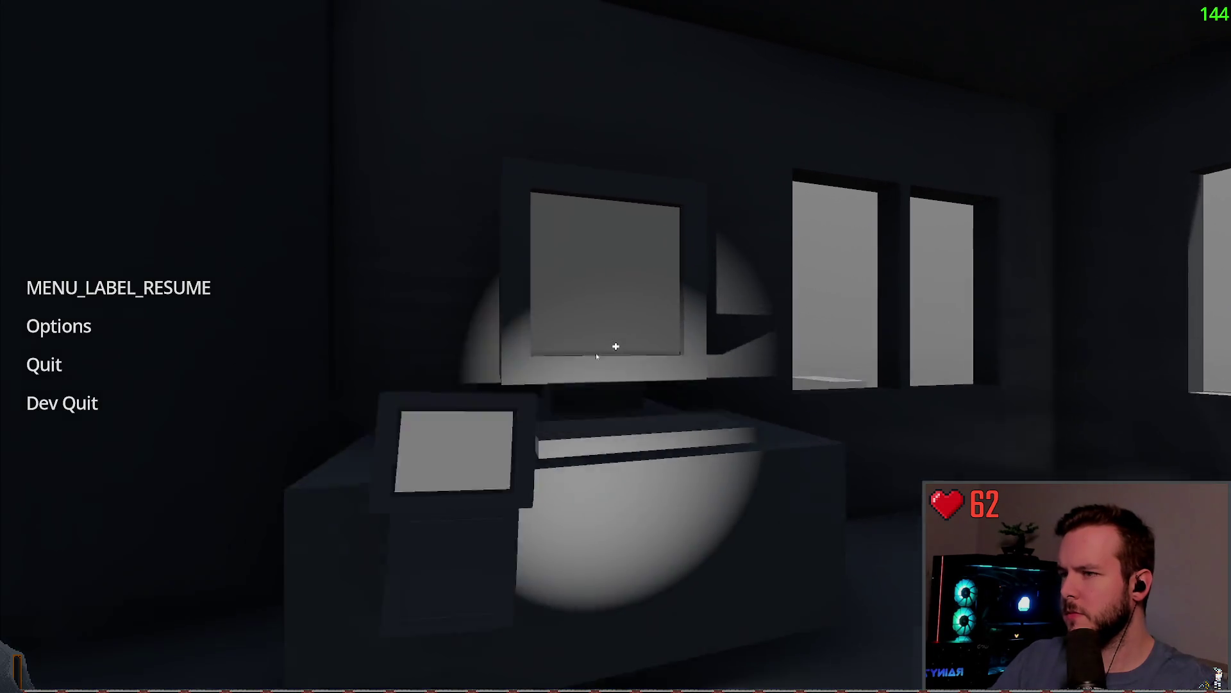
key("Escape")
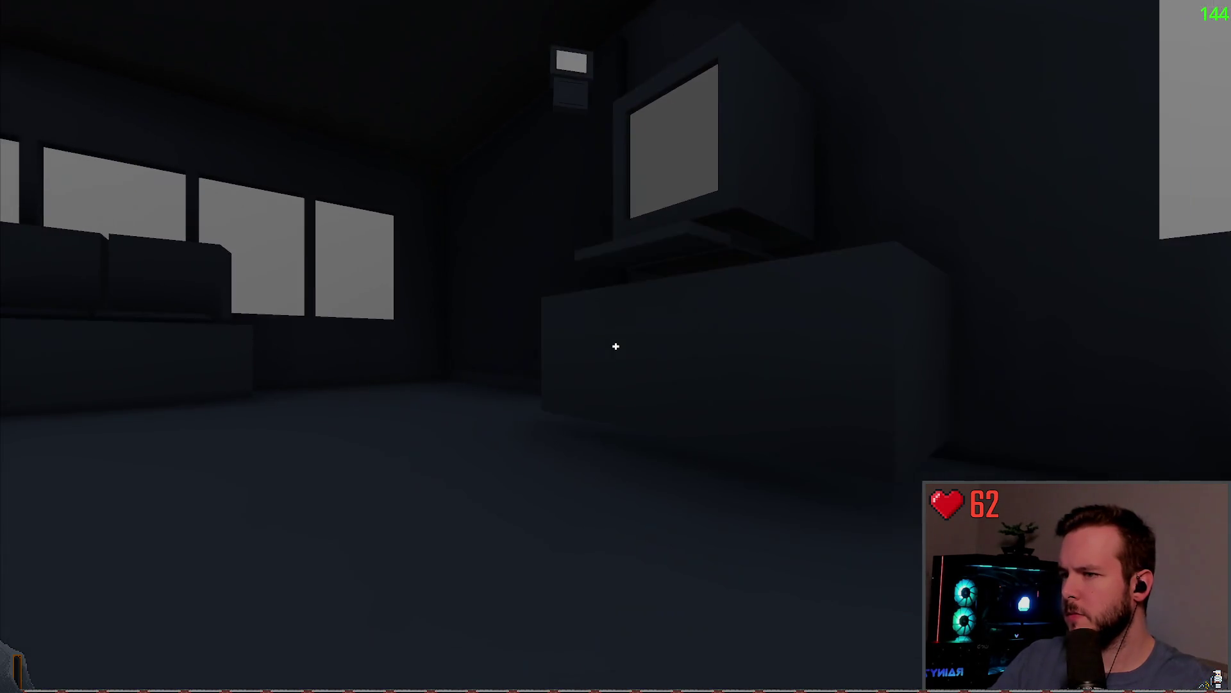
key("Escape")
left_click(51, 364)
left_click(535, 398)
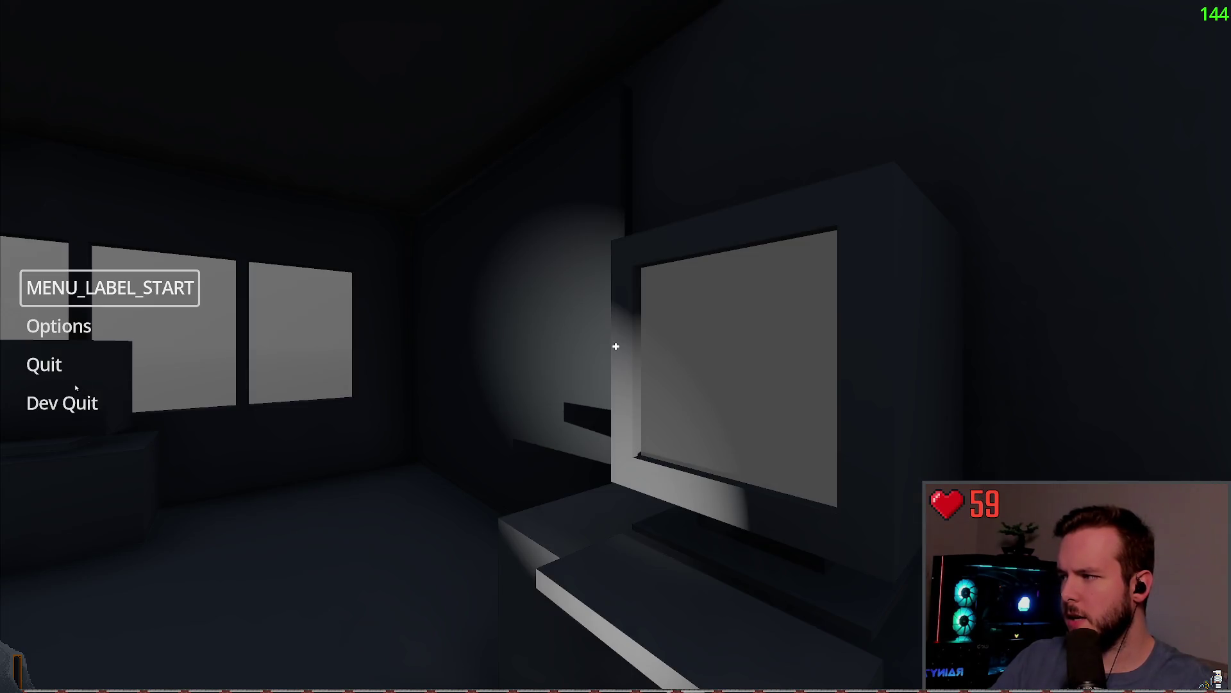
left_click(62, 402)
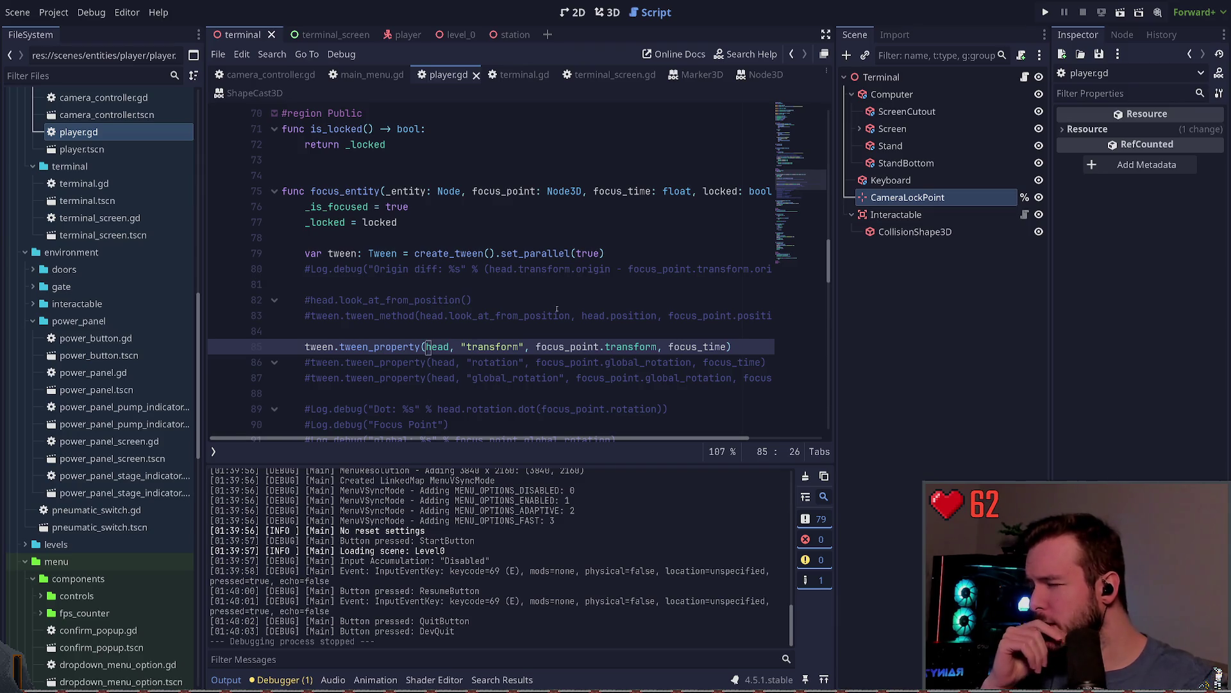
Prefix the tweened property and focus_point target on line 85 with global_ and save.
scroll(546, 316, "down", 8)
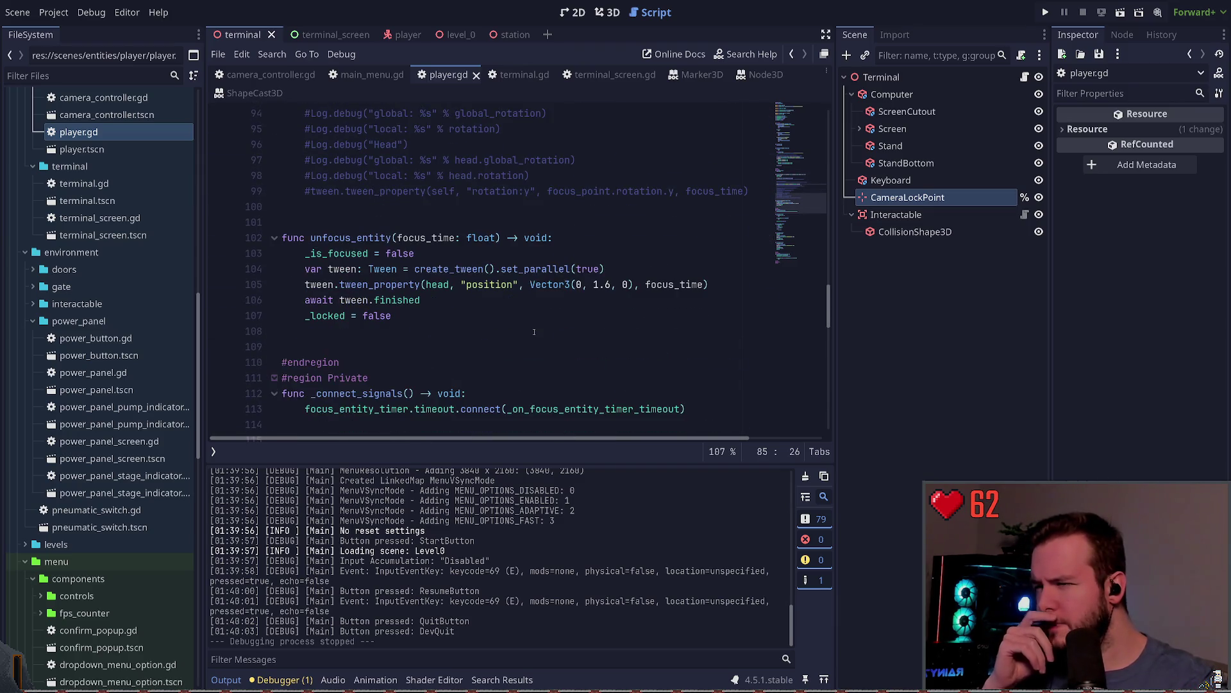
scroll(533, 331, "up", 6)
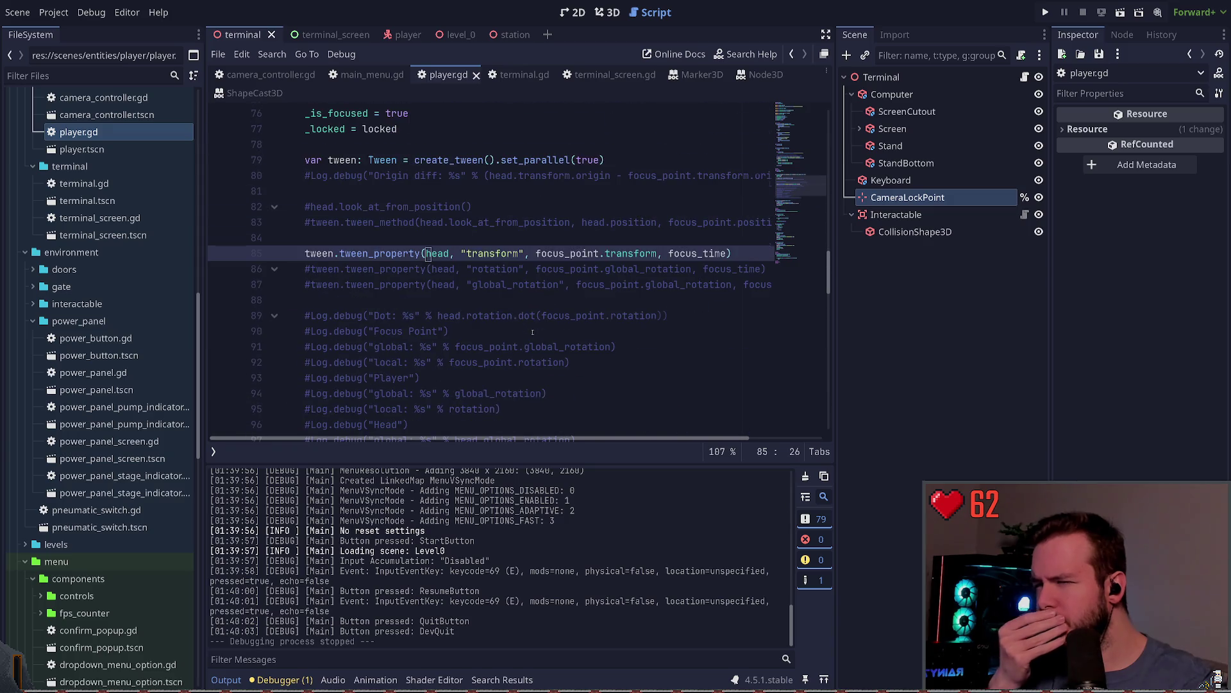
double_click(493, 254)
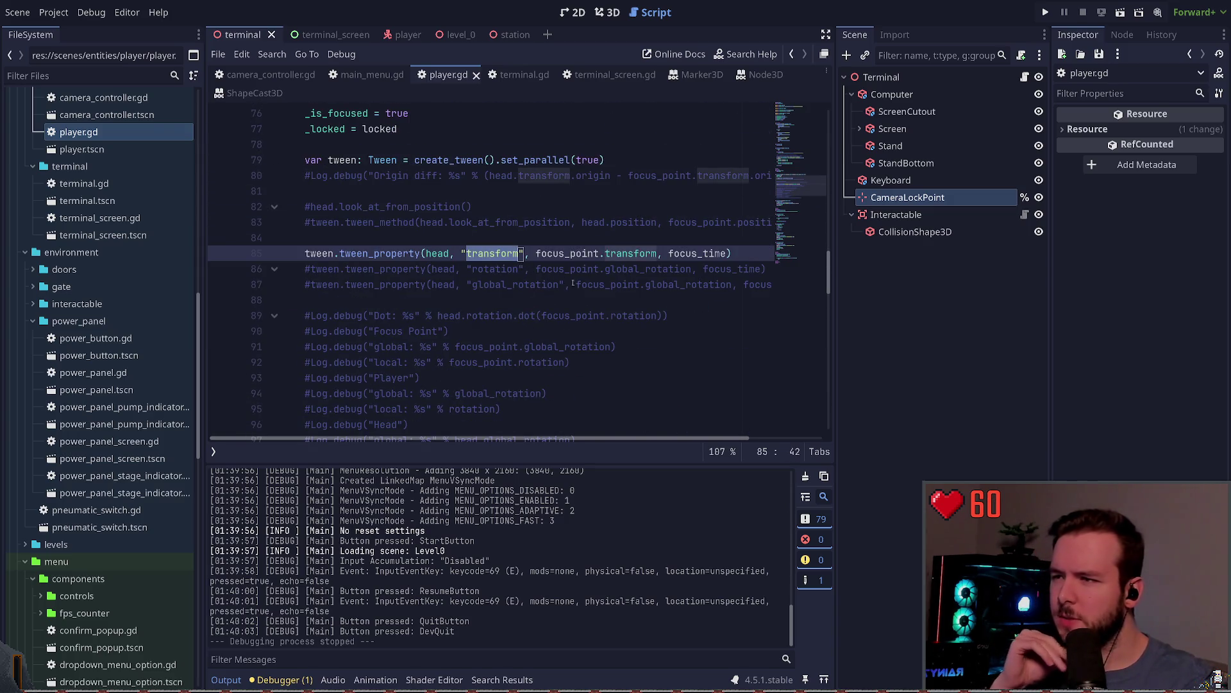
double_click(567, 253)
double_click(631, 253)
left_click(555, 253)
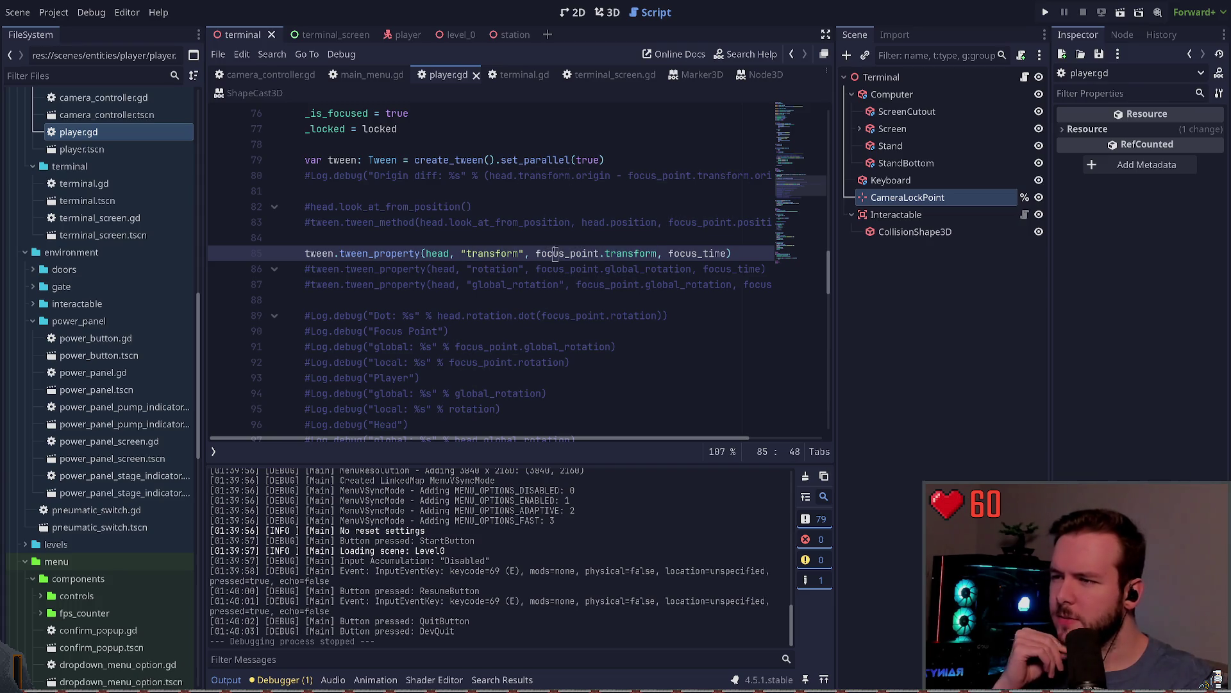
left_click(571, 253)
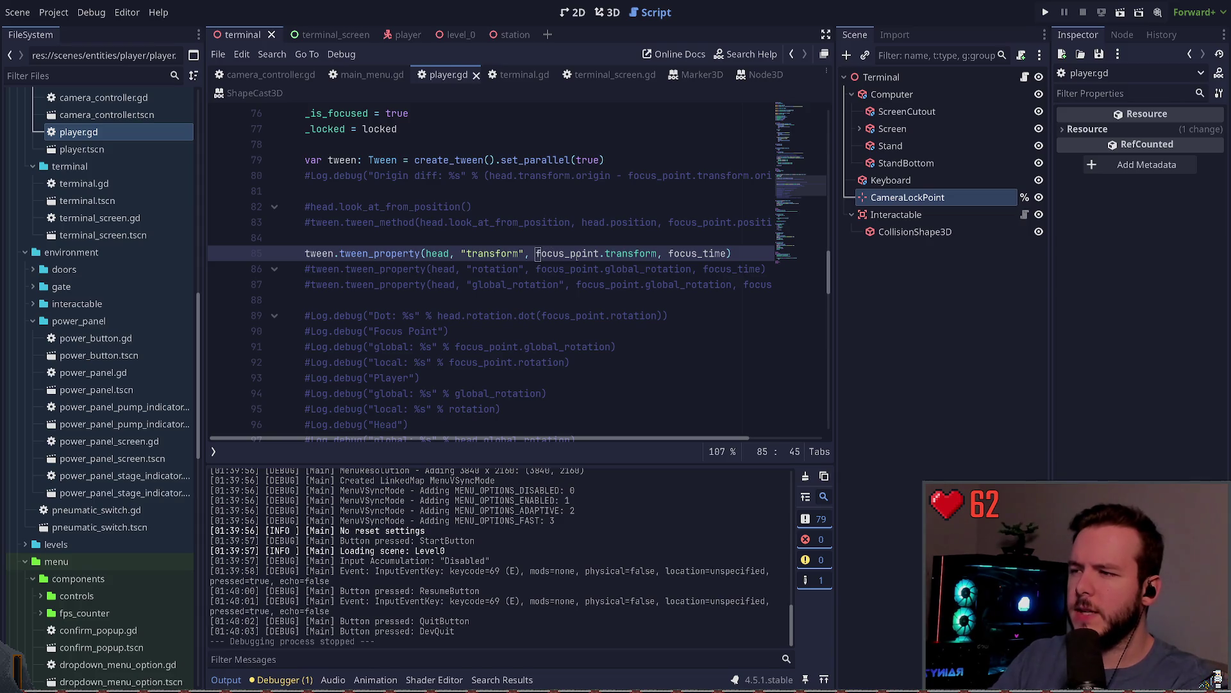
key("ctrl+Left")
key("ctrl+Left")
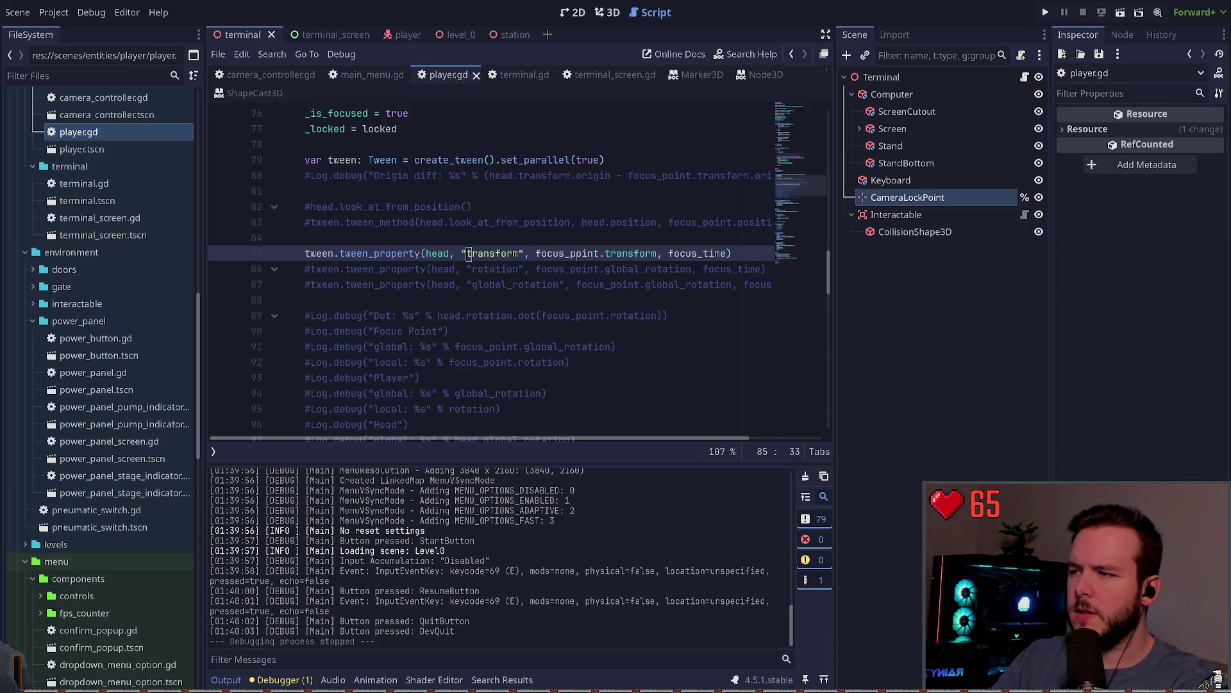
type("global_")
key("Escape")
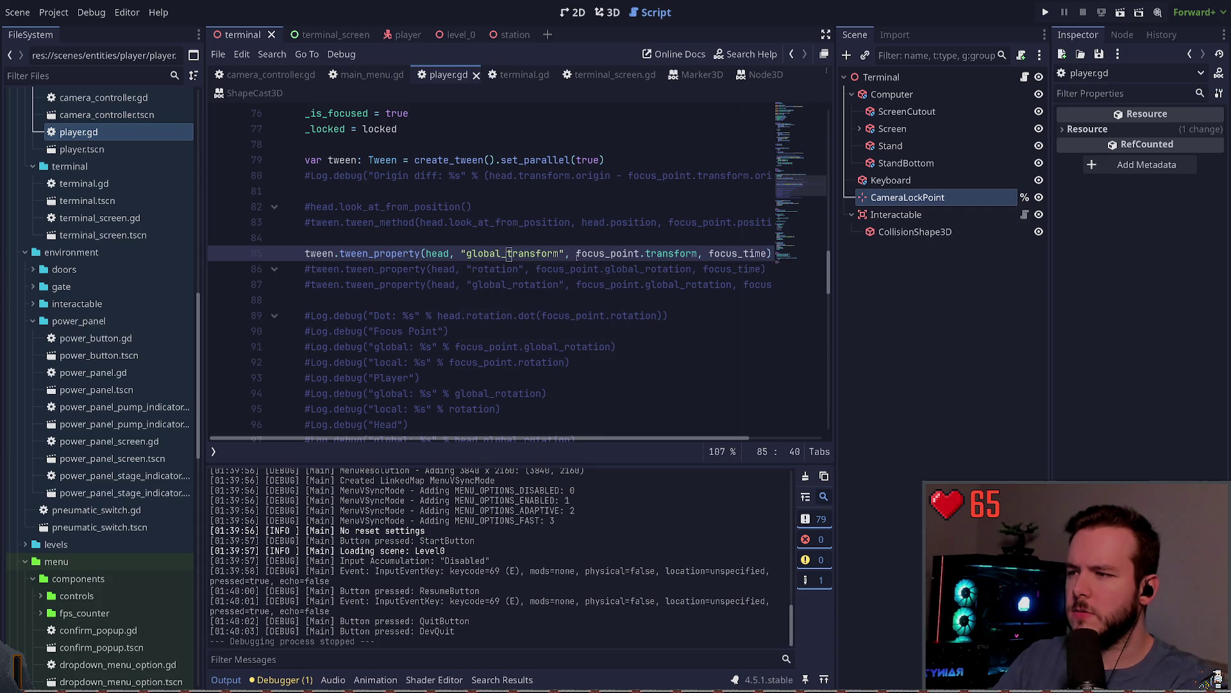
type("globla_")
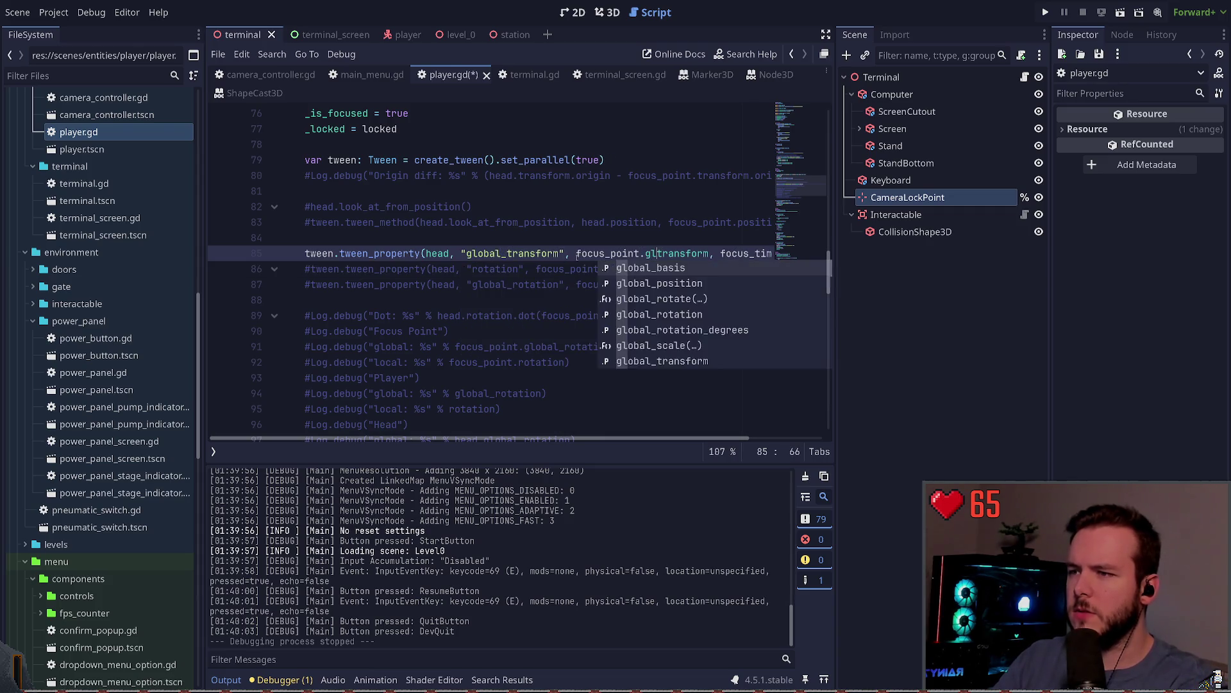
key("Escape")
key("ctrl+s")
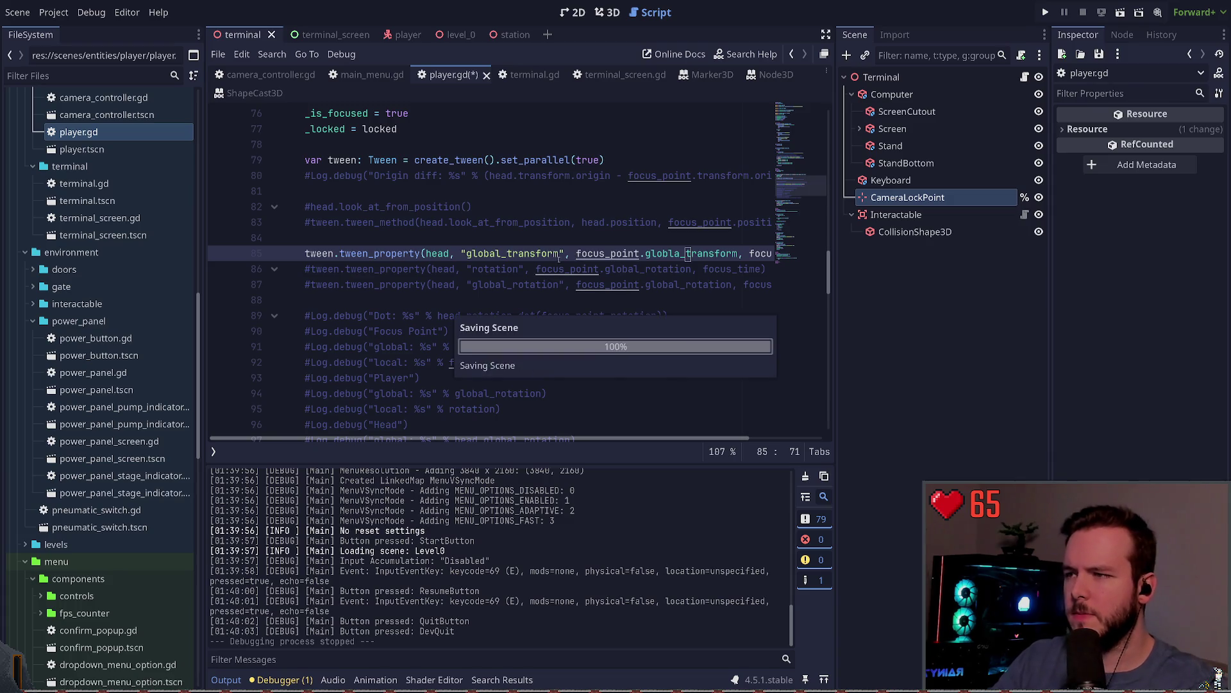
Correct the 'globla' typo to global_transform and run the game.
left_click(628, 244)
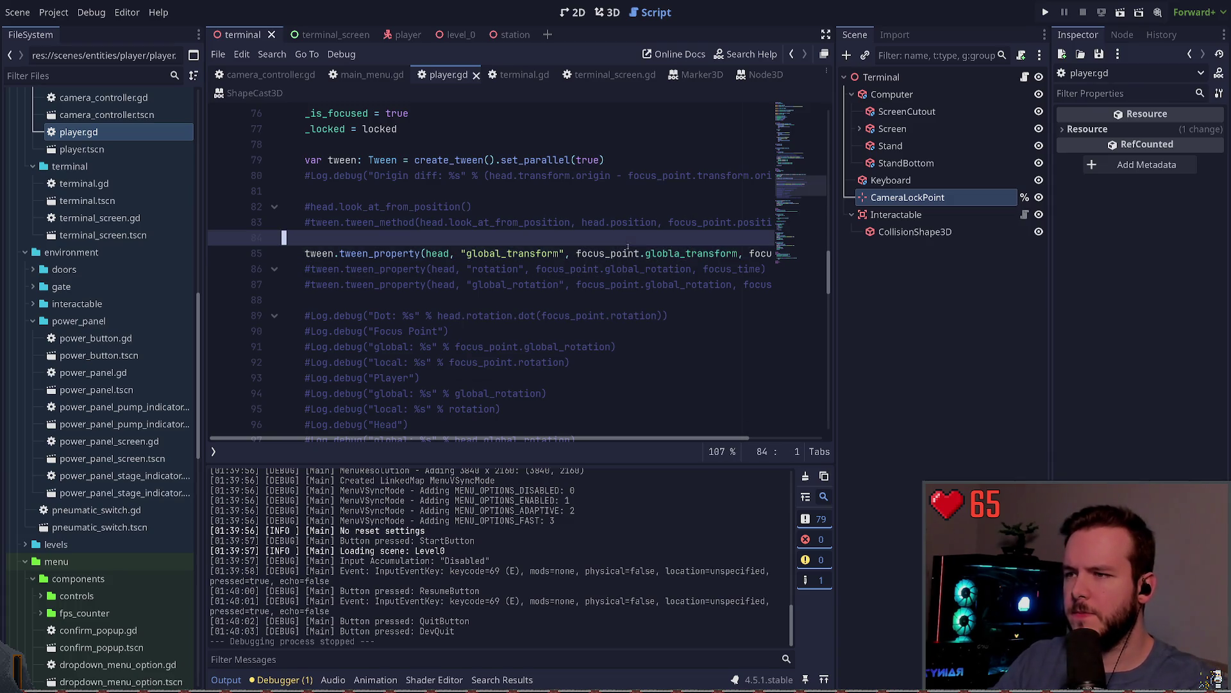
left_click(678, 254)
key("Delete")
key("Delete")
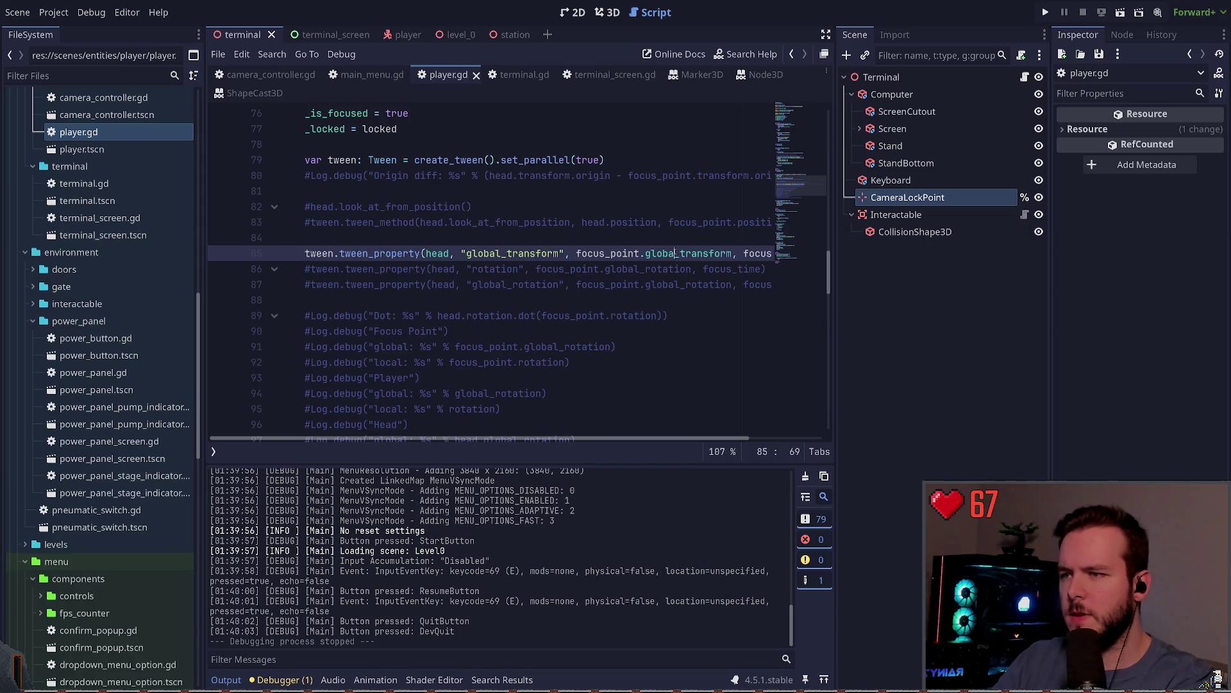
type("al")
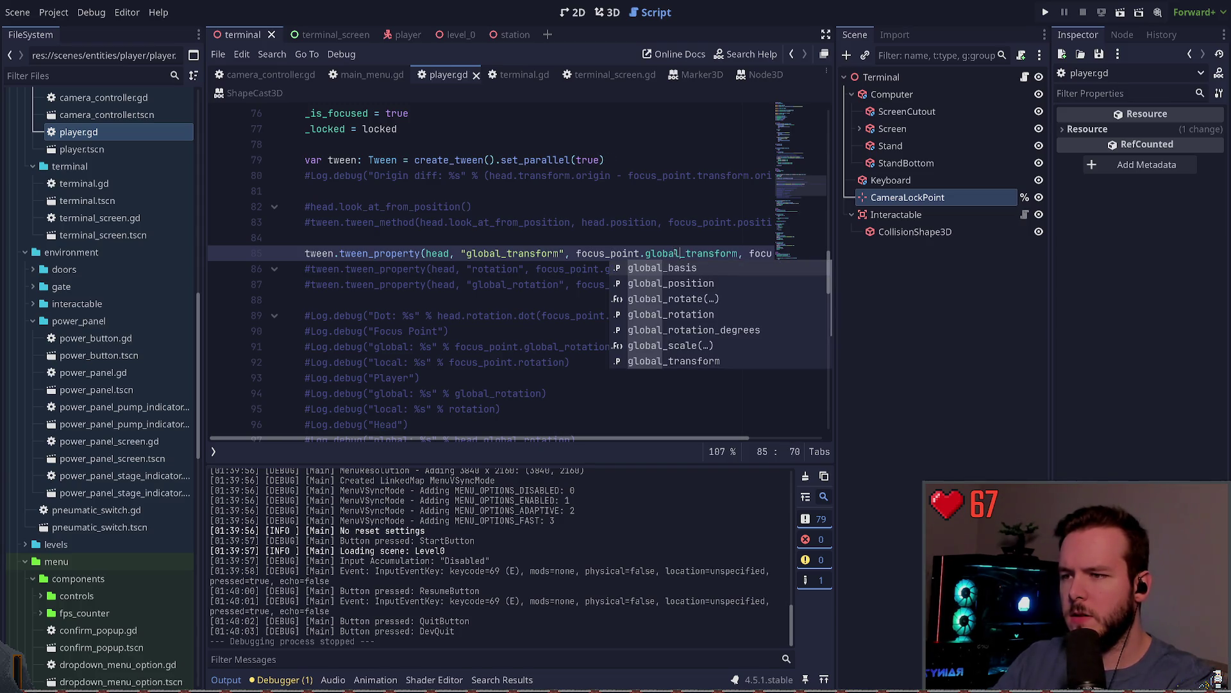
key("F5")
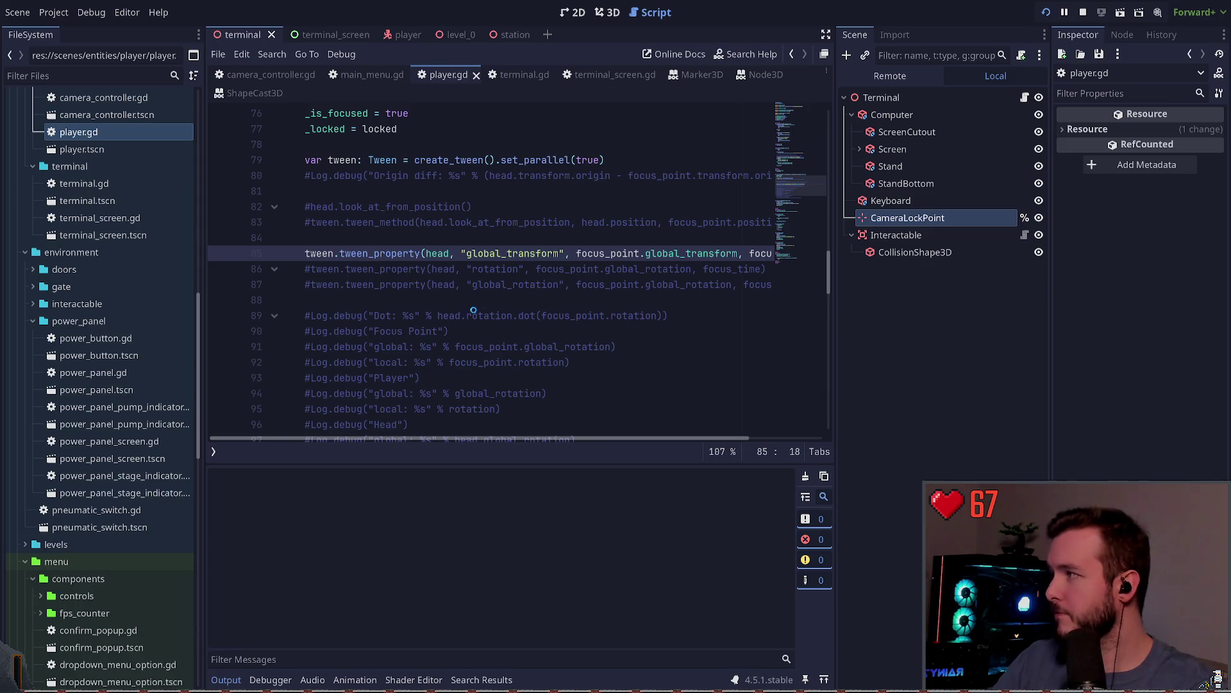
Start the game, walk to the terminal monitor and toward the far windows, then Dev Quit.
key("Return")
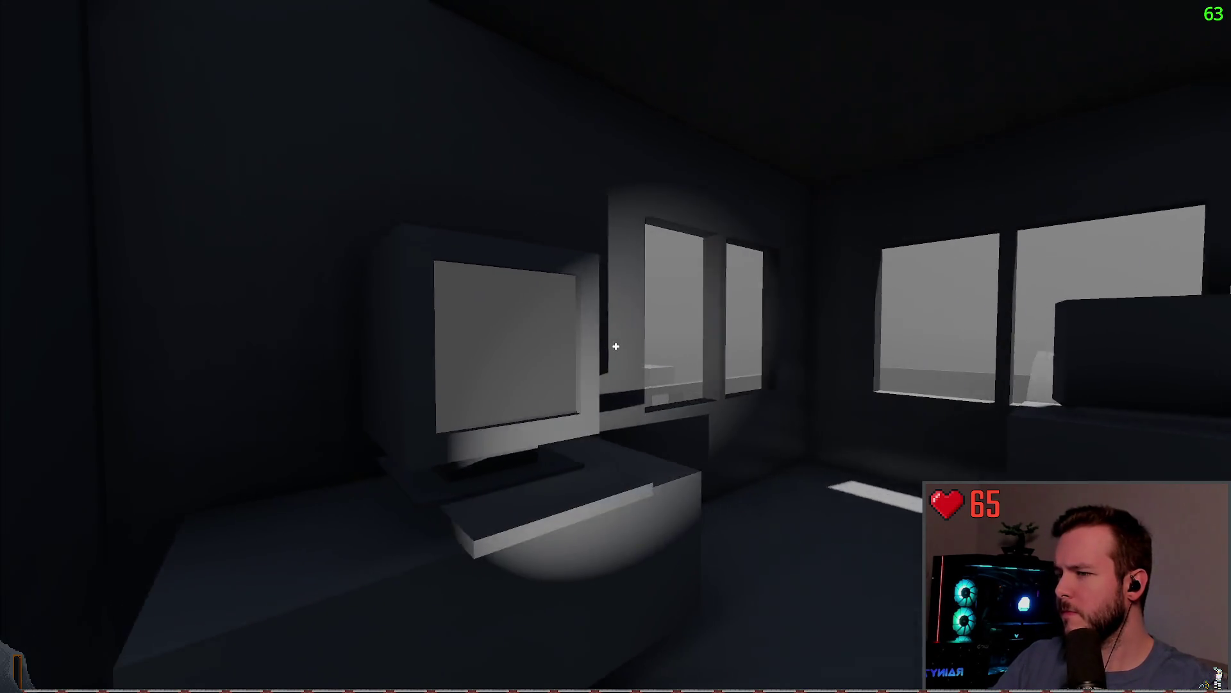
key("w")
key("Escape")
key("Escape")
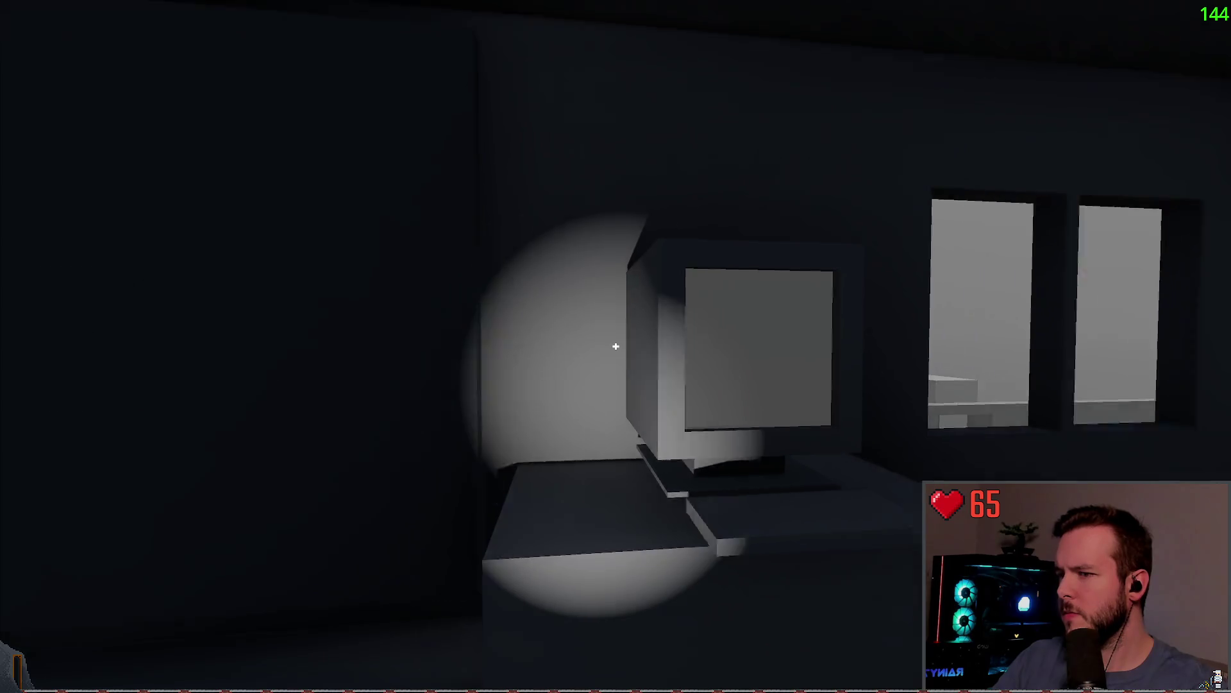
key("w")
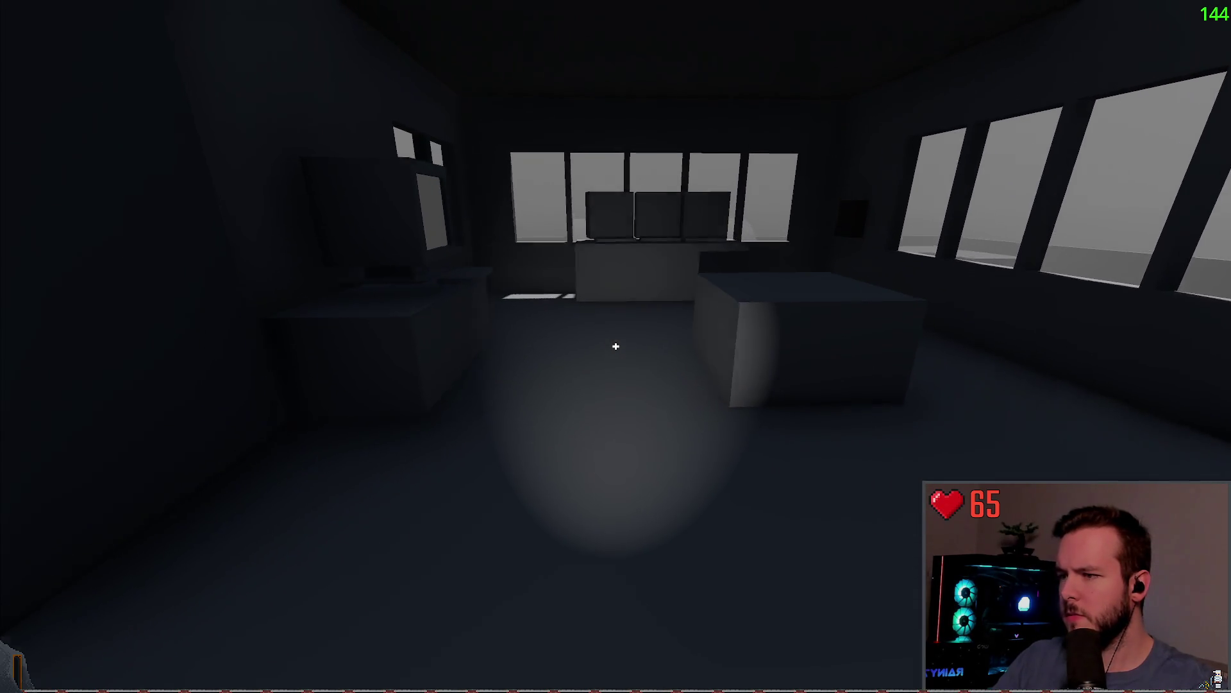
key("w")
key("Escape")
key("Up")
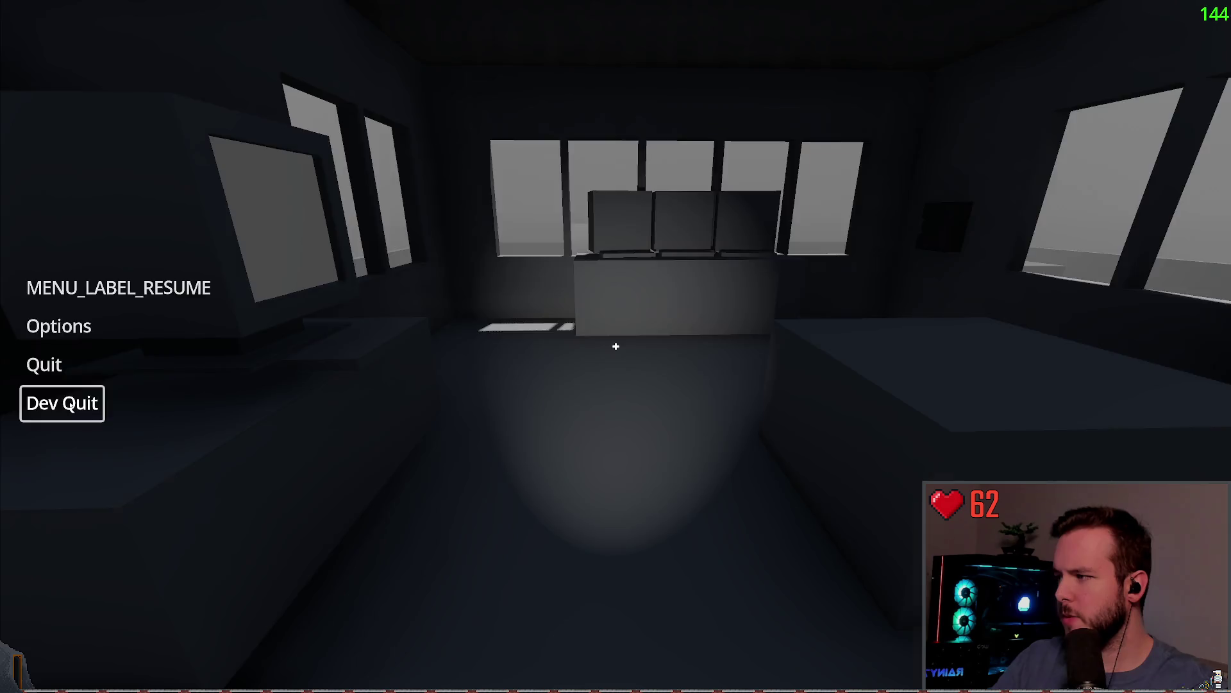
key("Return")
scroll(511, 276, "down", 5)
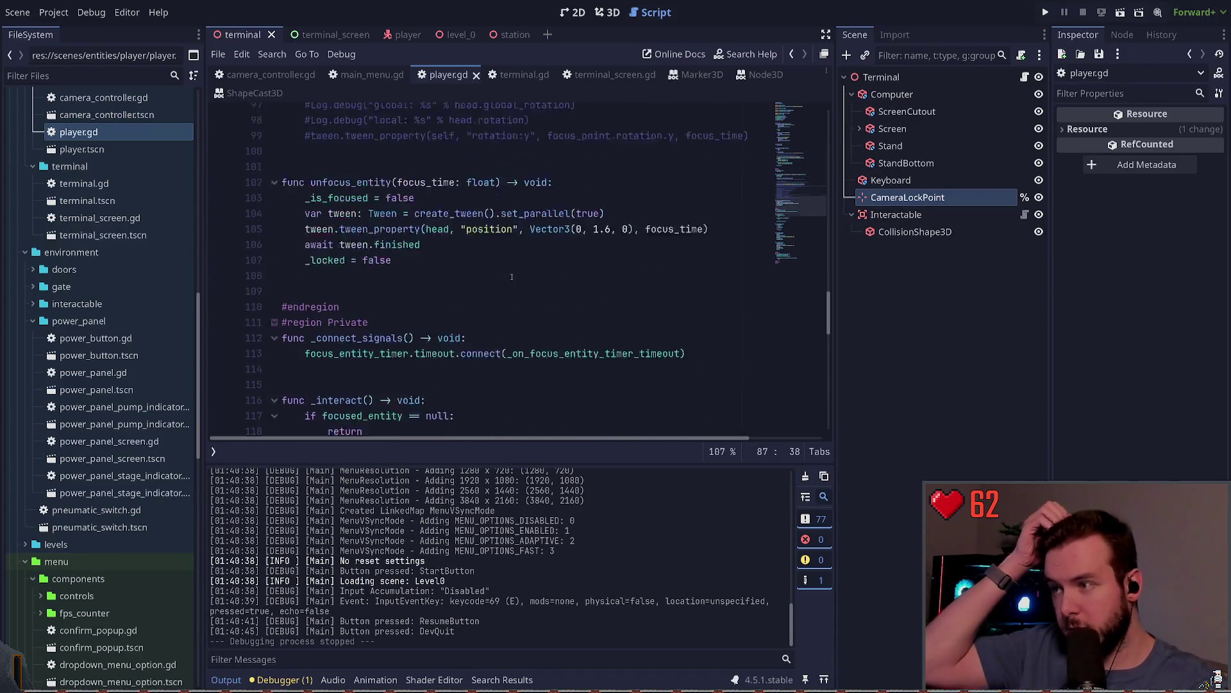
left_click(525, 222)
key("Up")
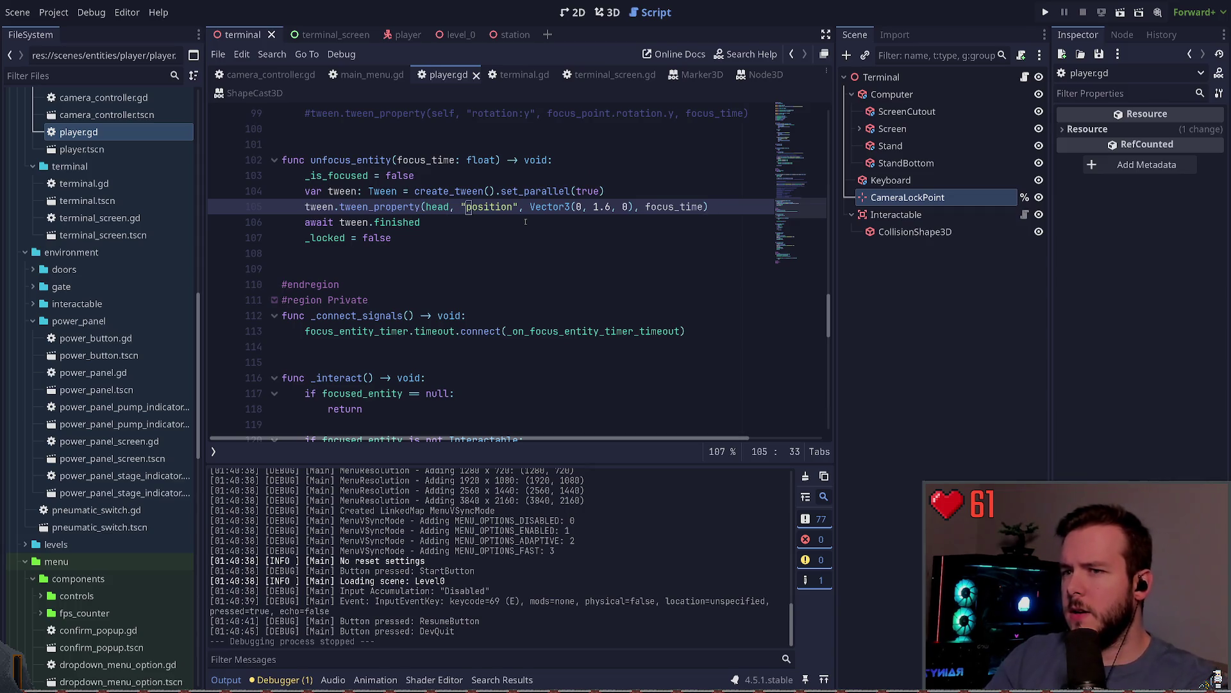
left_click(924, 275)
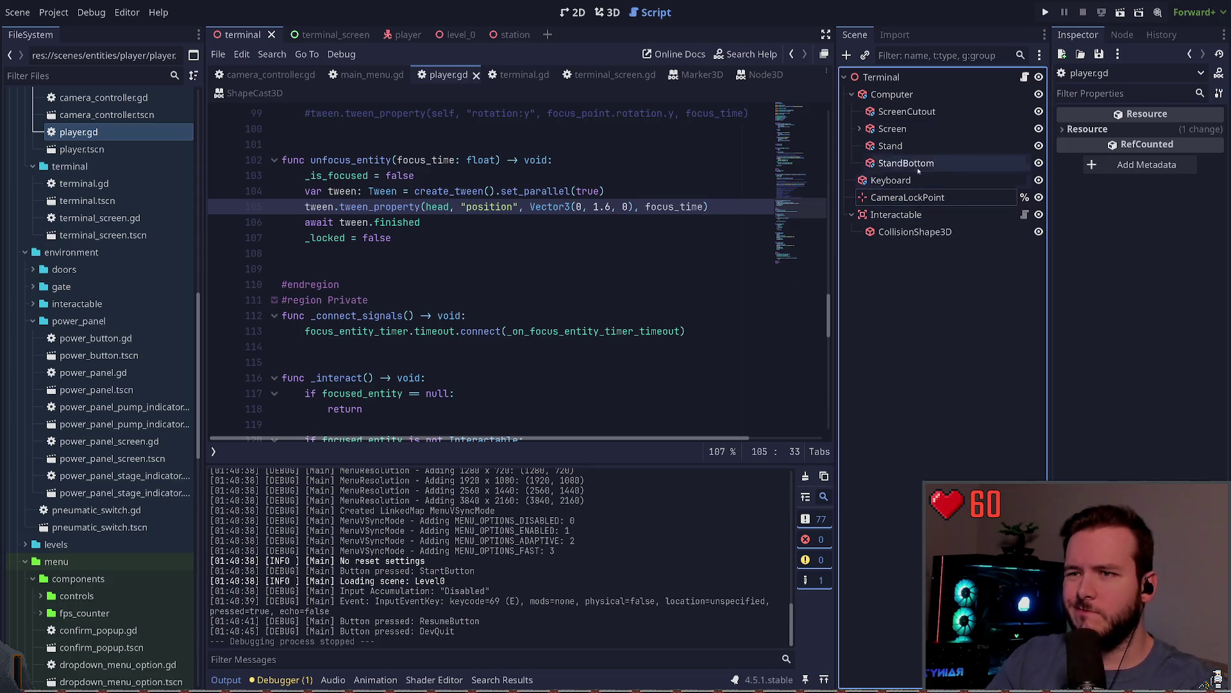
left_click(542, 207)
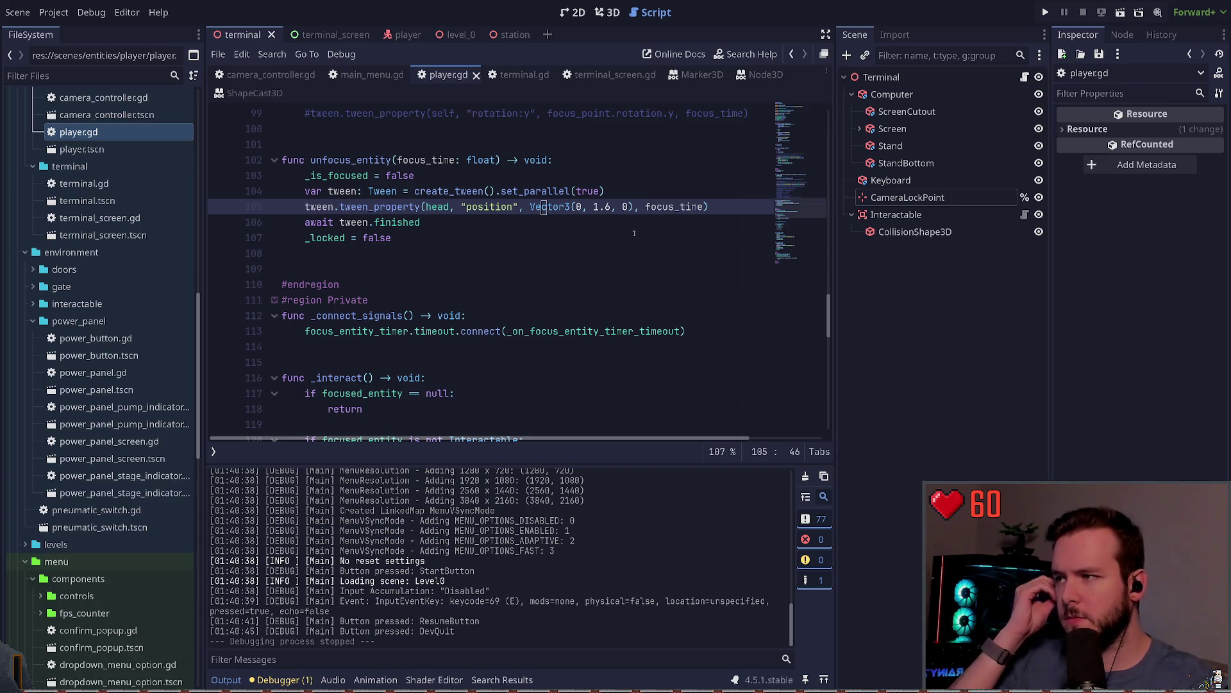
key("Up")
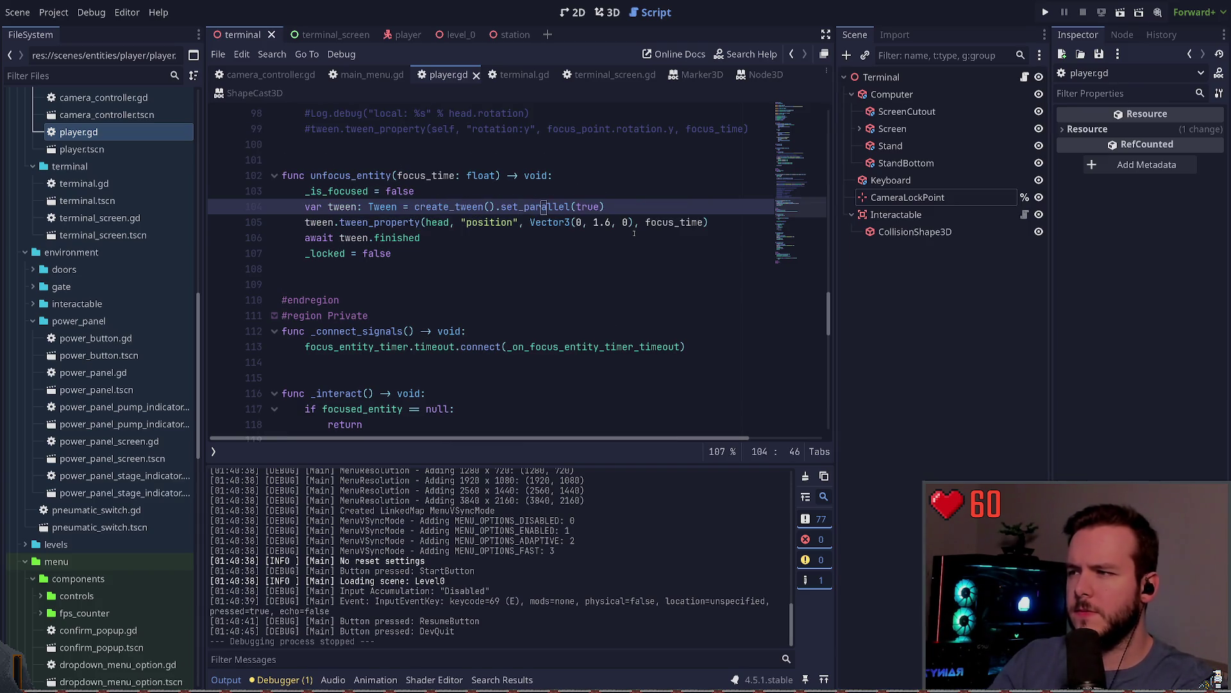
key("Down")
key("ctrl+shift+d")
key("End")
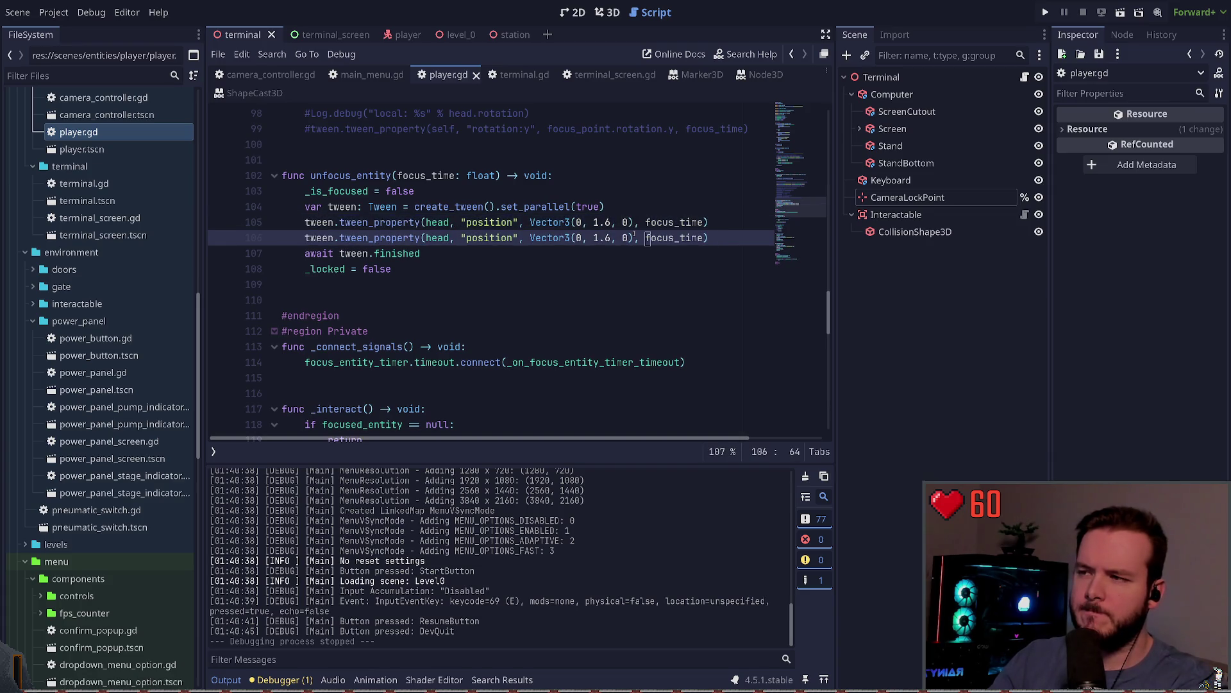
key("ctrl+Left")
key("ctrl+Left")
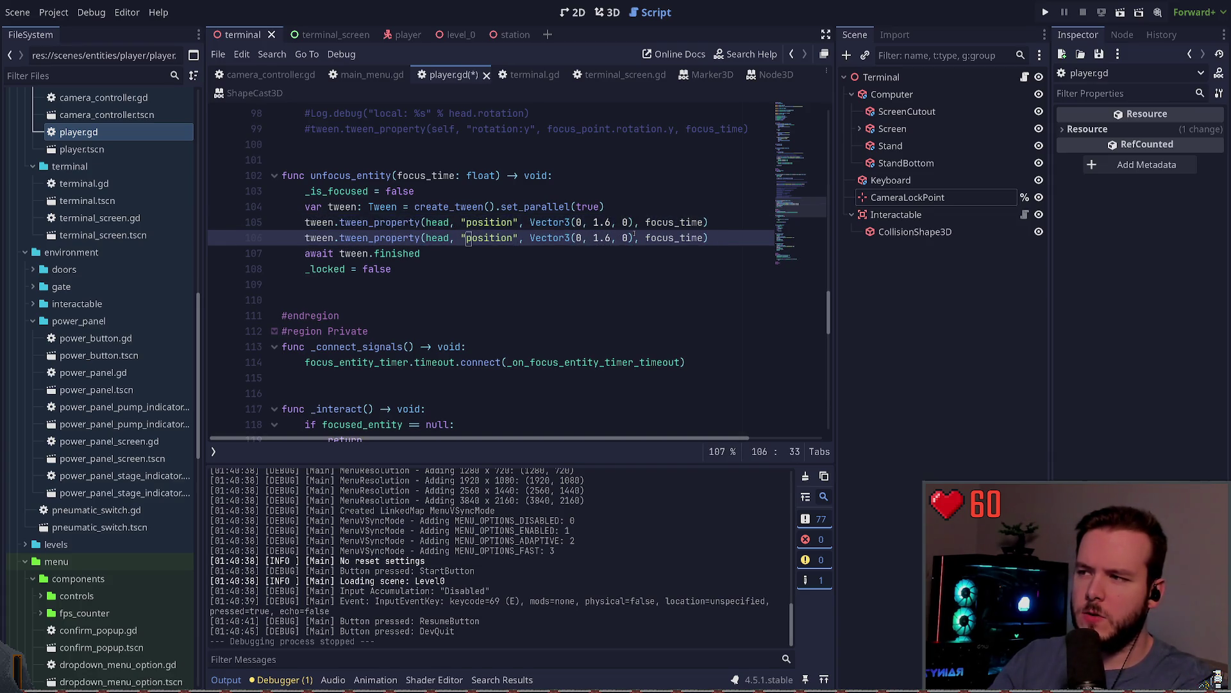
key("ctrl+z")
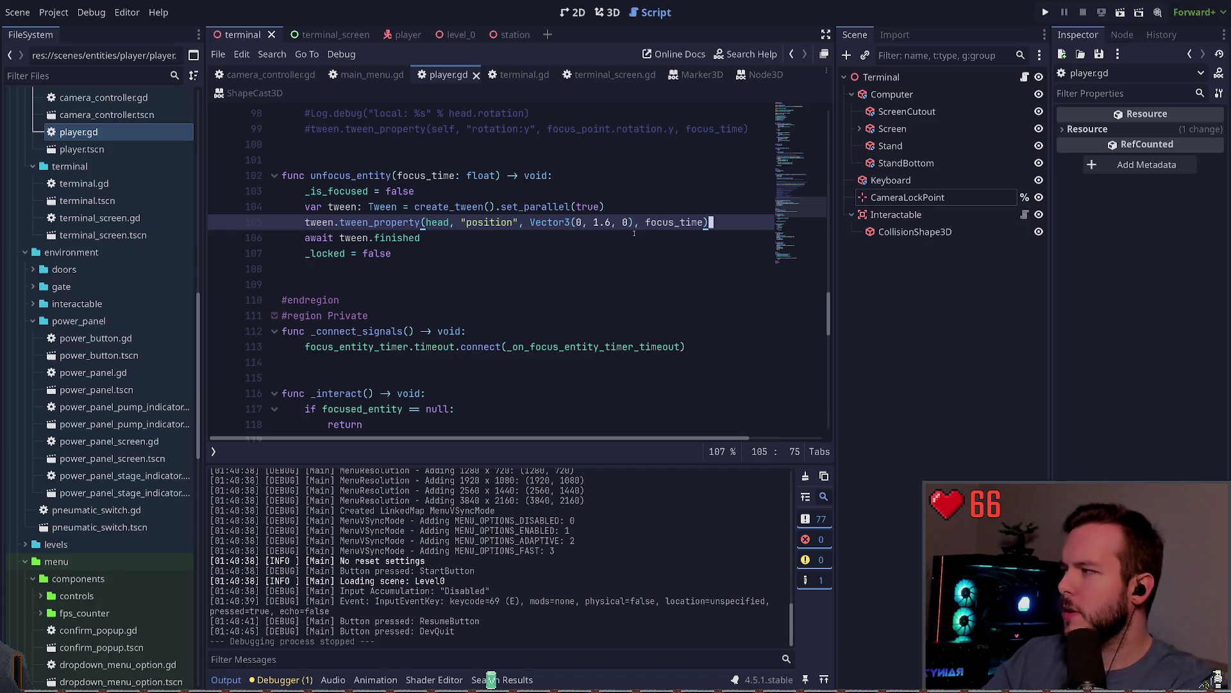
key("Up")
key("Up")
key("Up")
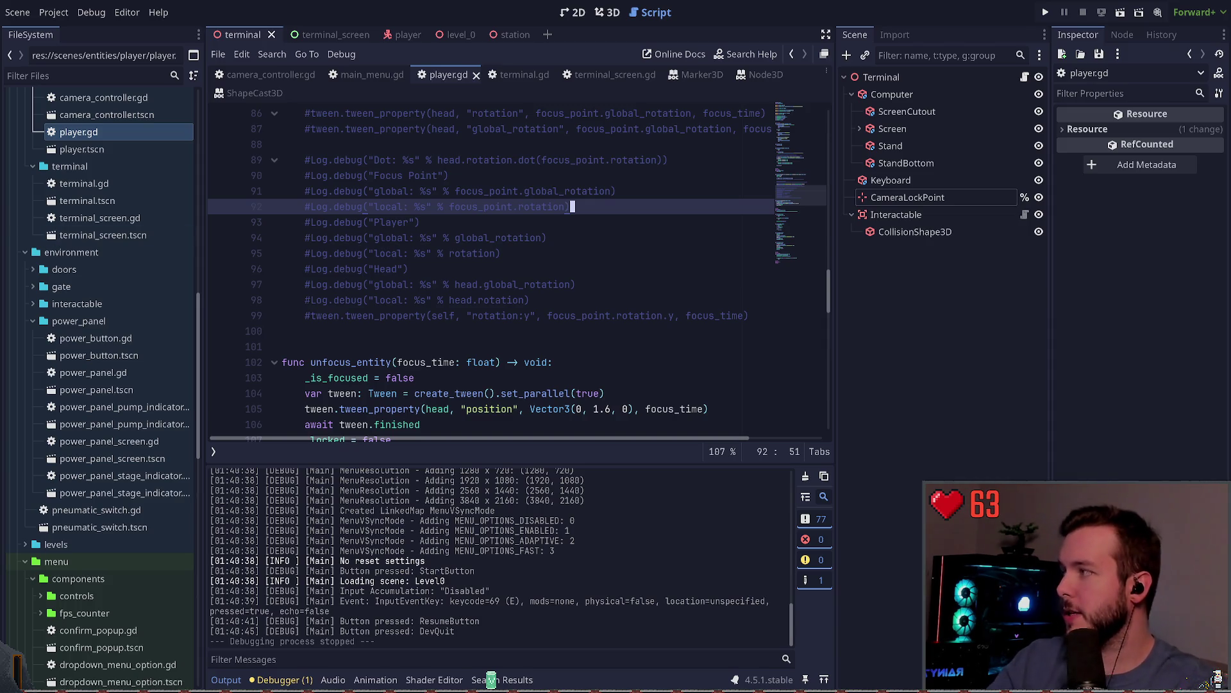
left_click(504, 253)
scroll(507, 269, "up", 3)
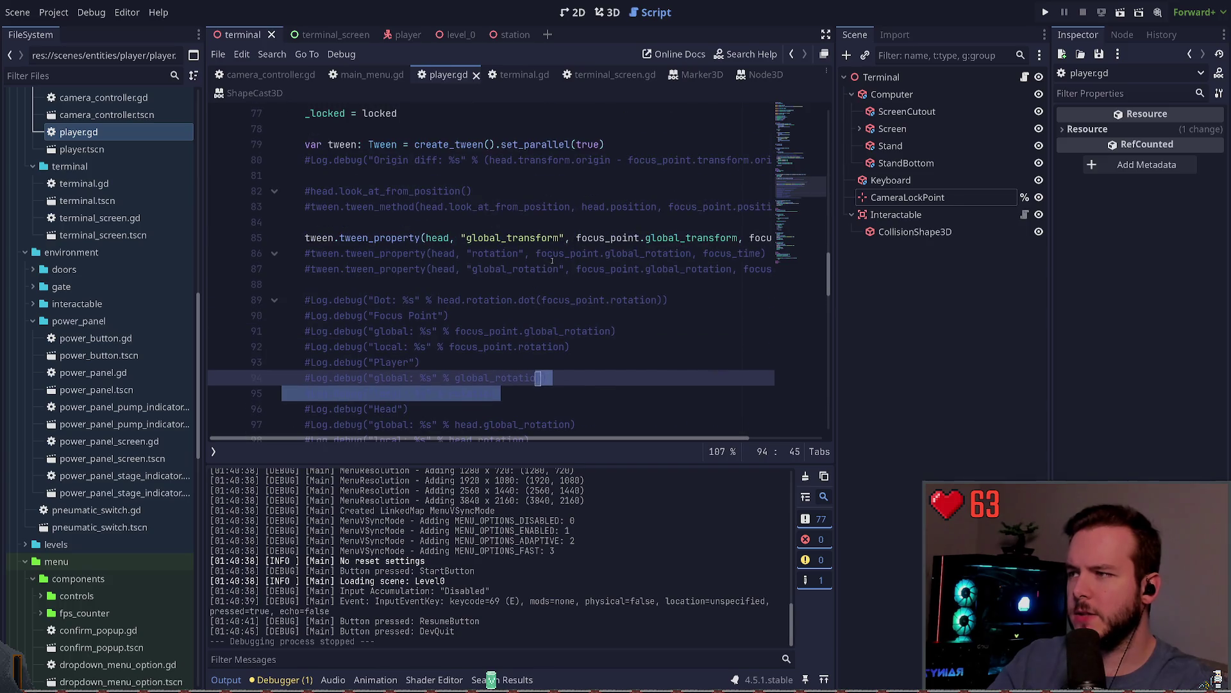
left_click(550, 269)
left_click(524, 282)
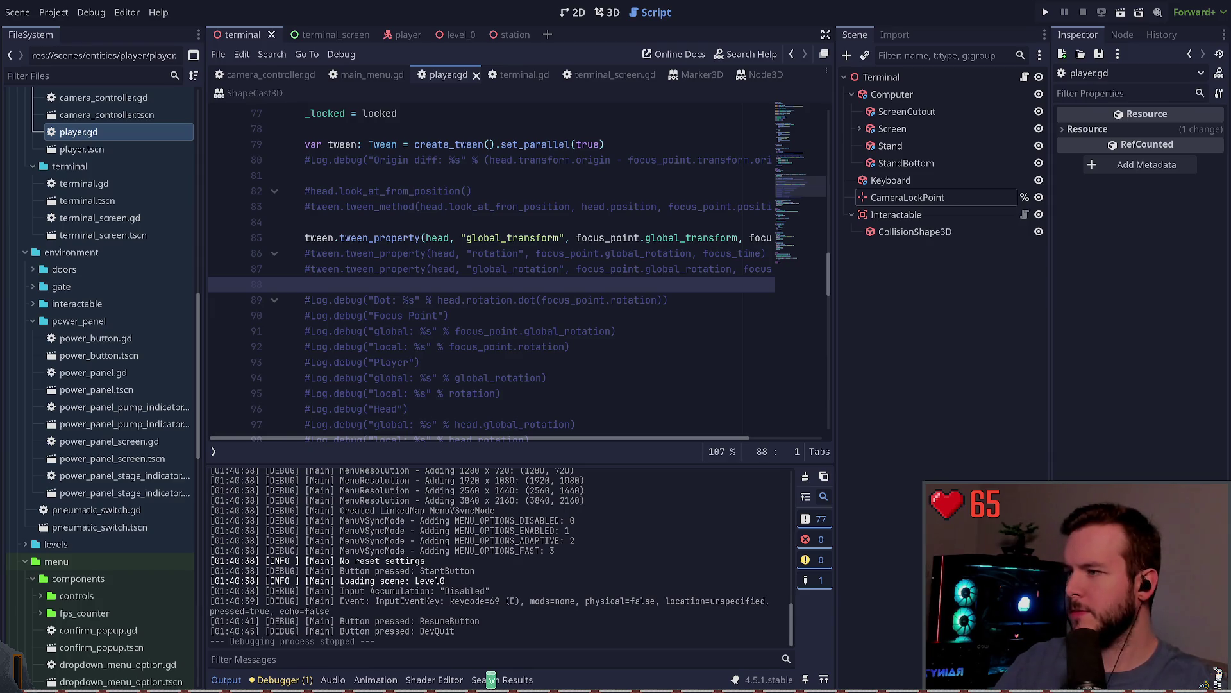
left_click(490, 255)
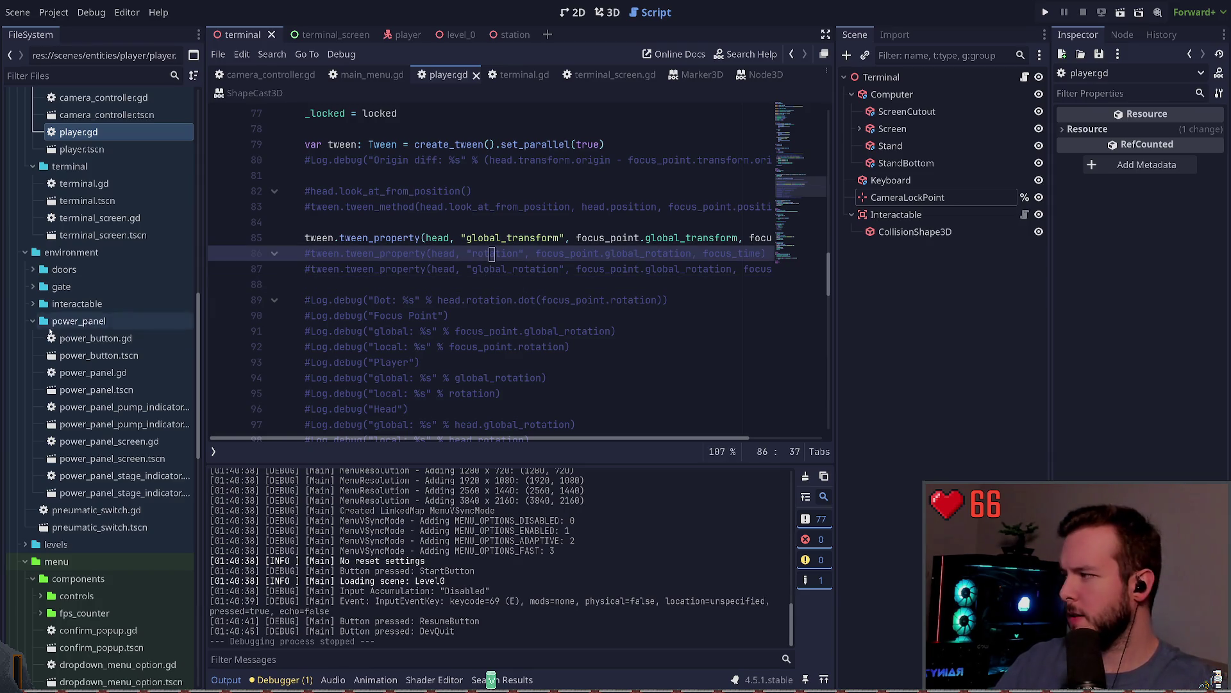
left_click(492, 269)
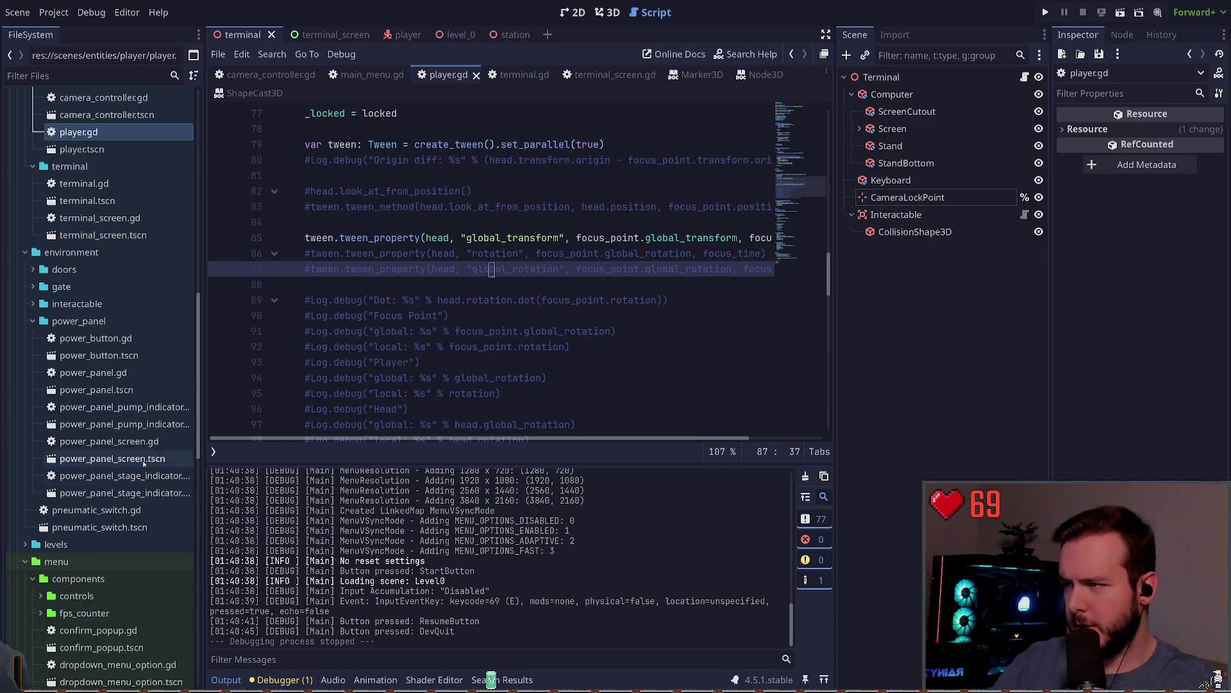
left_click(452, 238)
left_click(470, 238)
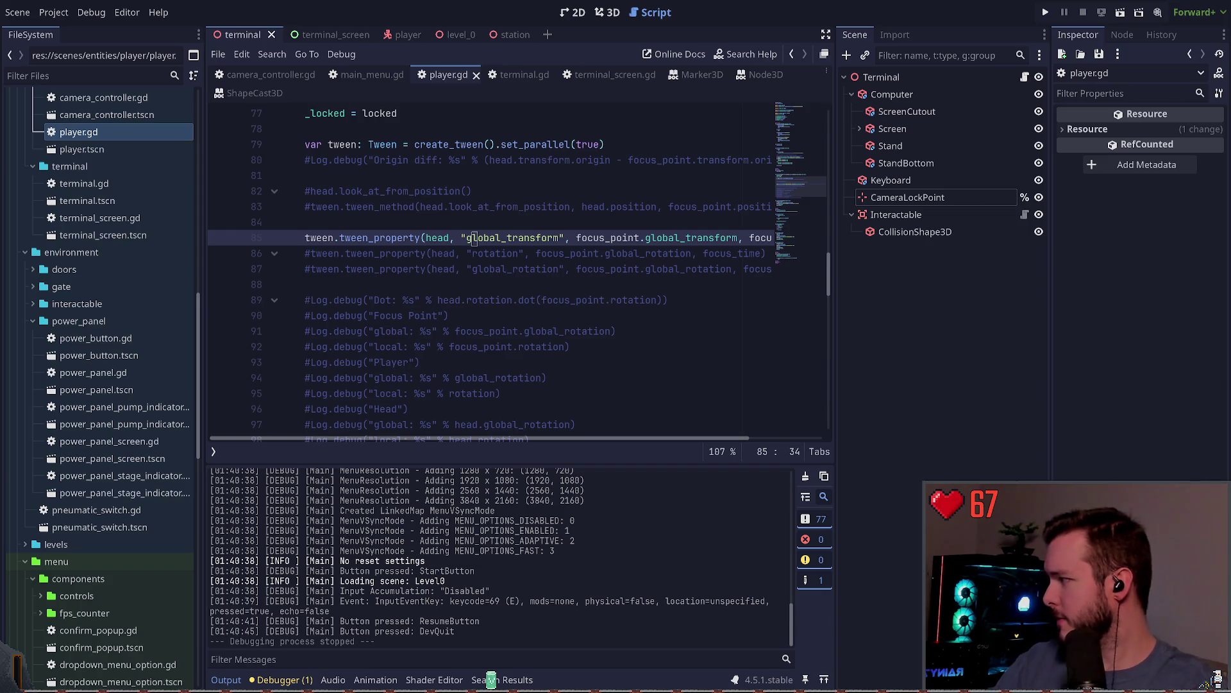
left_click(284, 284)
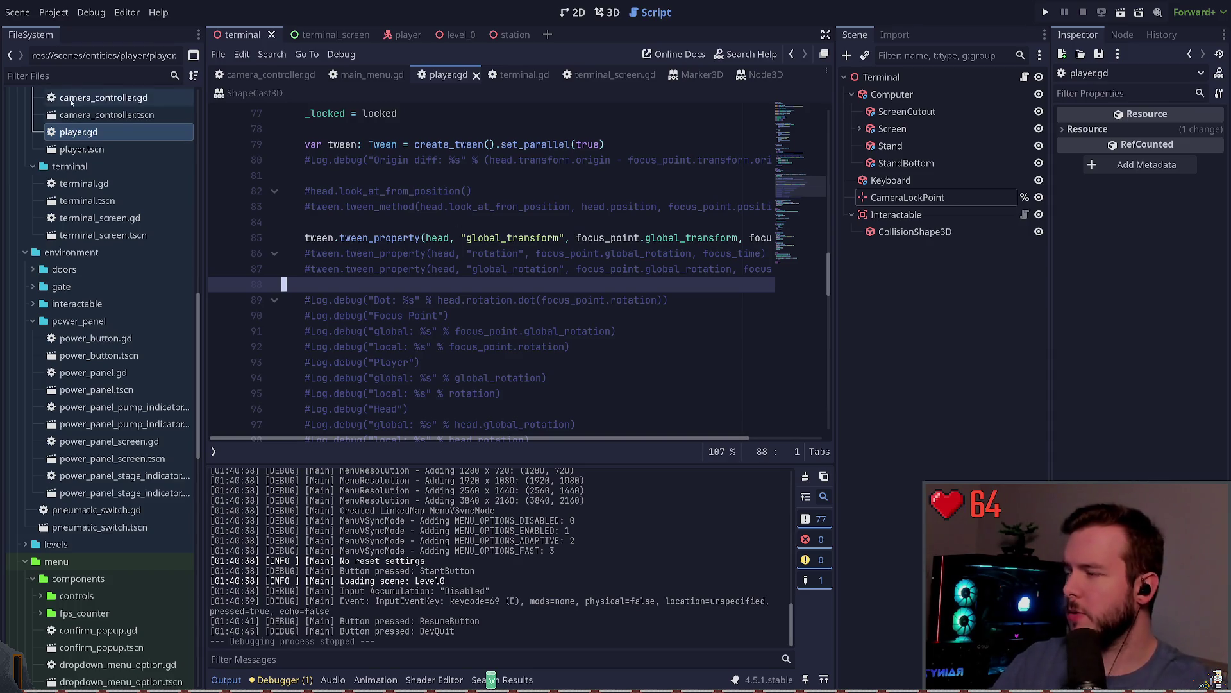
scroll(504, 280, "up", 1)
left_click(526, 284)
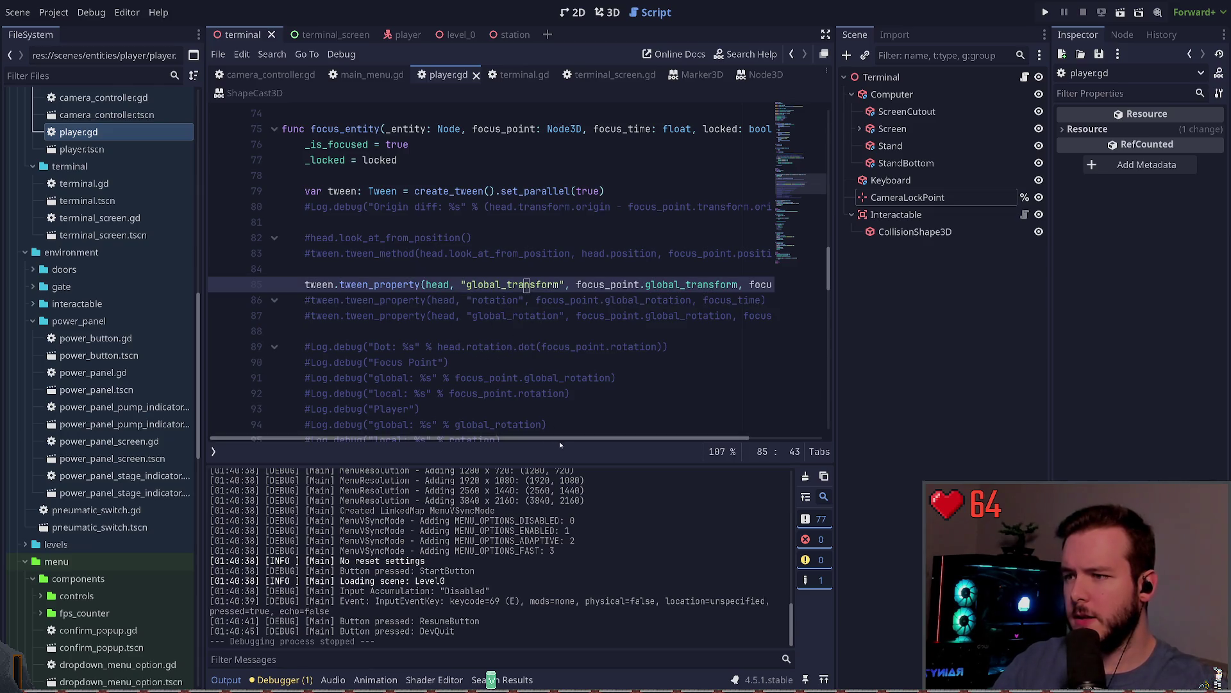
scroll(530, 378, "right", 2)
scroll(522, 409, "left", 2)
left_click(602, 284)
key("Down")
key("Down")
key("Down")
left_click(606, 285)
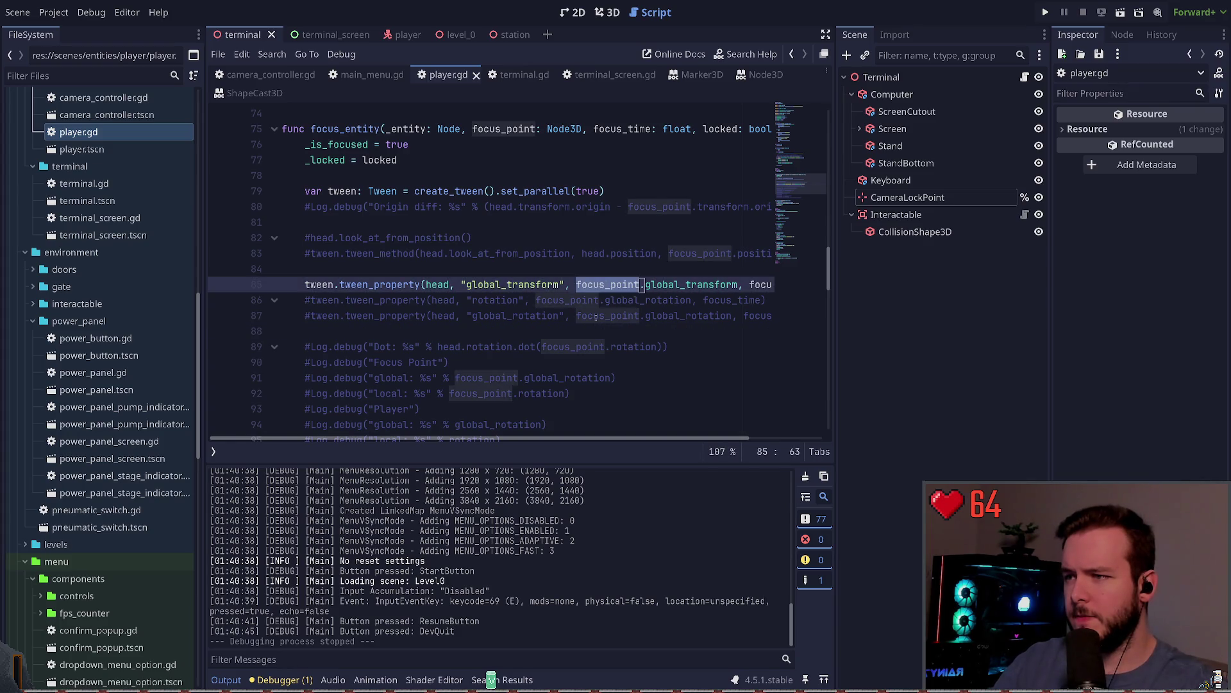
key("Down")
key("Down")
key("Down")
scroll(488, 296, "down", 4)
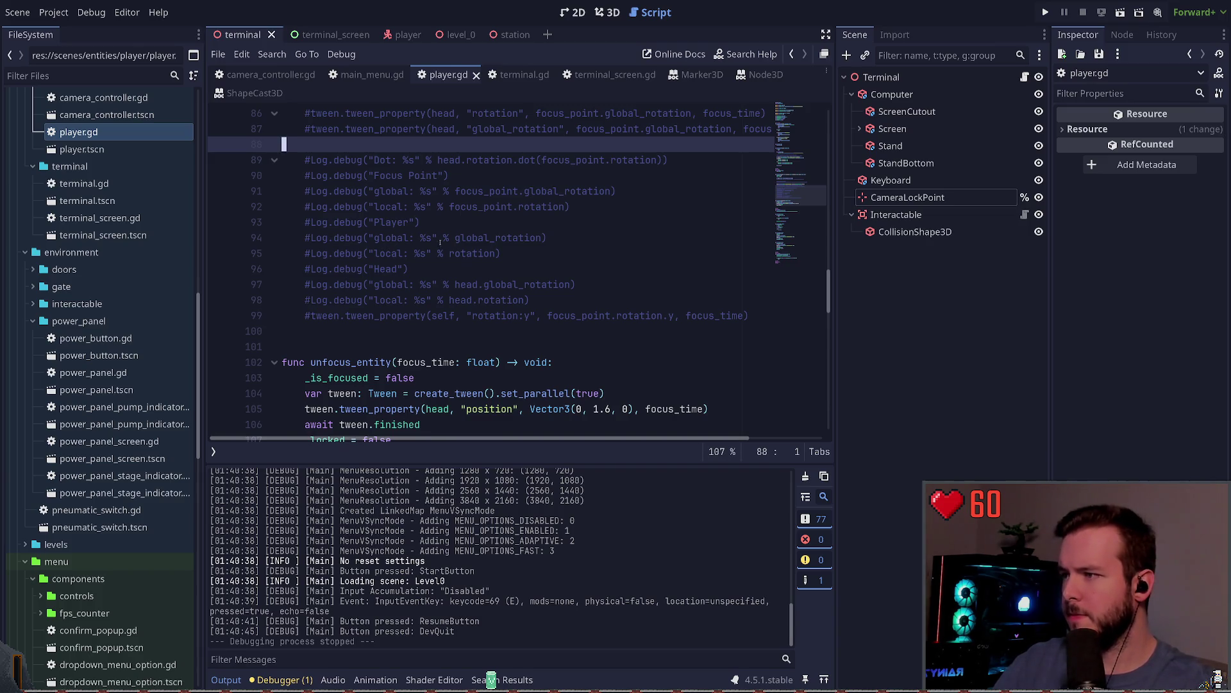
scroll(442, 144, "up", 3)
key("ctrl+s")
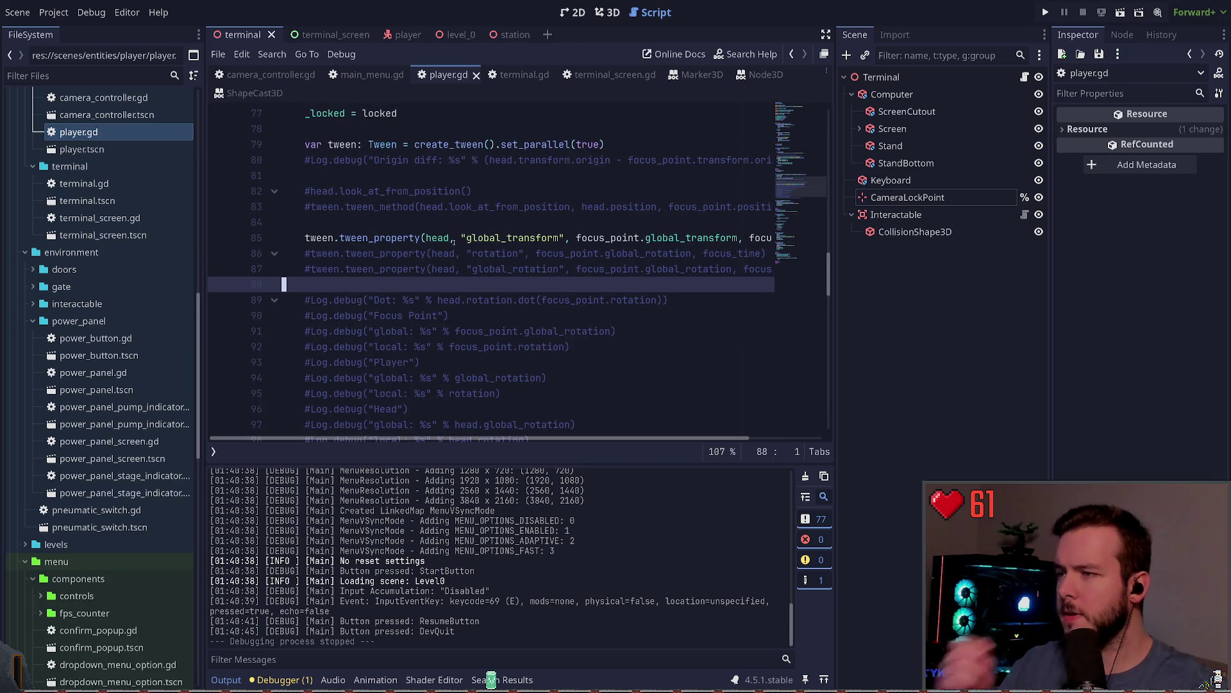
scroll(513, 254, "down", 6)
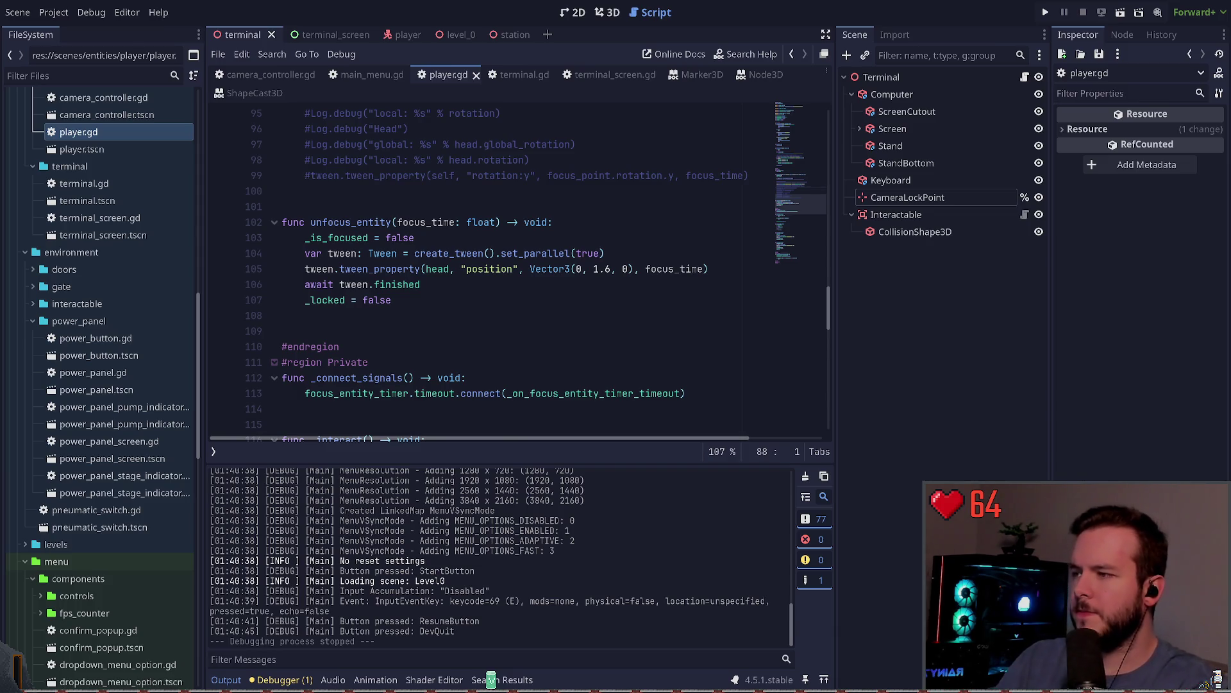
left_click(449, 314)
Change the tweened property on line 105 from position to global_transform.
scroll(458, 314, "up", 2)
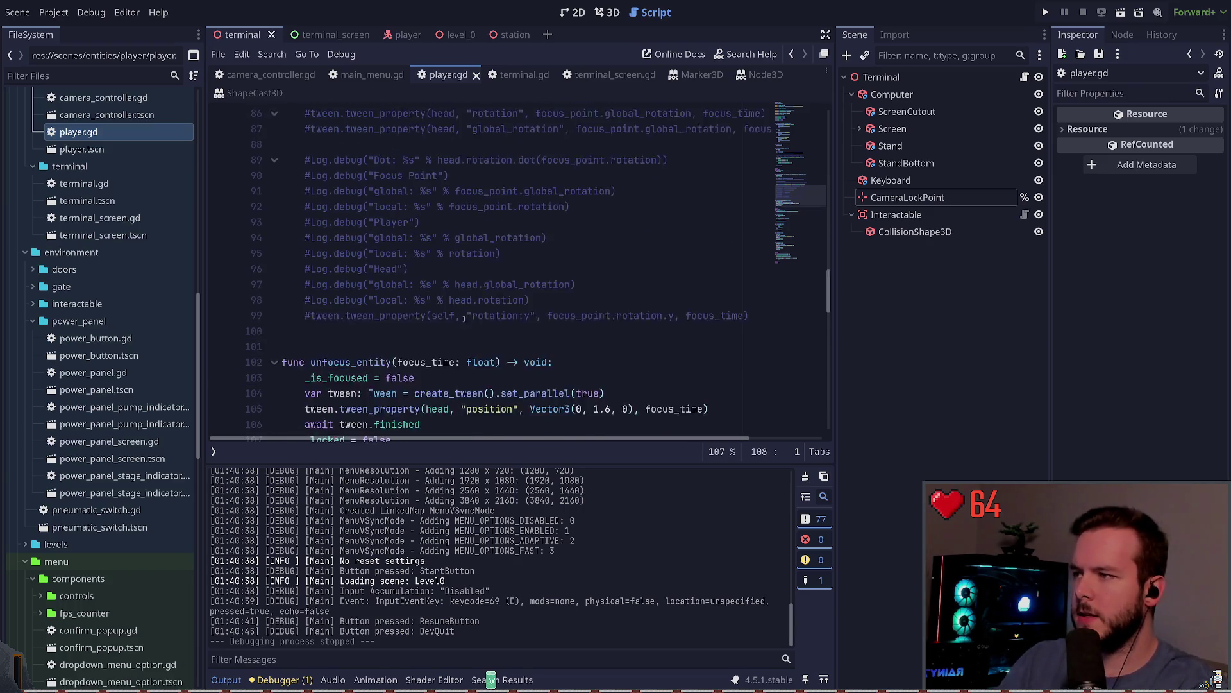
scroll(467, 315, "down", 3)
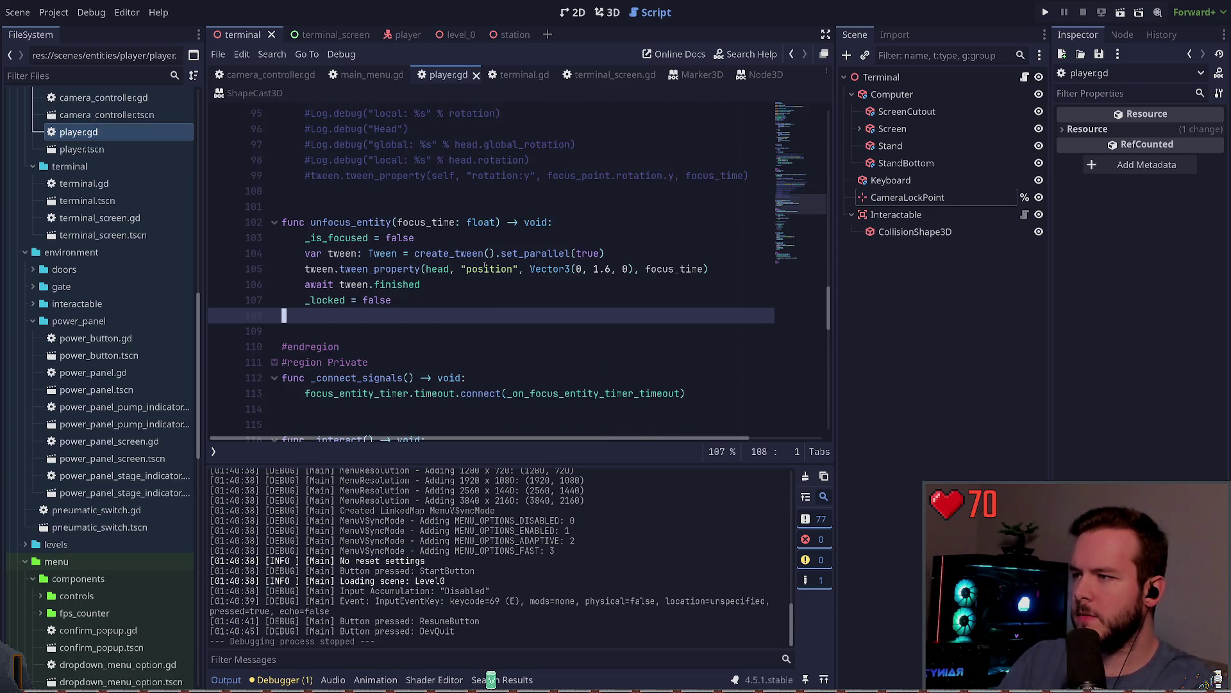
left_click(486, 269)
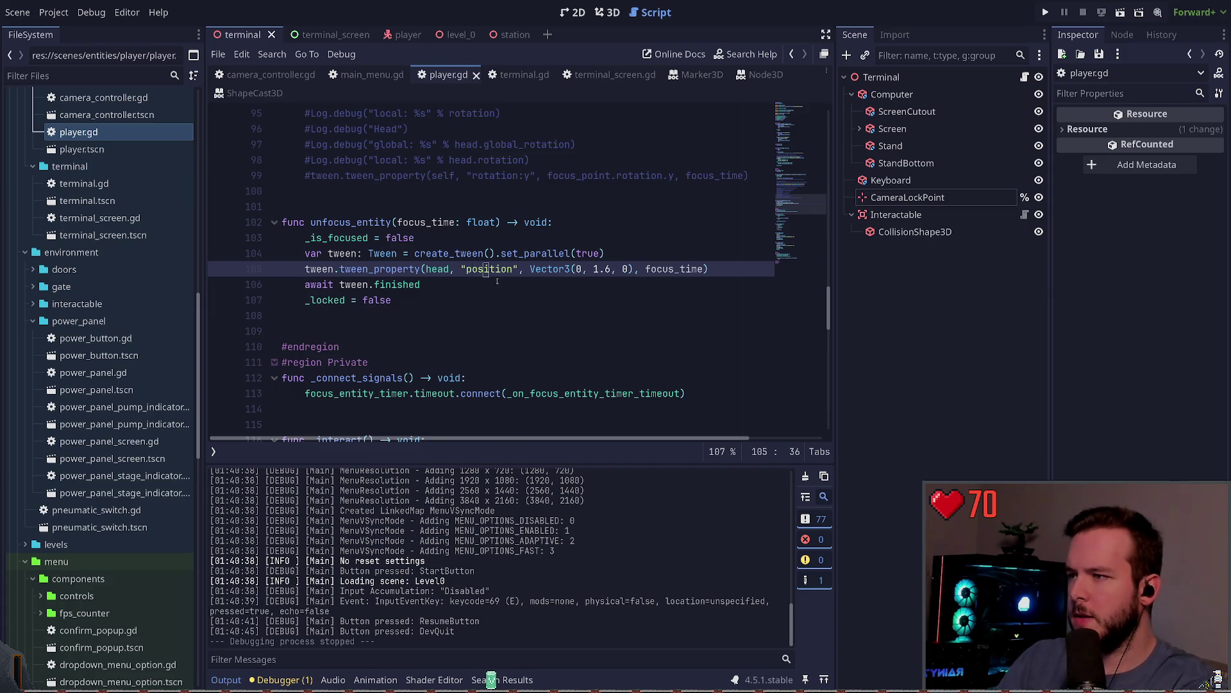
key("Left")
key("Left")
key("Left")
key("ctrl+Delete")
type("global_transform")
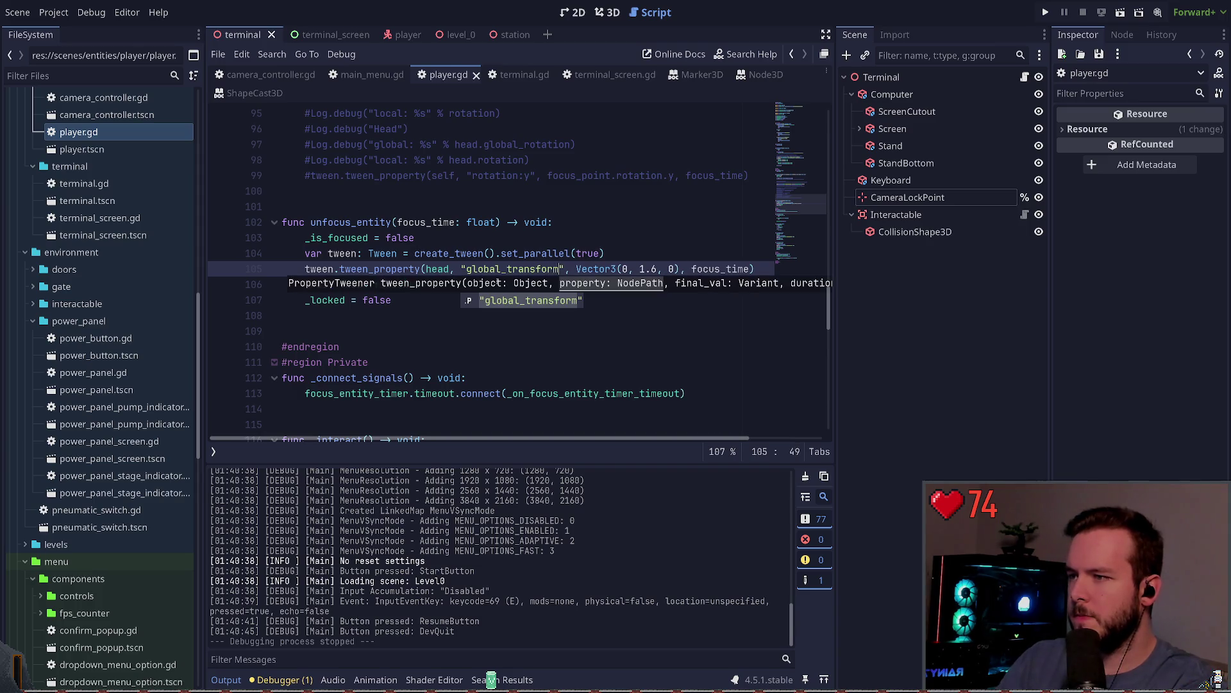
key("ctrl+z")
key("ctrl+z")
scroll(501, 273, "up", 5)
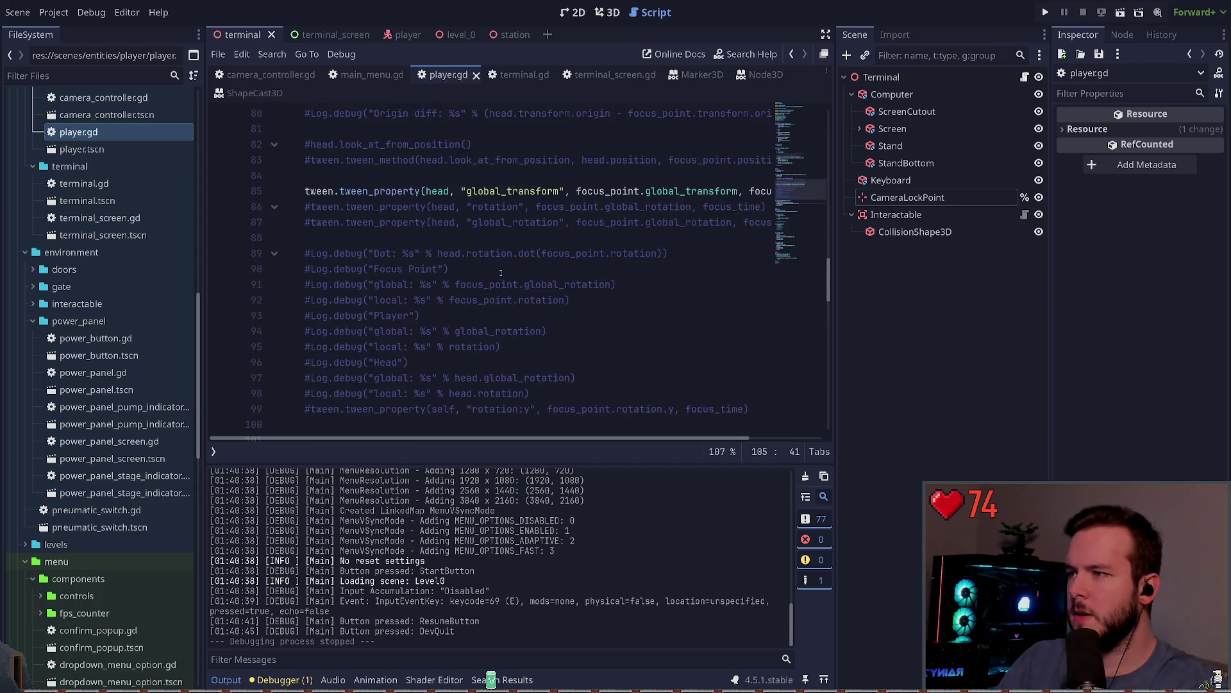
scroll(501, 272, "down", 4)
key("ctrl+BackSpace")
type("glo")
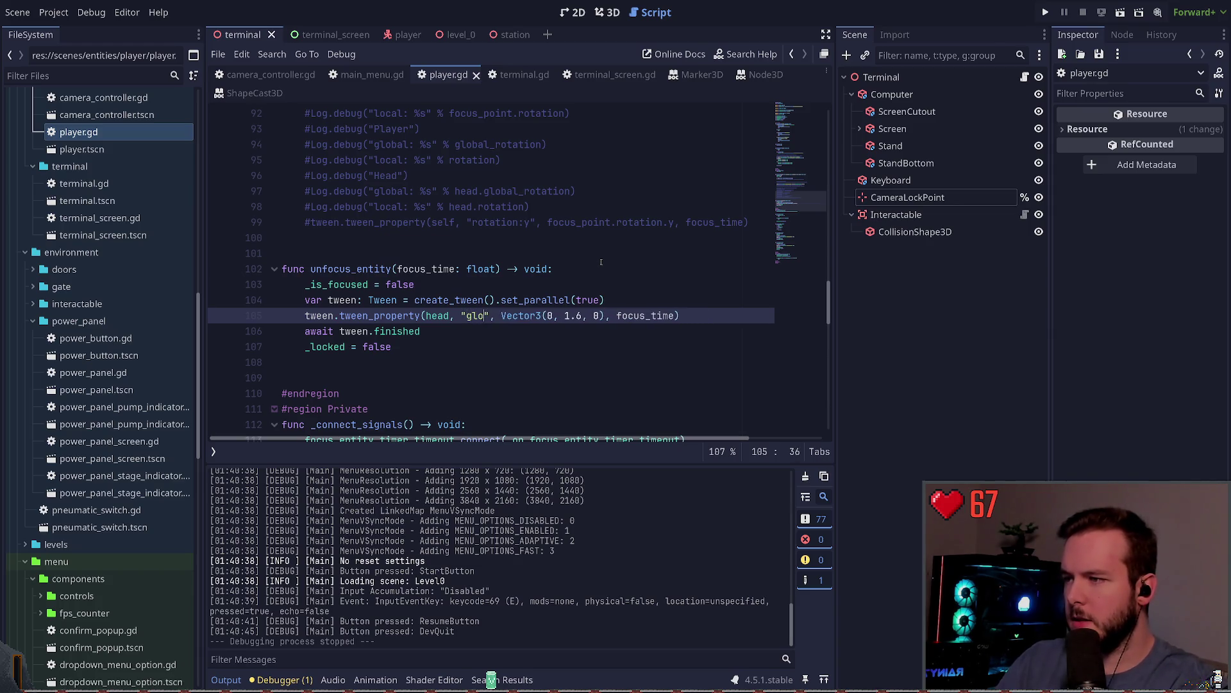
type("bal_trasnfo")
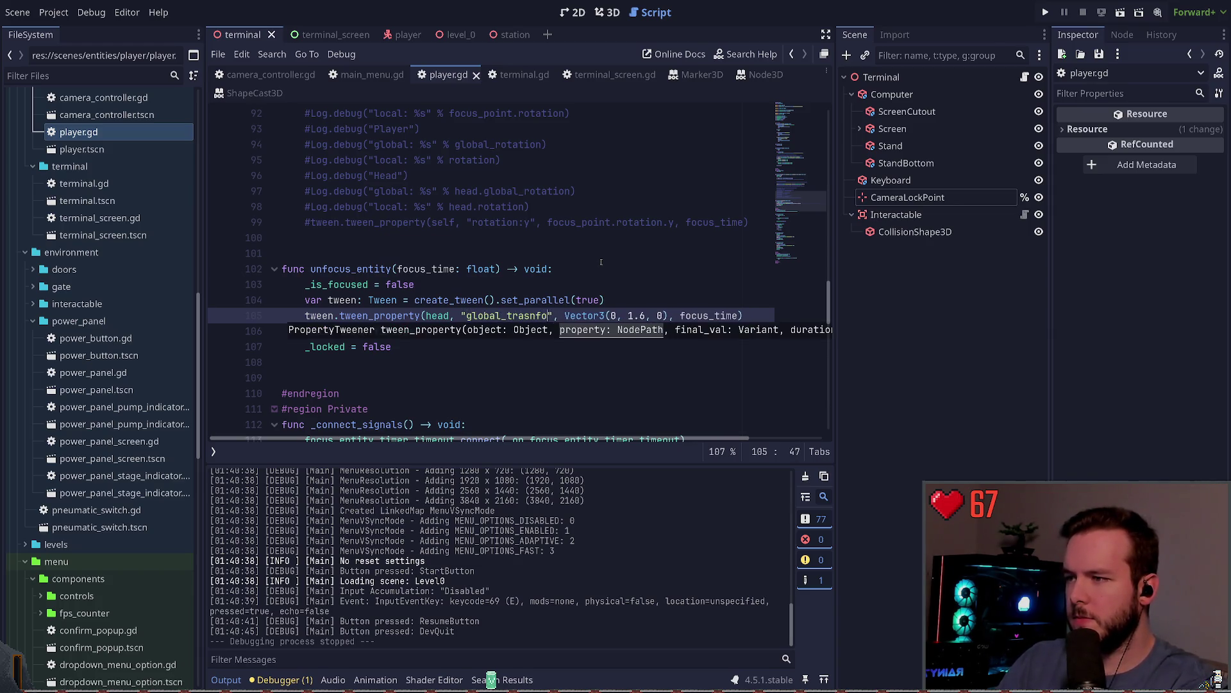
key("BackSpace")
key("BackSpace")
key("BackSpace")
type("form")
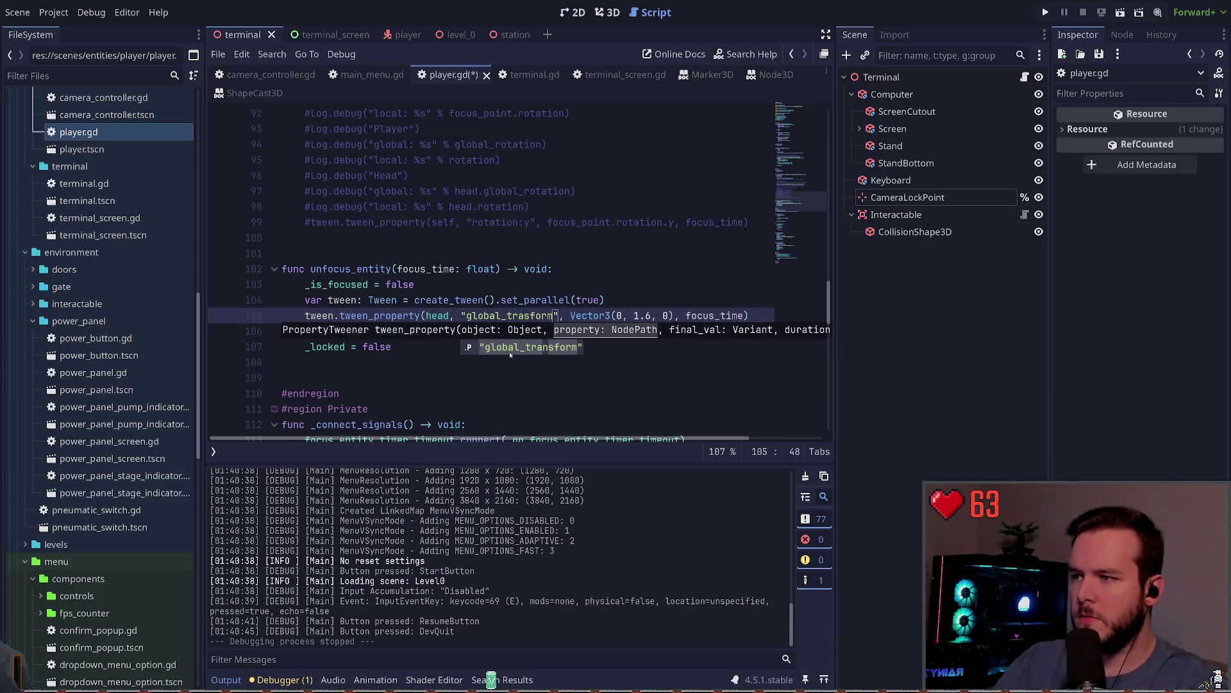
key("Return")
Comment out the line-105 head tween and add an active duplicate with its Vector3 value deleted.
left_click(591, 317)
key("ctrl+k")
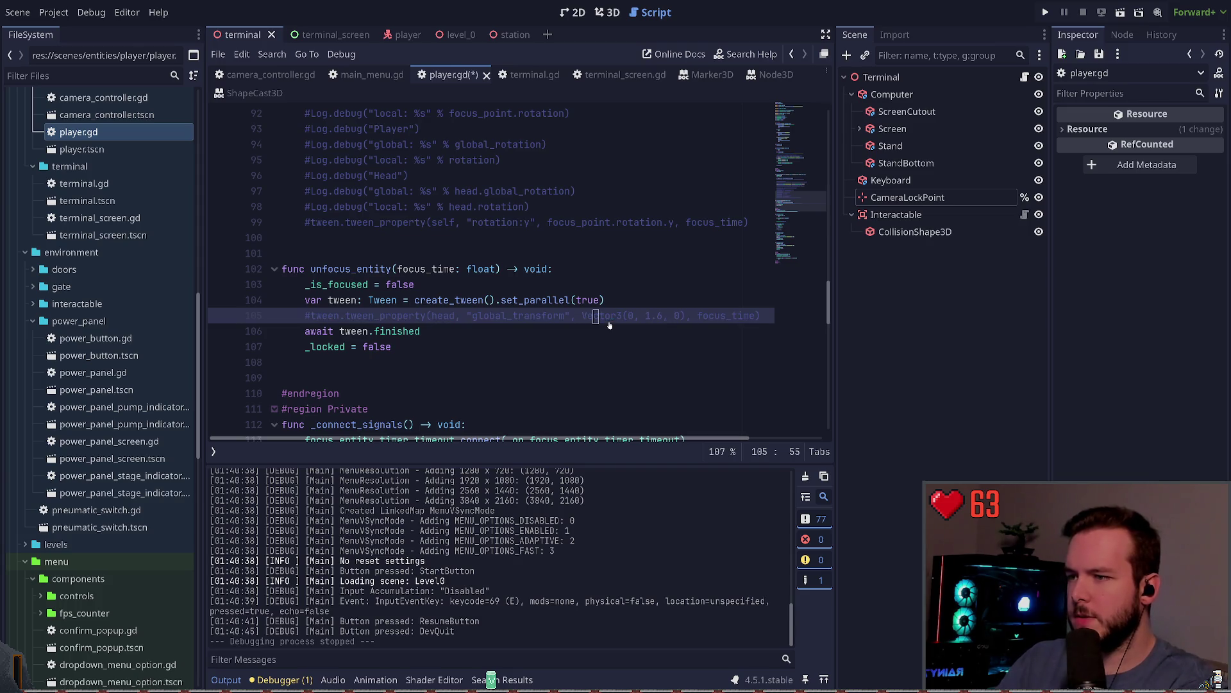
key("ctrl+alt+Down")
key("ctrl+k")
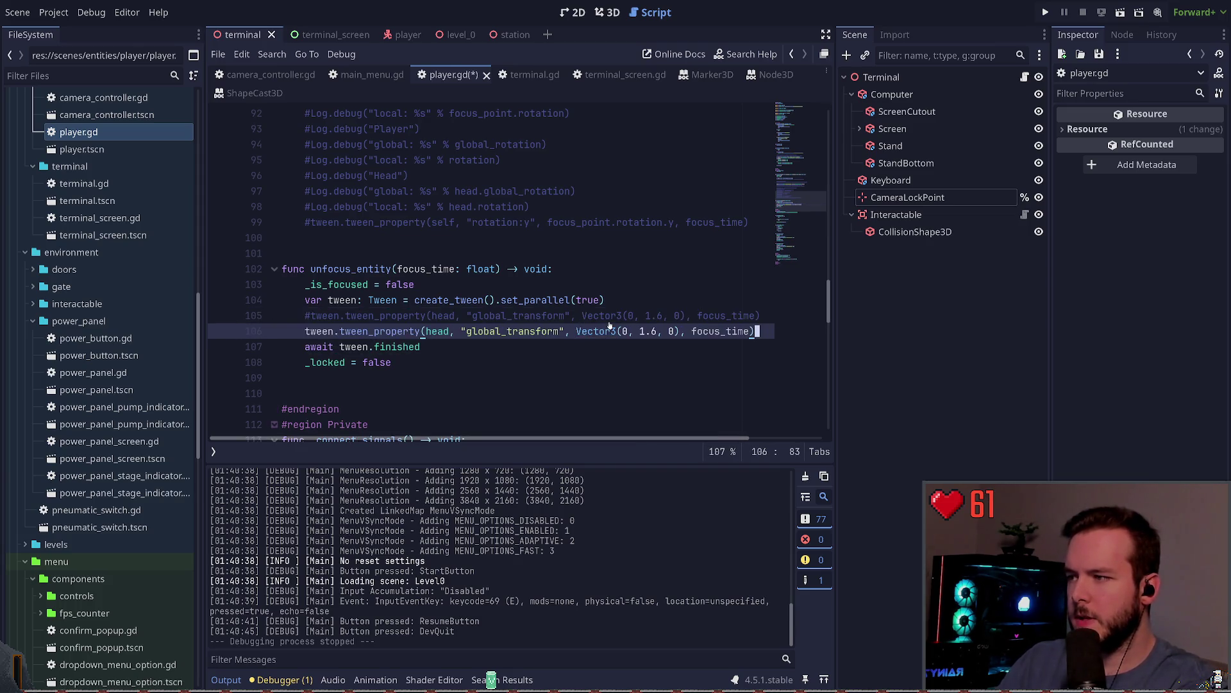
key("ctrl+Left")
key("ctrl+Left")
key("ctrl+Left")
key("ctrl+Left")
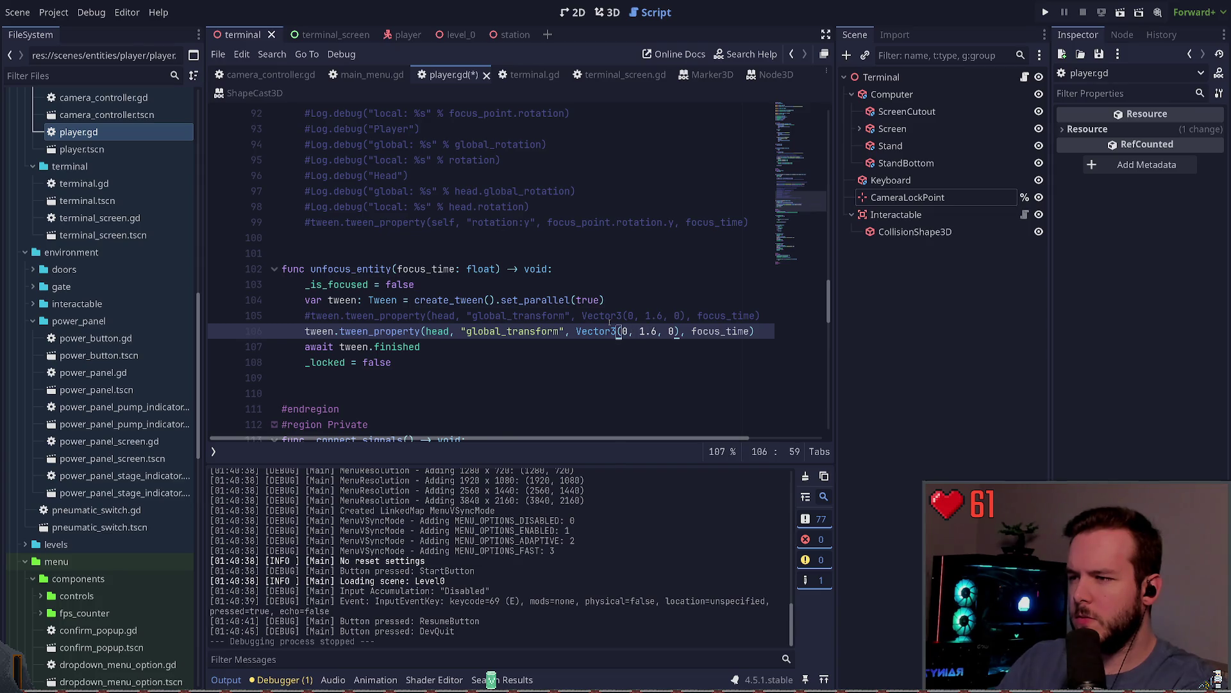
key("ctrl+Right")
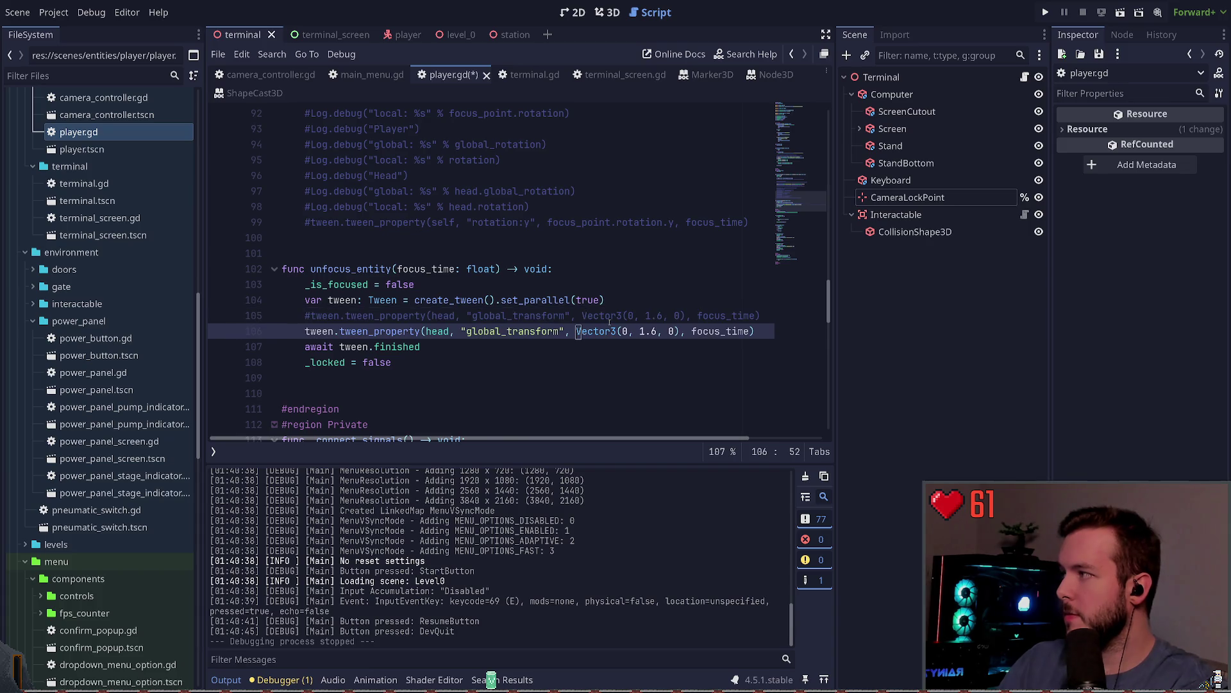
key("ctrl+Delete")
key("ctrl+Delete")
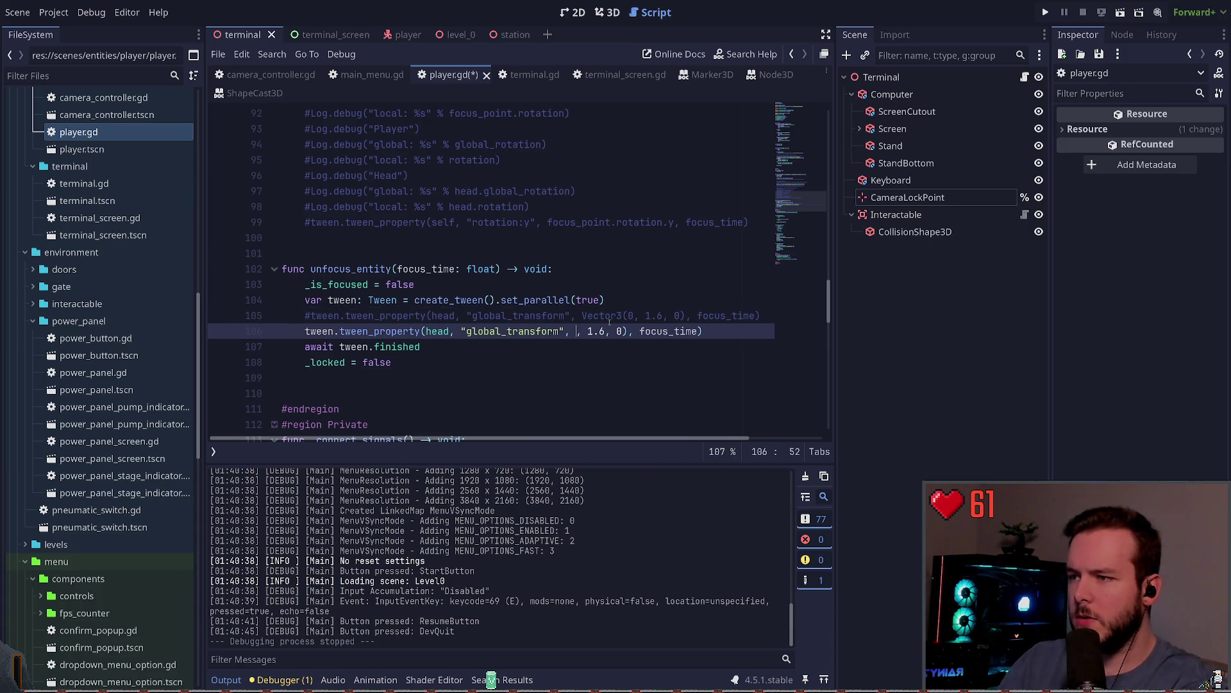
key("ctrl+Delete")
key("ctrl+Delete")
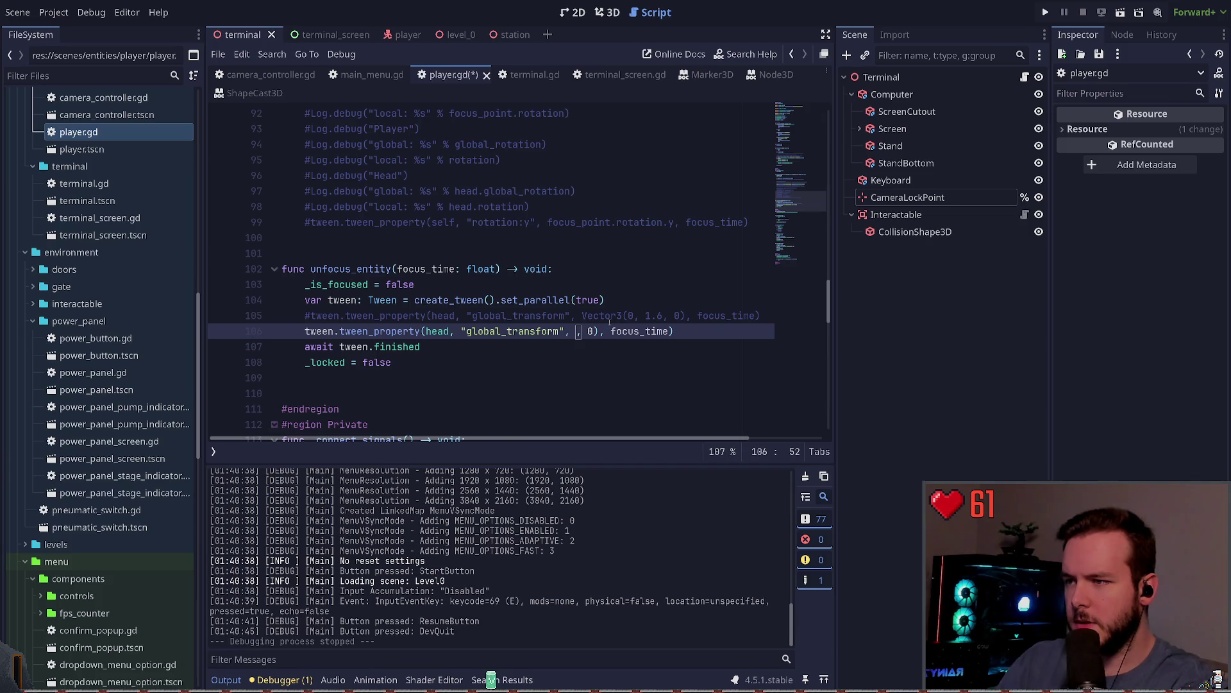
key("ctrl+Delete")
key("ctrl+Delete")
Start entering a Transform3D target value, browsing its constants without choosing one.
type("Tra")
type("nsform3")
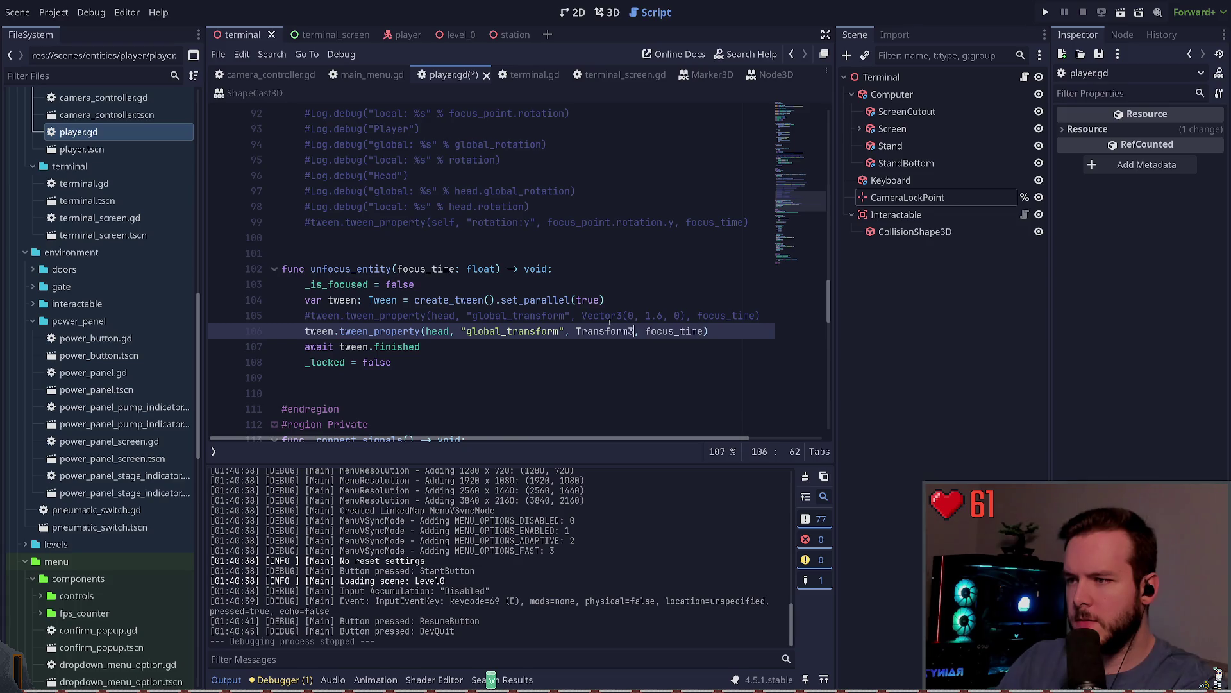
type("D.")
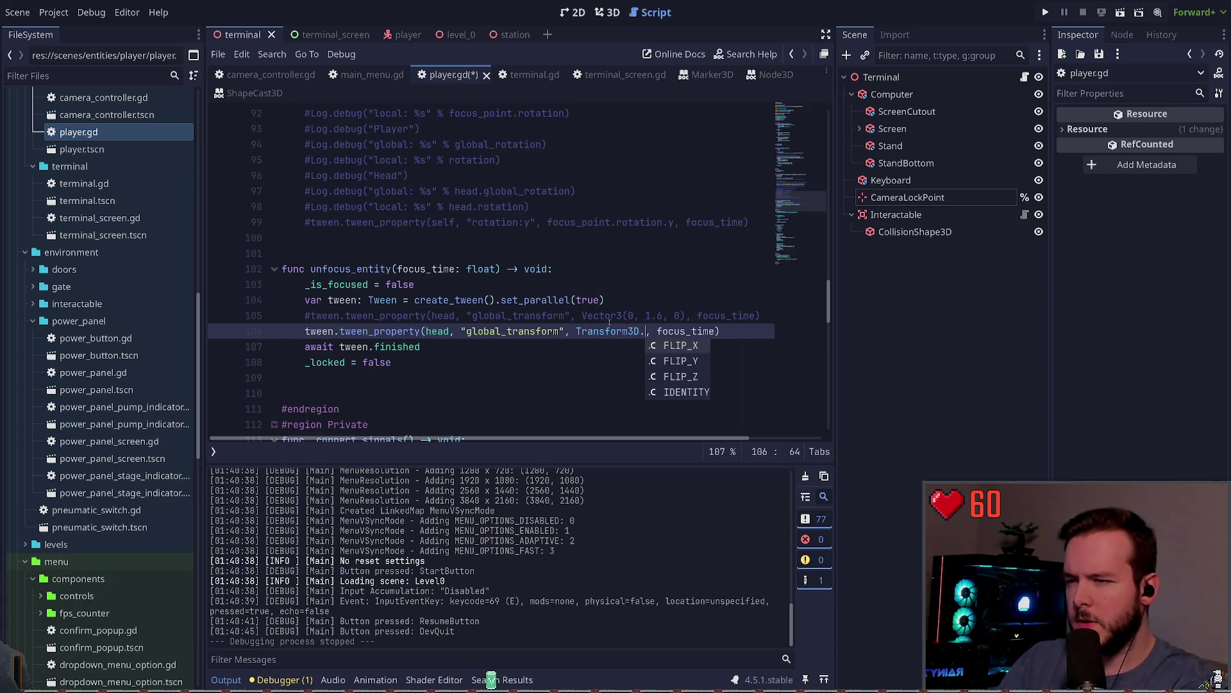
key("BackSpace")
key("BackSpace")
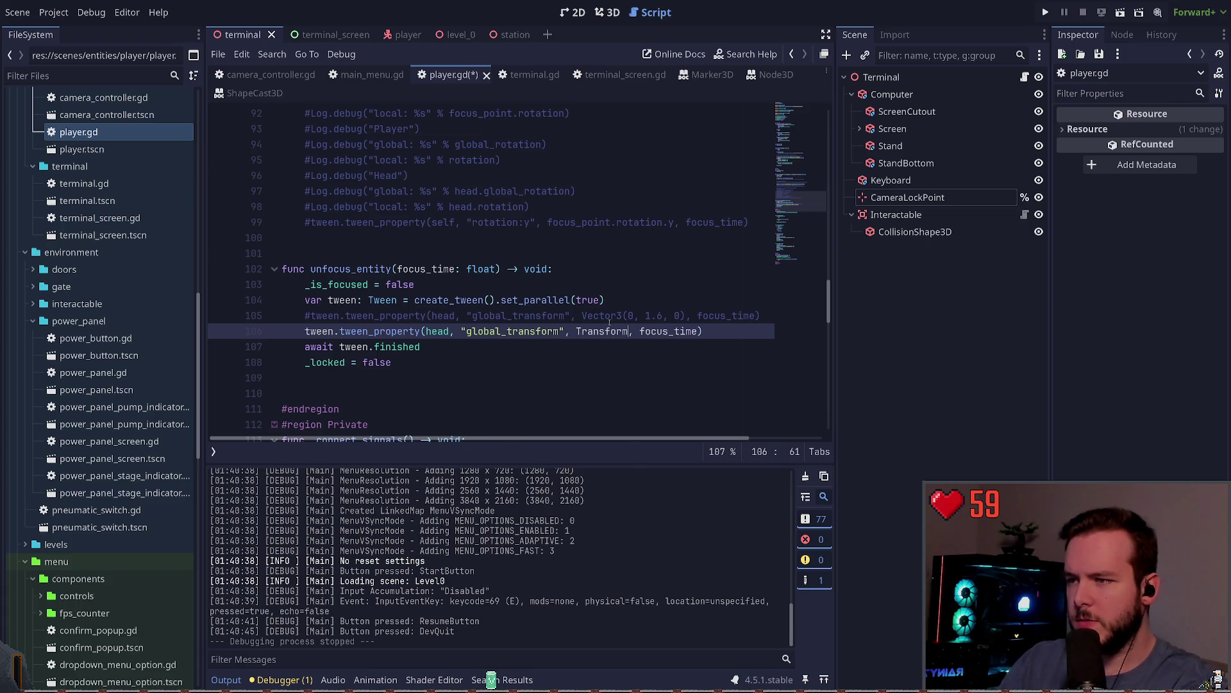
type("m")
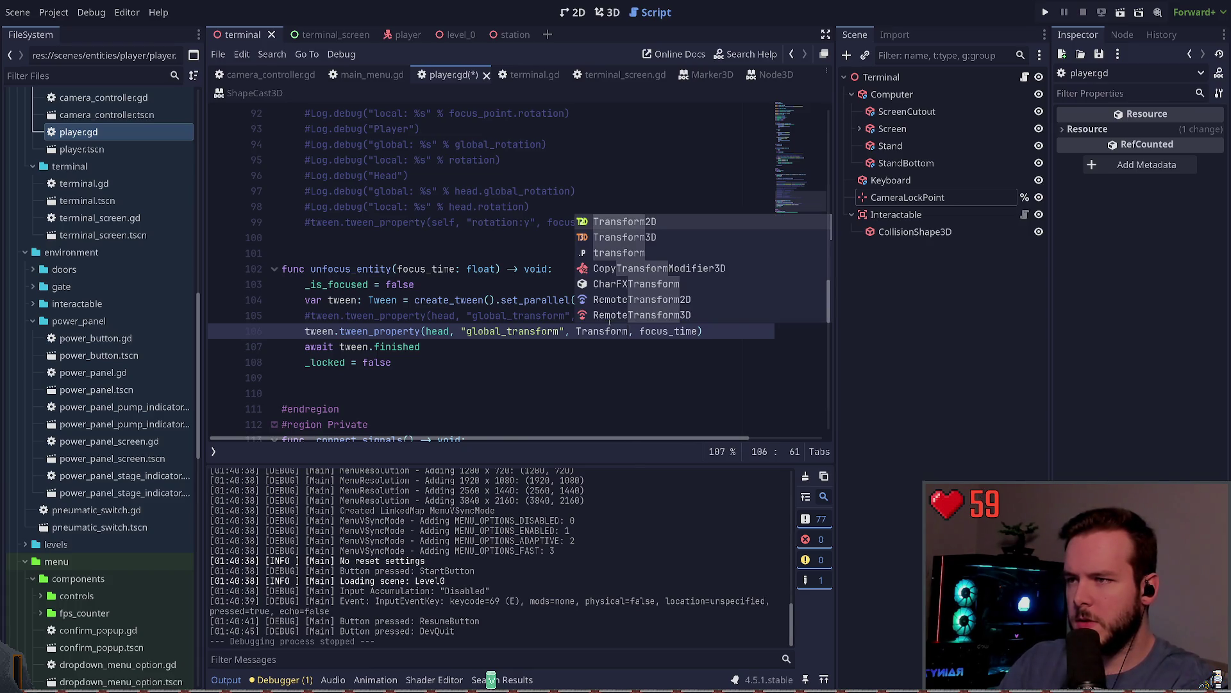
key("Down")
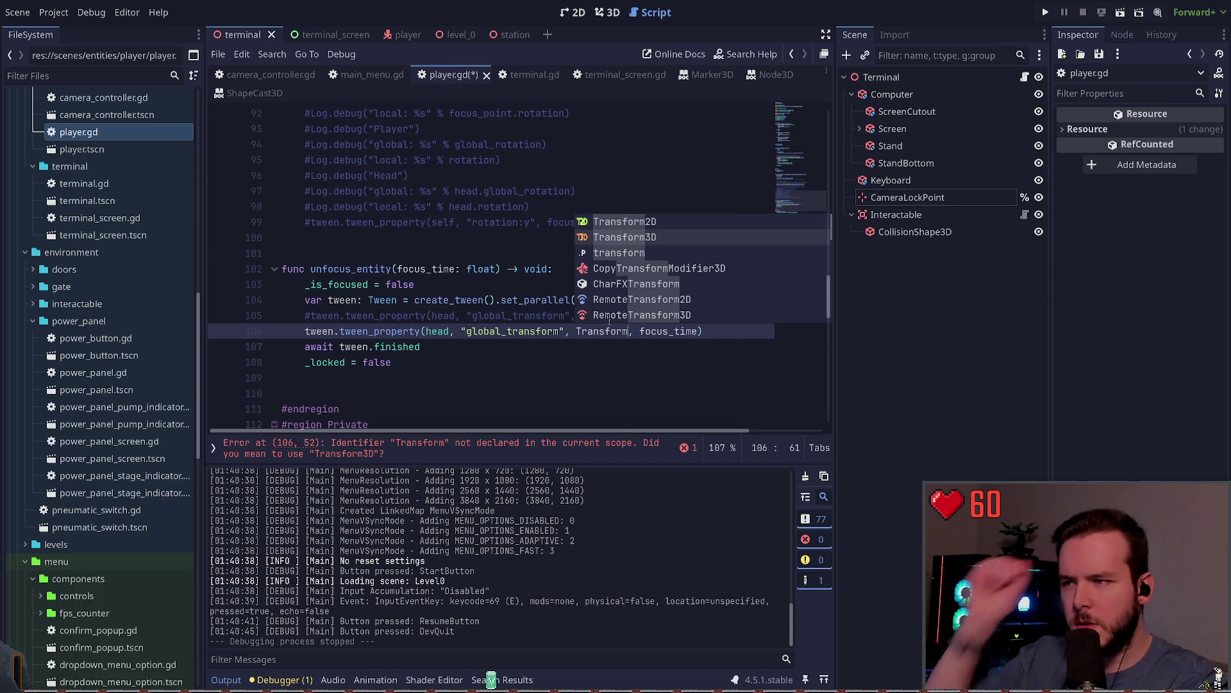
key("Return")
type(".")
key("Down")
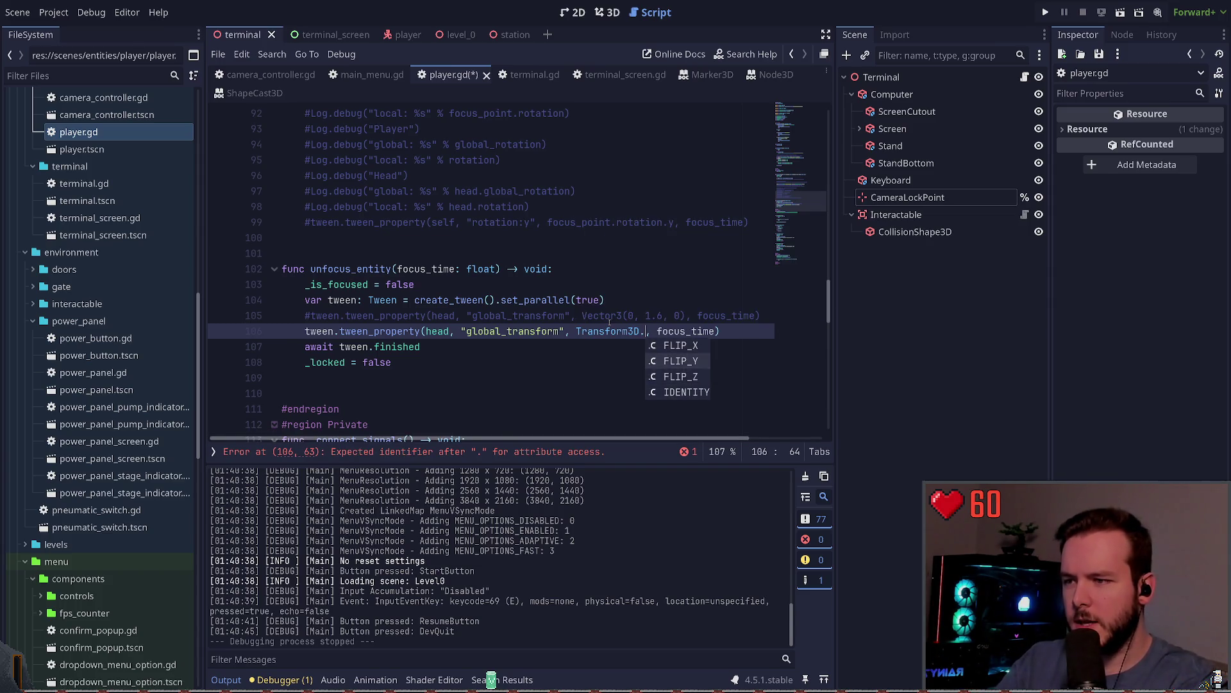
key("Escape")
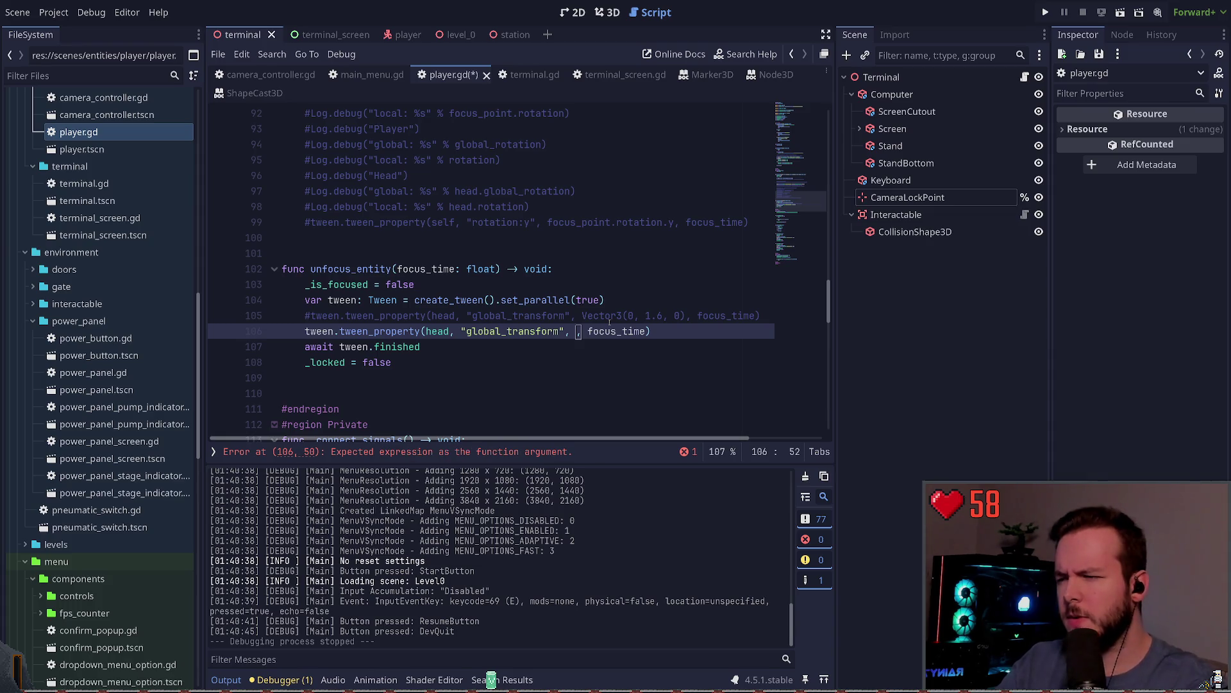
Make line 106 tween the head's global_rotation to Vector3.ZERO and save player.gd.
scroll(487, 309, "up", 5)
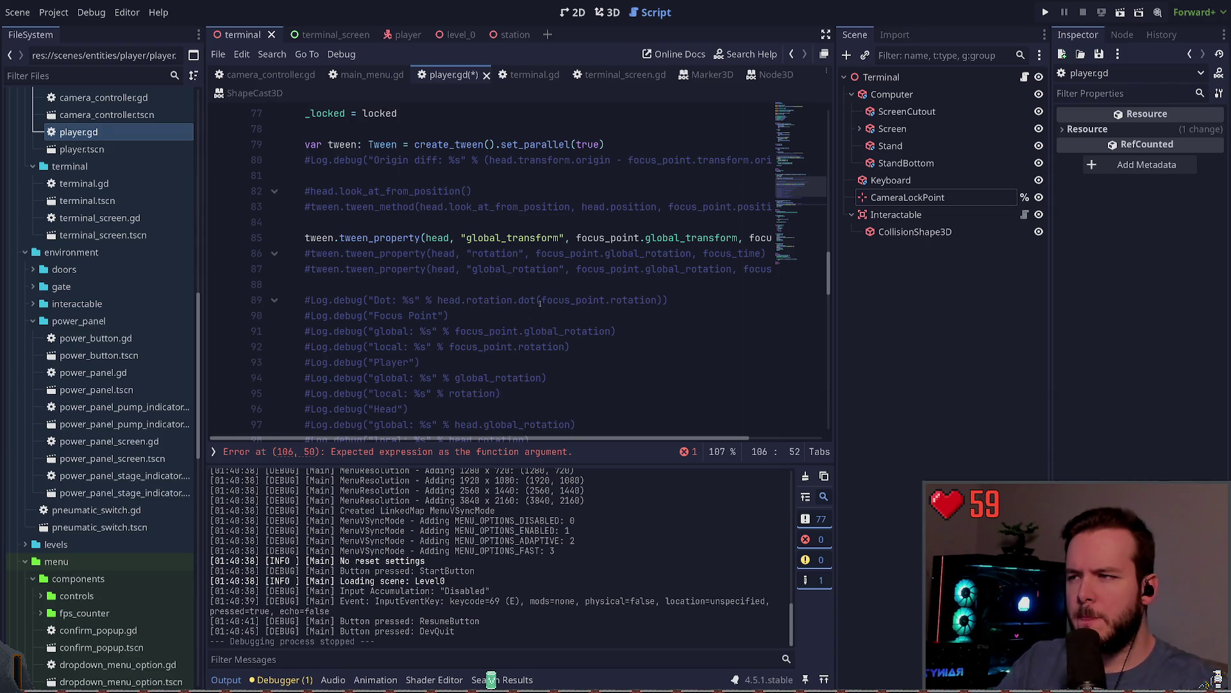
scroll(540, 303, "down", 6)
scroll(571, 249, "up", 2)
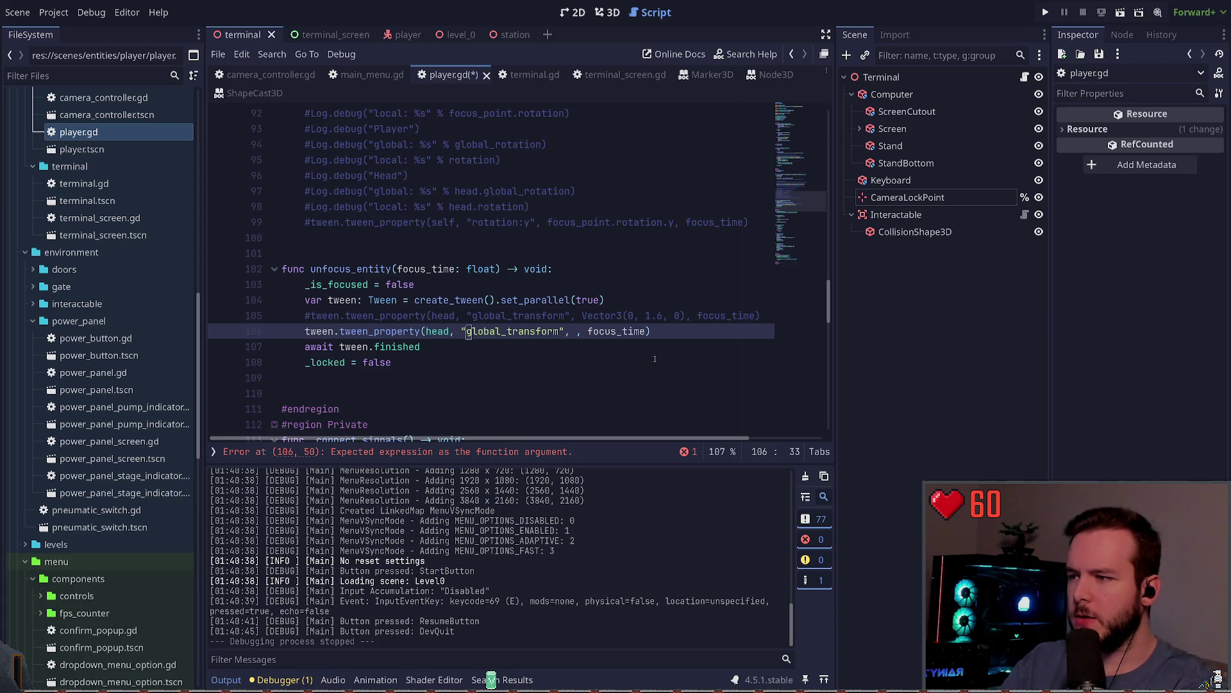
key("ctrl+Delete")
type("gl")
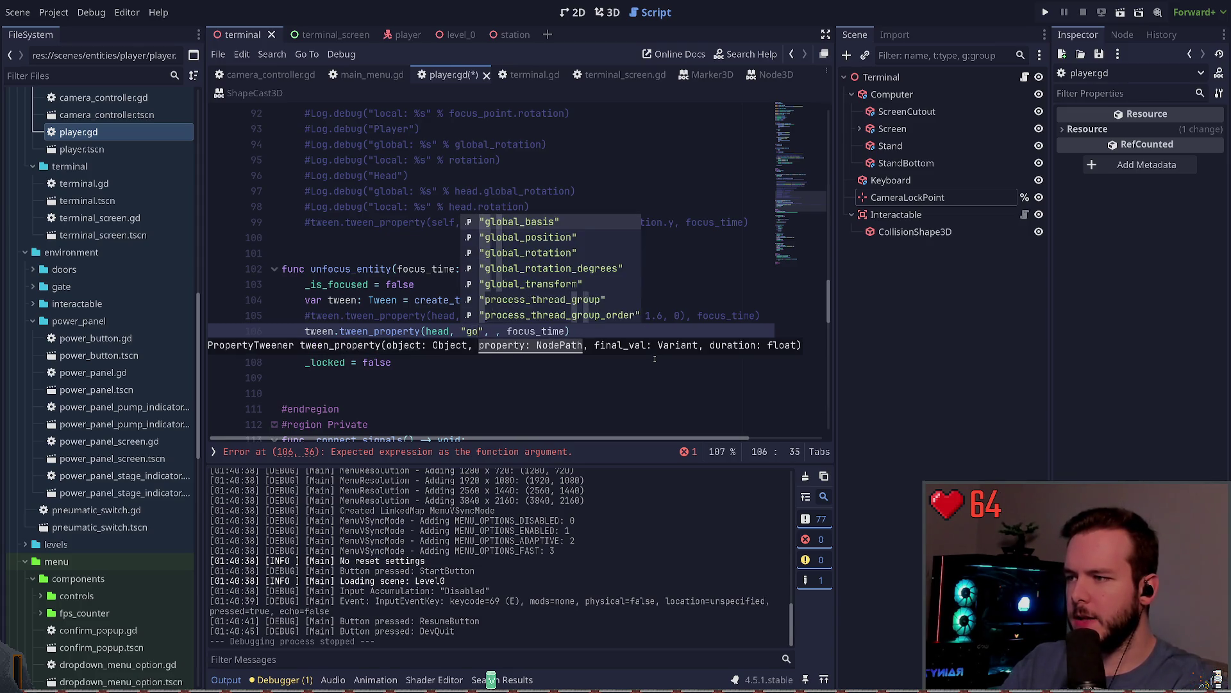
type("obal_rotati")
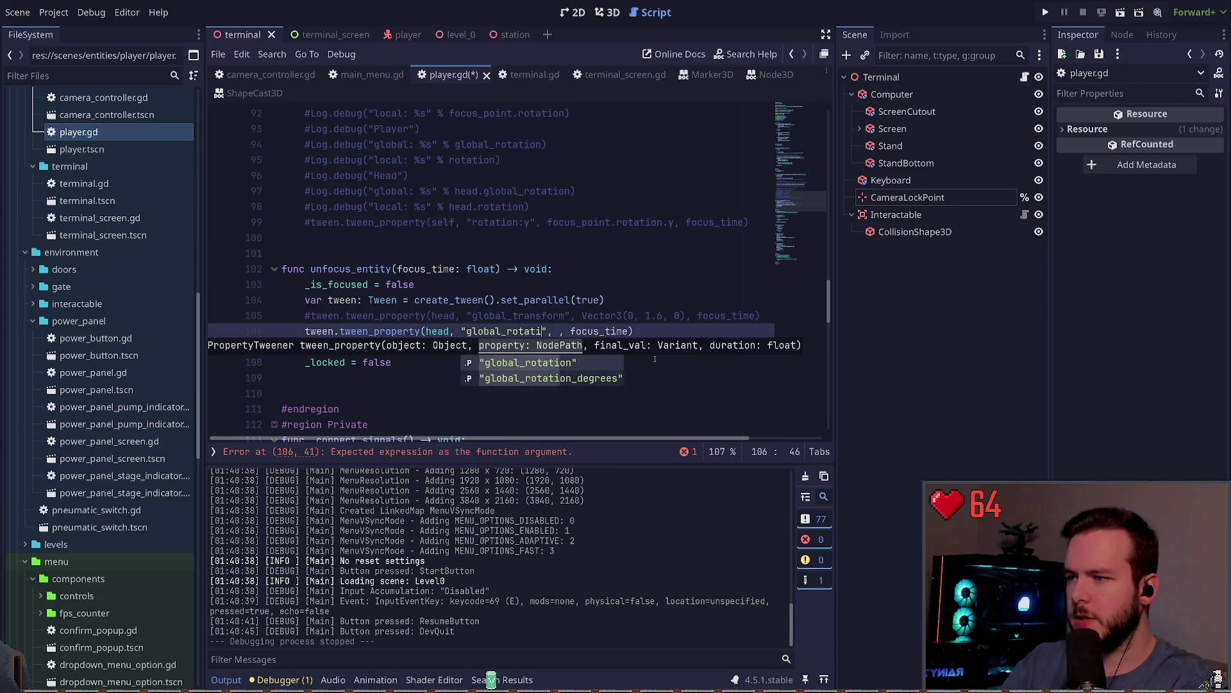
key("Return")
key("Right")
key("Right")
key("Right")
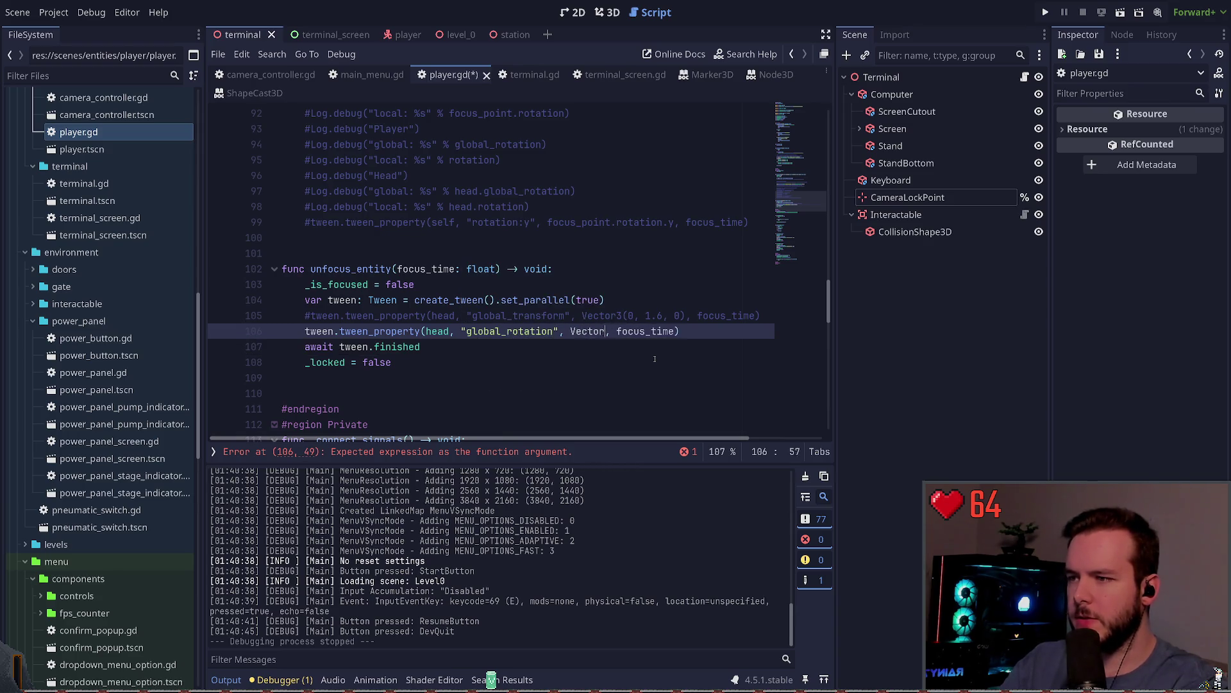
key("BackSpace")
type("3.ze")
key("Return")
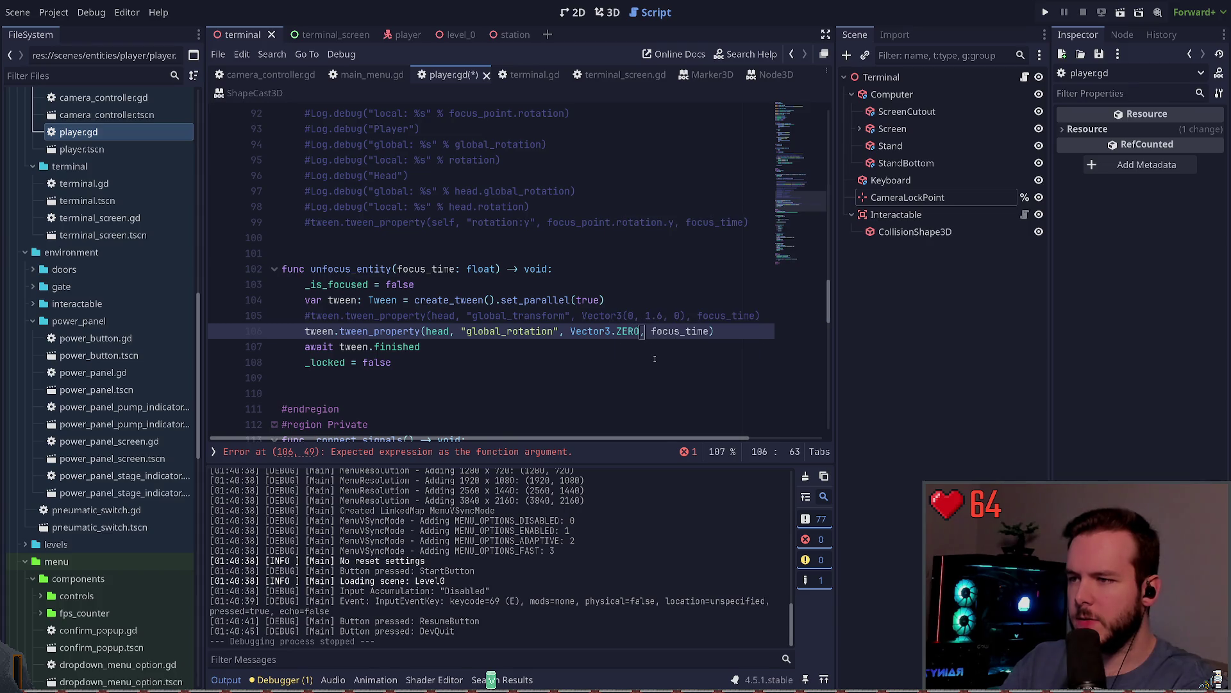
key("ctrl+s")
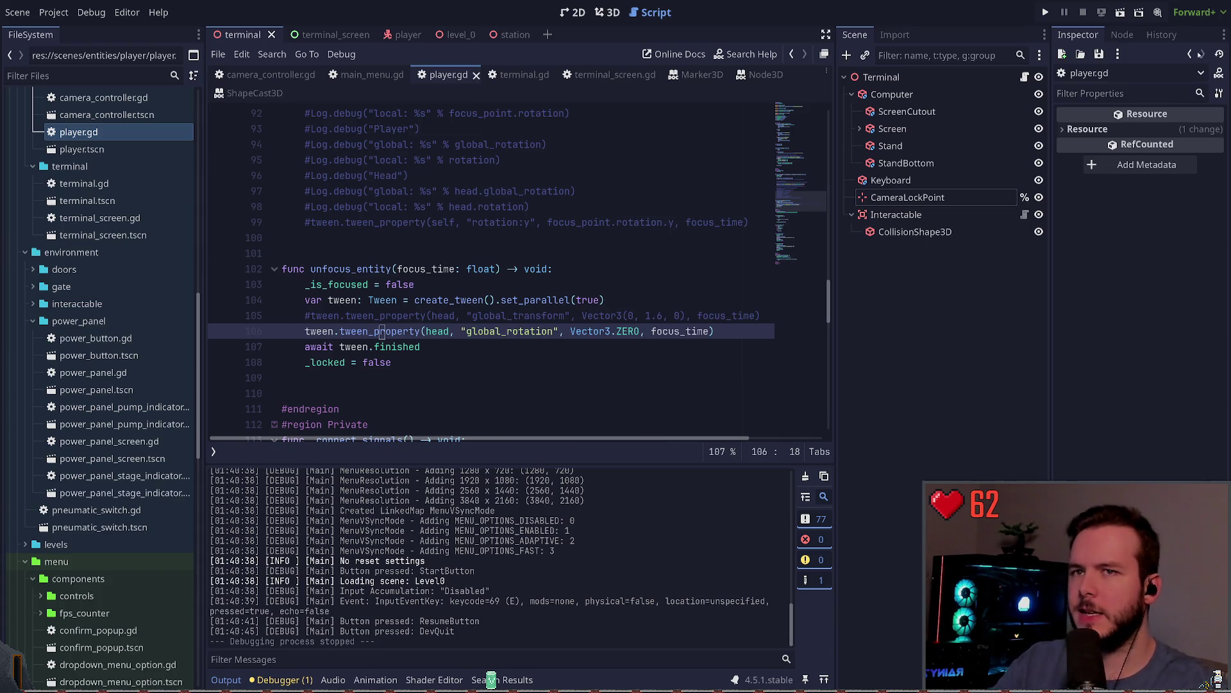
Run the game once, quit, switch global_rotation to rotation, and relaunch the game.
left_click(1046, 12)
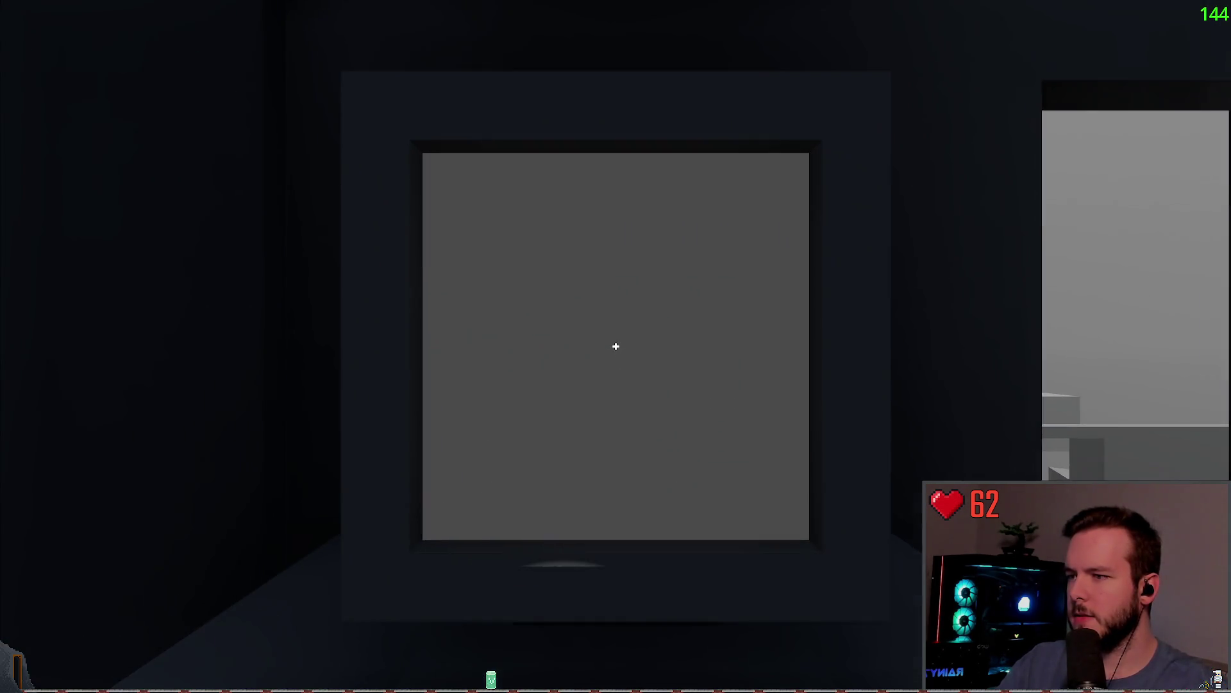
key("Escape")
key("Escape")
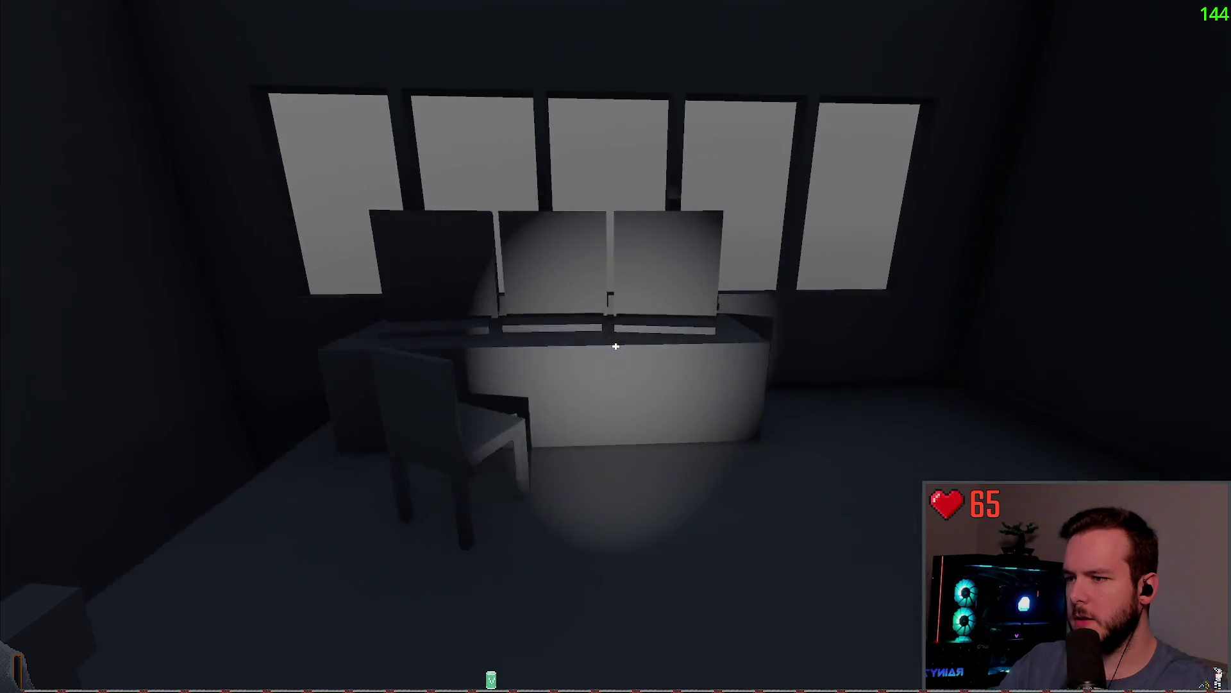
key("Escape")
left_click(71, 401)
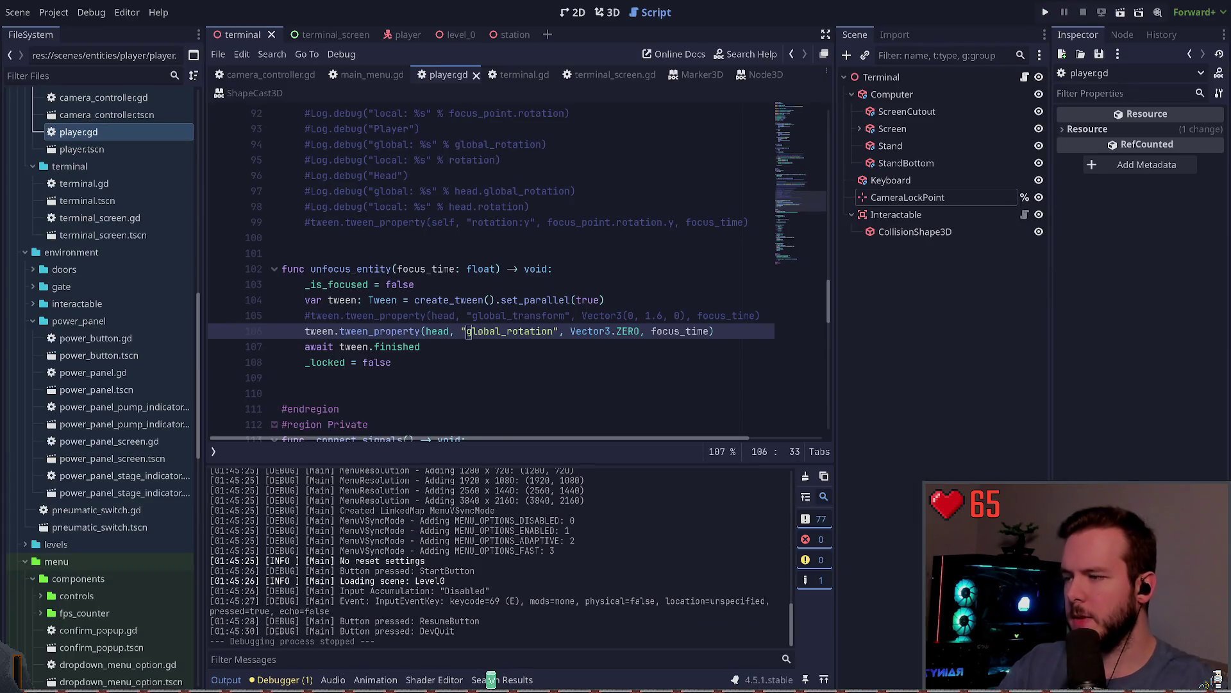
key("Delete")
key("Delete")
key("Delete")
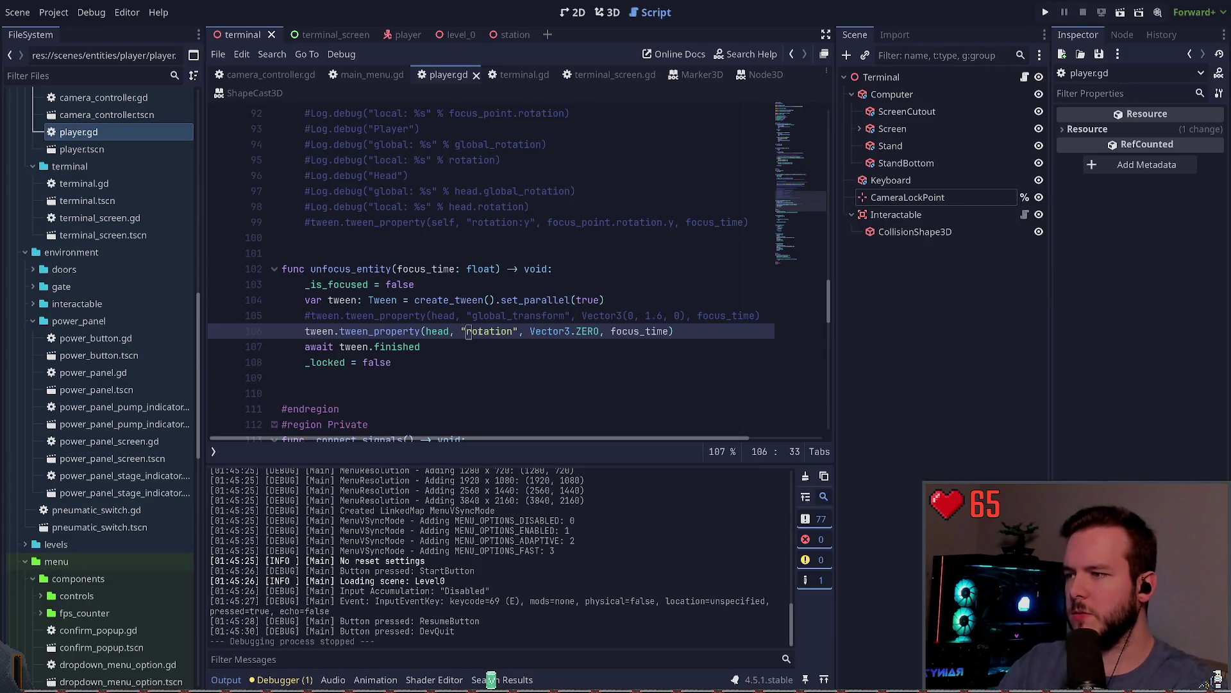
left_click(379, 331)
key("F5")
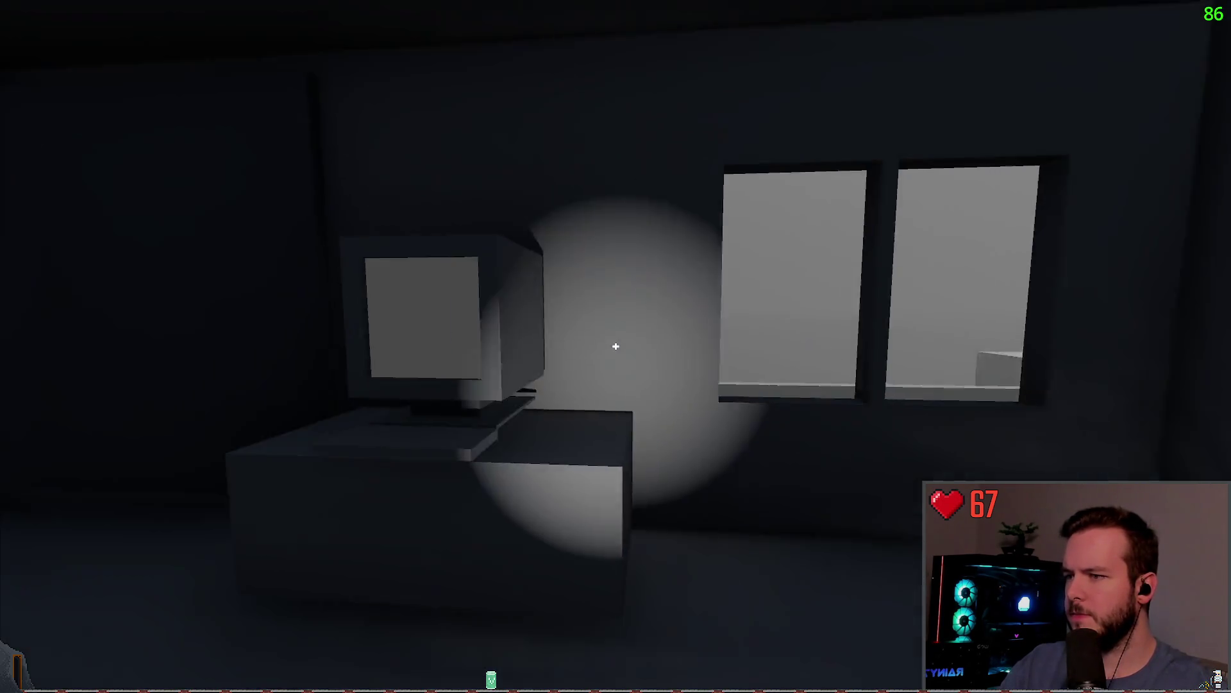
Repeatedly focus on and step away from the monitor, resuming from the pause menu.
key("Escape")
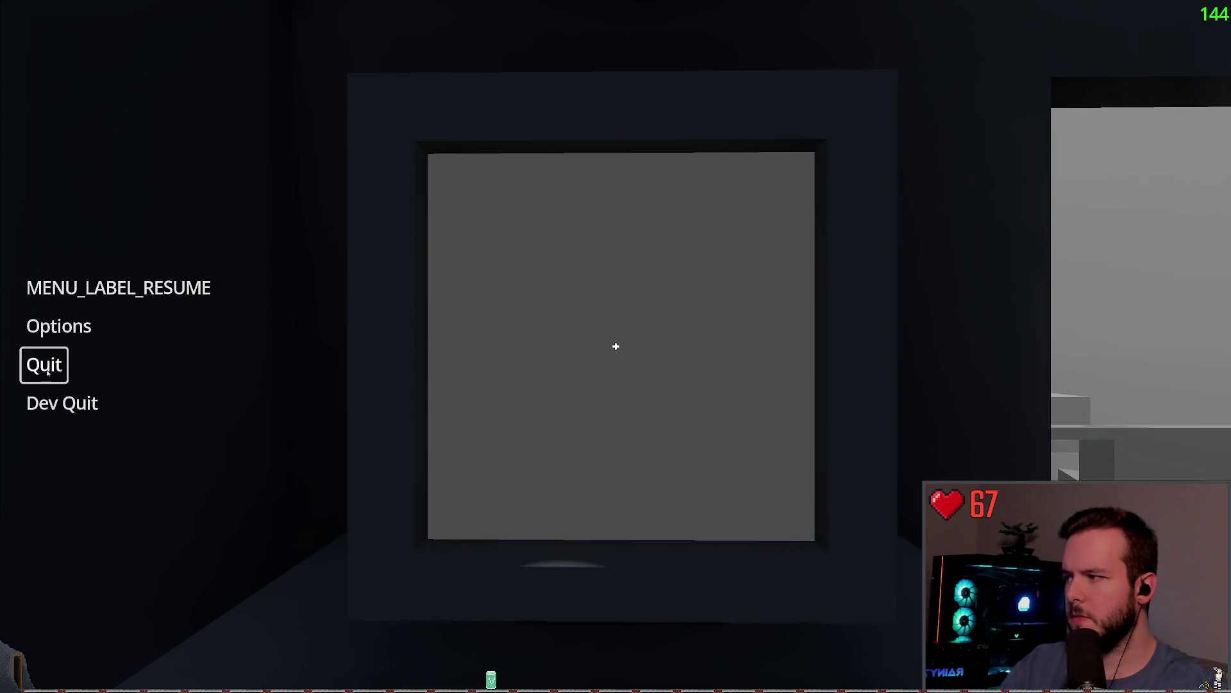
left_click(153, 296)
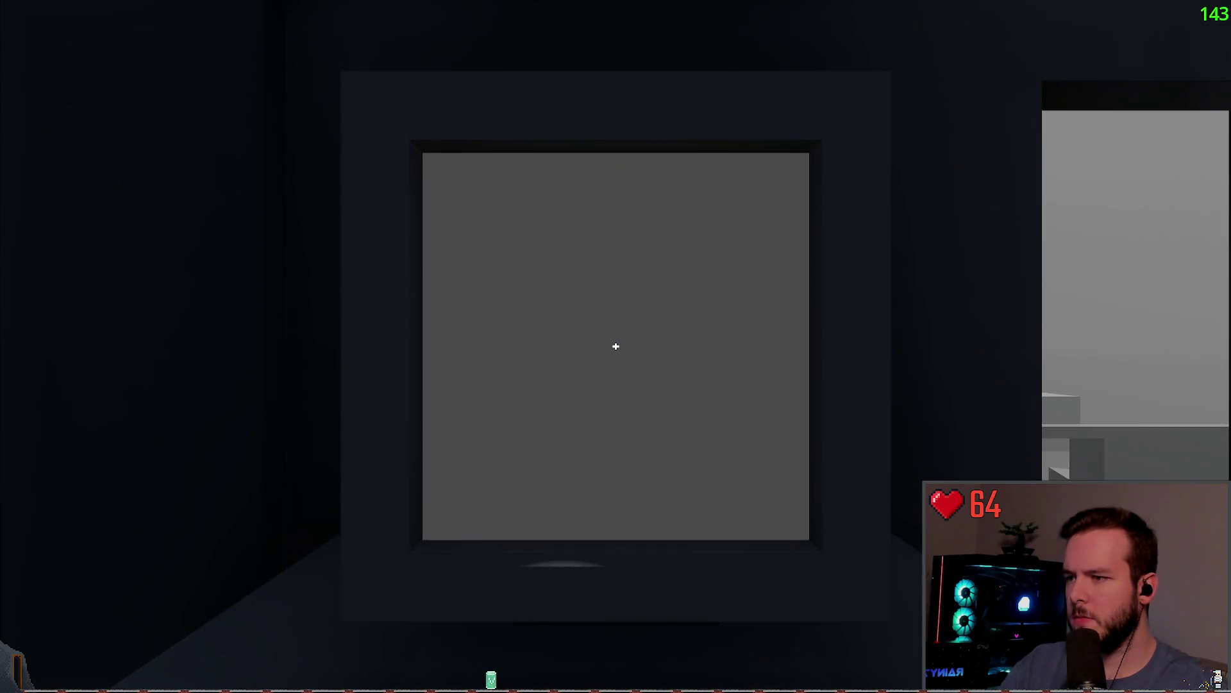
key("Escape")
key("Escape")
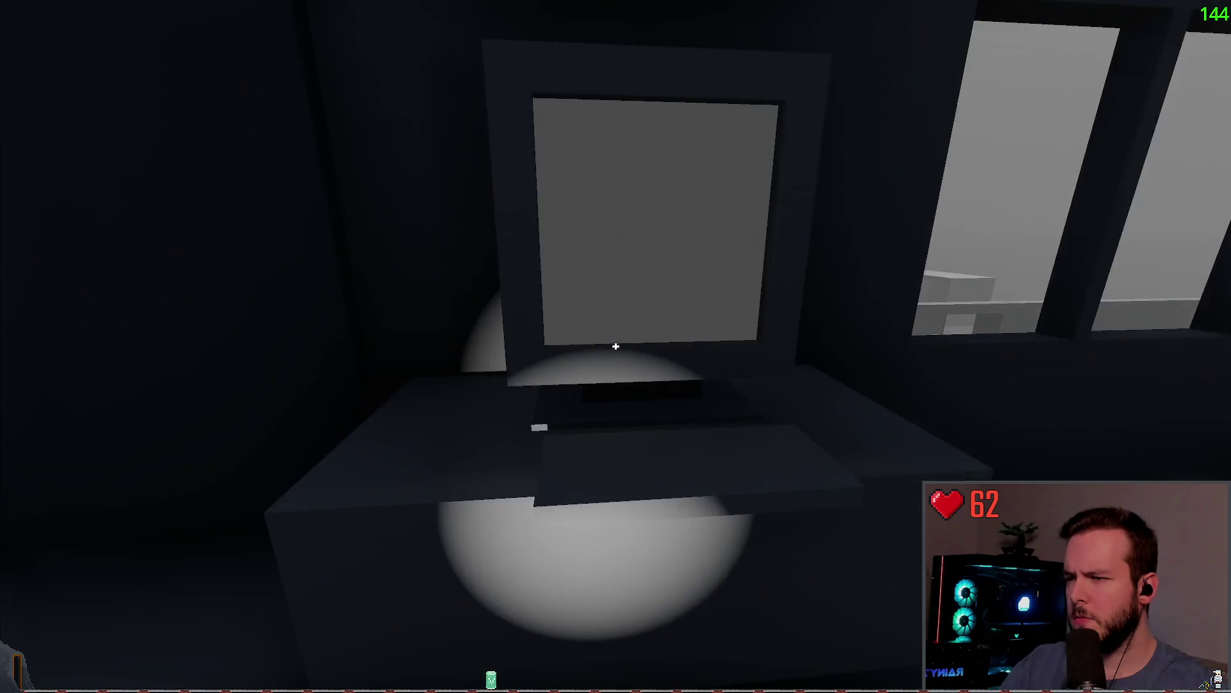
key("Escape")
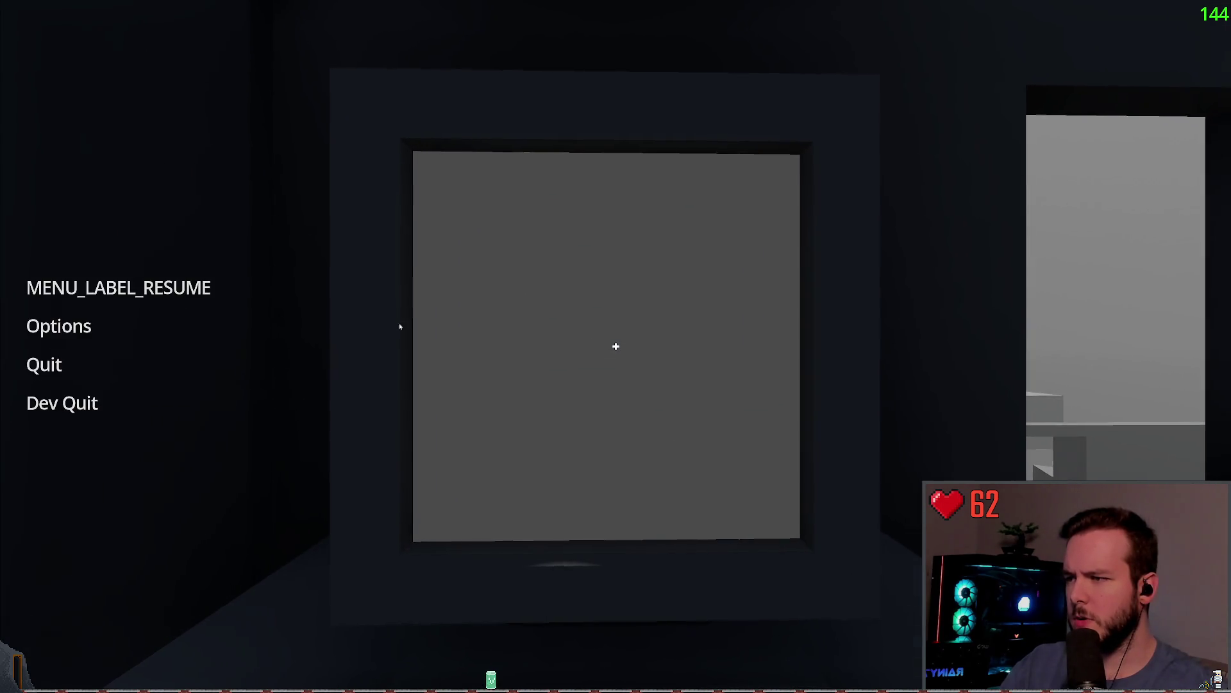
left_click(116, 287)
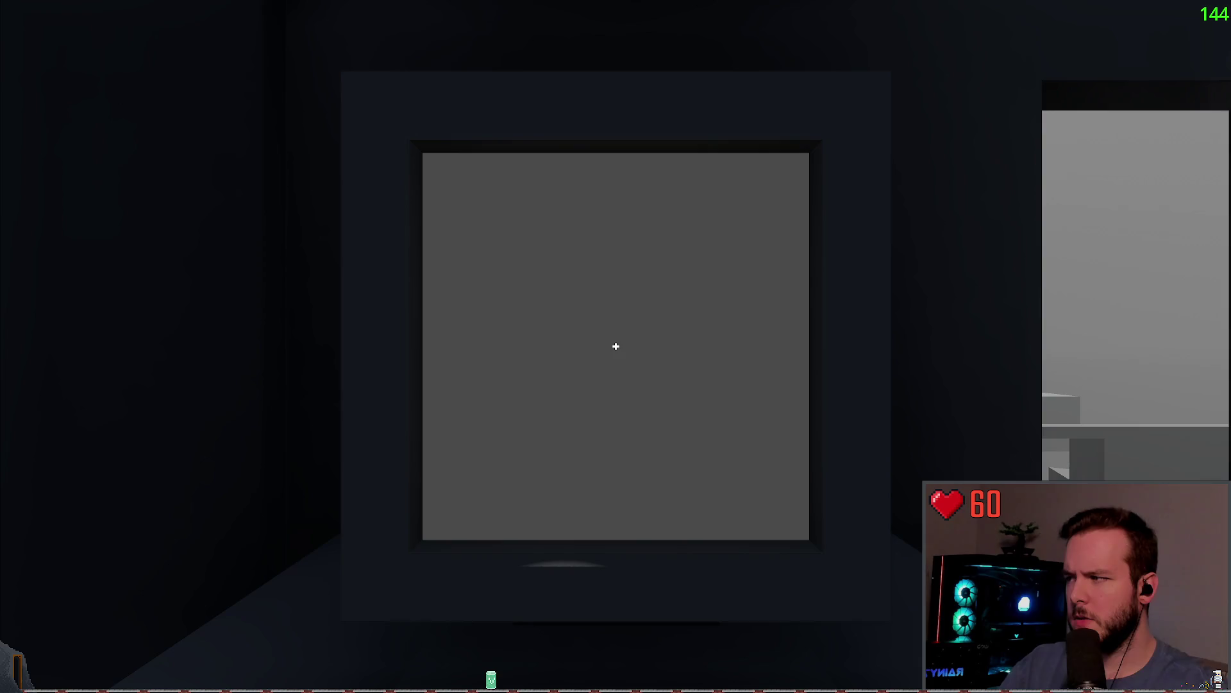
key("Escape")
left_click(115, 285)
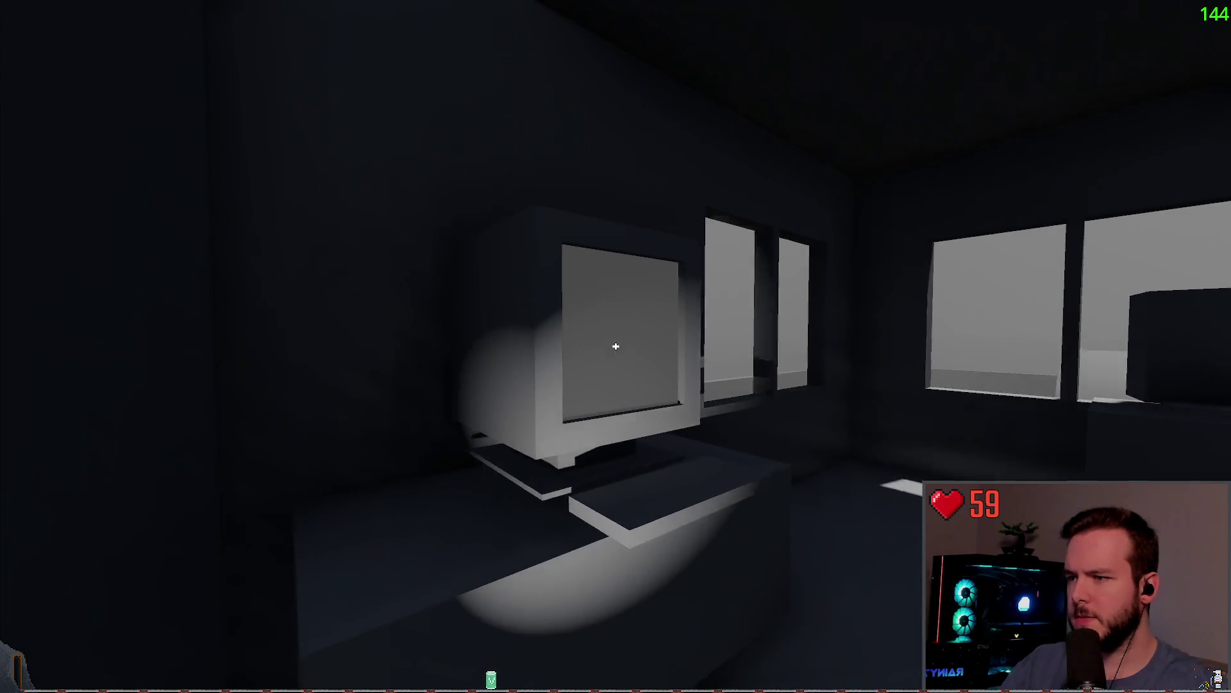
key("Escape")
key("Escape")
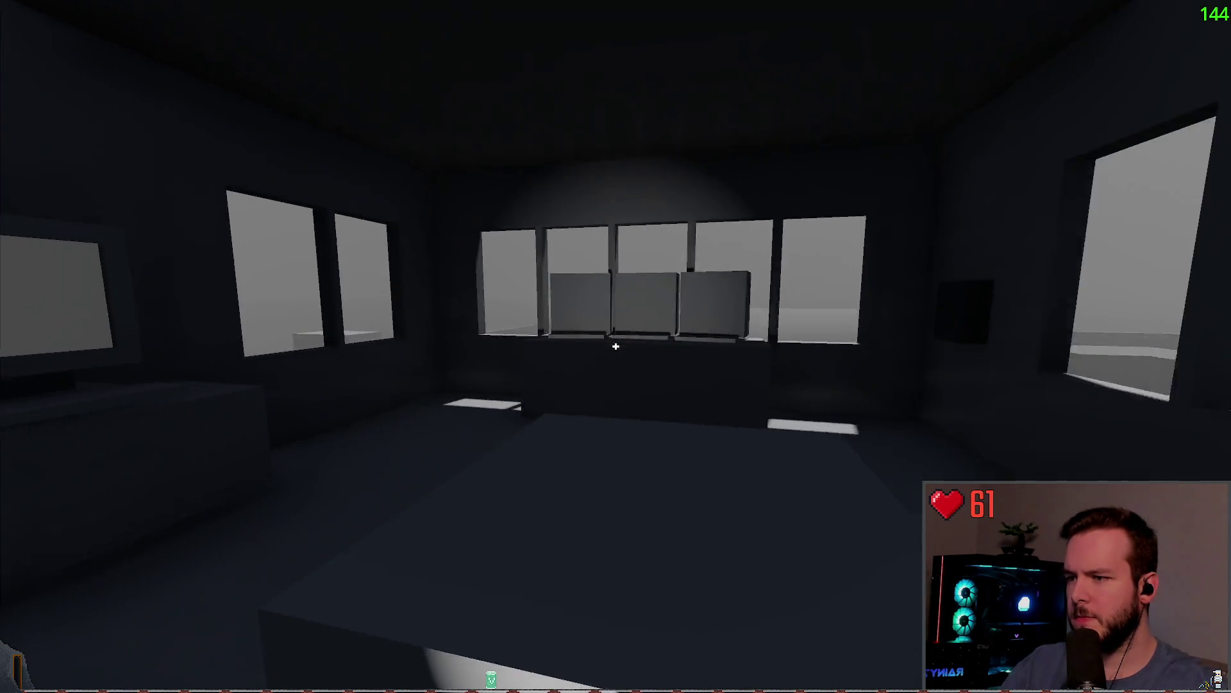
key("w")
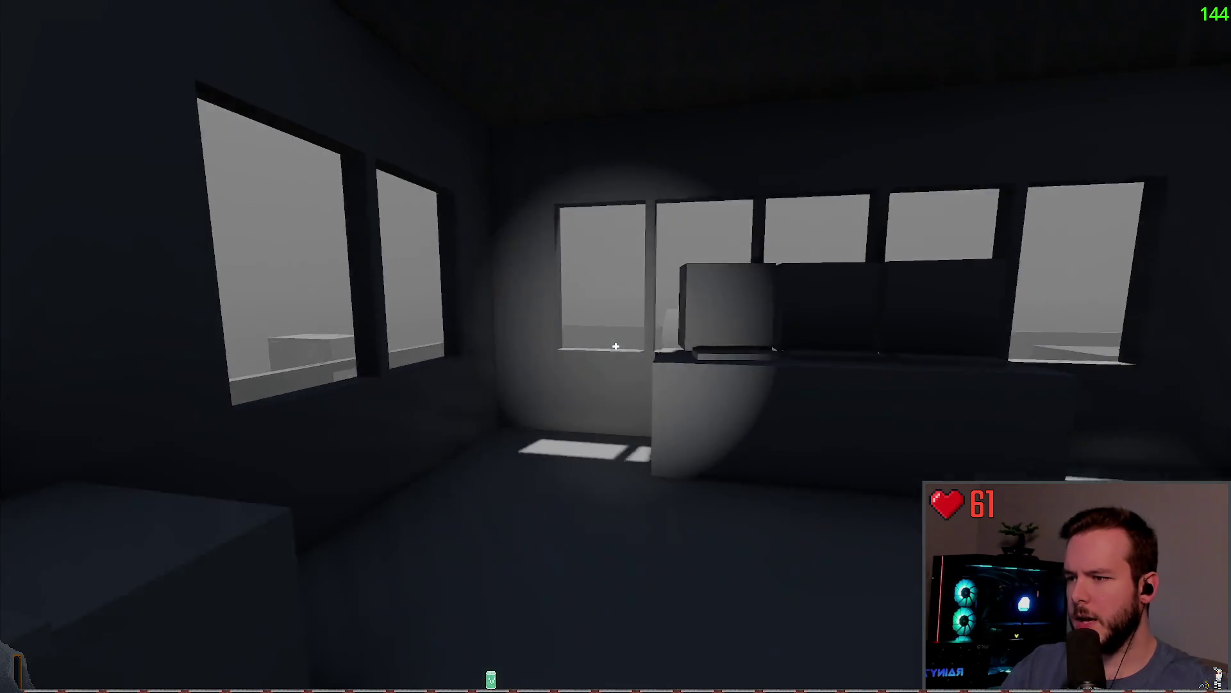
key("Escape")
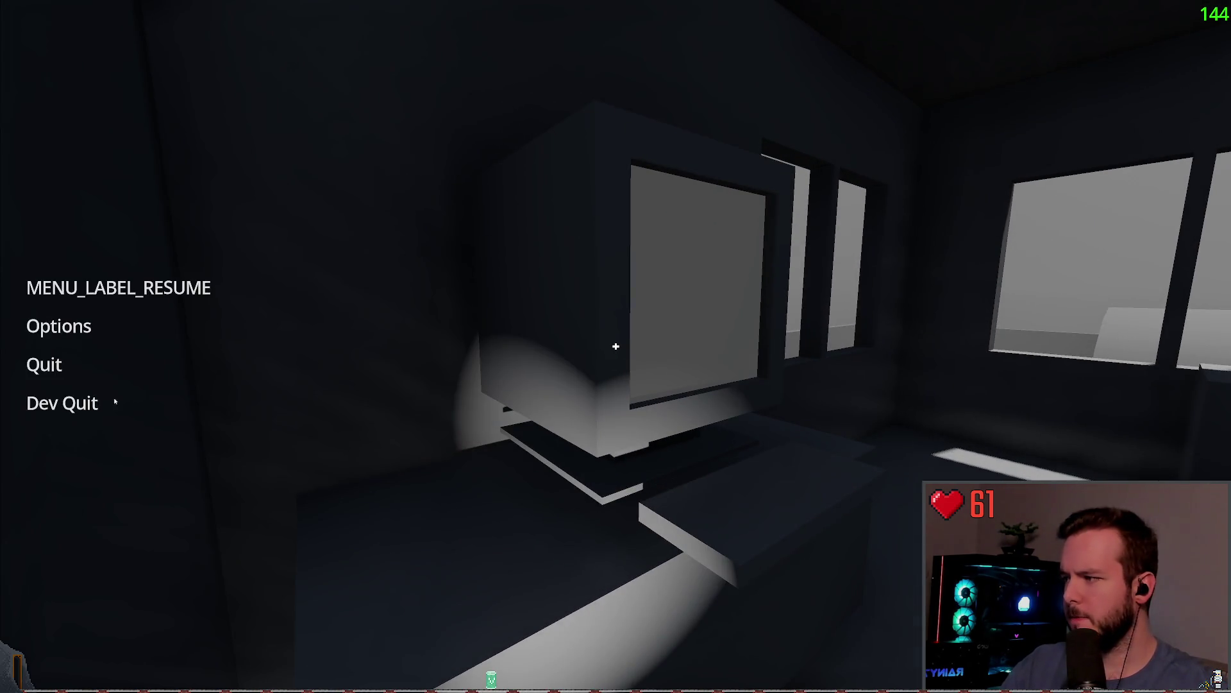
Quit the game and duplicate the head rotation tween line.
left_click(40, 403)
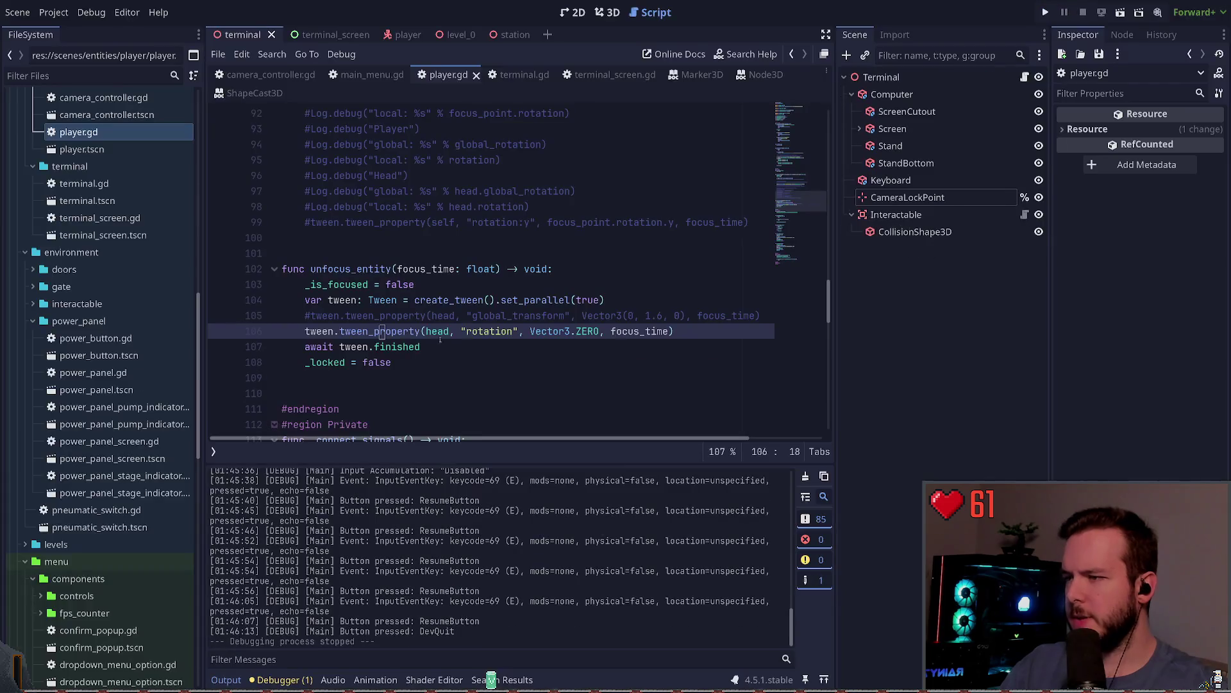
key("End")
key("shift+Home")
key("ctrl+c")
key("End")
key("Return")
key("ctrl+v")
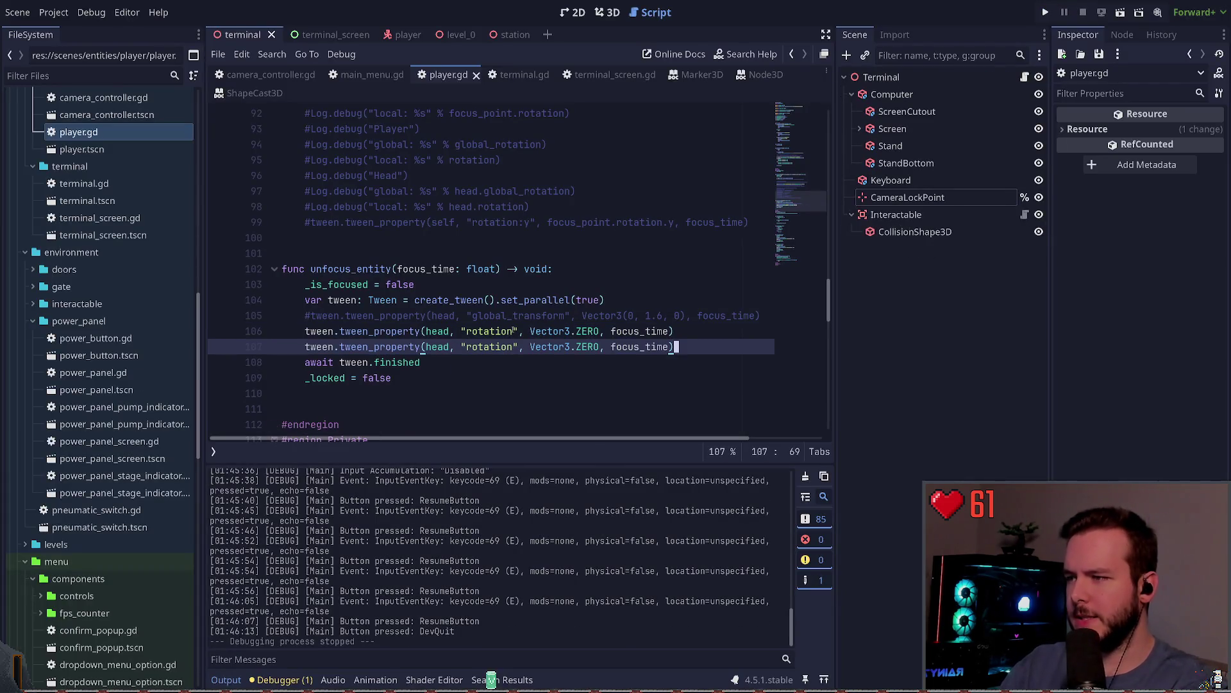
Change the duplicated tween's property from rotation to position, keeping the global_transform line commented.
key("Home")
key("ctrl+Right")
key("Up")
key("Up")
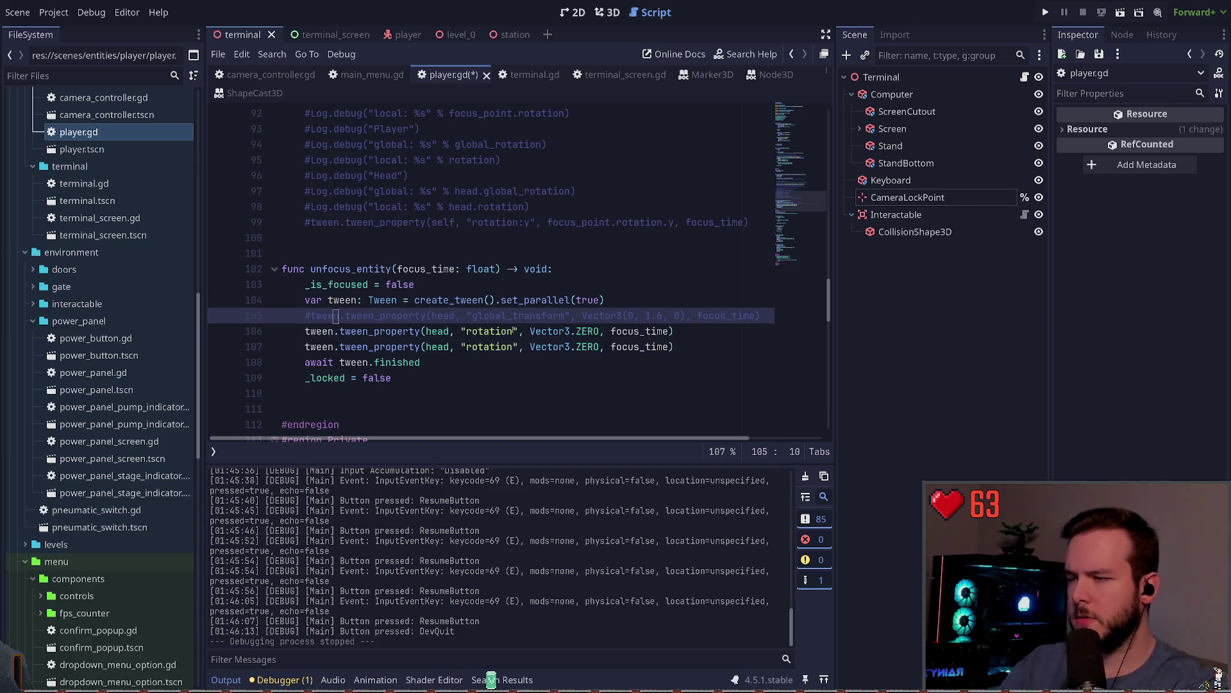
key("ctrl+k")
key("ctrl+k")
key("Down")
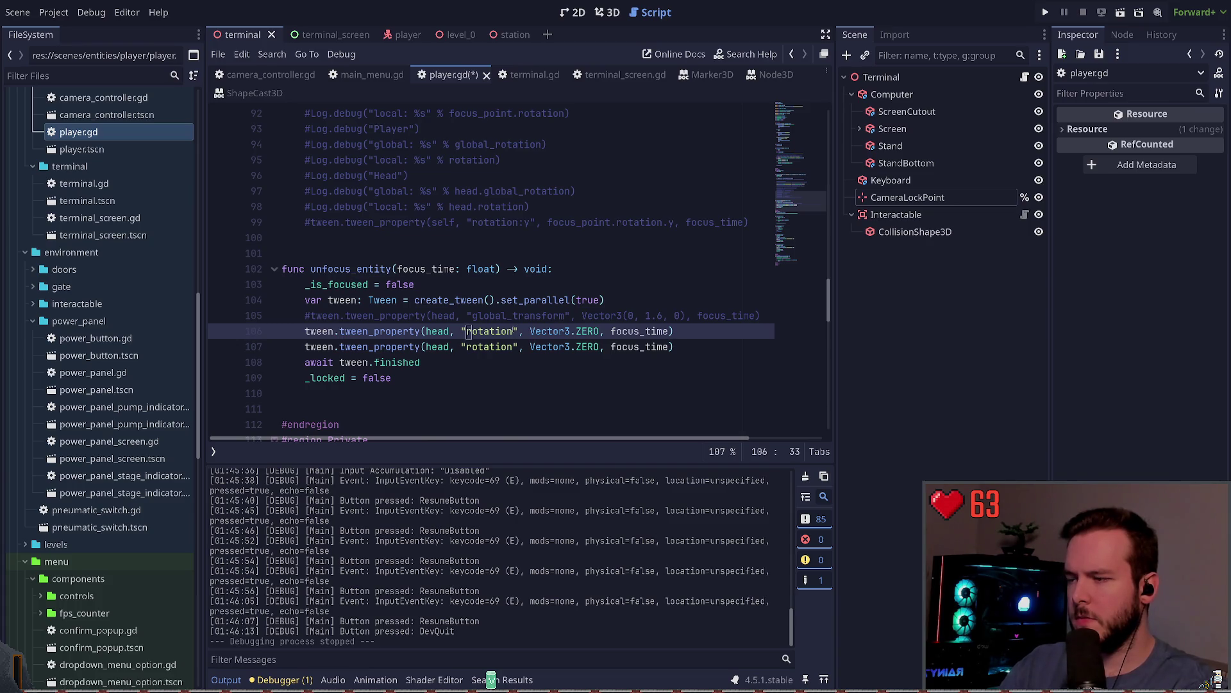
key("ctrl+Delete")
type("posi")
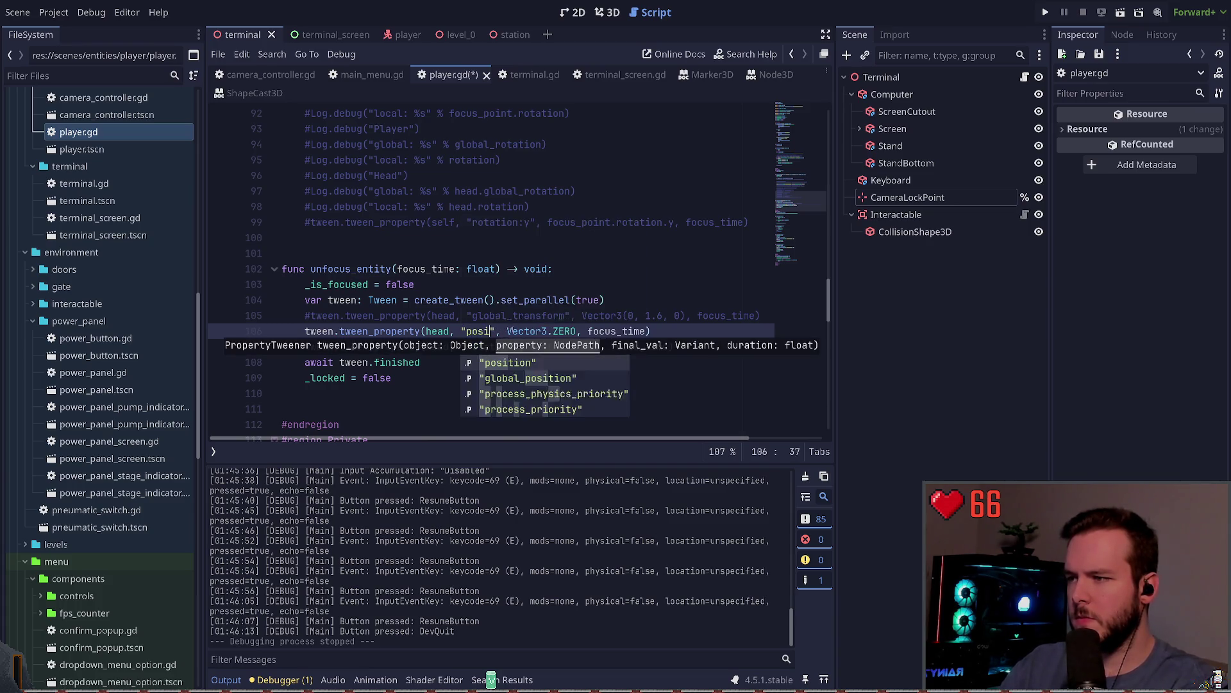
key("Return")
Run the game, test focusing on the monitor, and quit back to the editor.
key("F5")
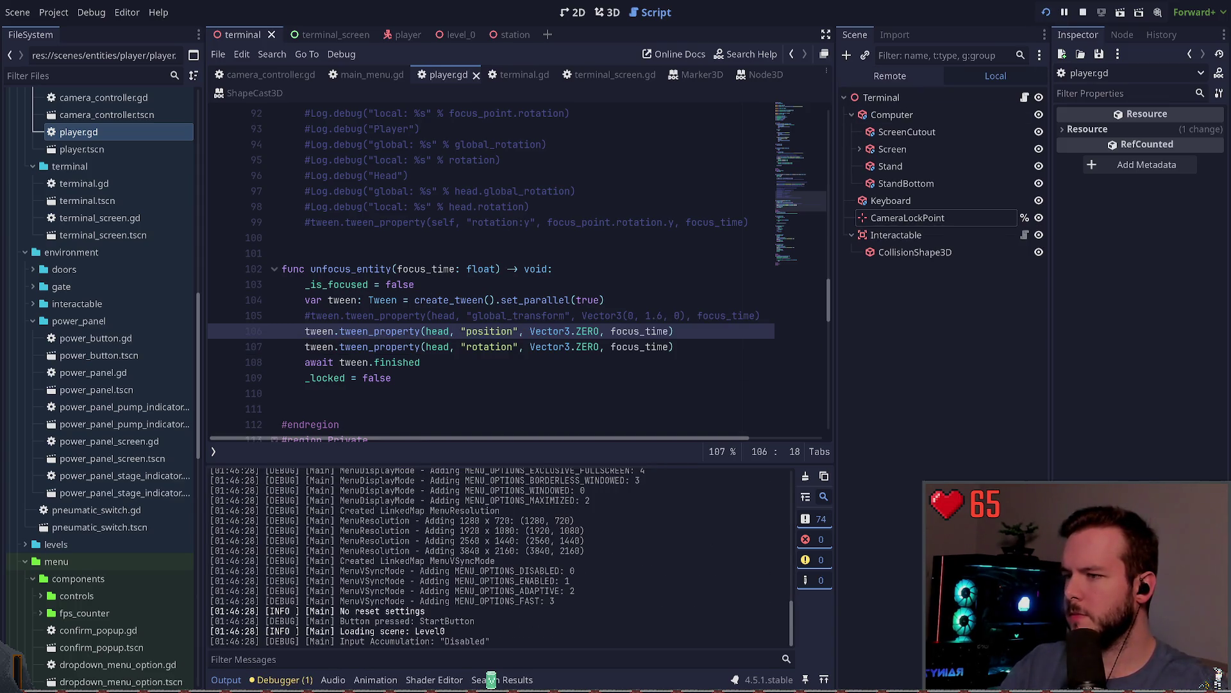
key("Escape")
key("Escape")
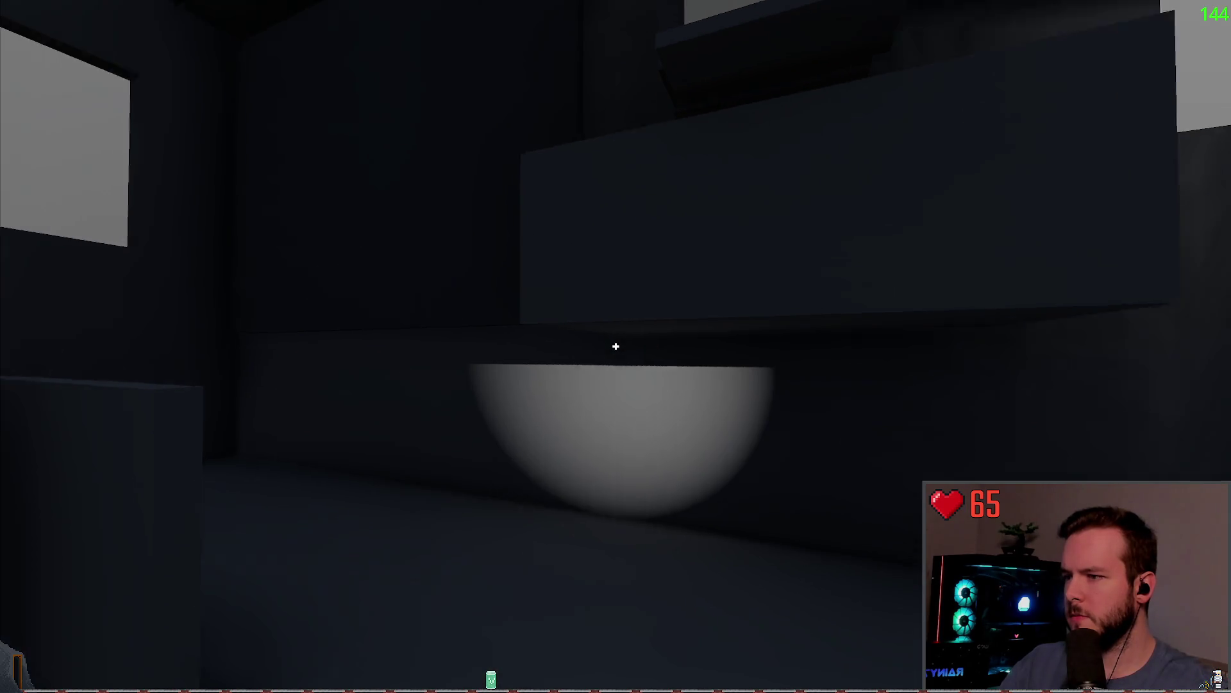
key("Escape")
left_click(44, 364)
left_click(62, 402)
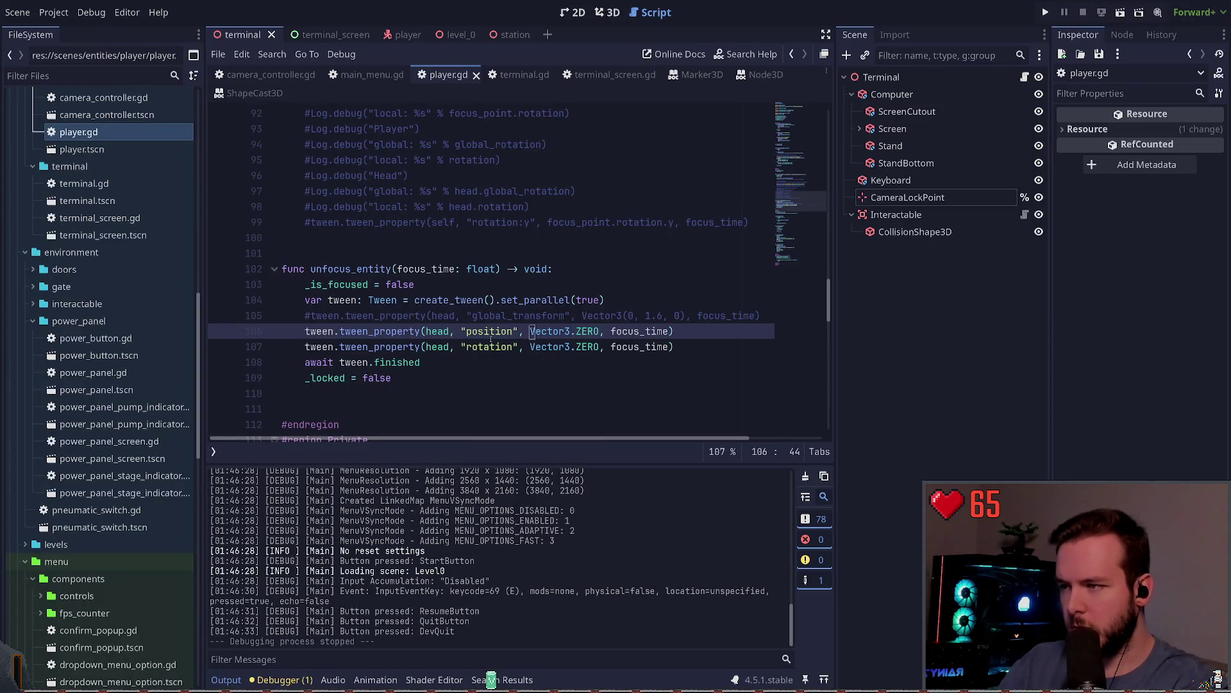
Set the position tween's target to Vector3(0, 1.6, 0) and save the script.
key("ctrl+Delete")
key("ctrl+Delete")
key("ctrl+Delete")
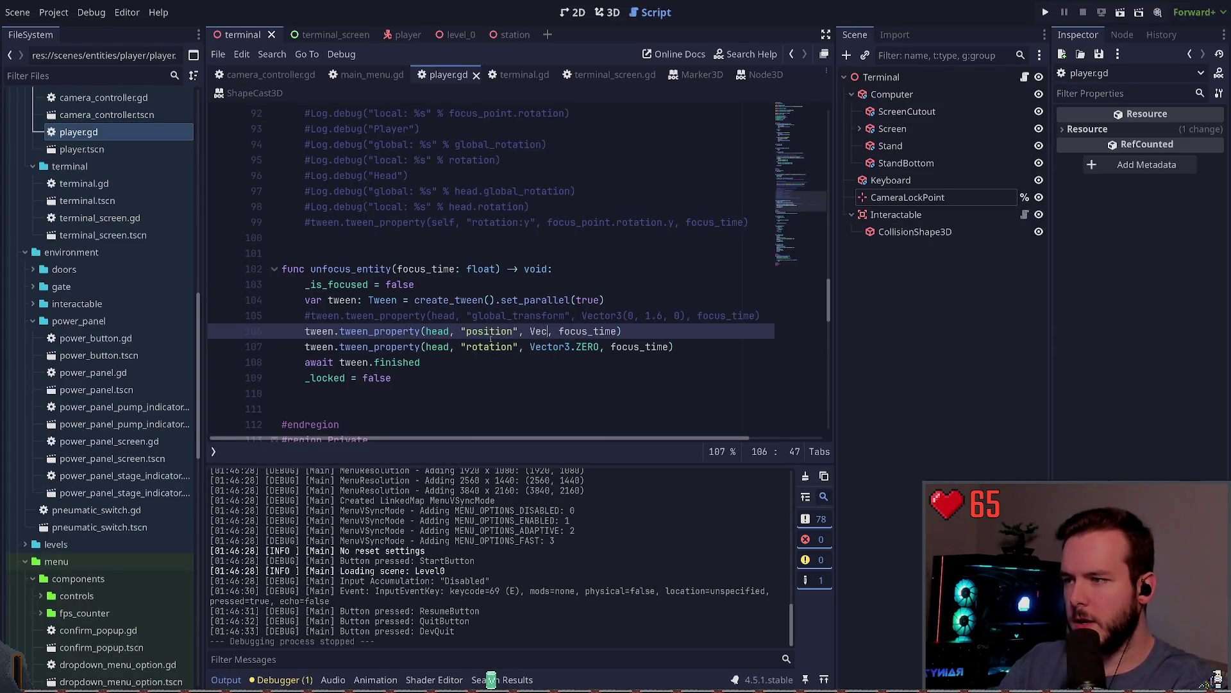
type("tort")
key("BackSpace")
type("3(")
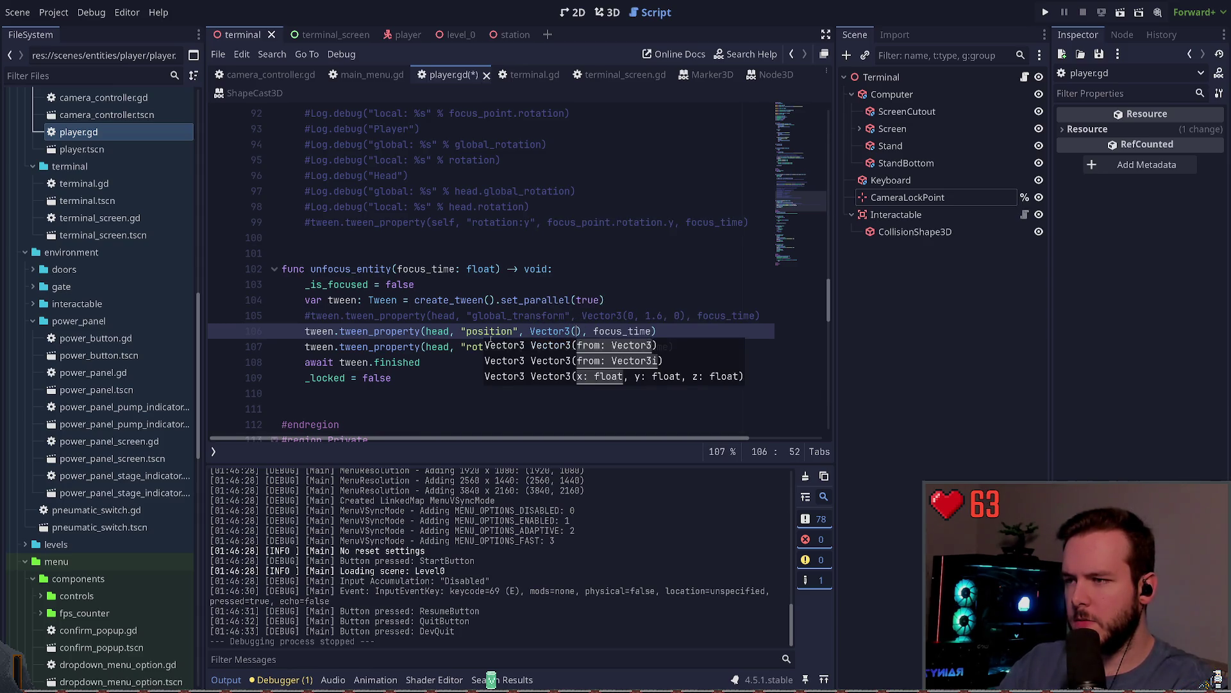
type(", 0")
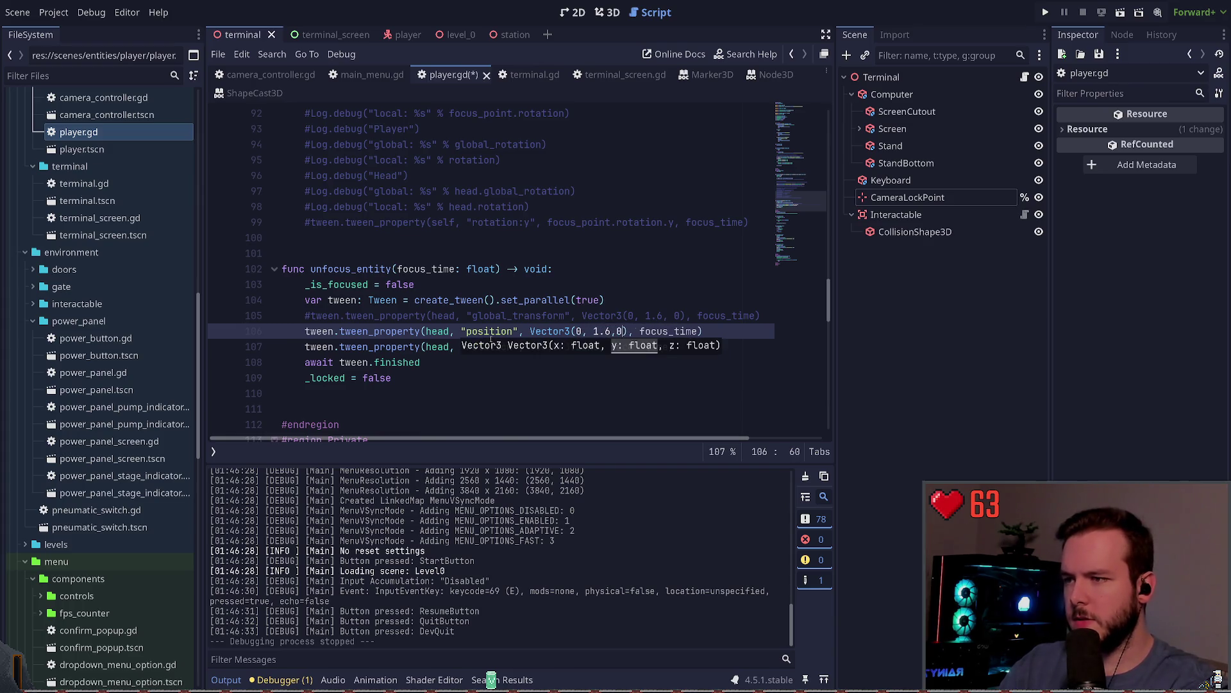
left_click(381, 331)
key("ctrl+s")
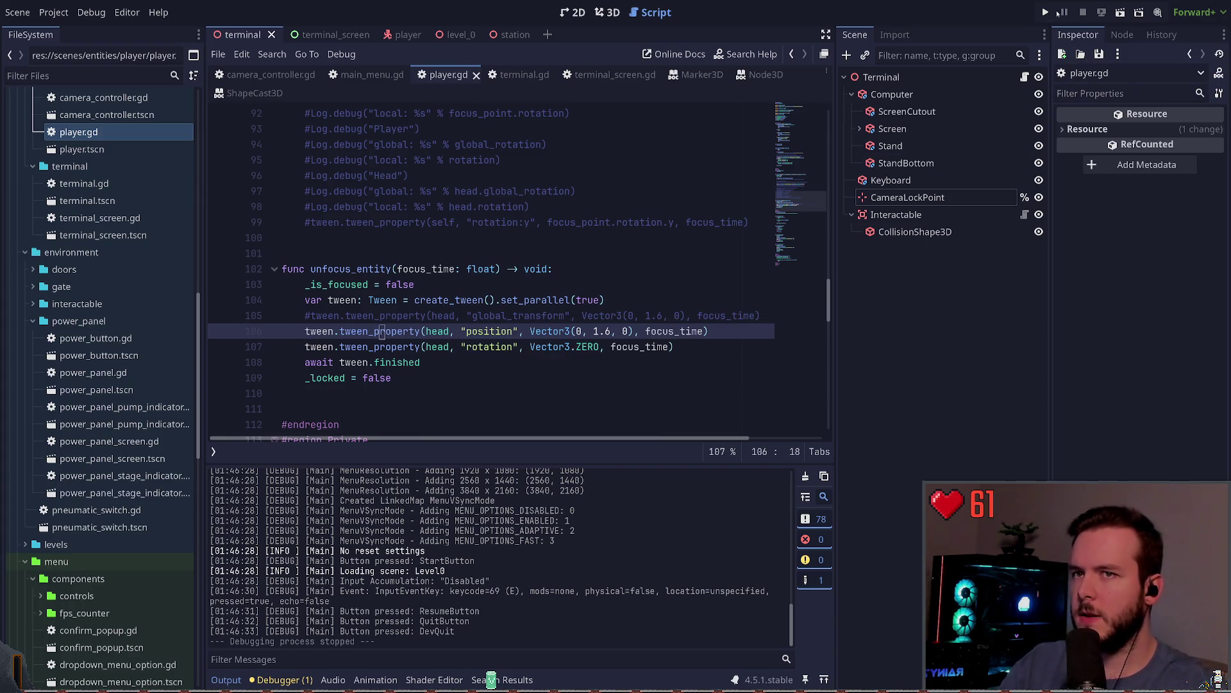
Run the game and repeatedly walk to, focus and leave the desk monitor, ending paused.
key("F5")
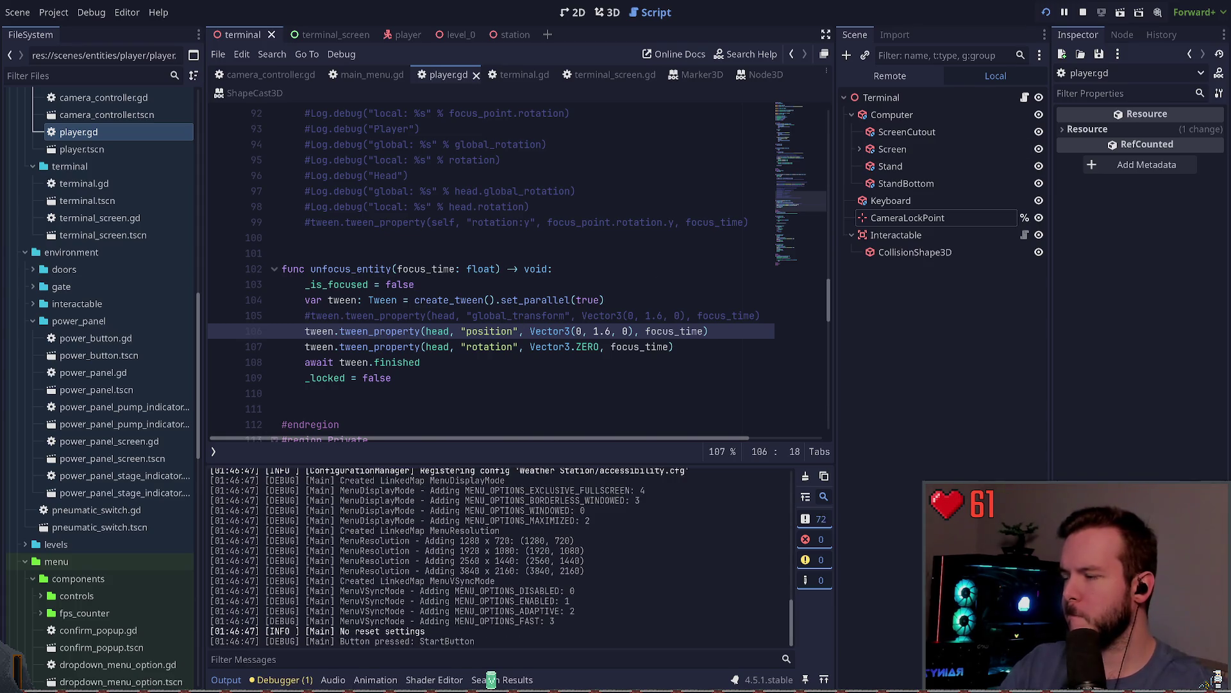
key("Escape")
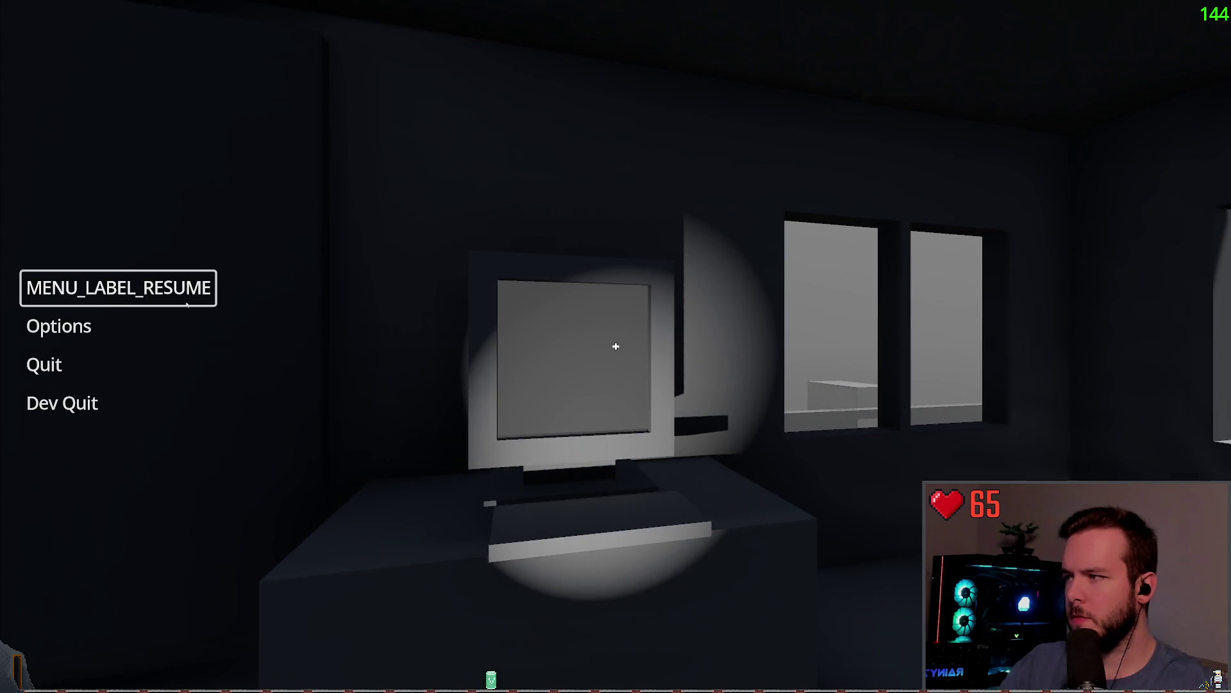
key("Escape")
key("w")
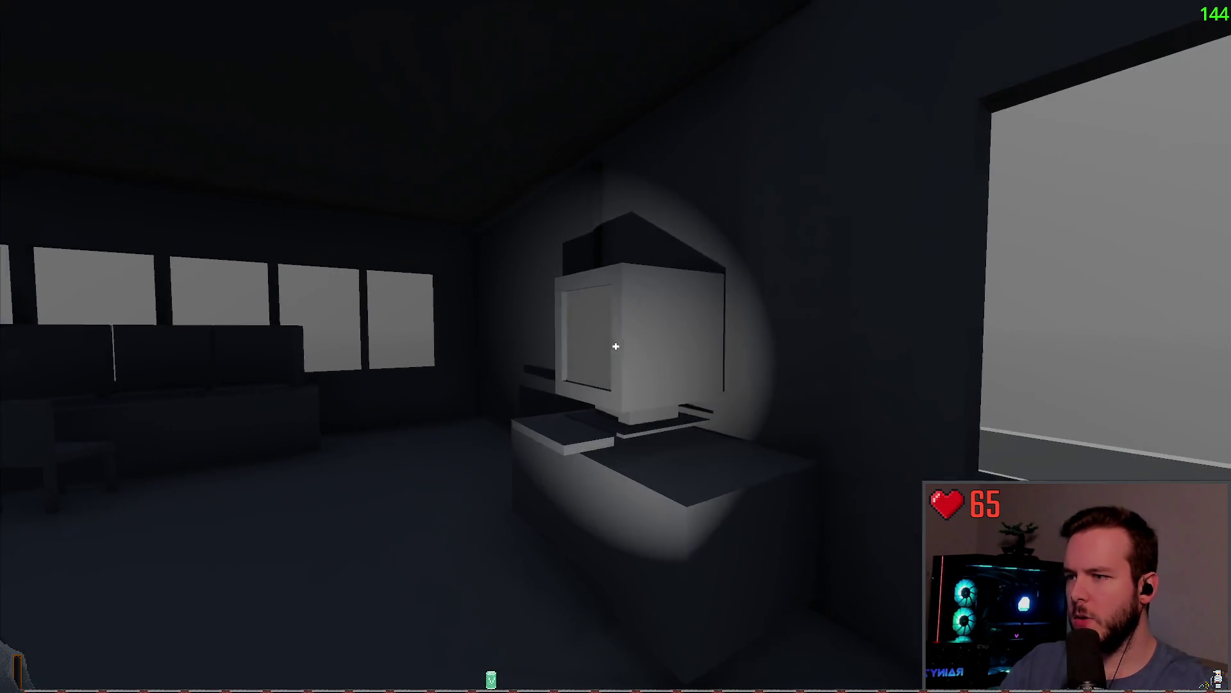
key("e")
key("Escape")
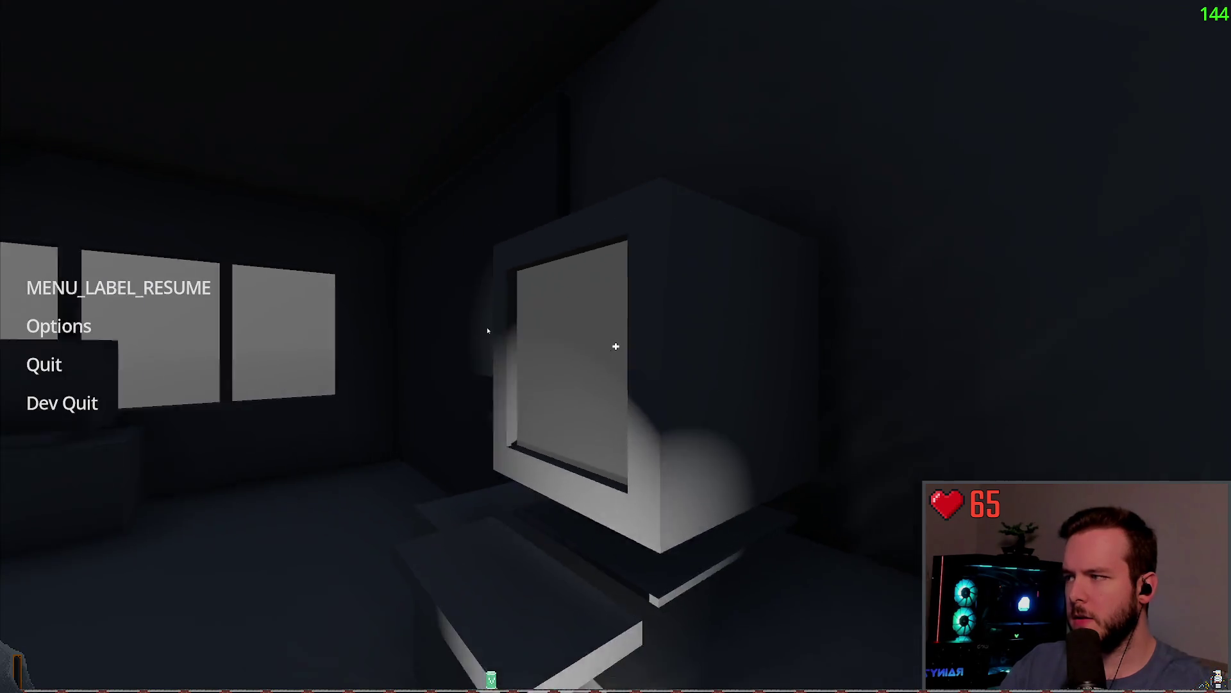
key("Escape")
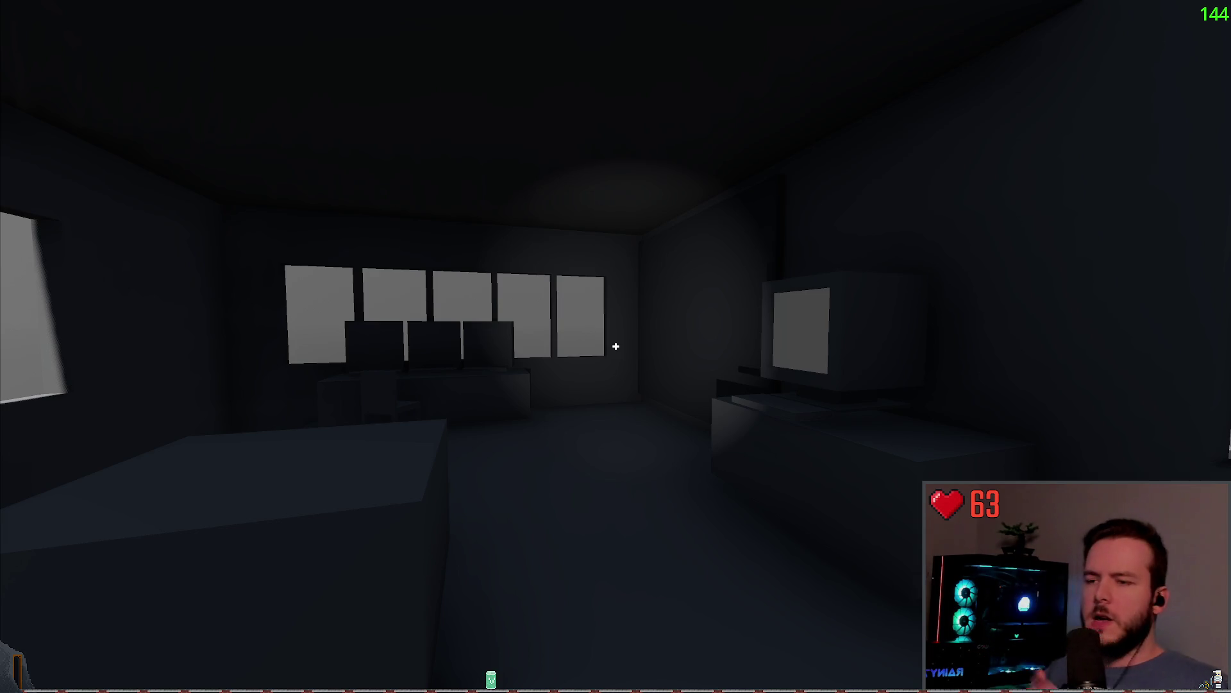
mouse_move(616, 347)
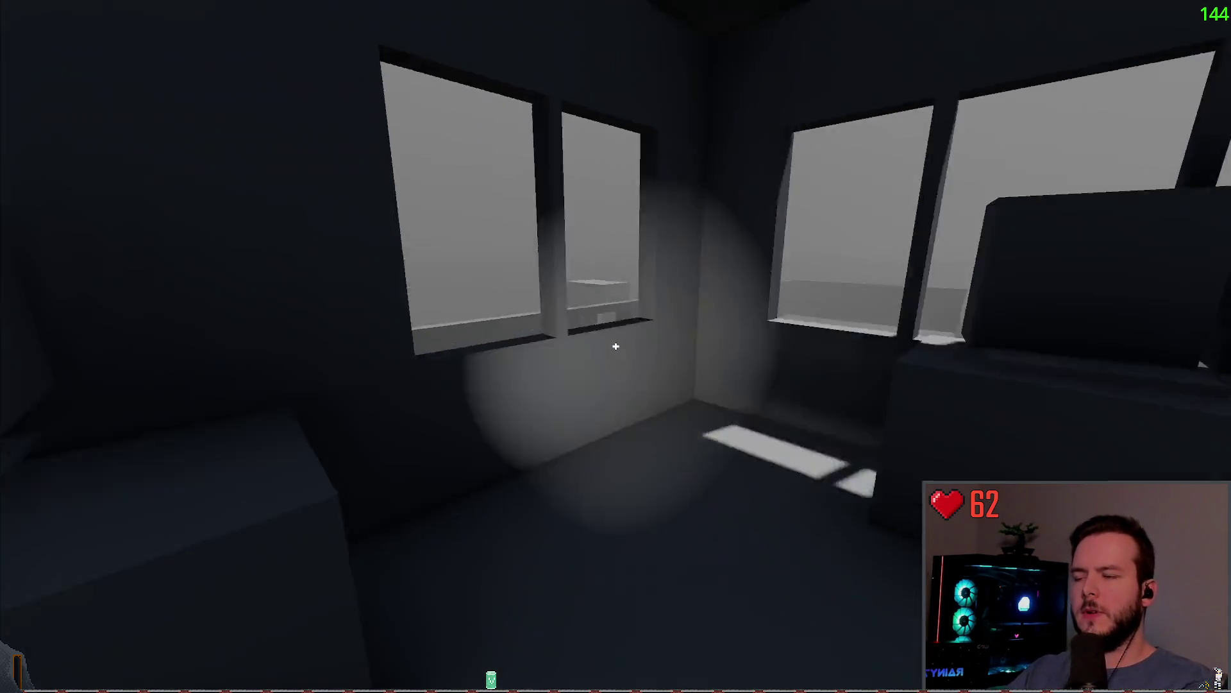
key("w")
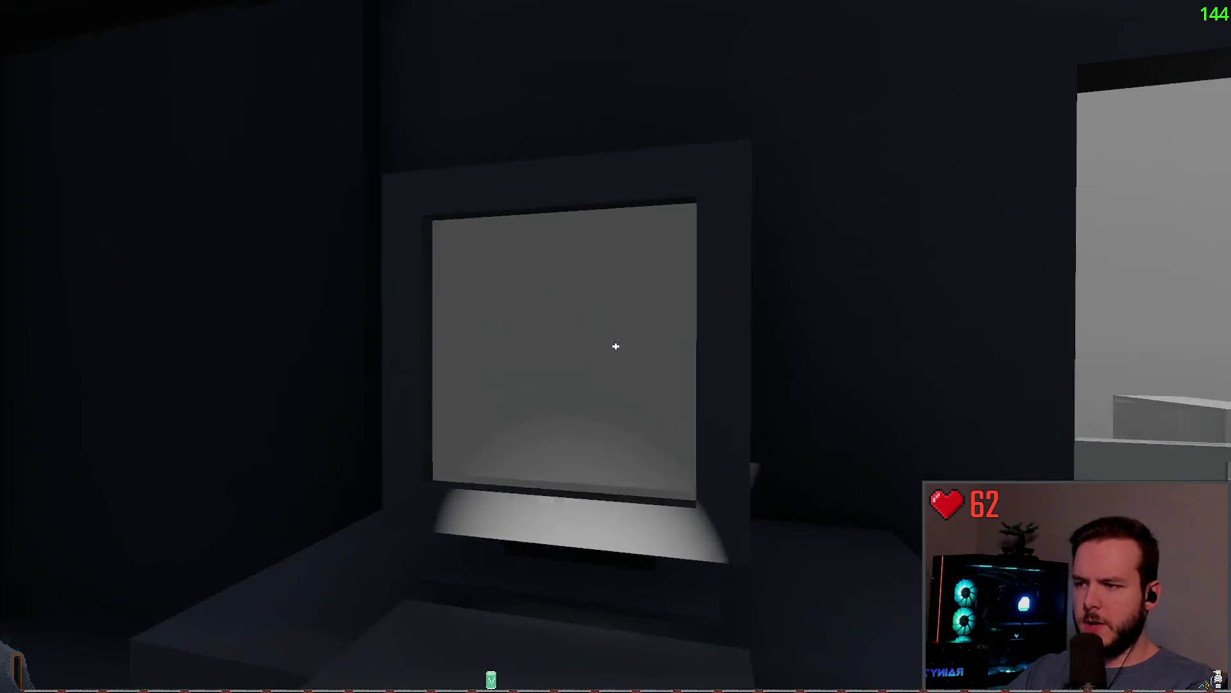
key("Escape")
left_click(188, 305)
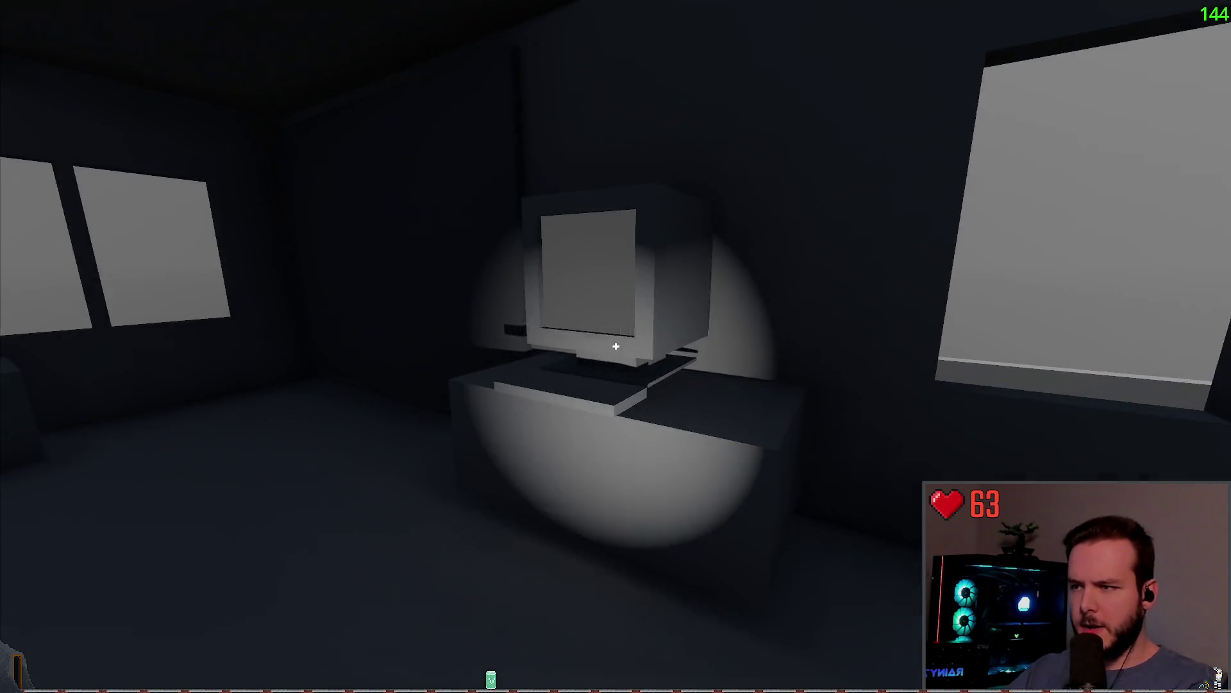
key("Escape")
Quit the game and delete the commented global_transform tween line.
left_click(65, 401)
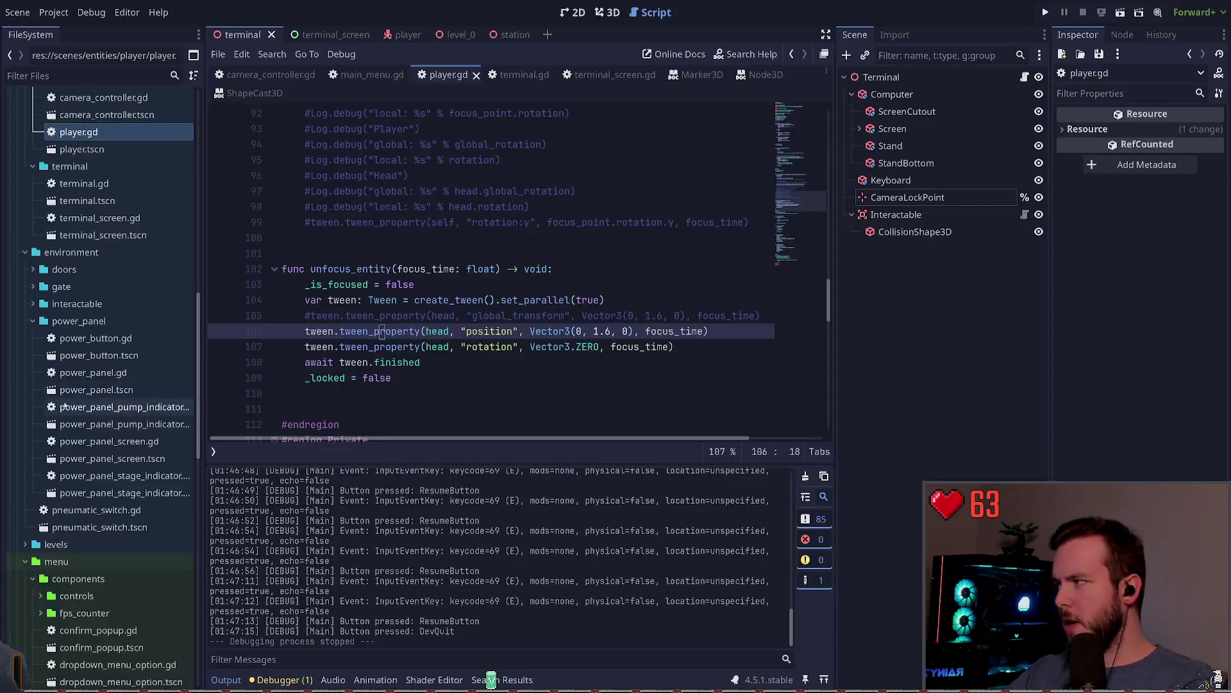
key("Up")
key("Up")
key("Up")
key("Down")
key("Down")
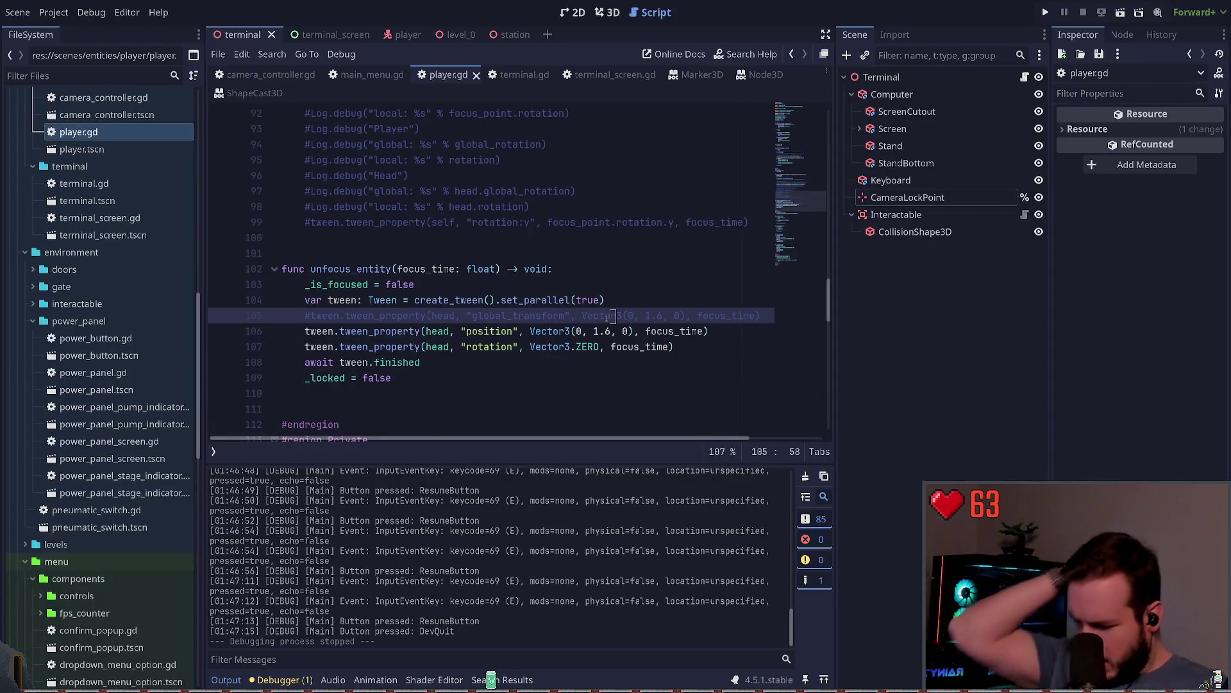
key("ctrl+shift+k")
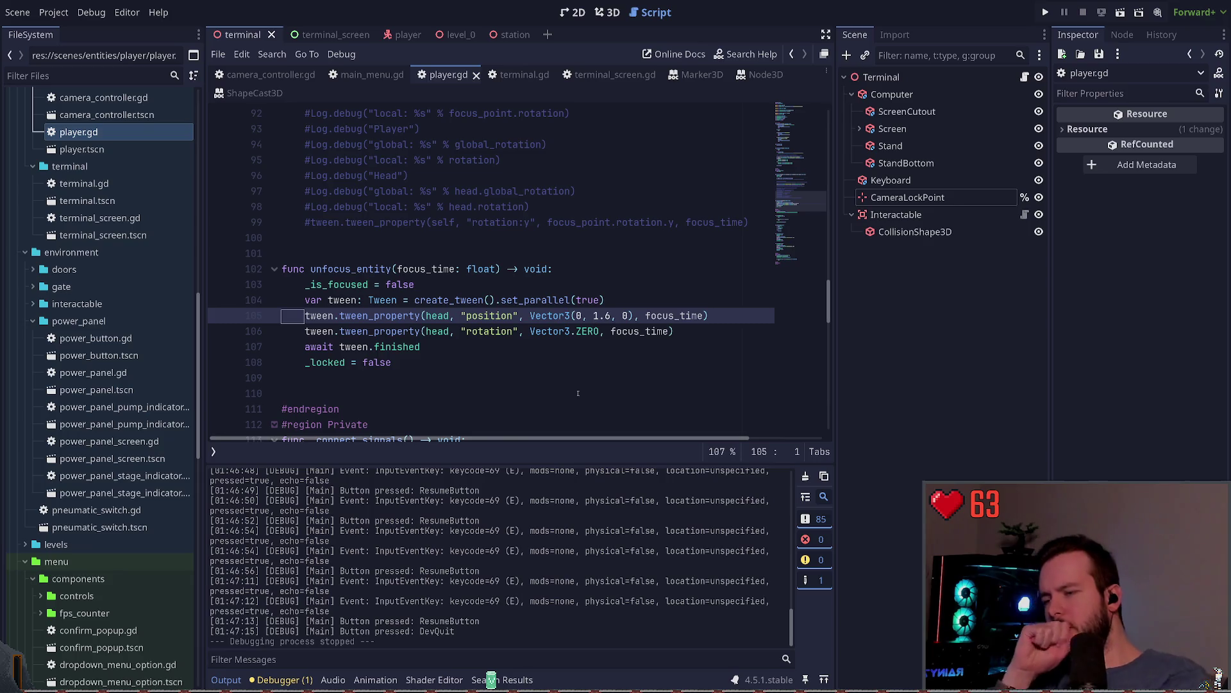
Select and delete the commented Log.debug lines.
scroll(621, 374, "up", 2)
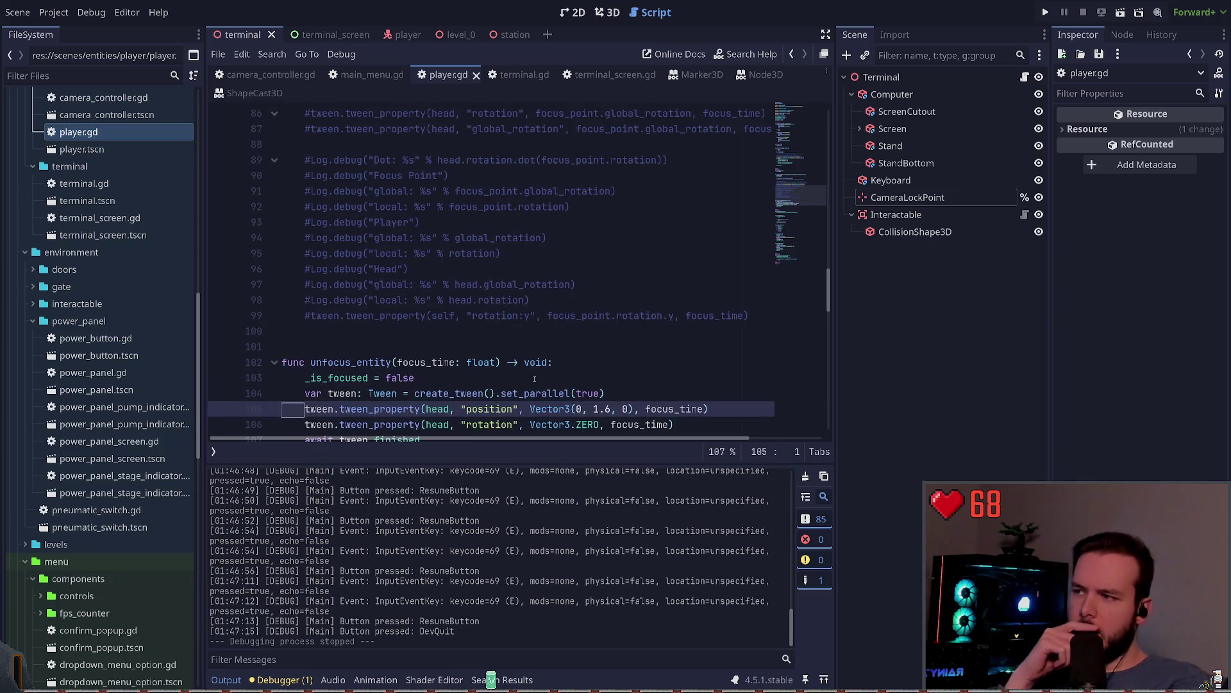
left_click(519, 315)
triple_click(519, 315)
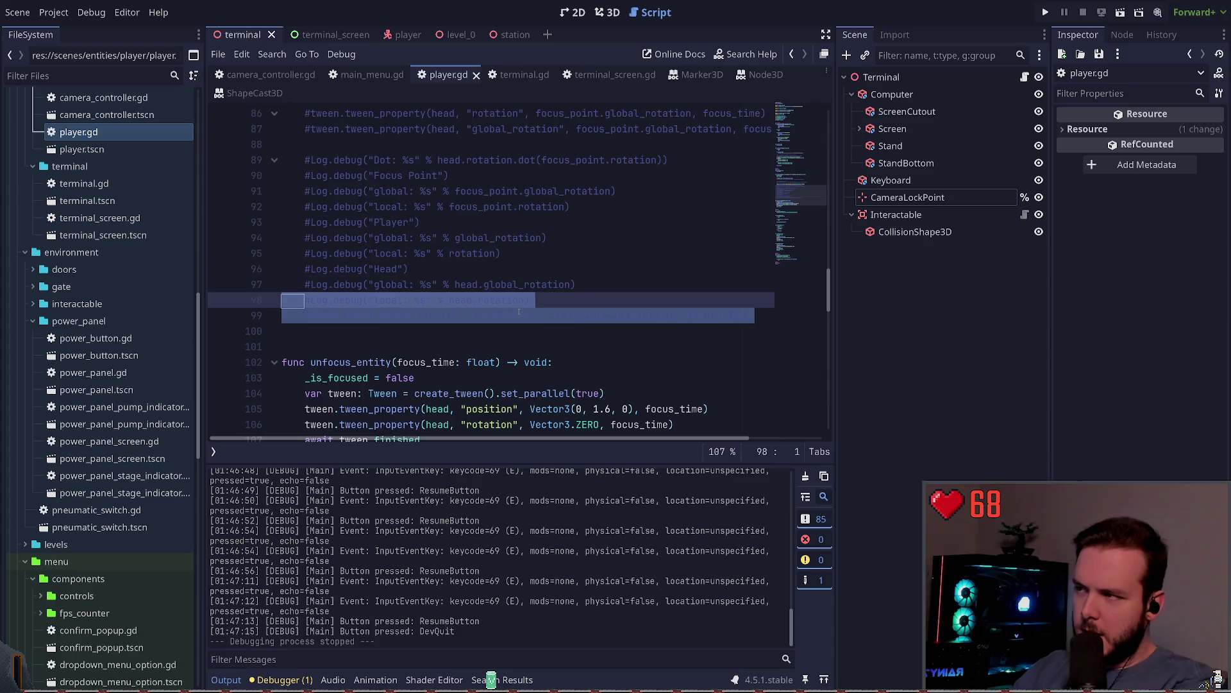
key("shift+Up")
key("shift+Up")
key("shift+Up")
scroll(761, 299, "up", 2)
key("Delete")
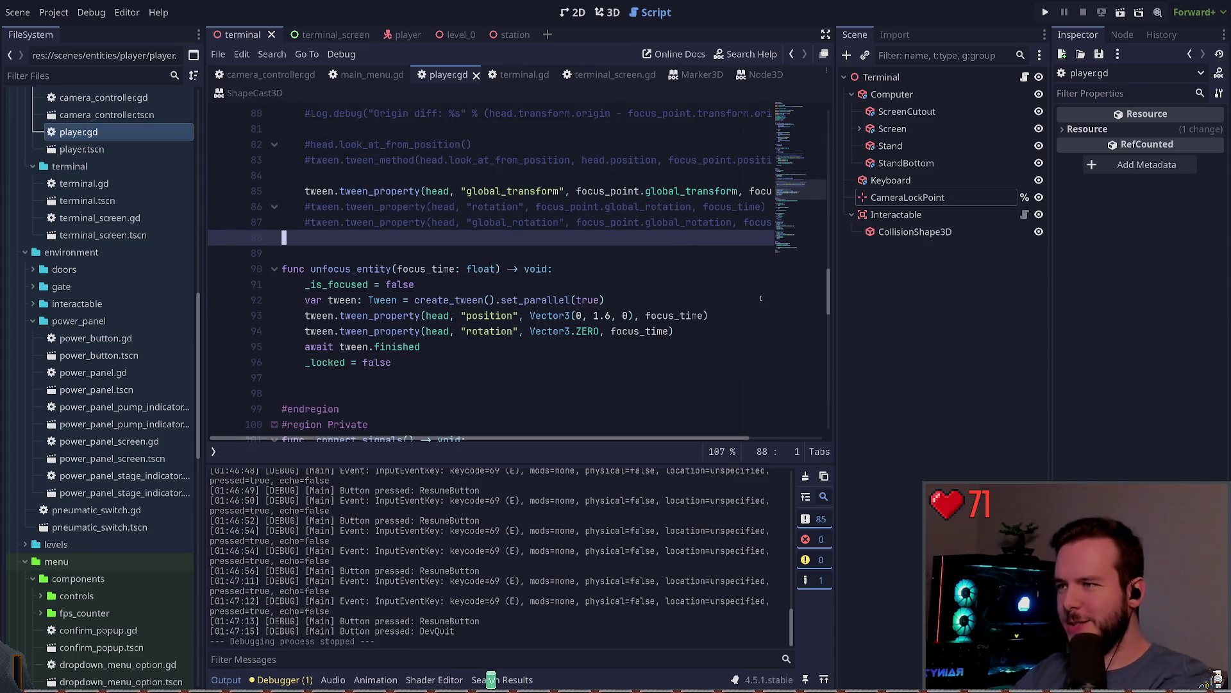
Remove the remaining commented rotation and look_at lines and save player.gd.
key("Up")
key("Up")
key("ctrl+shift+k")
key("ctrl+shift+k")
scroll(761, 299, "up", 1)
key("Up")
key("shift+Up")
key("shift+Up")
key("shift+Up")
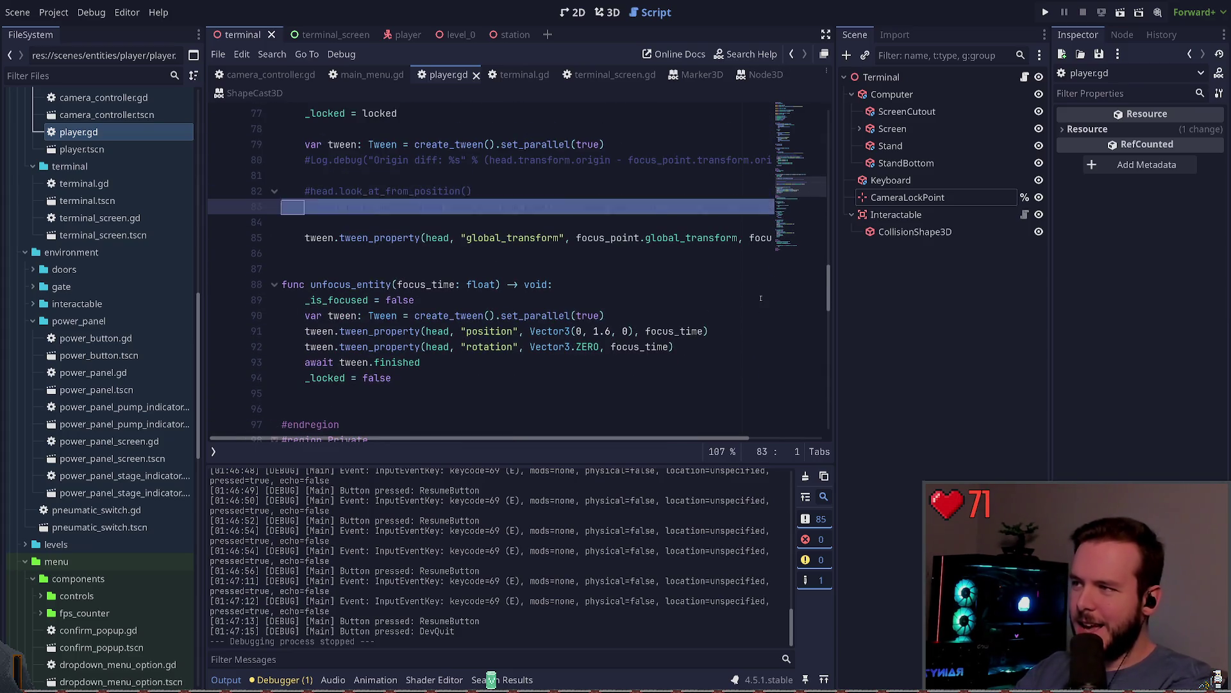
key("Delete")
key("ctrl+s")
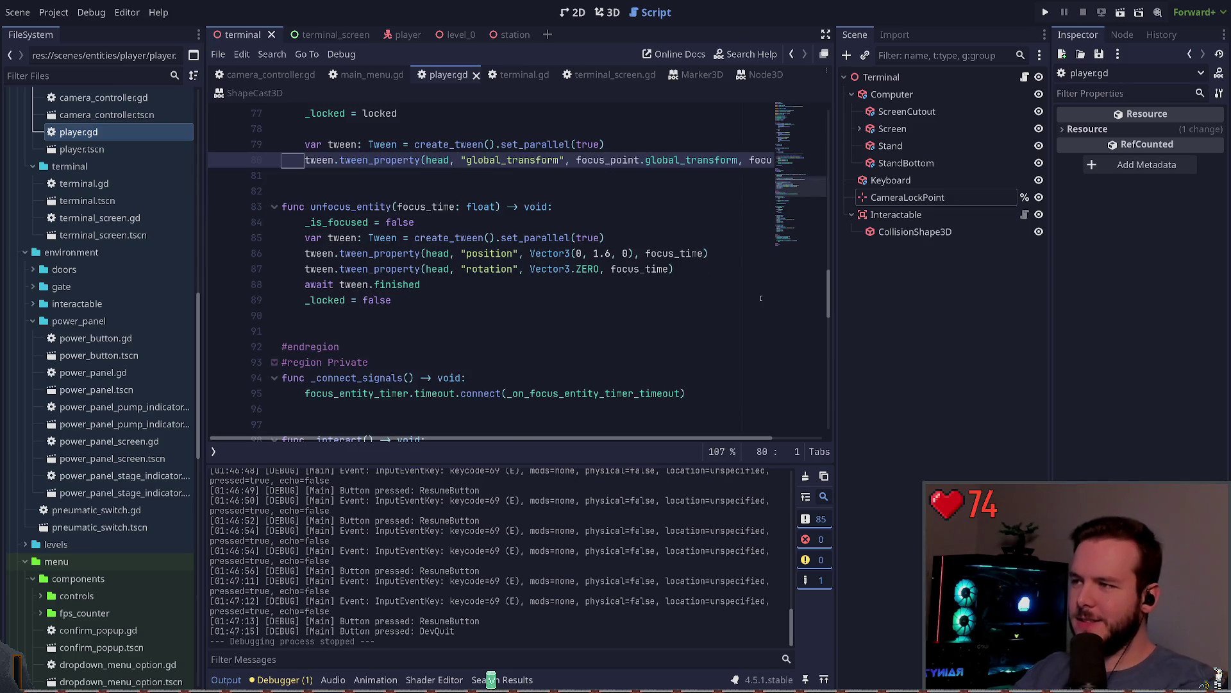
key("Down")
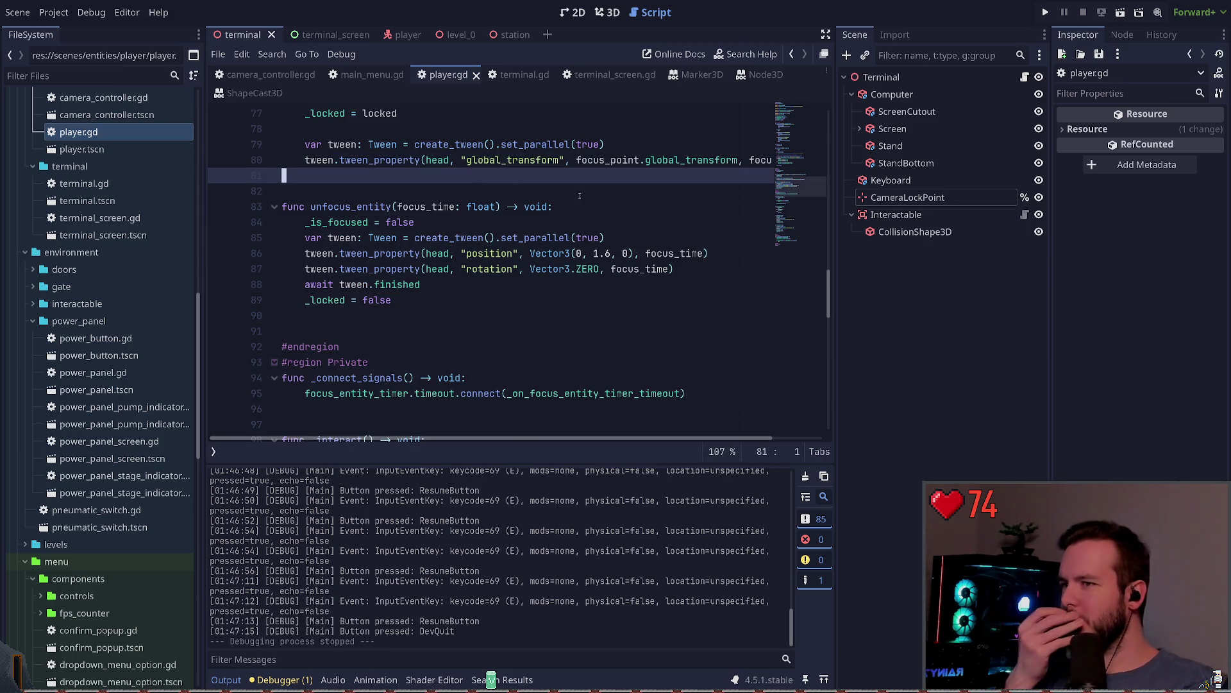
scroll(539, 426, "right", 2)
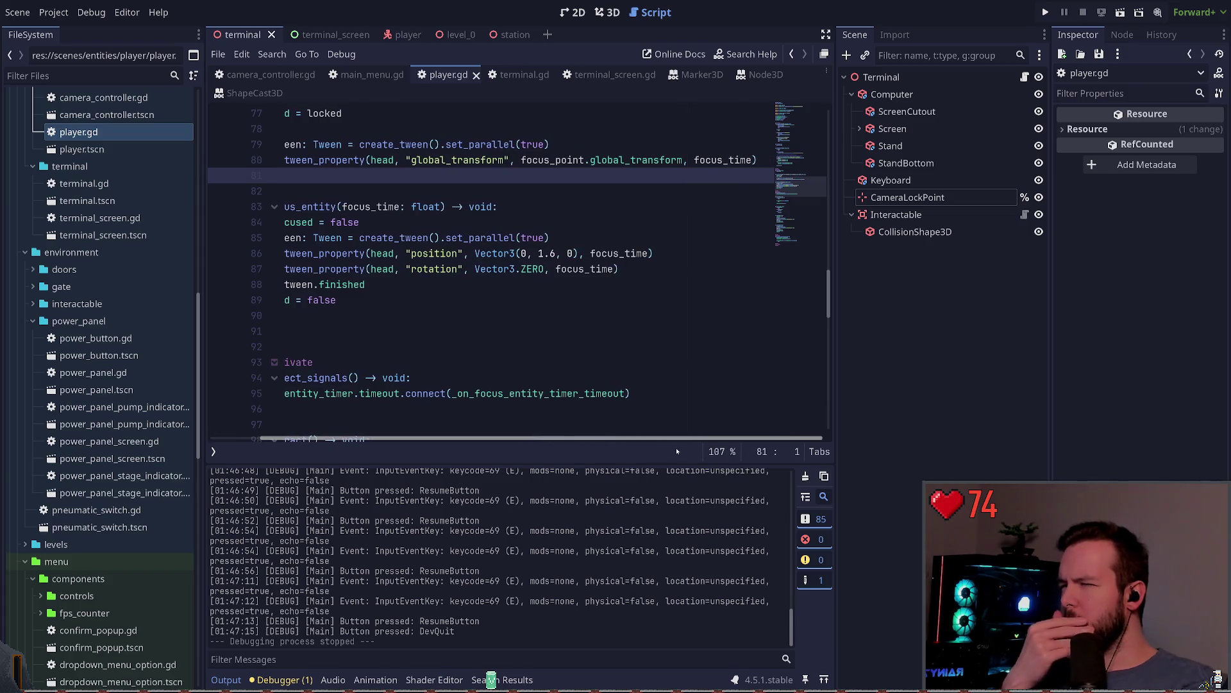
scroll(492, 429, "left", 2)
Review the unfocus_entity tween lines, then run the game with F5 and Dev Quit it.
left_click(530, 317)
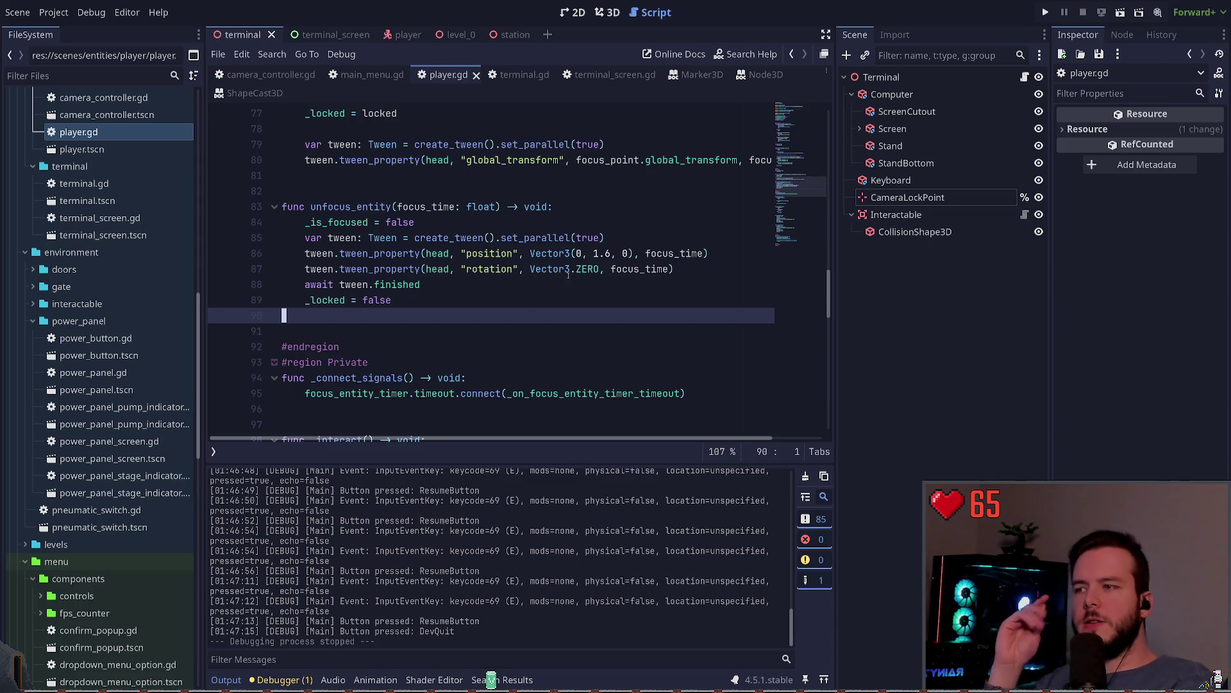
scroll(587, 299, "up", 1)
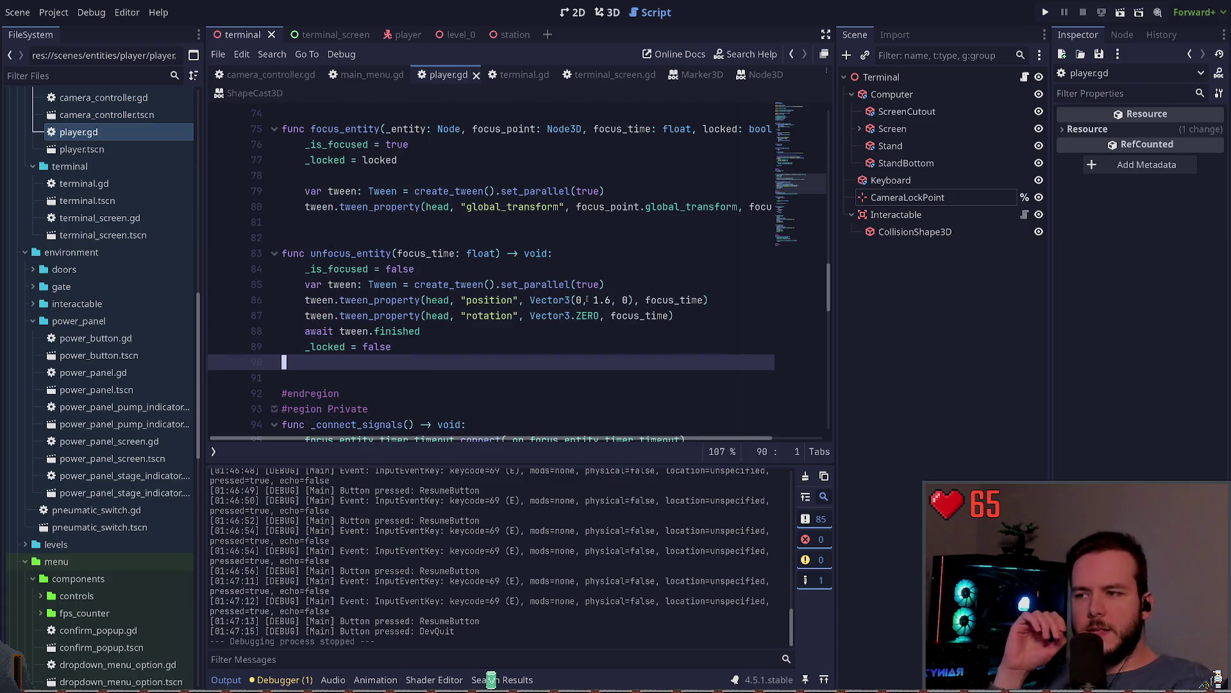
double_click(489, 300)
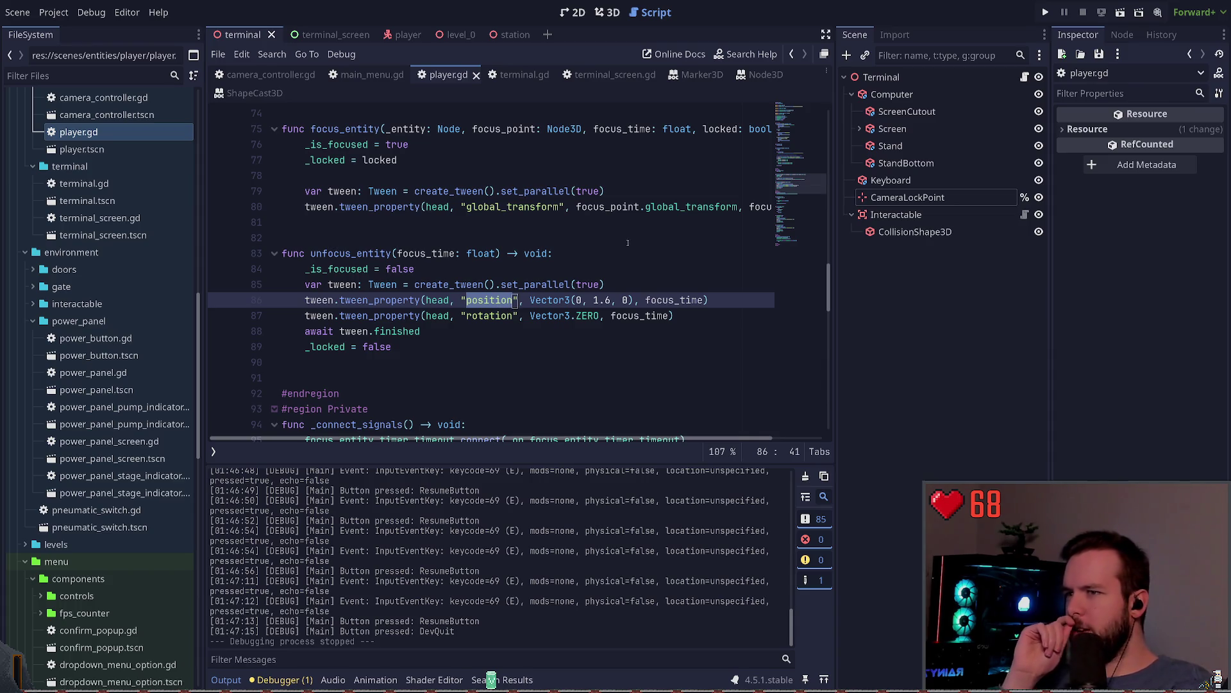
left_click(565, 207)
left_click(526, 207)
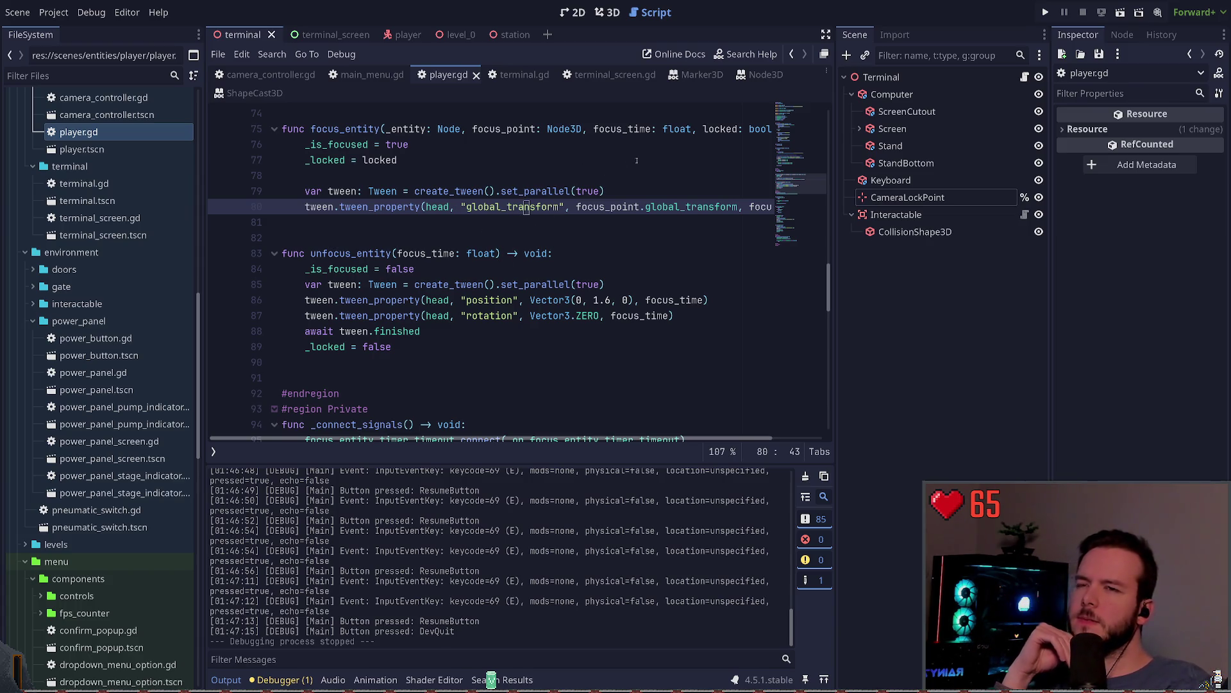
key("F5")
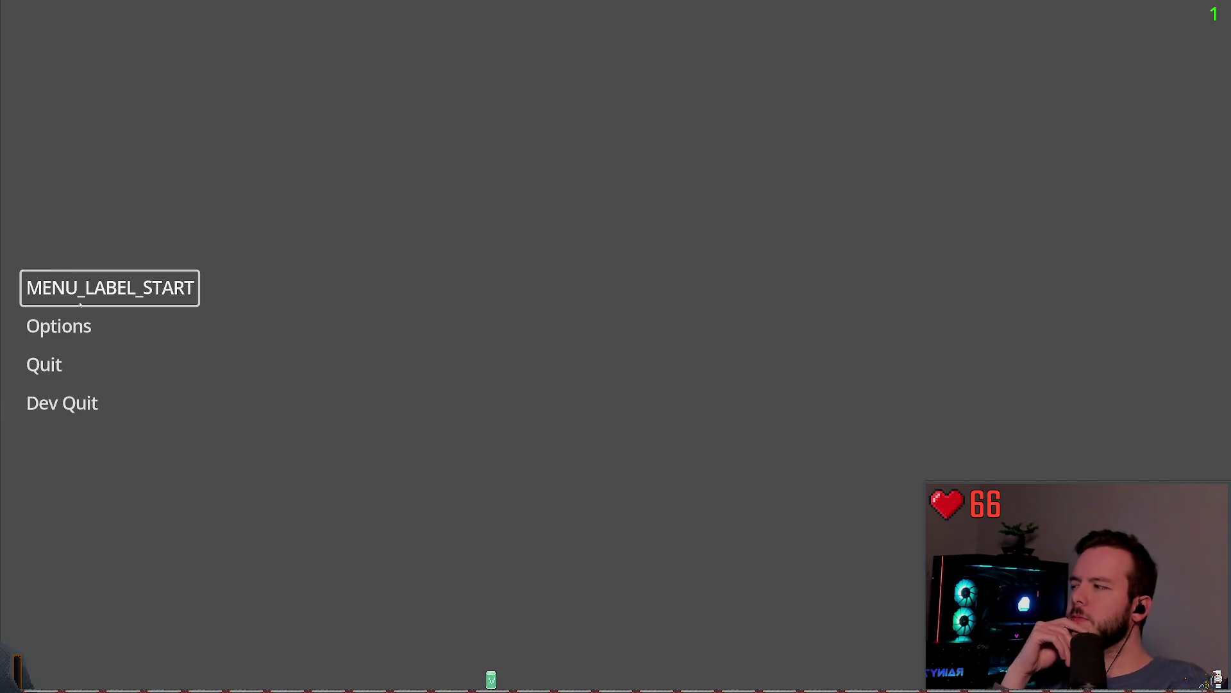
left_click(60, 401)
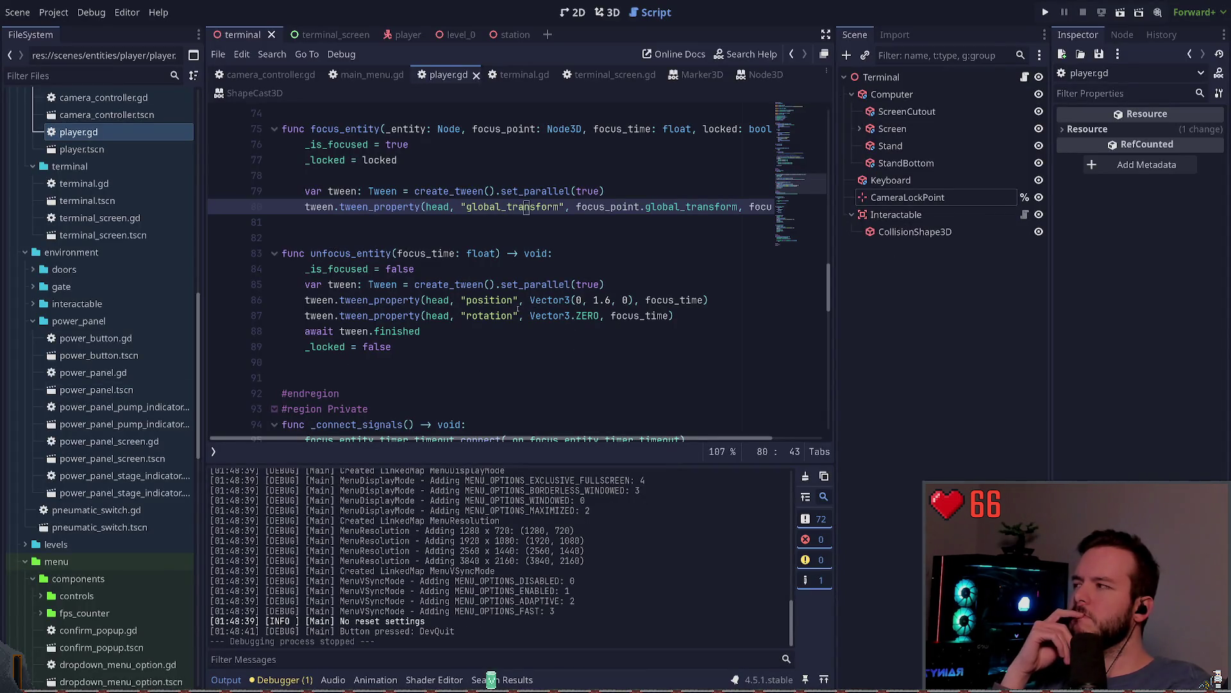
left_click(619, 286)
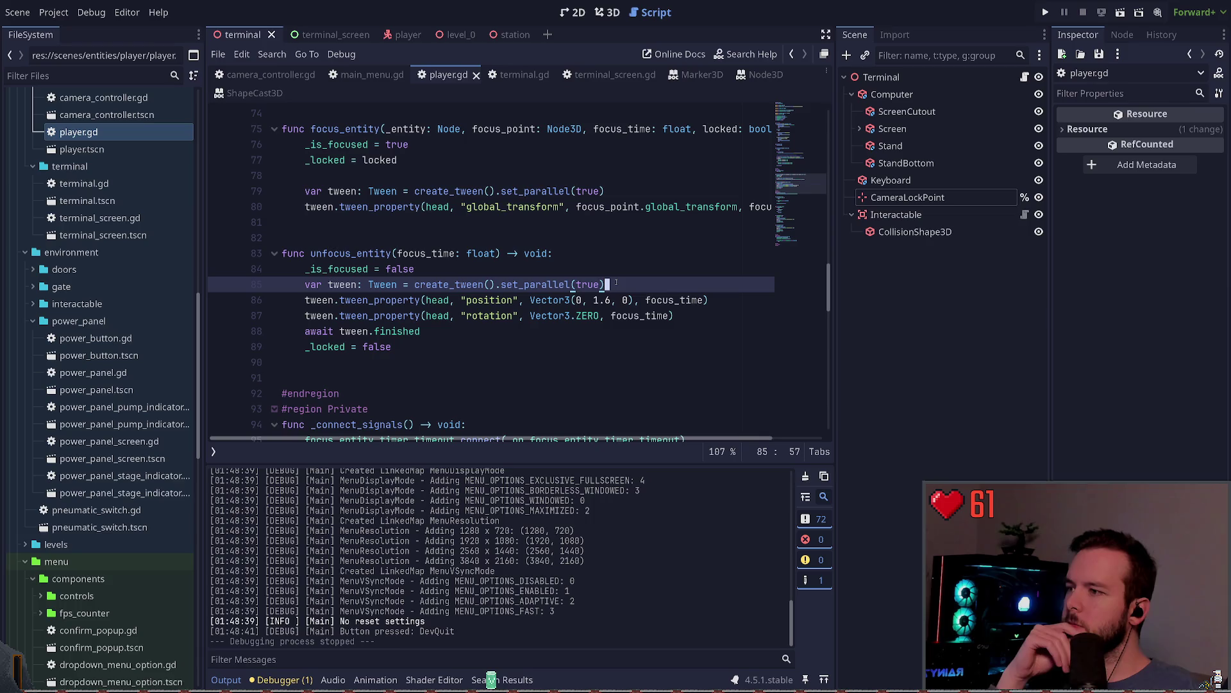
key("Return")
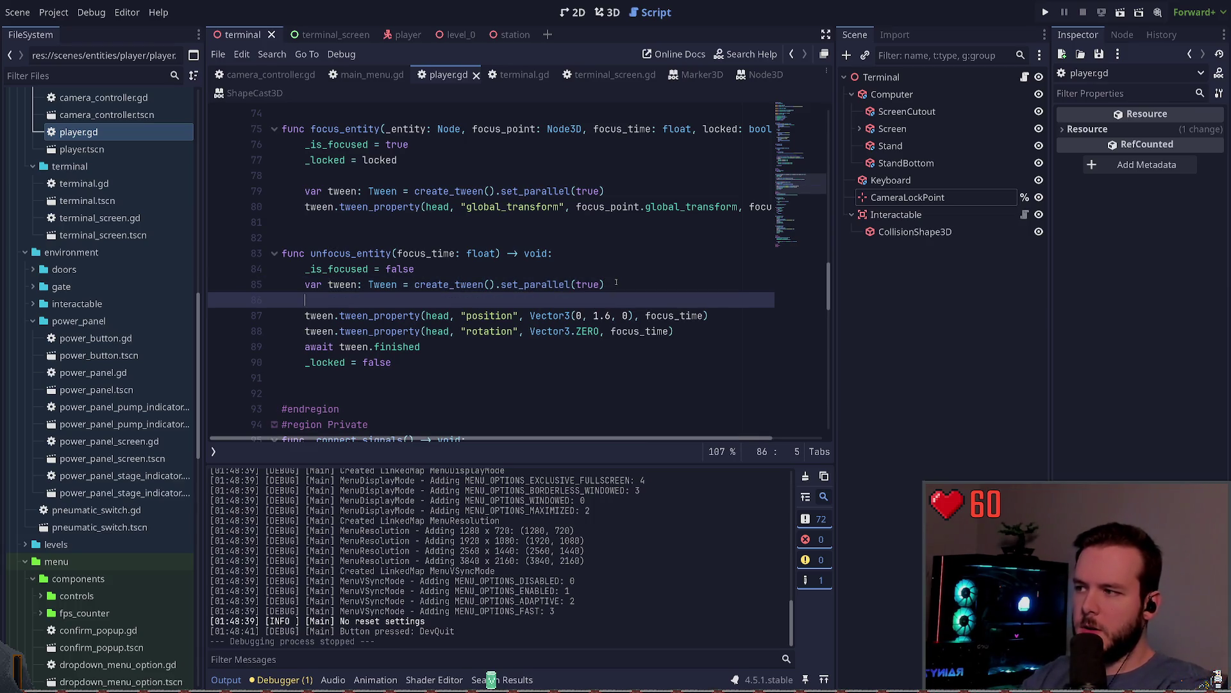
type("head.transform.")
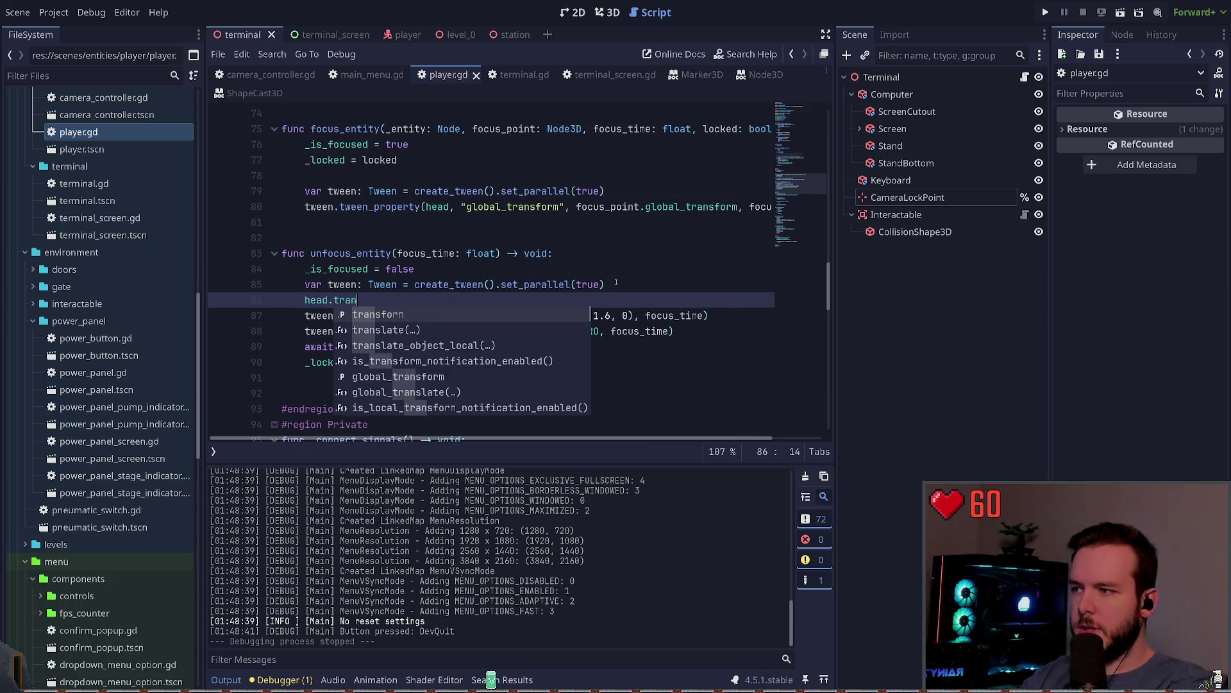
type("rese")
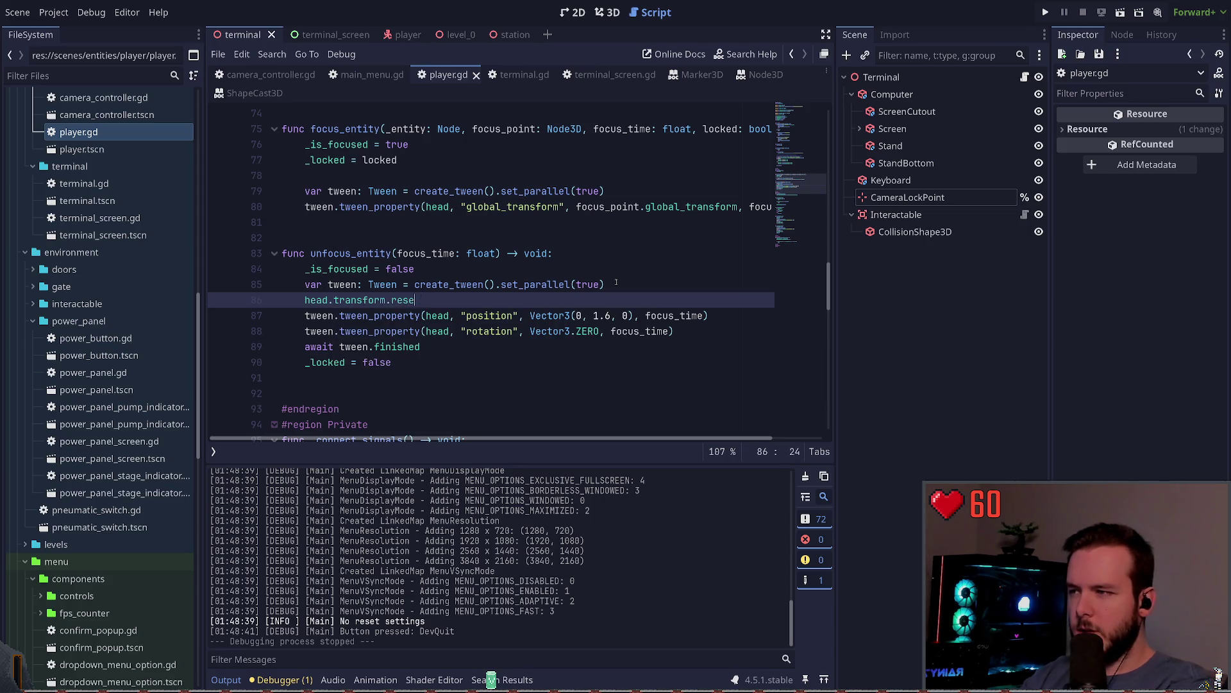
key("ctrl+space")
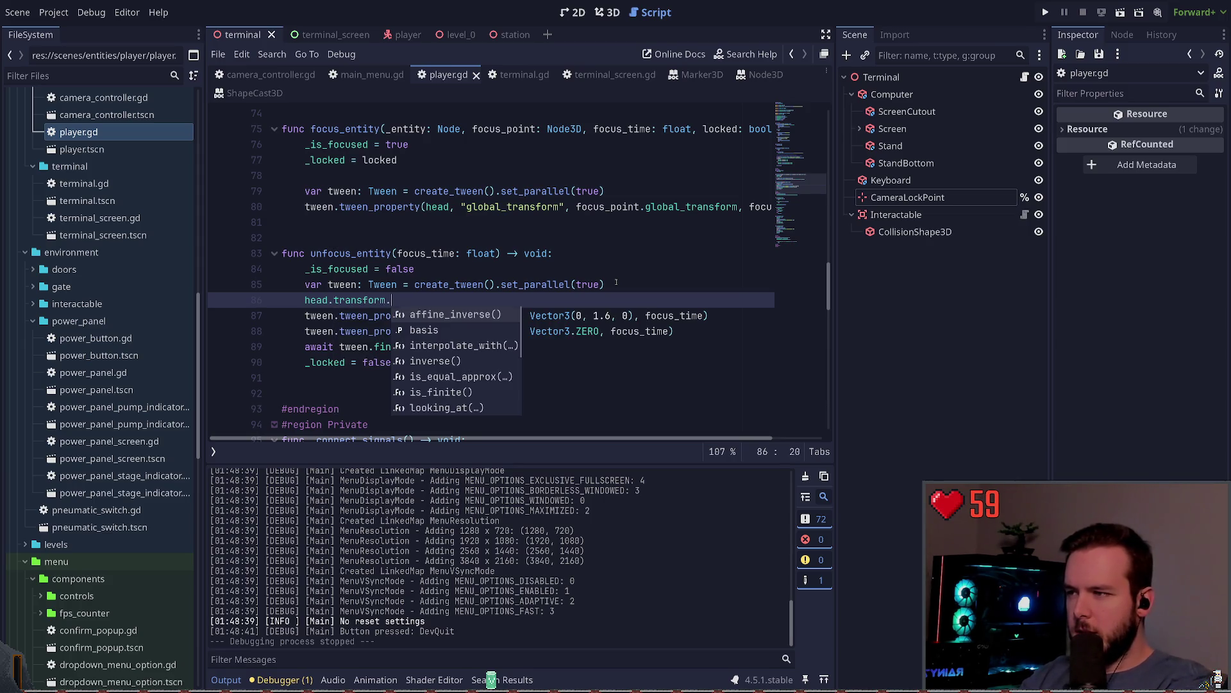
key("Down")
key("Down")
key("Down")
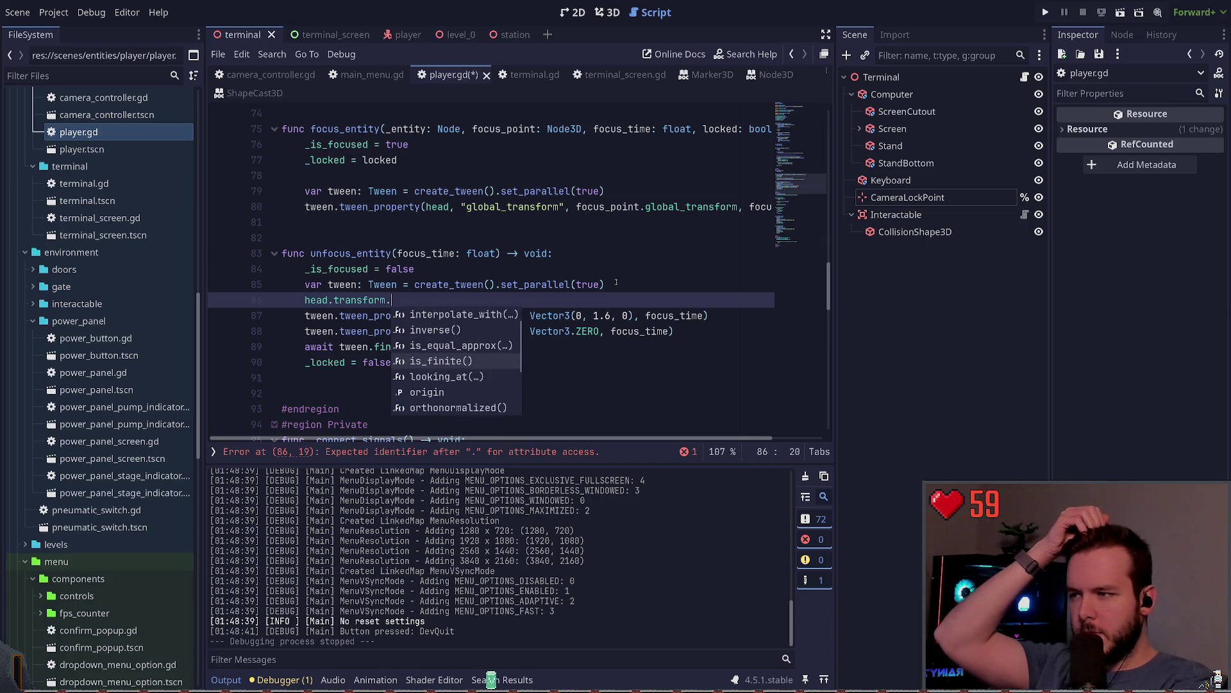
key("Down")
key("Down")
key("Down")
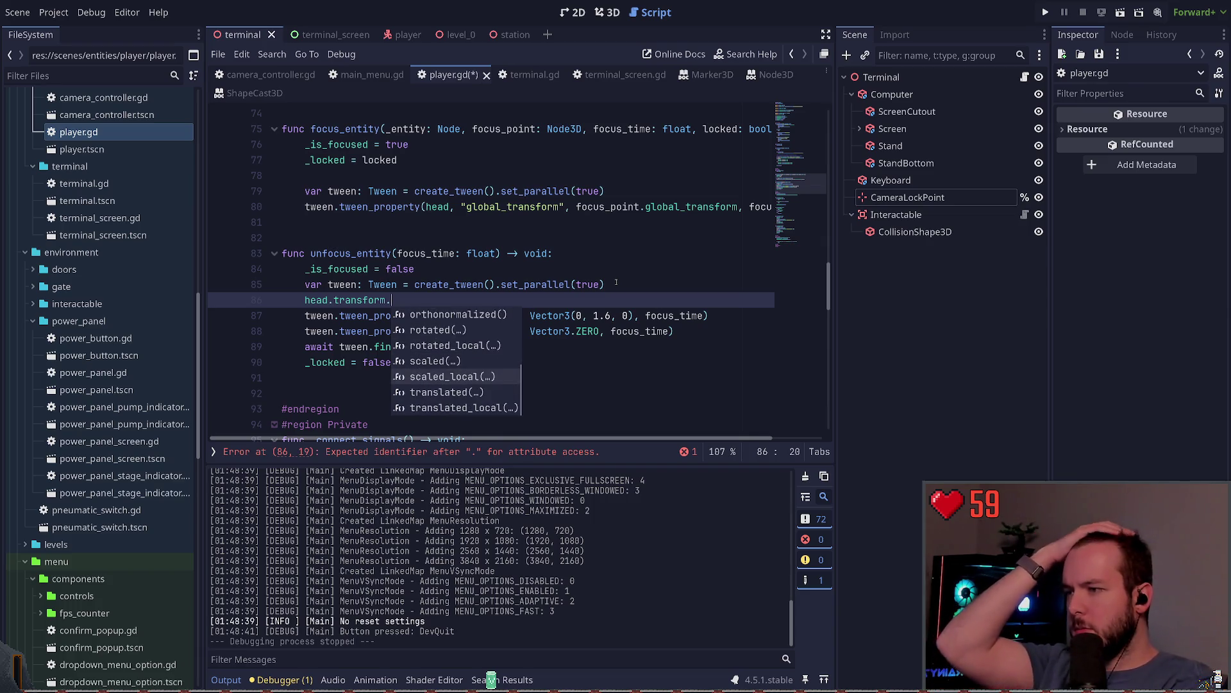
key("Down")
key("Return")
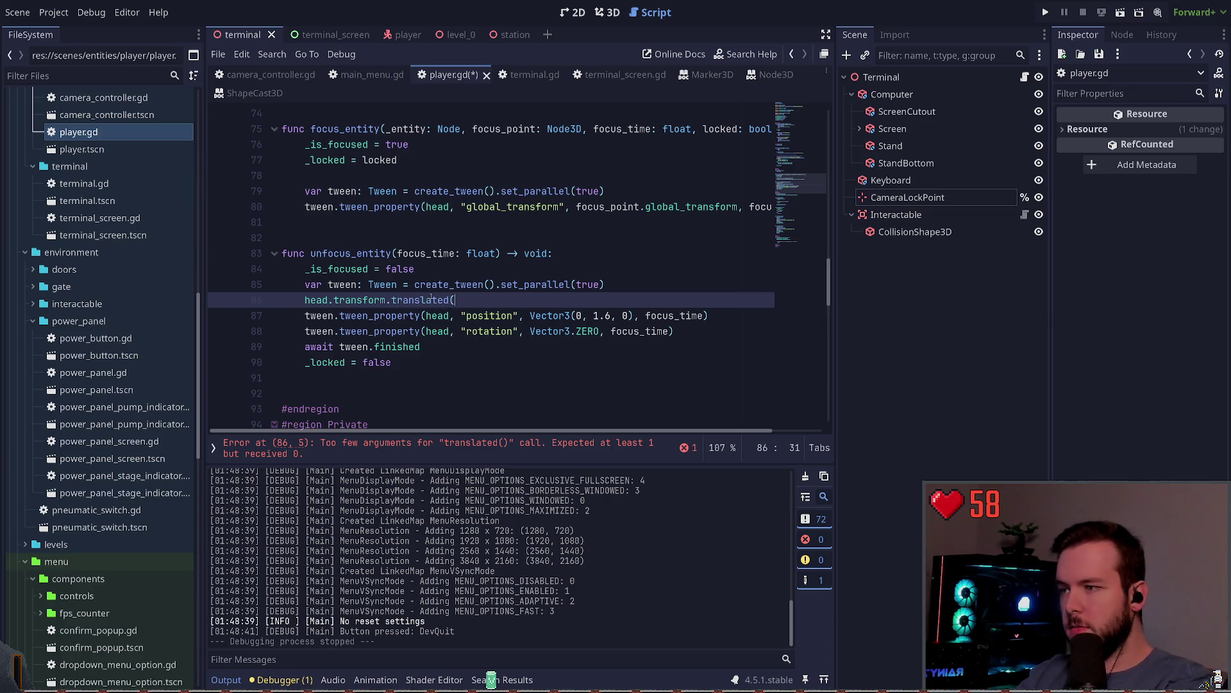
key("BackSpace")
key("BackSpace")
key("BackSpace")
key("BackSpace")
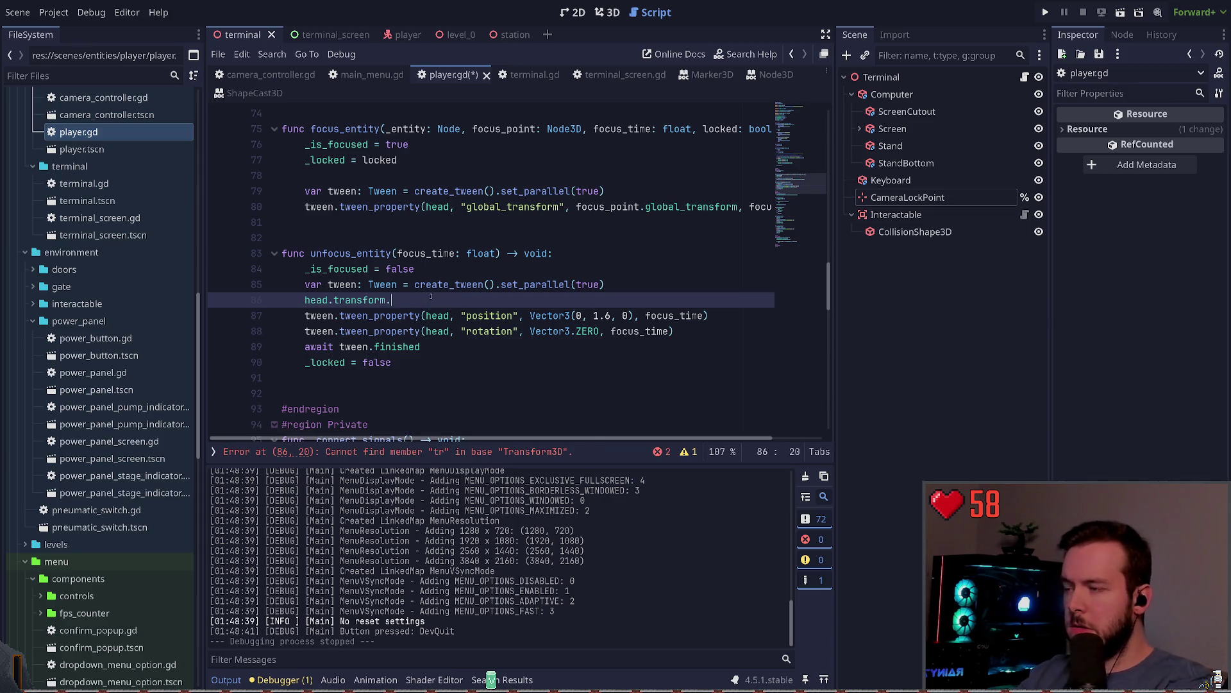
key("ctrl+shift+k")
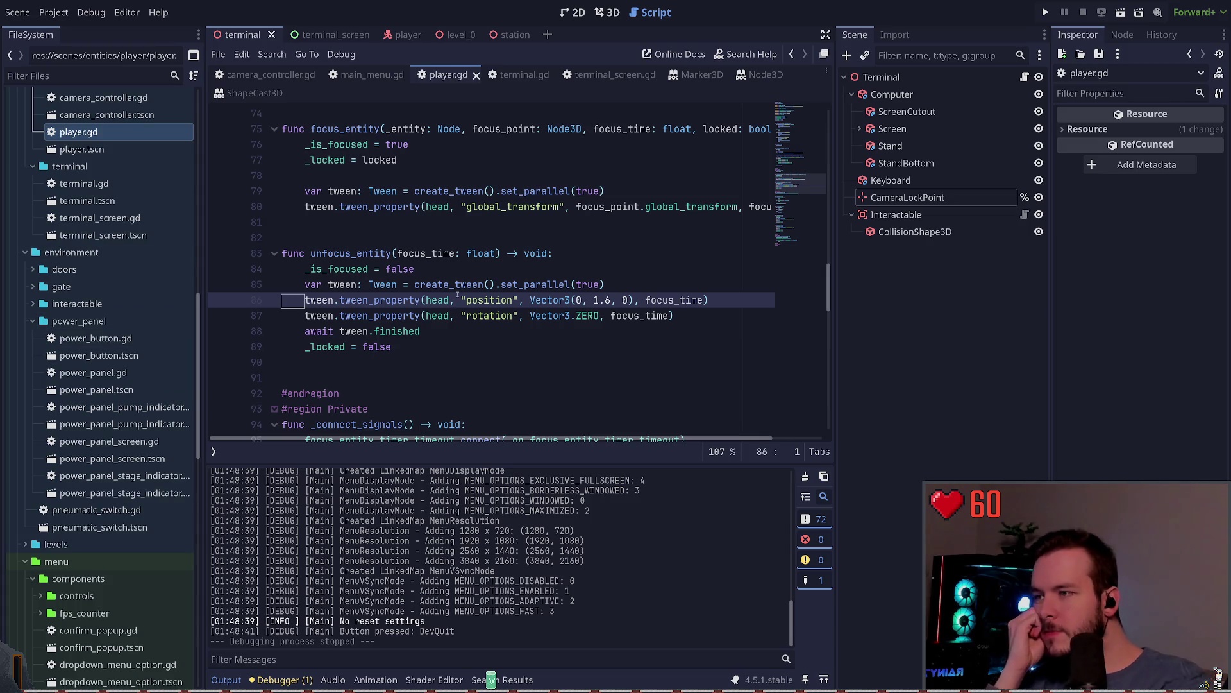
Highlight and review the focus and unfocus tween lines in player.gd.
left_click(455, 284)
mouse_move(489, 341)
left_mouse_down()
mouse_move(302, 284)
mouse_move(276, 253)
mouse_move(470, 351)
left_mouse_up()
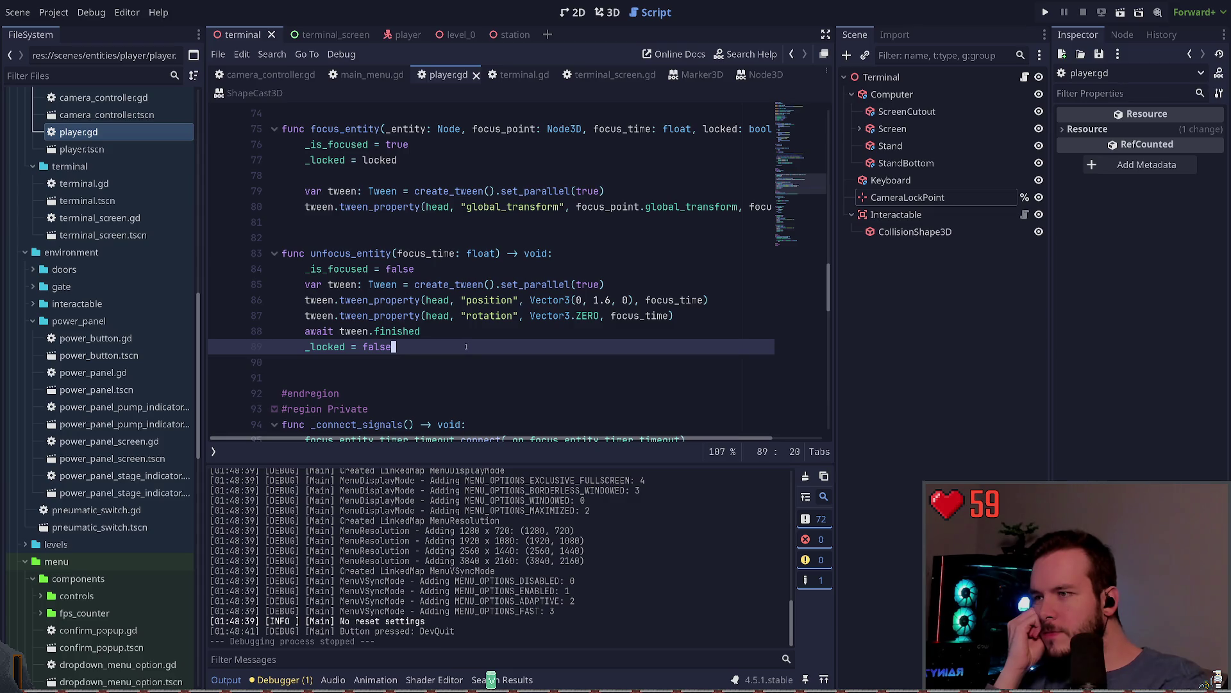
left_click_drag(302, 191, 798, 203)
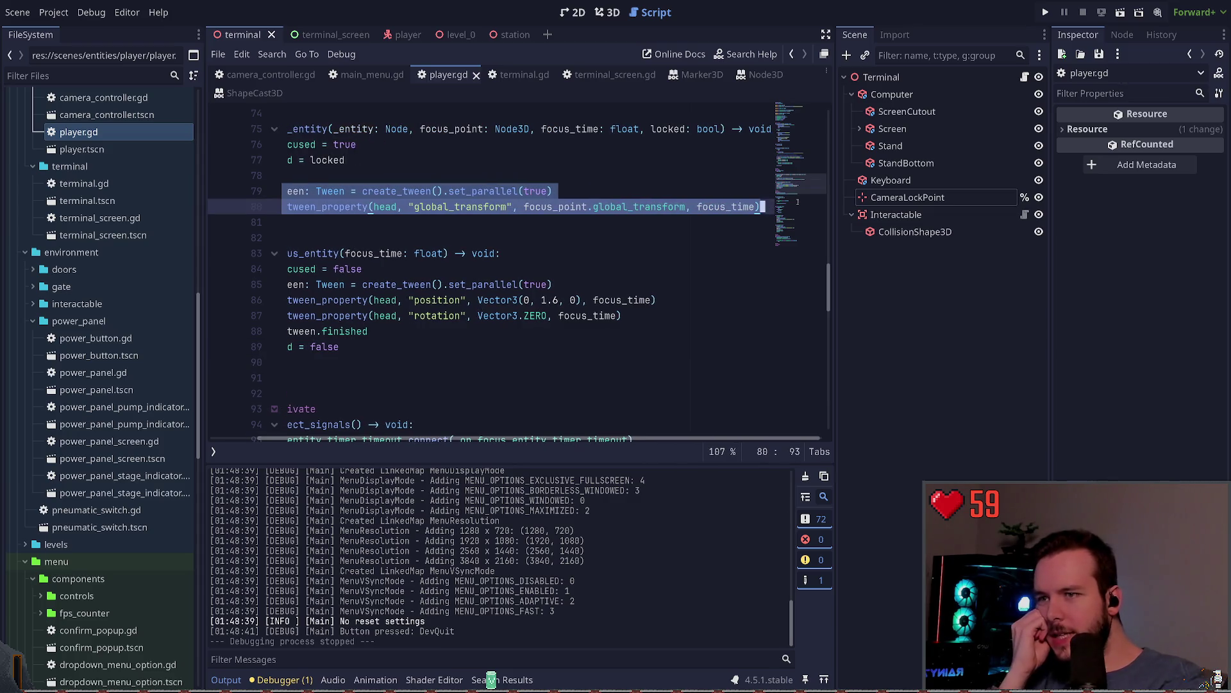
left_click(358, 361)
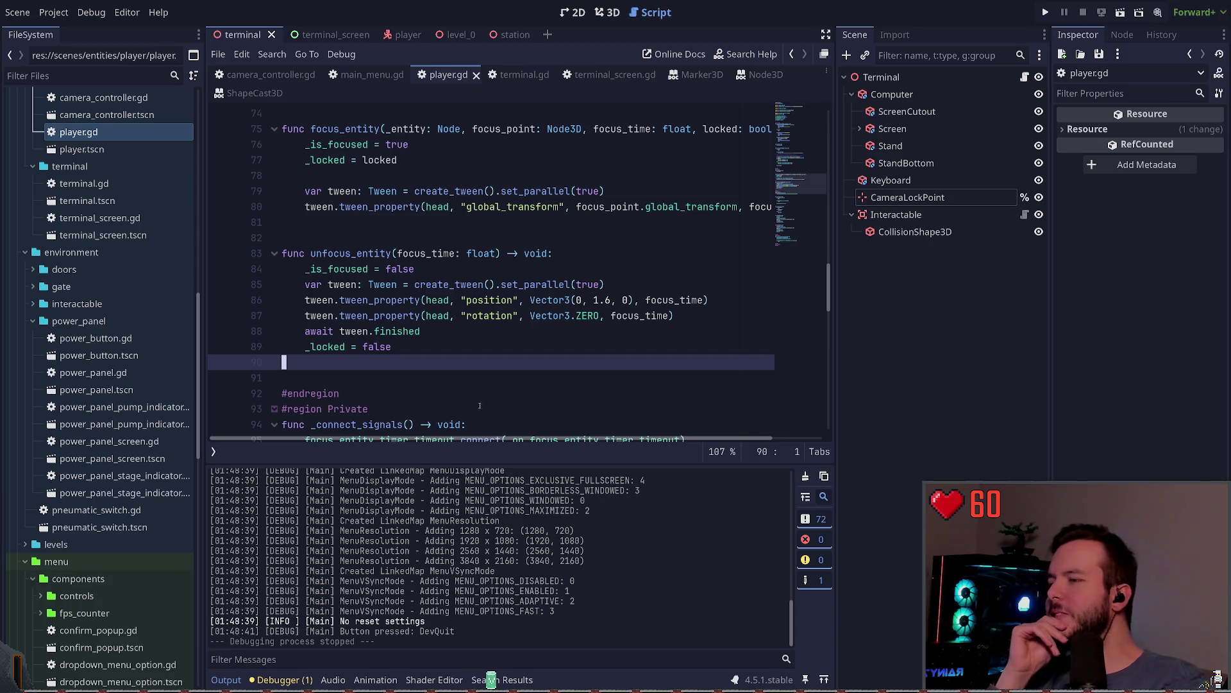
scroll(455, 177, "up", 2)
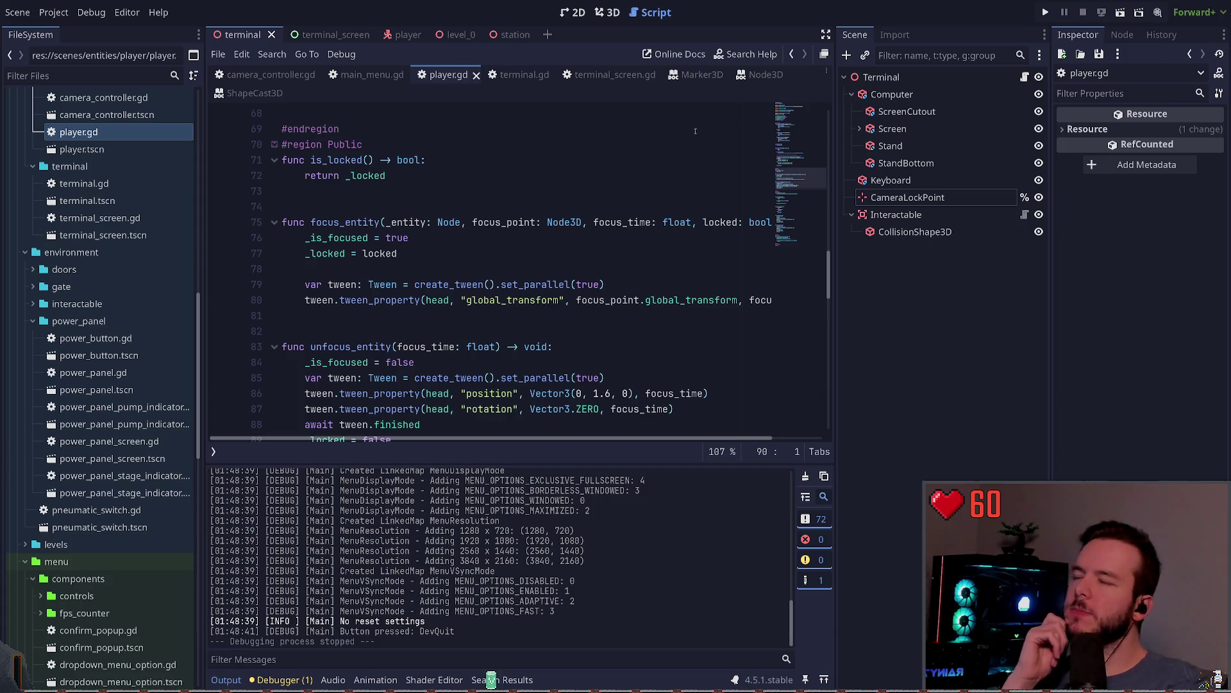
Run the game, walk up to the TV, quit, and open the terminal_screen scene.
left_click(1046, 12)
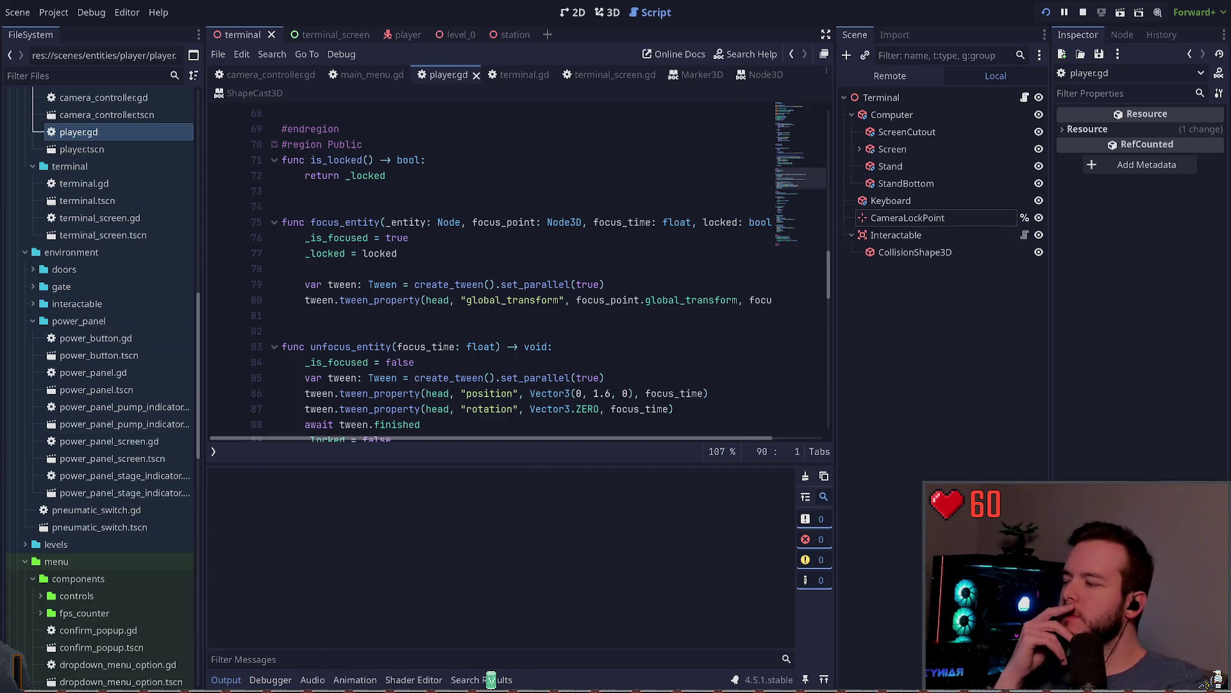
key("Return")
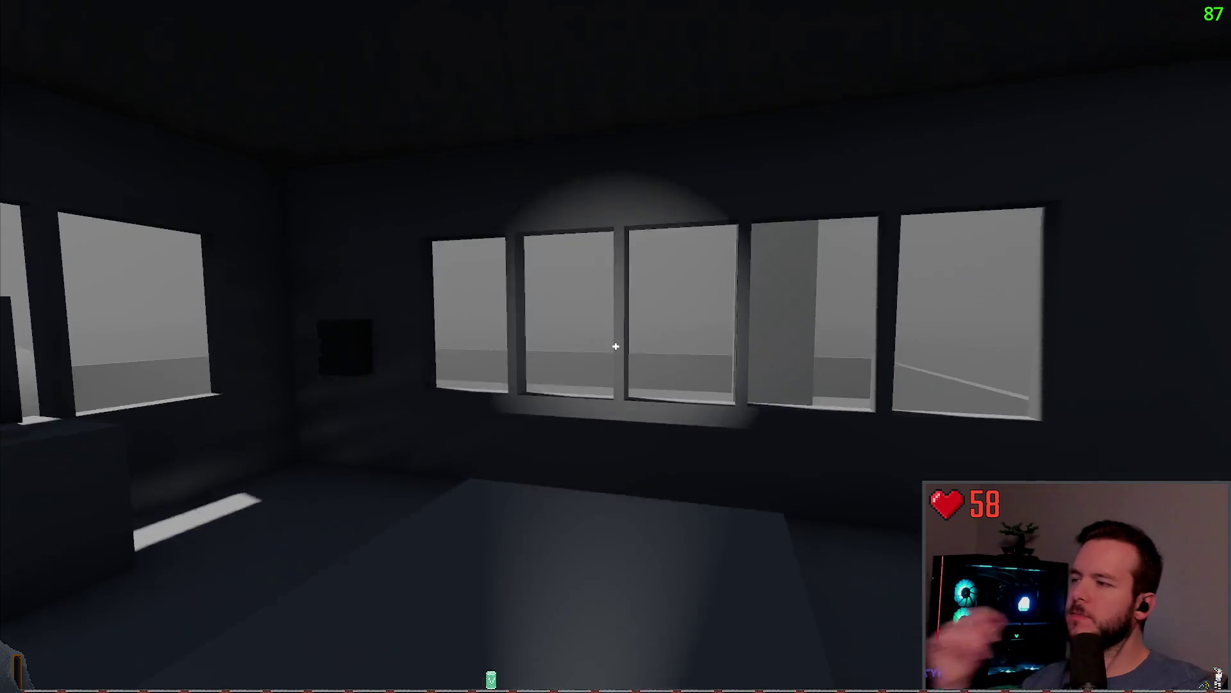
key("w")
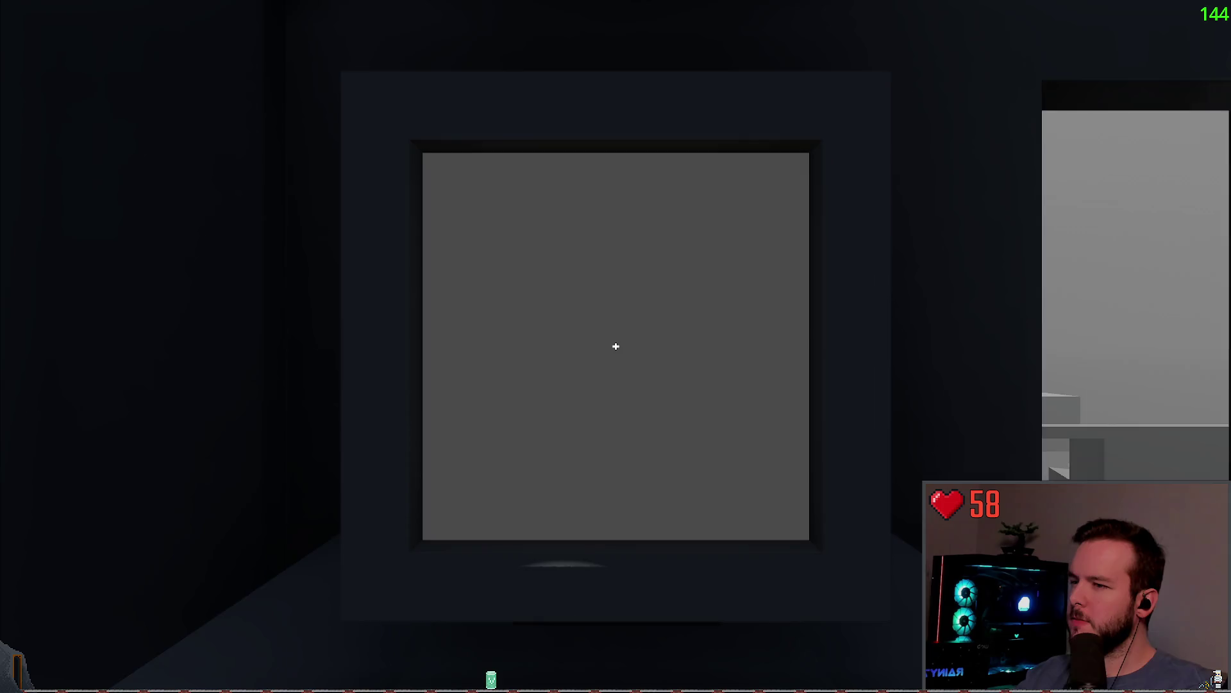
key("Escape")
left_click(84, 402)
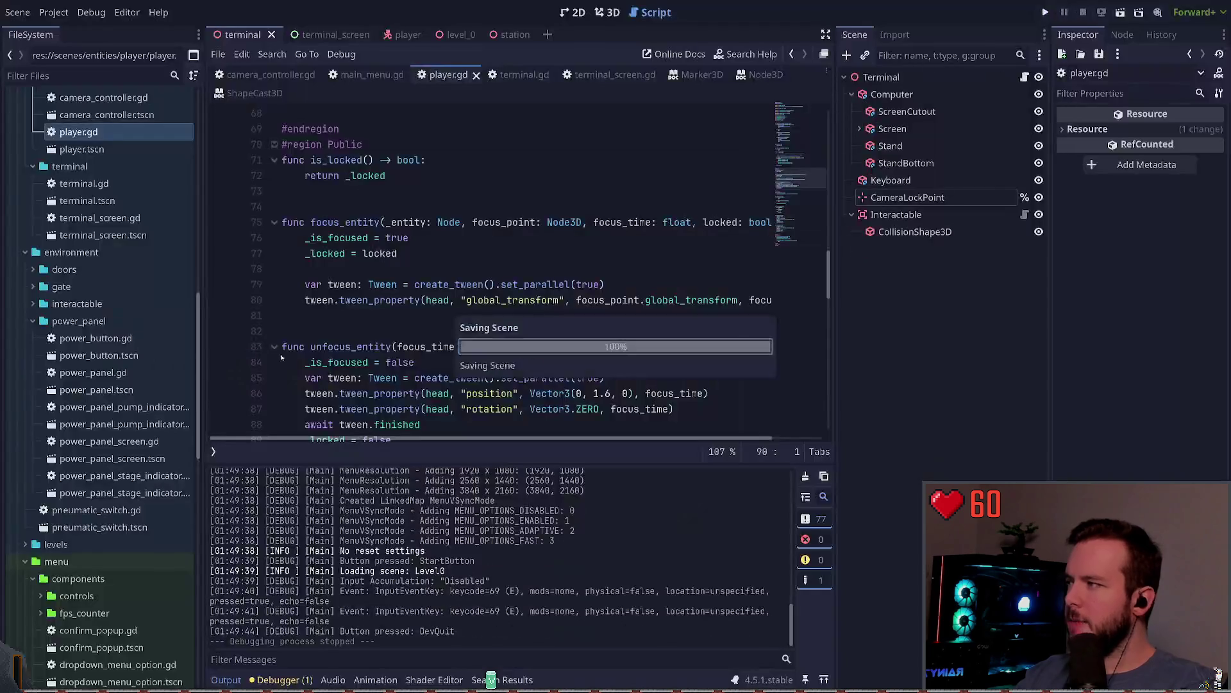
left_click(342, 38)
Bring up the terminal scene's 3D computer model in the viewport.
left_click(573, 12)
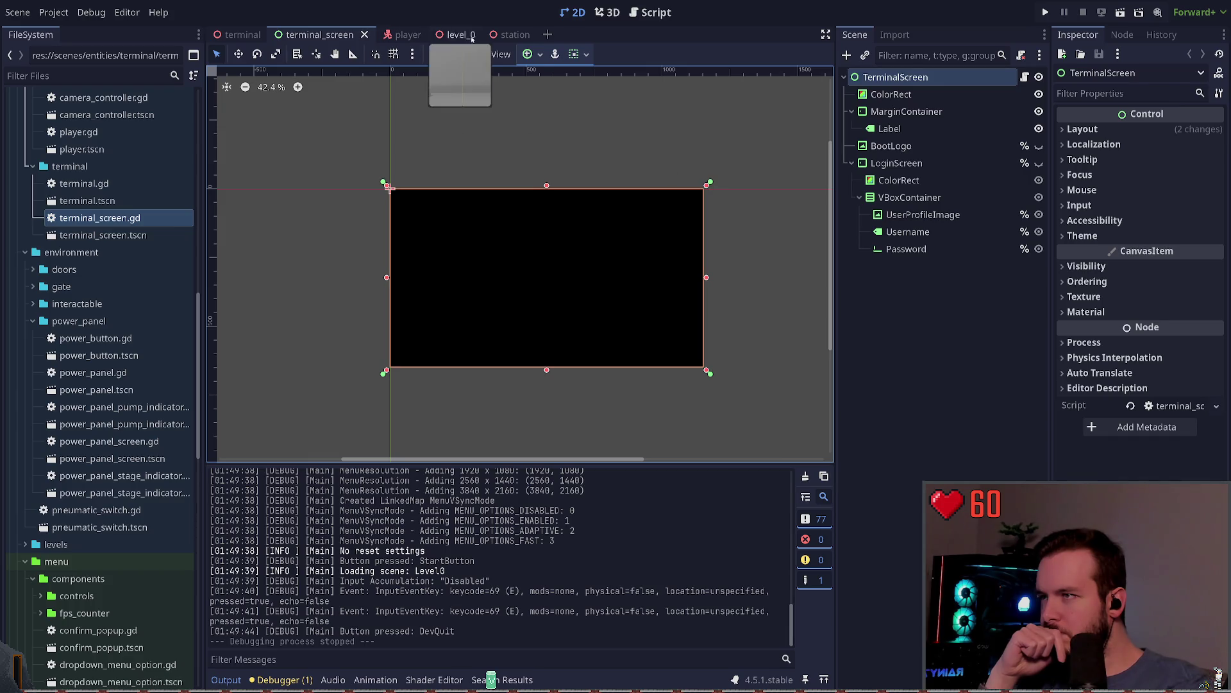
left_click(242, 34)
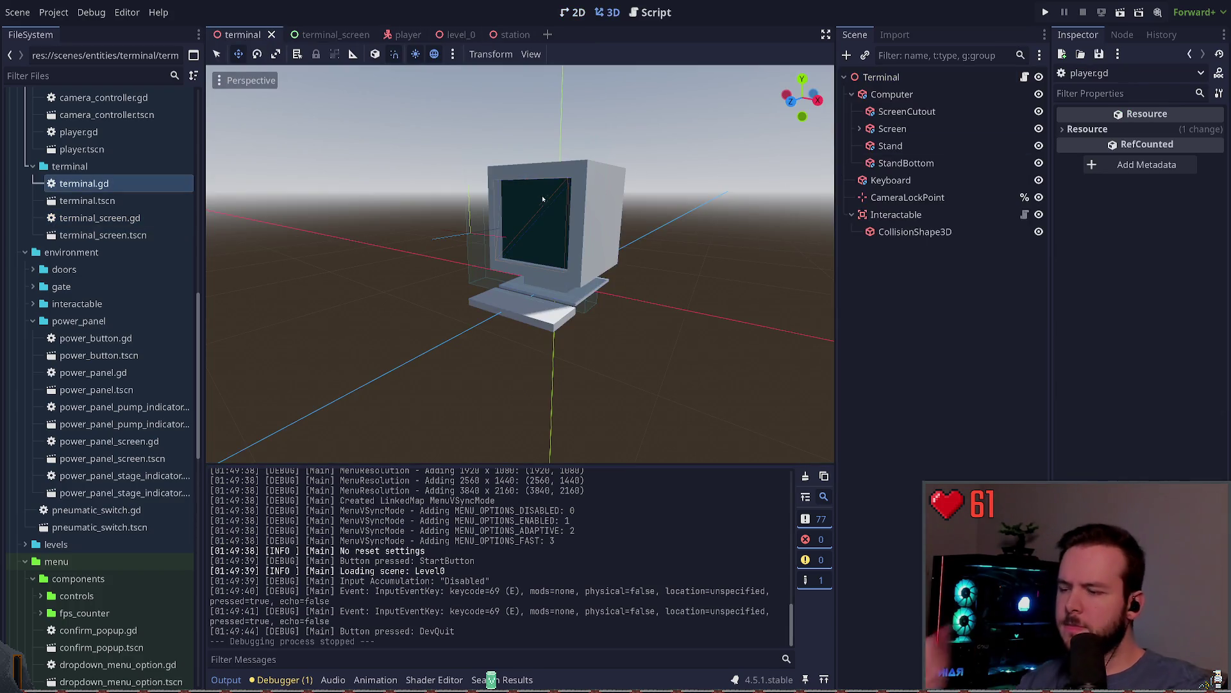
scroll(620, 348, "up", 5)
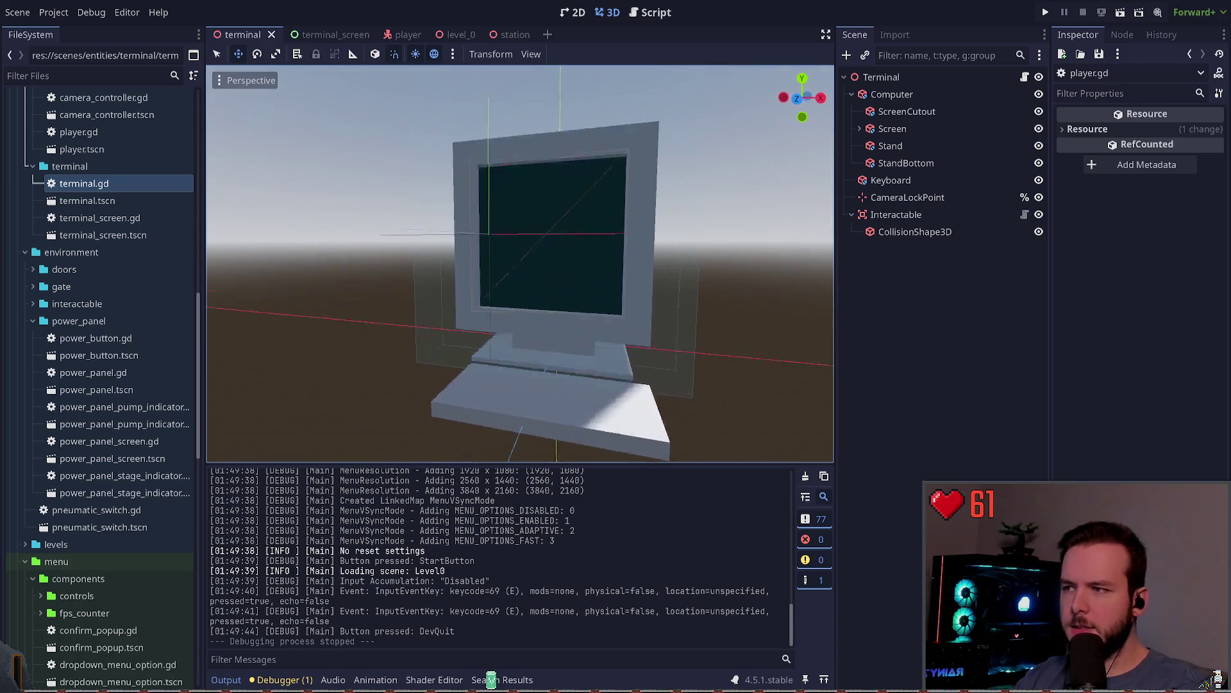
Check the Computer node's box Size x in the Inspector, then run the game with F5.
left_click(621, 349)
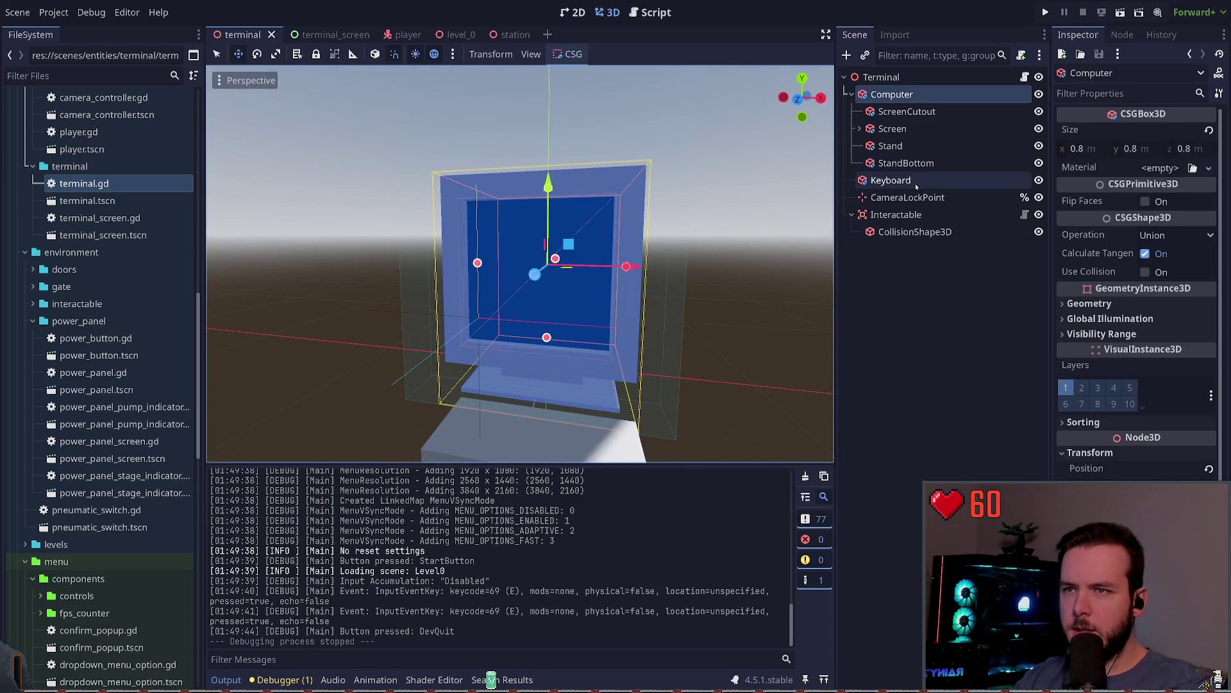
left_click(1098, 148)
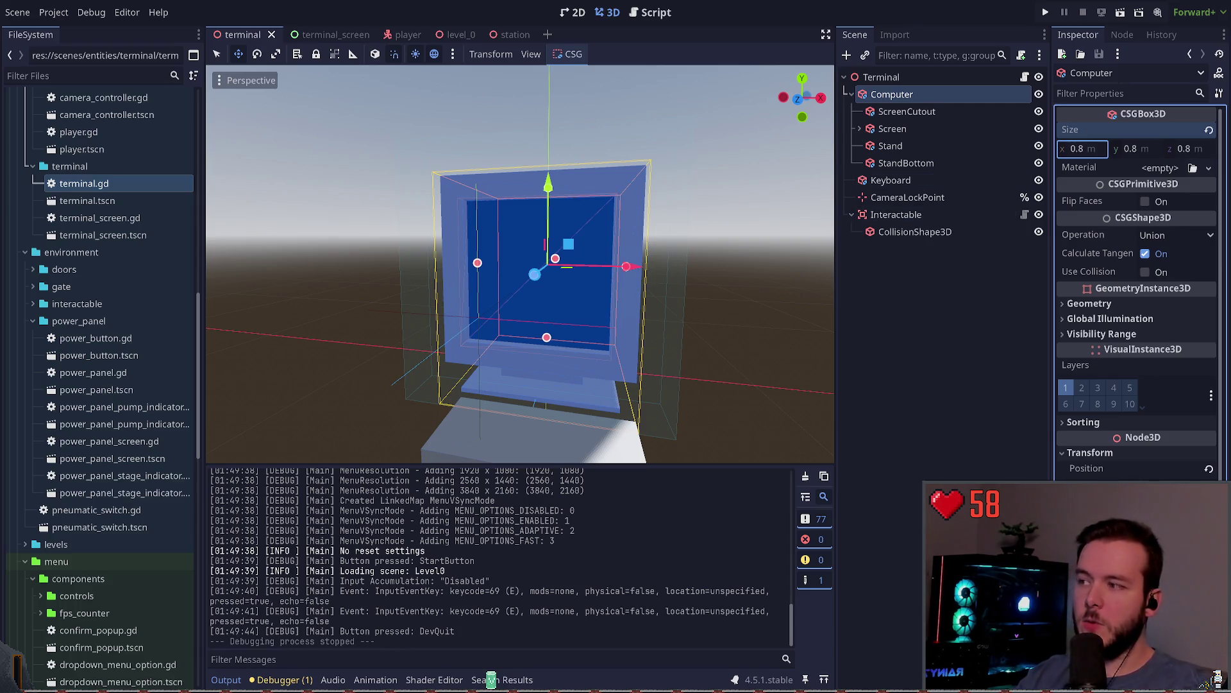
key("F5")
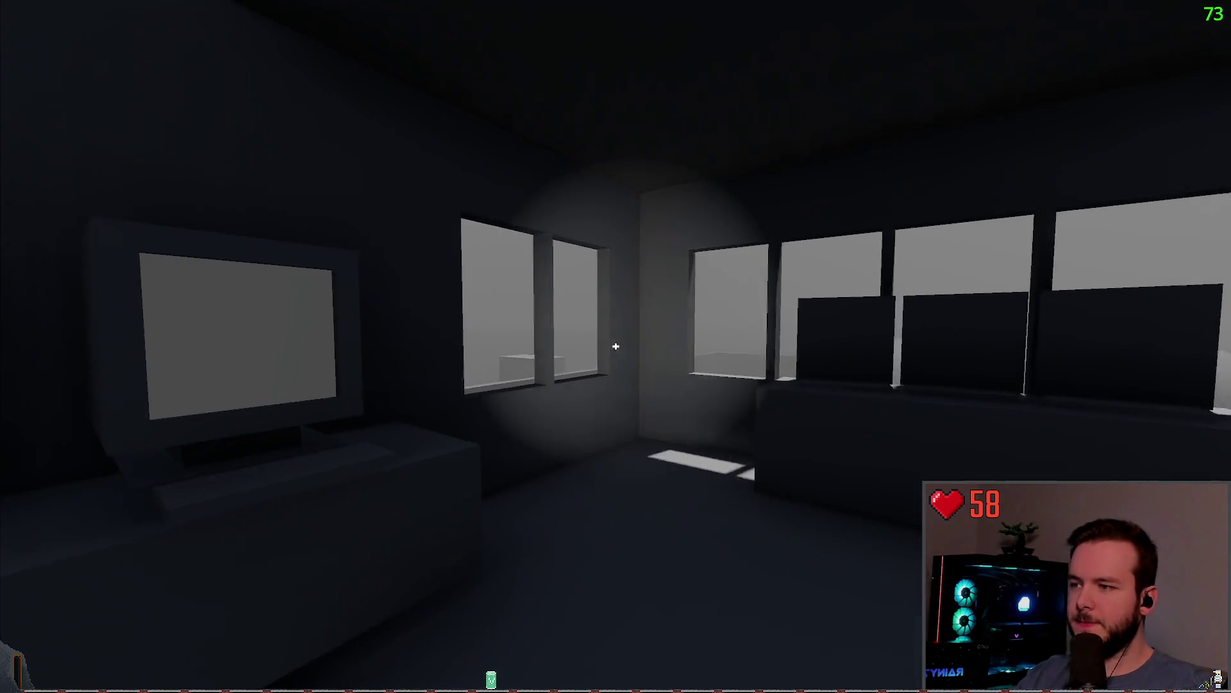
Walk the player up to the terminal monitor in the dim room.
key("Escape")
key("Escape")
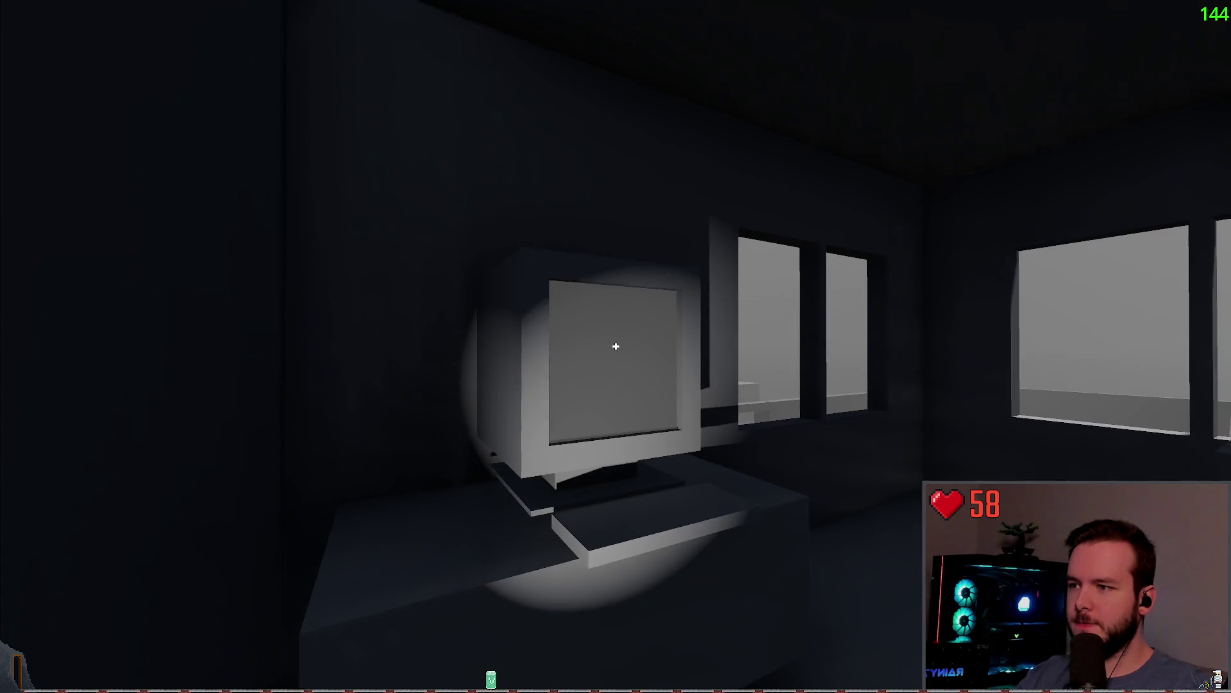
key("s")
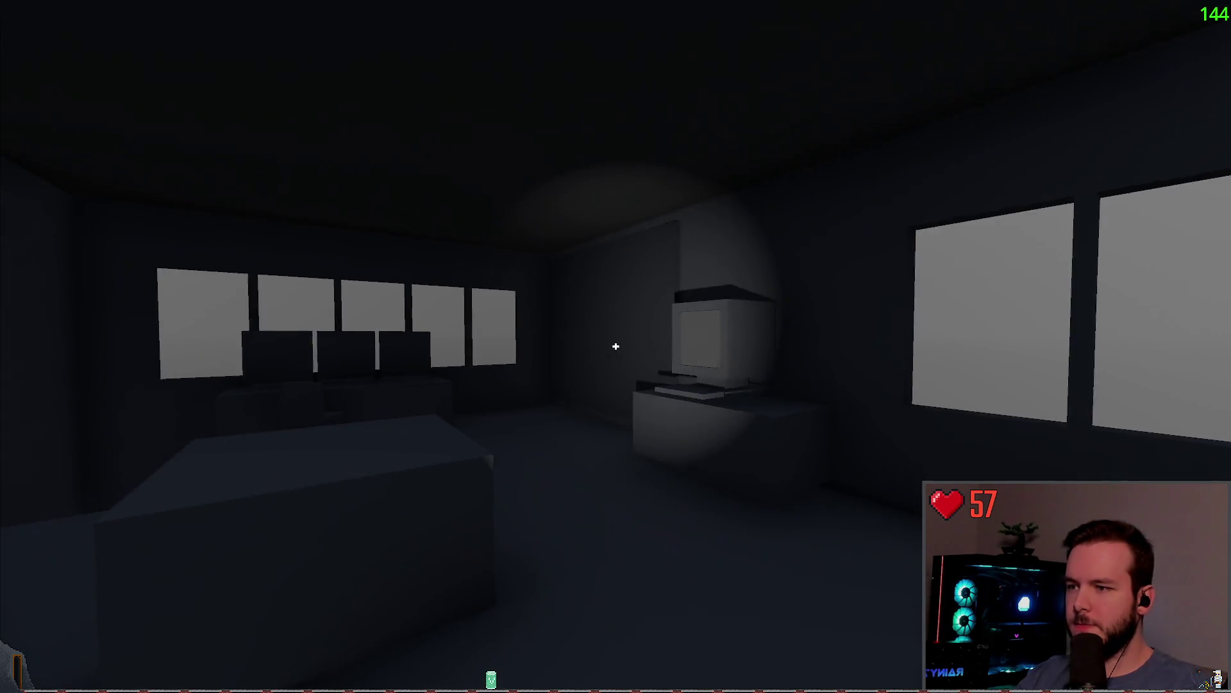
key("w")
key("Escape")
key("Escape")
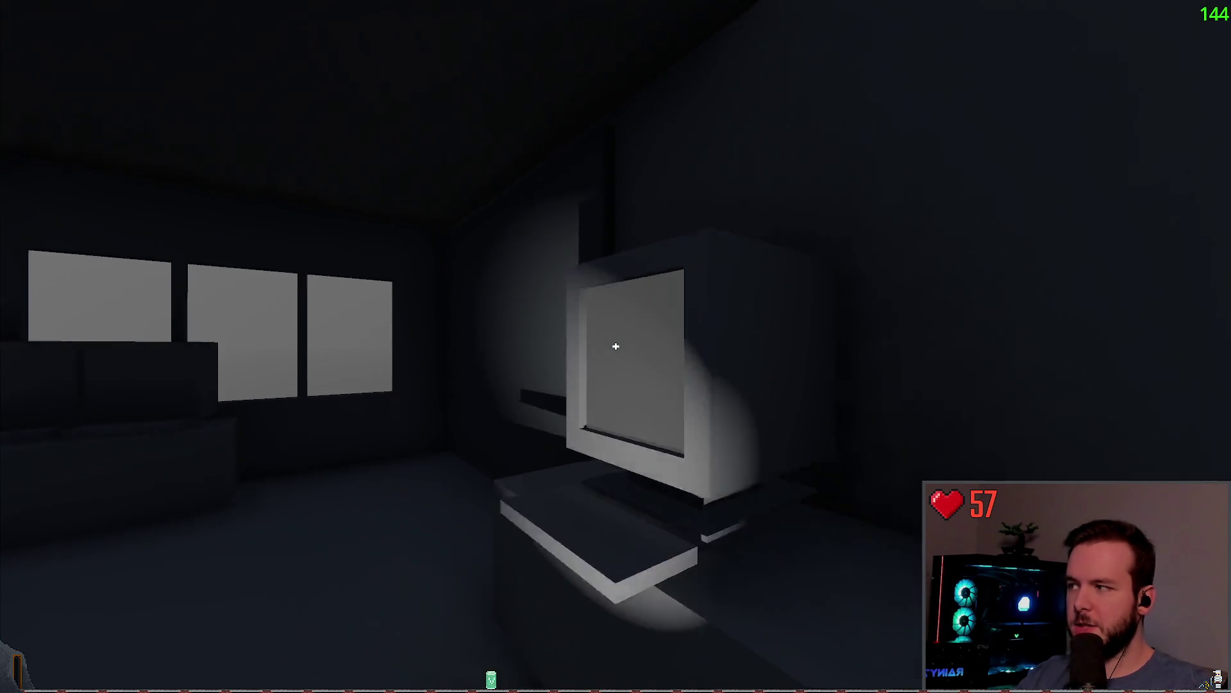
key("w")
key("Escape")
key("Escape")
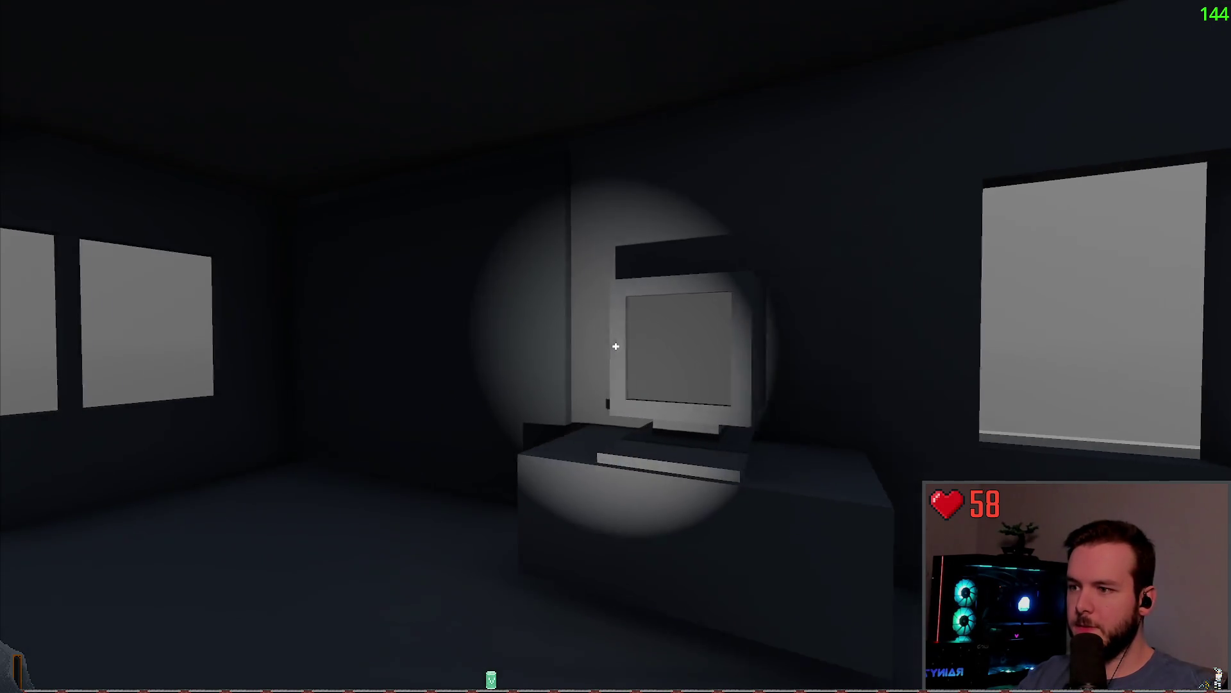
Pause the game, choose Dev Quit to return to the editor, and deselect Computer.
key("Escape")
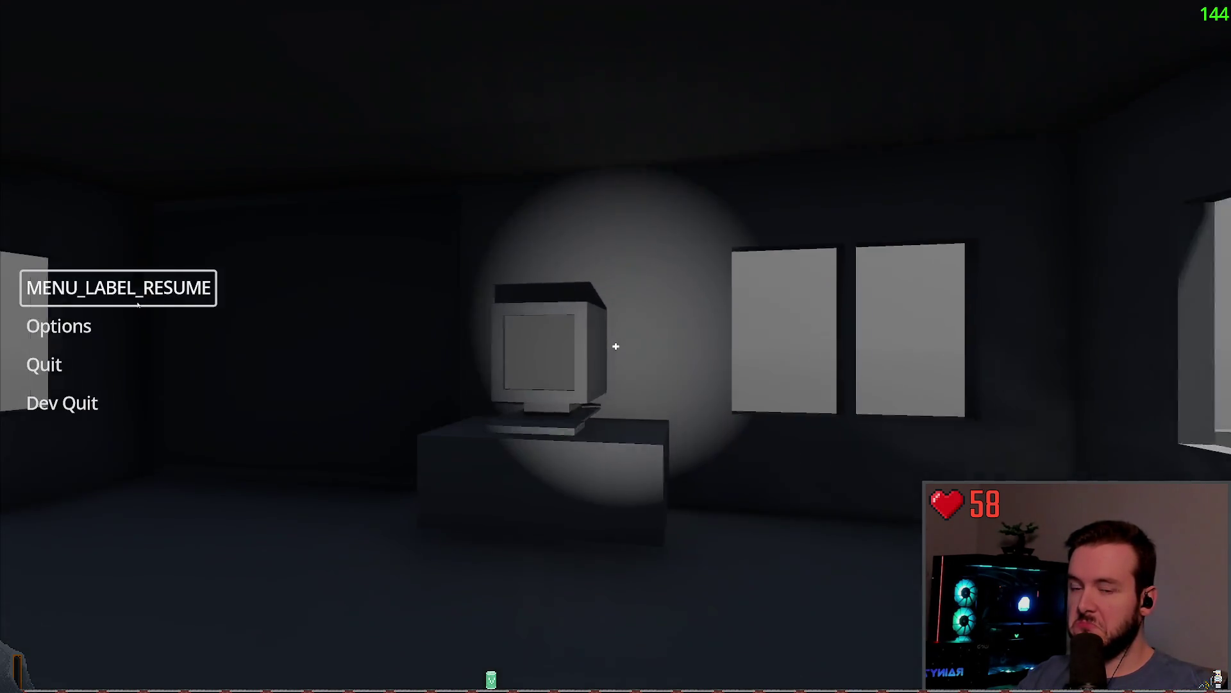
key("Escape")
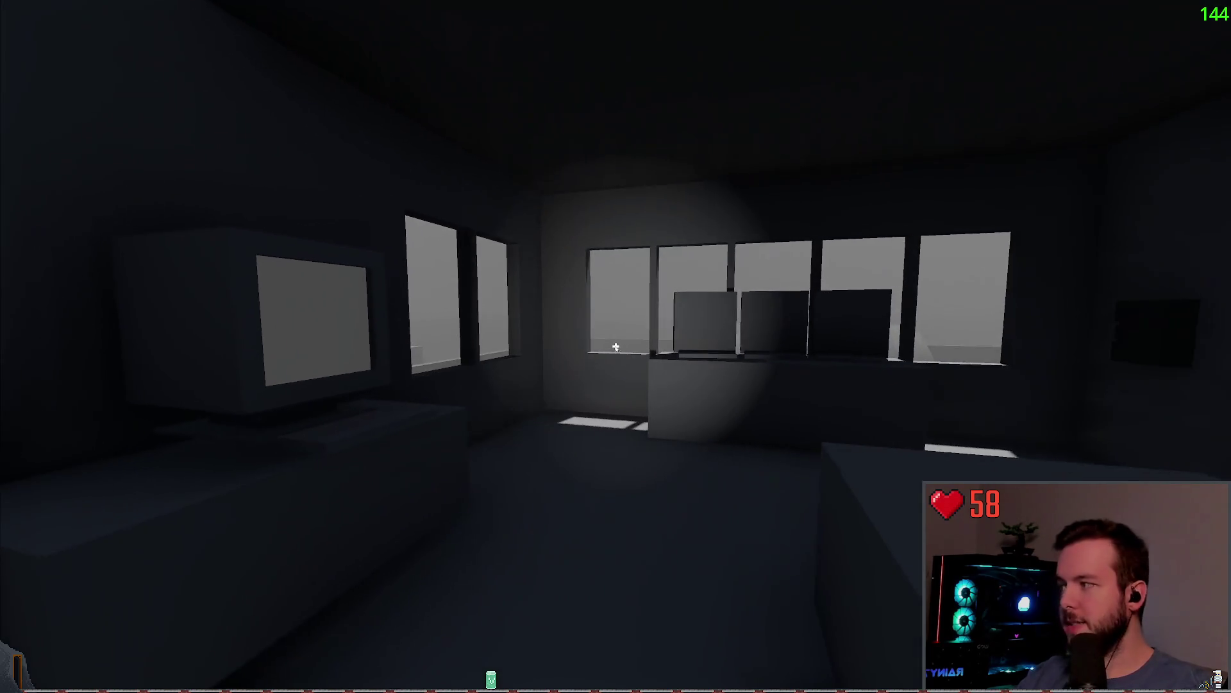
key("Escape")
key("Up")
key("Return")
left_click(937, 317)
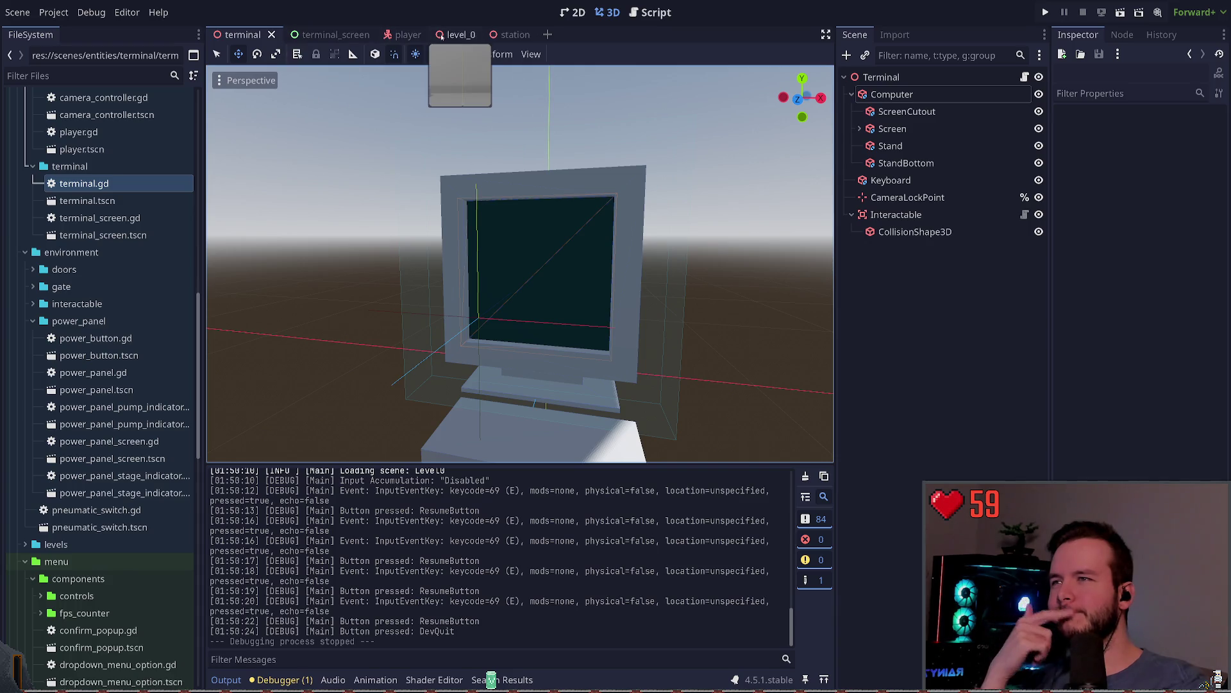
Move from terminal.gd to player.gd, closing the ShapeCast3D help page and camera_controller.gd.
left_click(1025, 76)
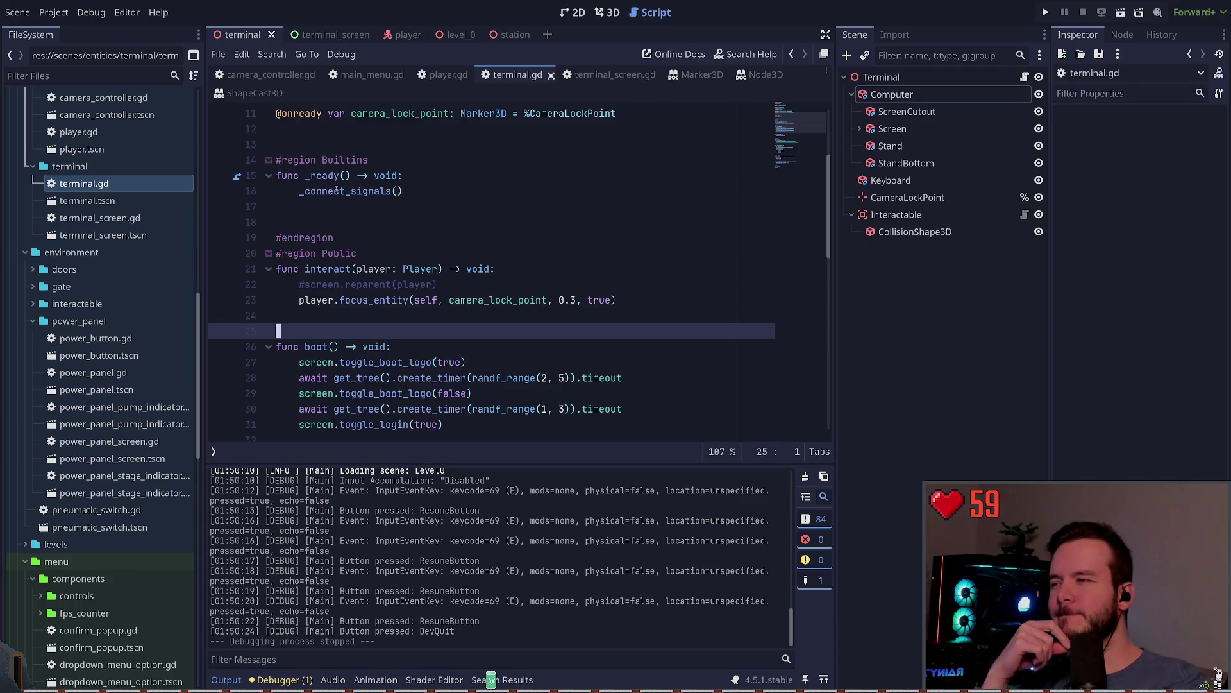
key("Up")
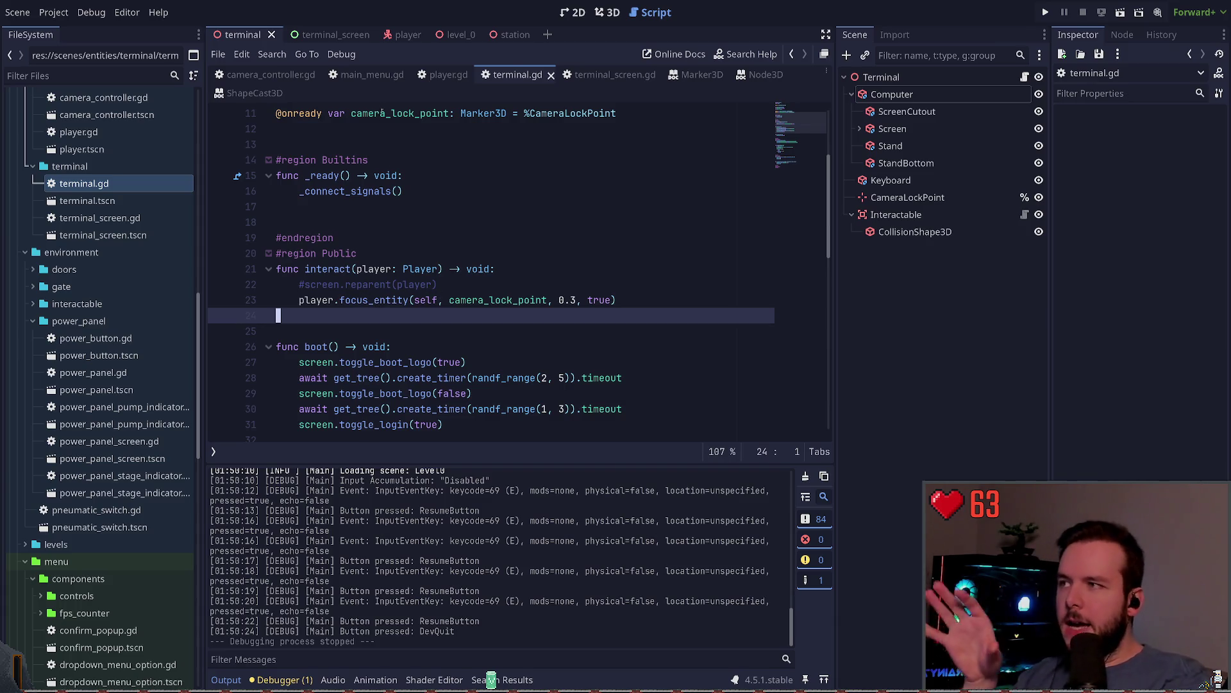
left_click(254, 93)
middle_click(254, 93)
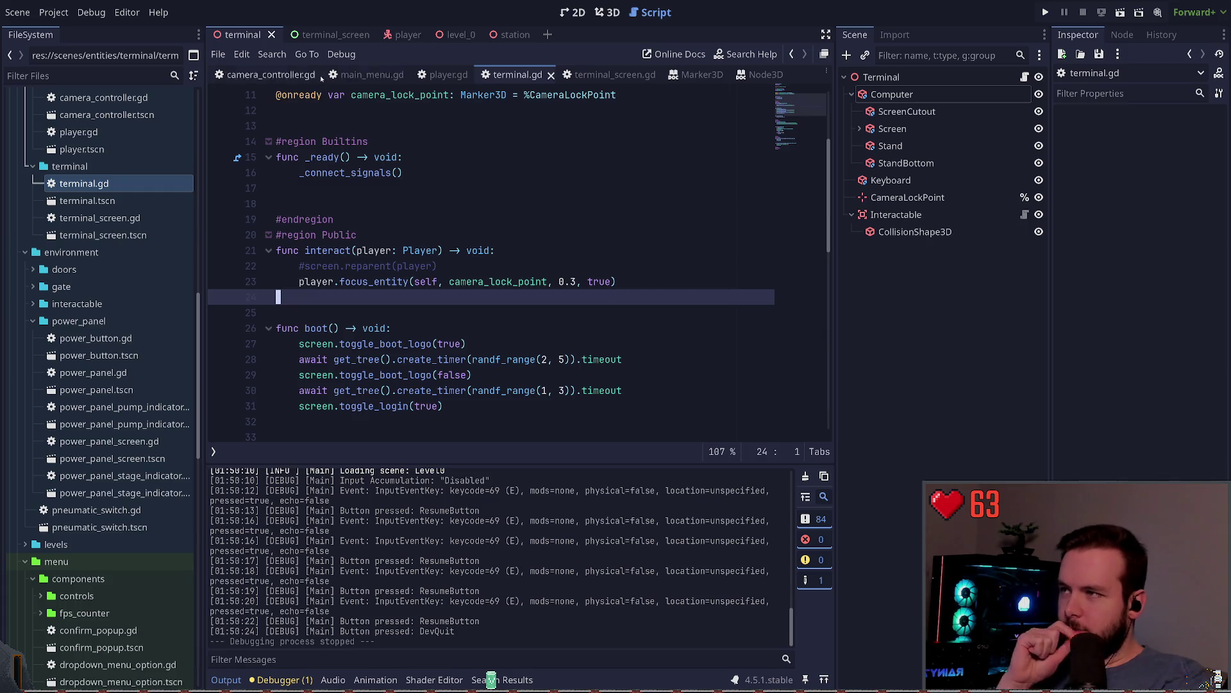
left_click(289, 75)
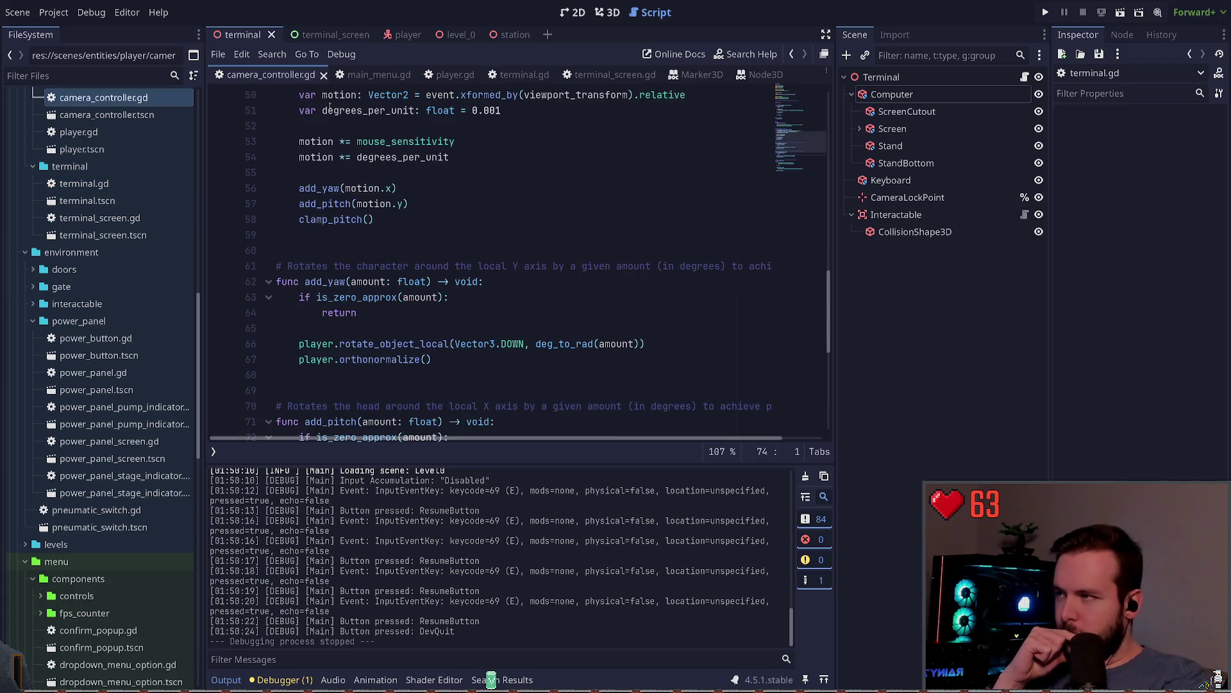
left_click(323, 75)
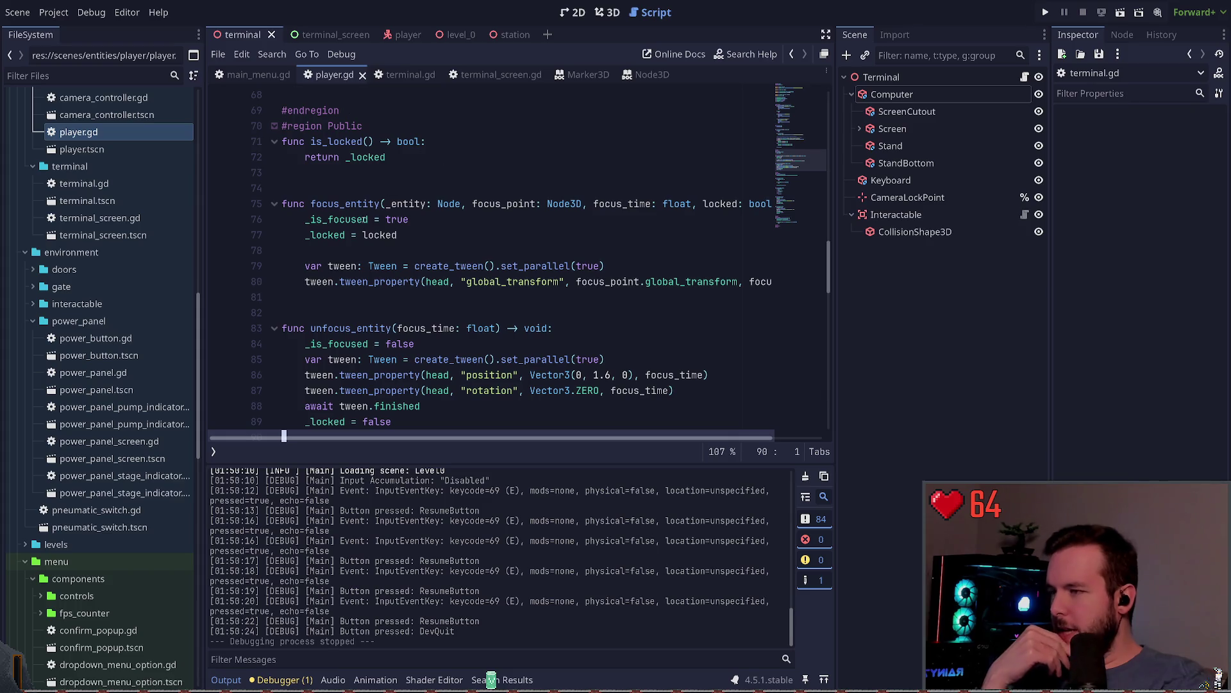
Review focus_entity and unfocus_entity, selecting the head's position and rotation tween lines 86–87.
left_click(301, 281)
left_click(429, 310)
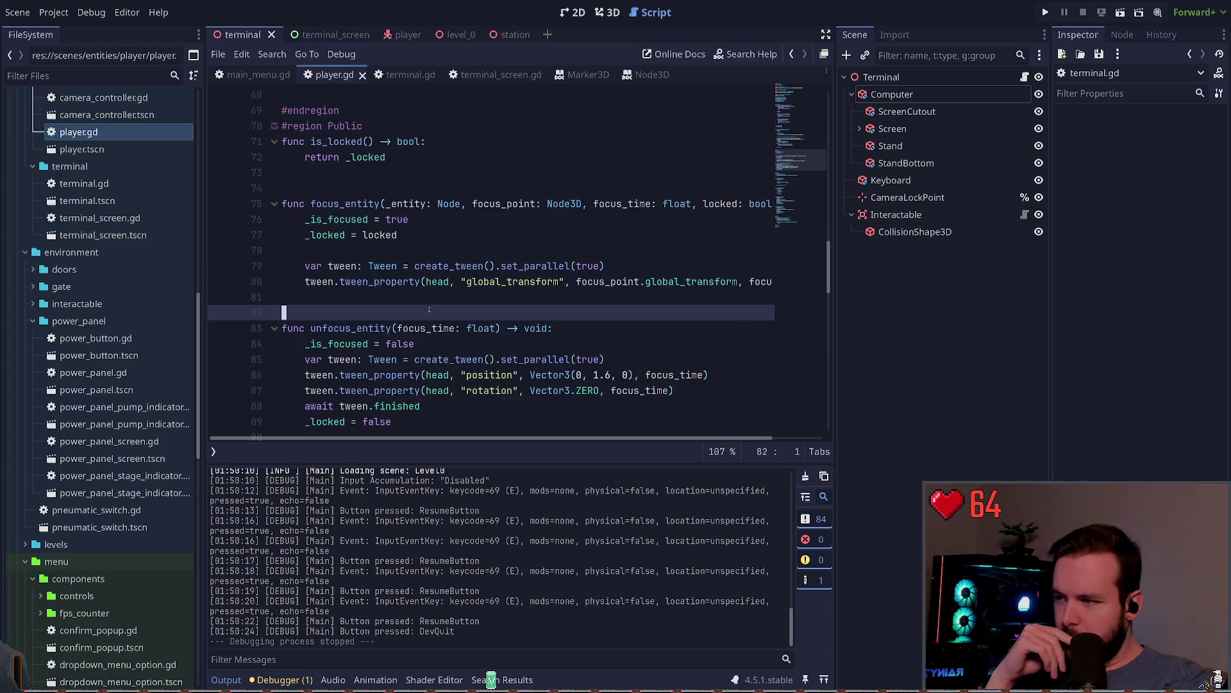
scroll(429, 309, "down", 2)
left_click_drag(675, 297, 224, 286)
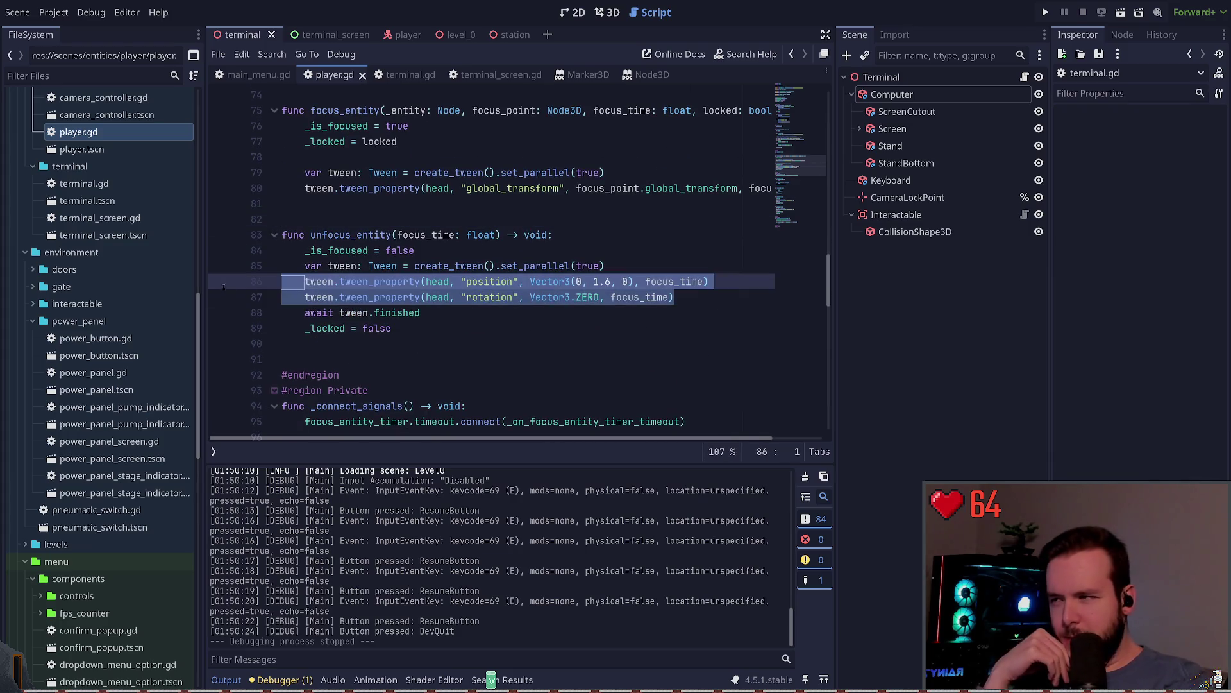
left_click(493, 331)
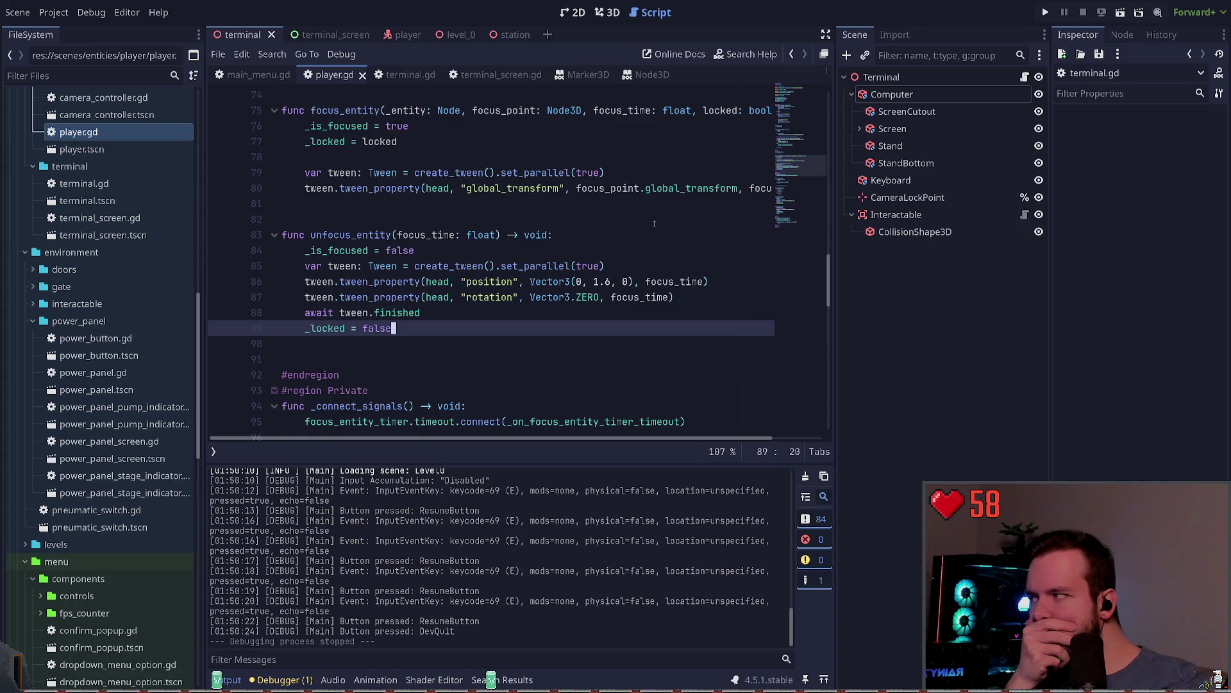
double_click(513, 188)
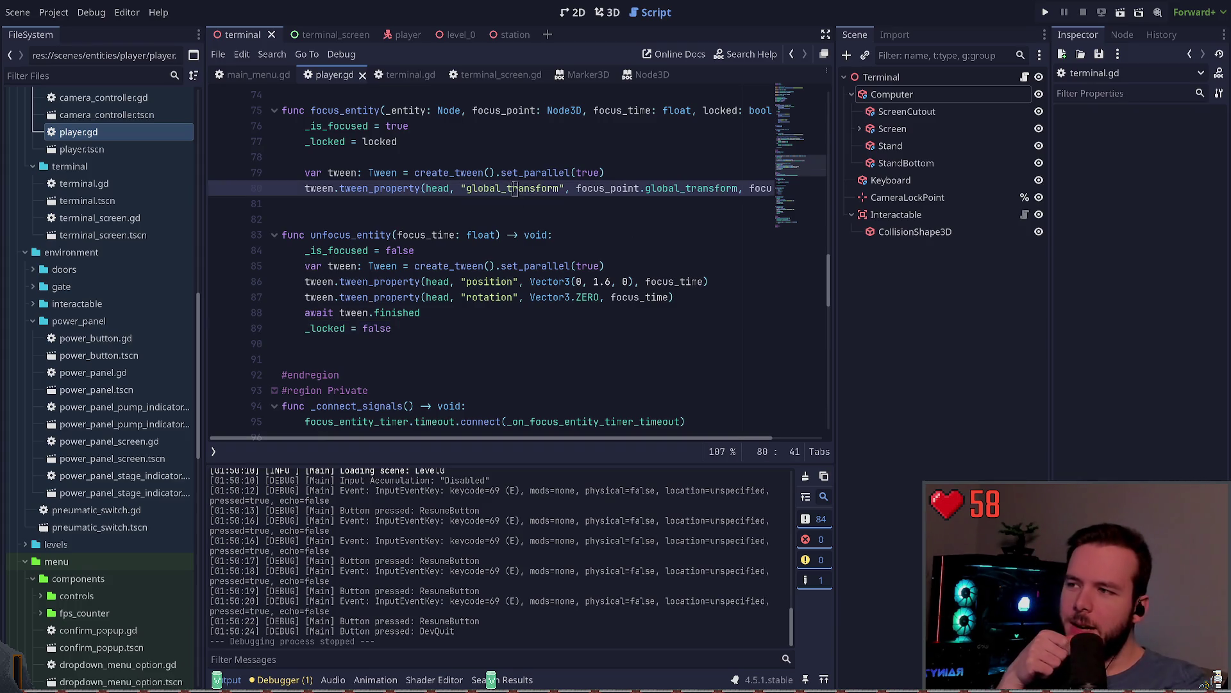
double_click(491, 281)
left_click(500, 313)
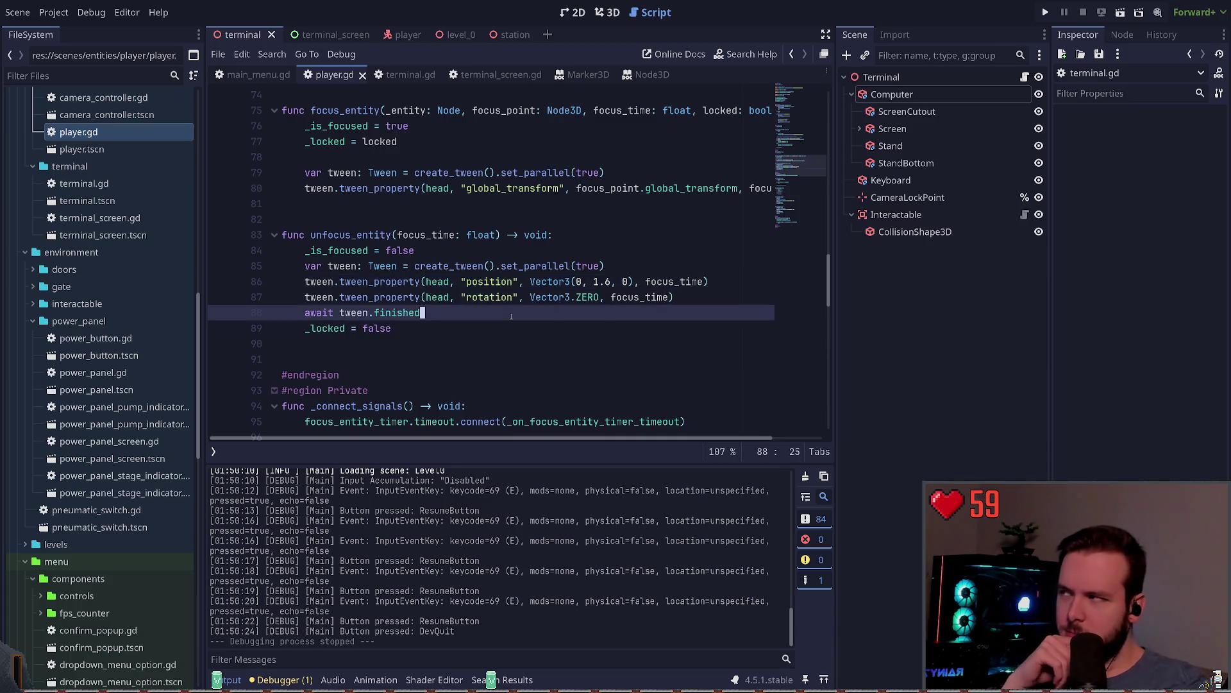
mouse_move(679, 297)
left_mouse_down()
mouse_move(338, 297)
mouse_move(306, 283)
left_mouse_up()
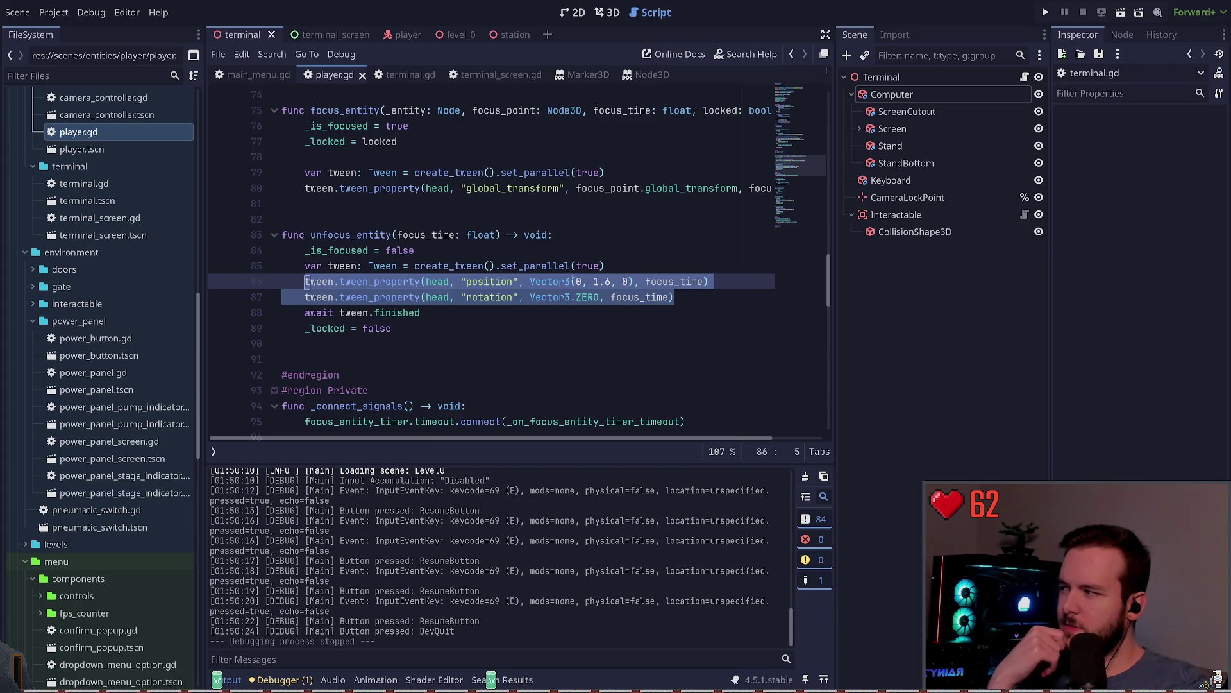
Comment out tween lines 86–87 and add uncommented duplicates of them.
key("ctrl+k")
key("ctrl+k")
key("ctrl+k")
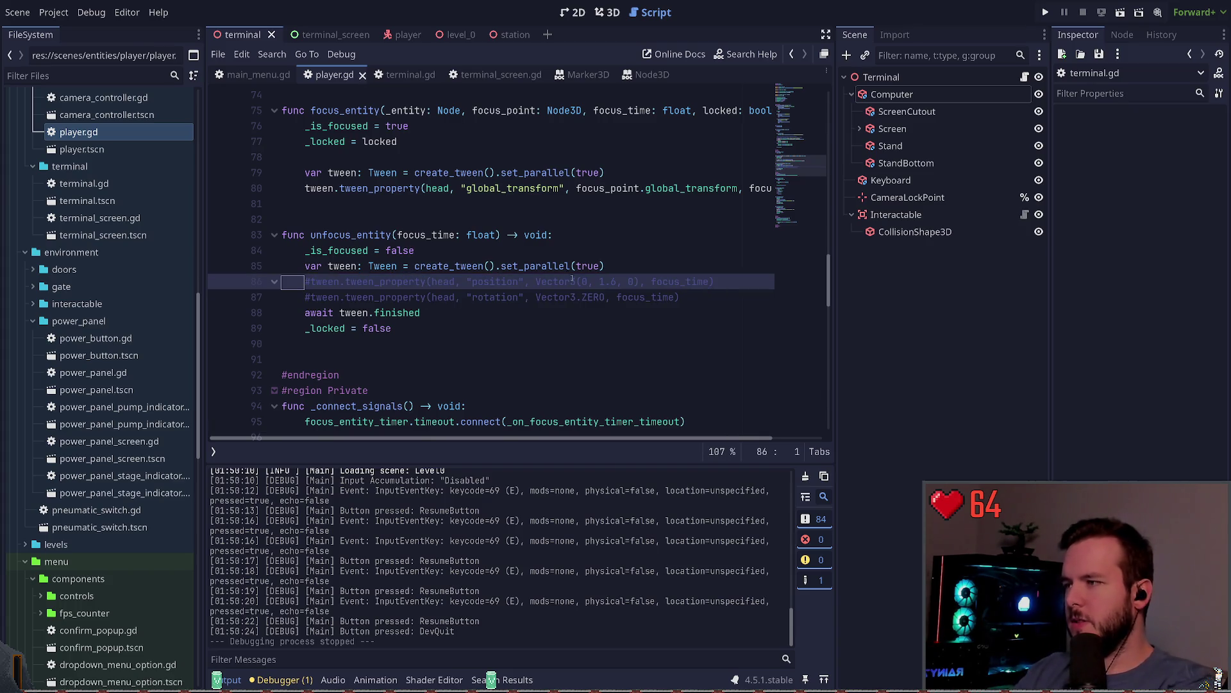
key("ctrl+k")
key("ctrl+k")
key("ctrl+k")
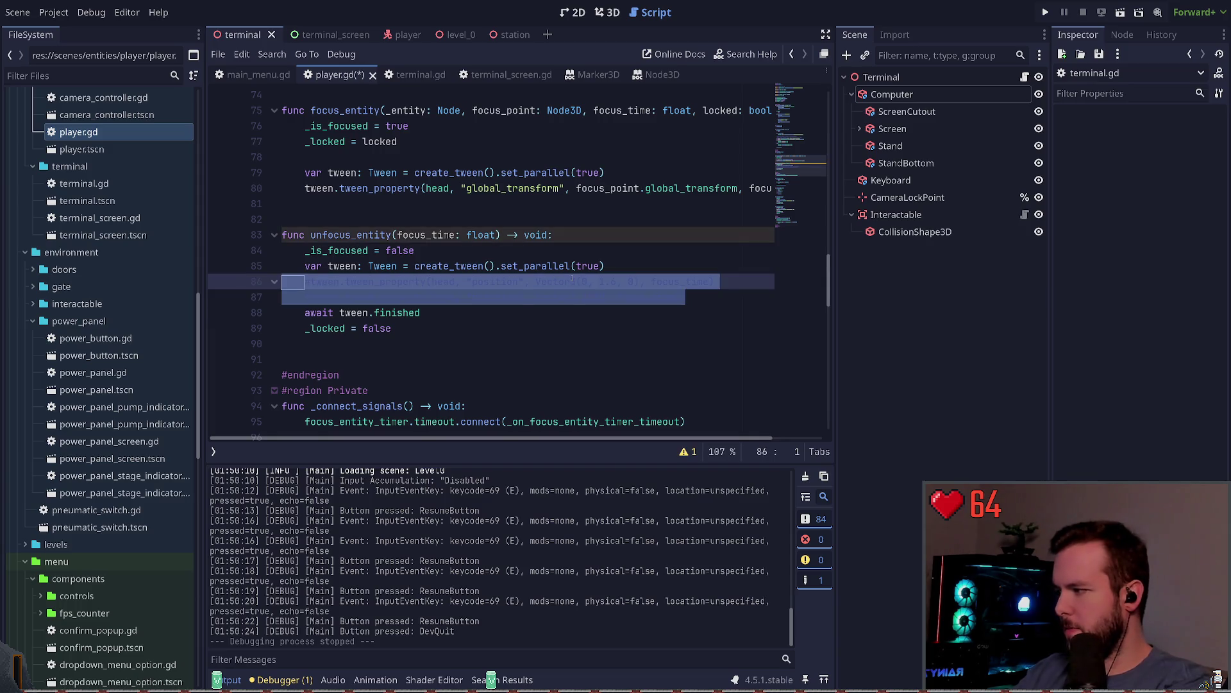
key("Left")
key("shift+Down")
key("shift+Down")
key("ctrl+shift+d")
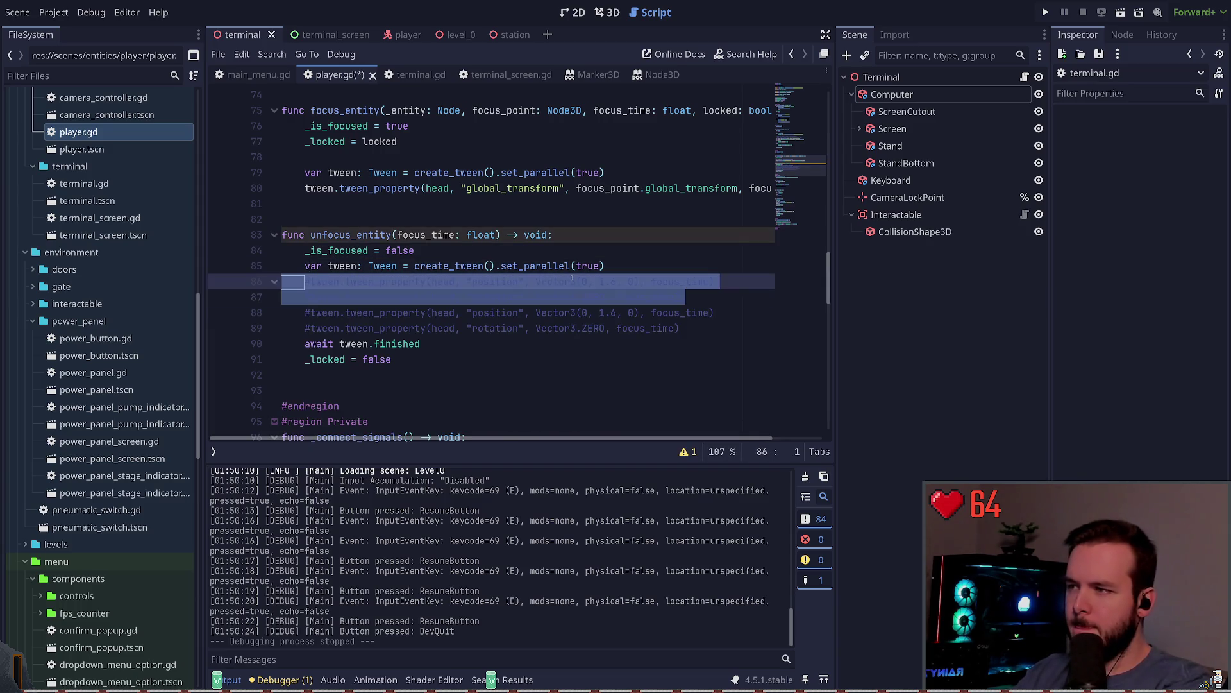
key("ctrl+k")
Make the active tweens use global_position and global_rotation, save player.gd, and run the game.
key("ctrl+Right")
key("ctrl+Right")
key("ctrl+Right")
key("ctrl+Right")
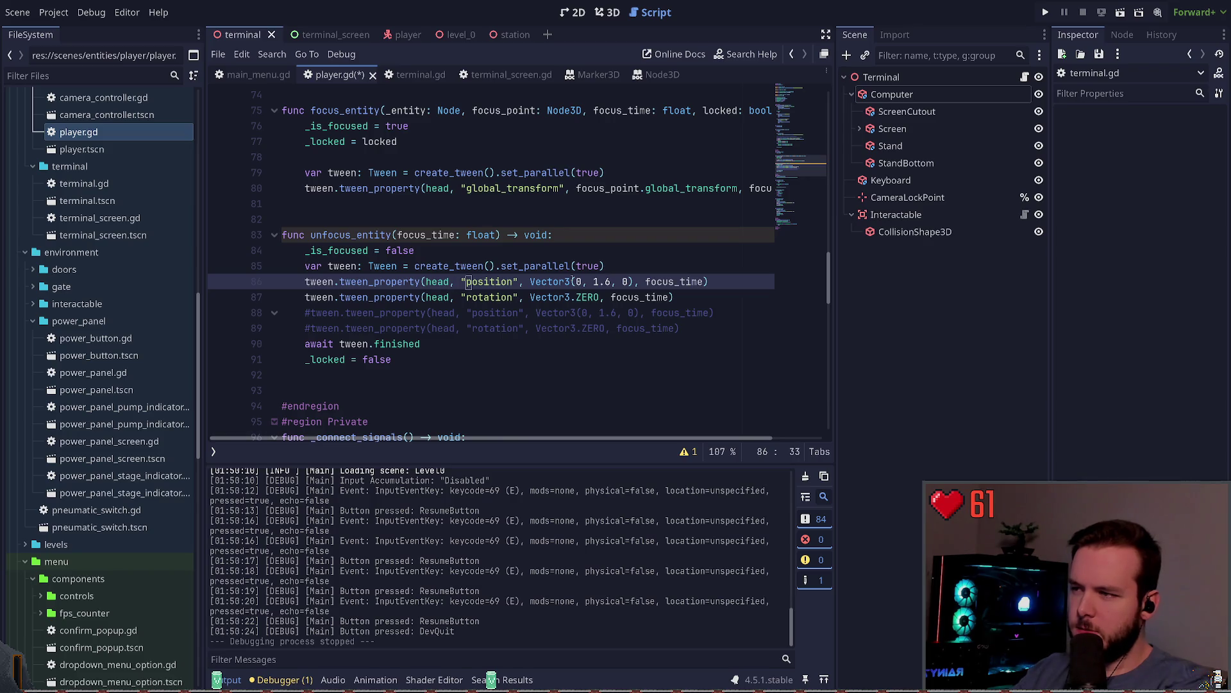
type("global_")
key("Down")
key("ctrl+Left")
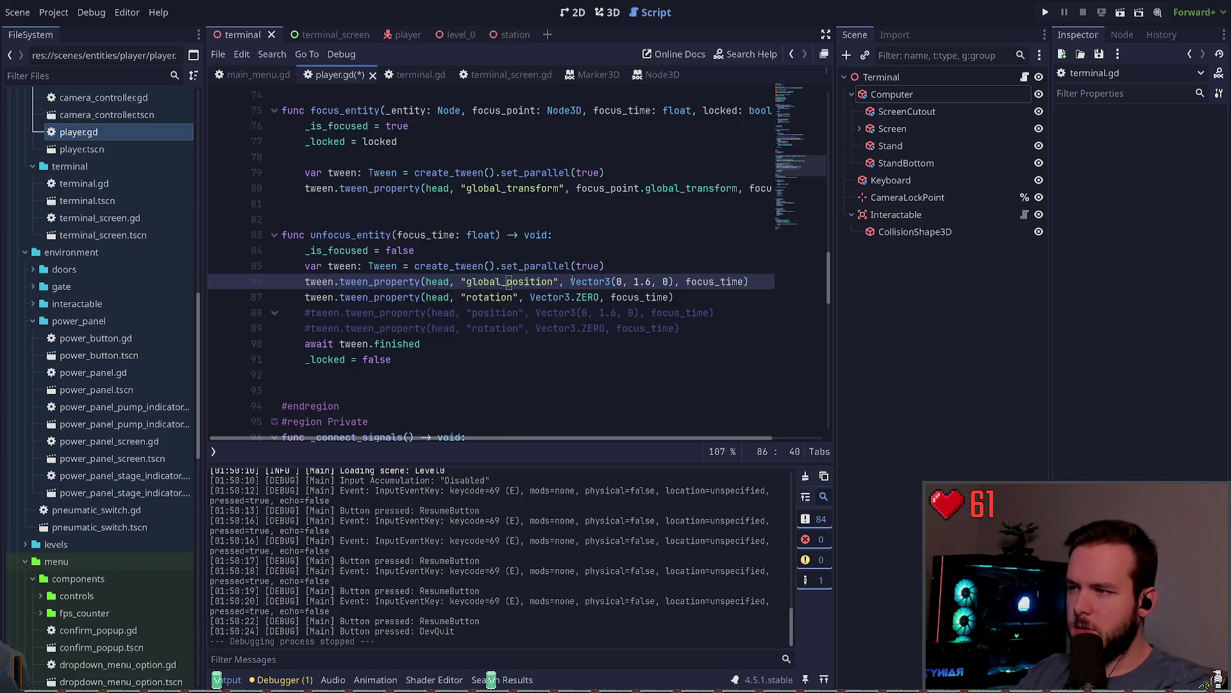
type("global_")
key("ctrl+s")
key("F5")
Start a new game from the main menu and resume from the pause menu.
left_click(379, 297)
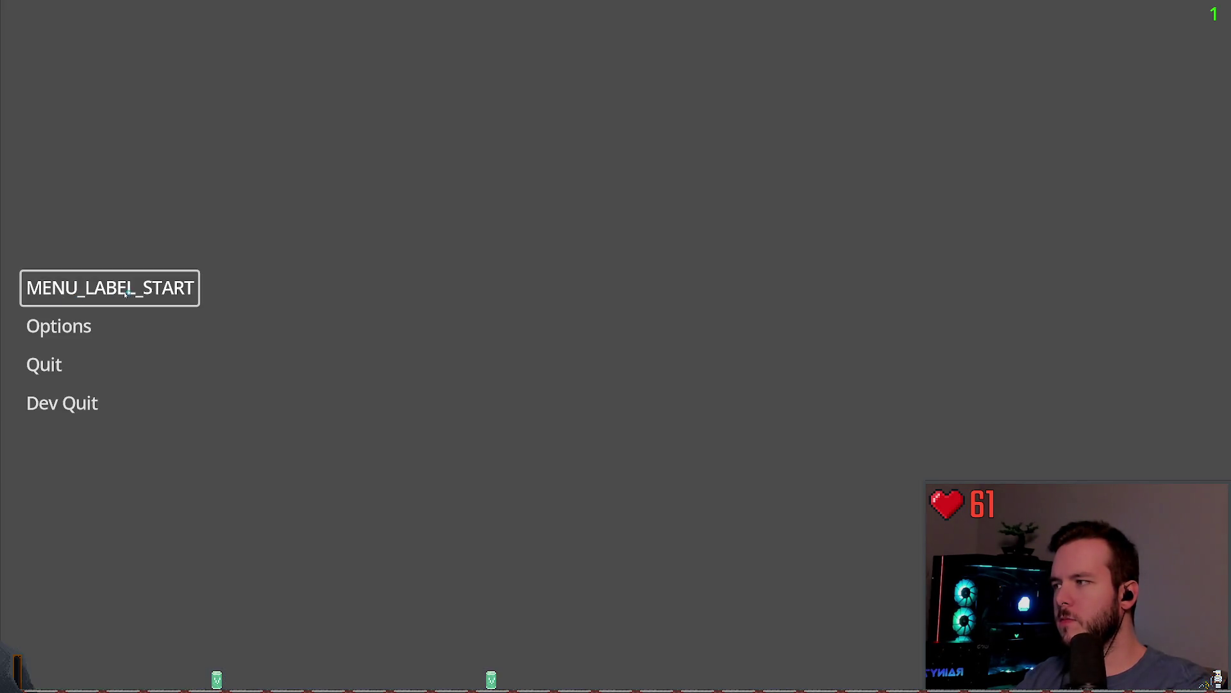
key("Return")
key("Escape")
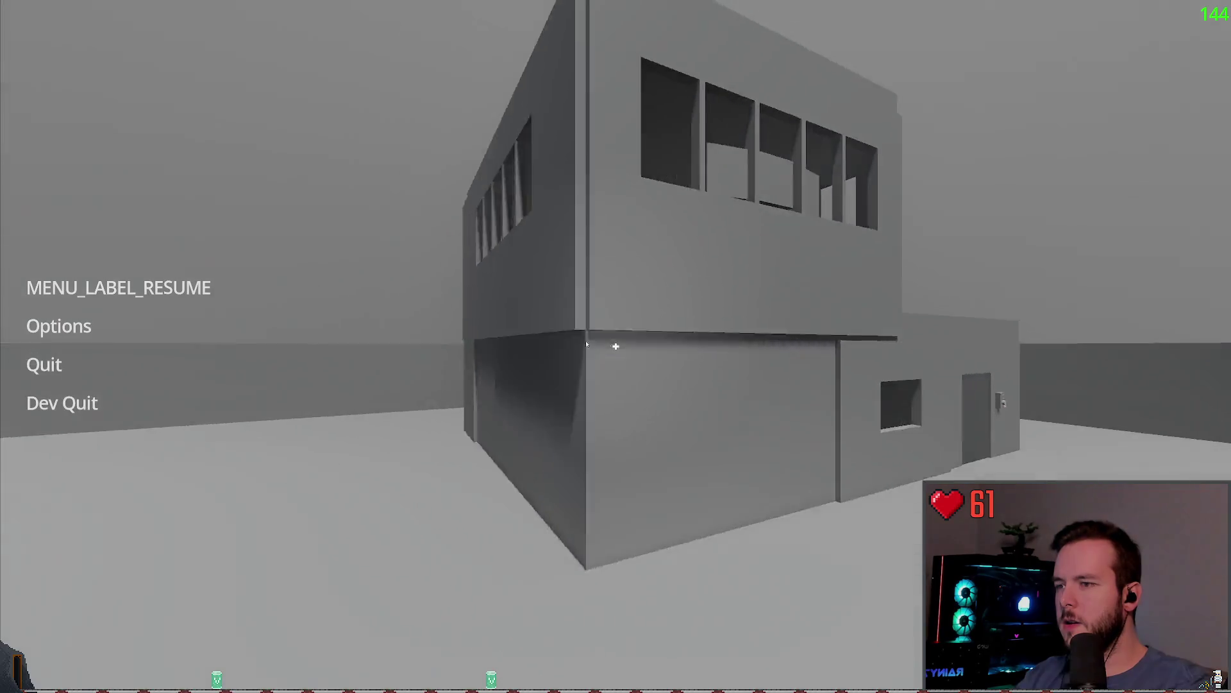
left_click(130, 290)
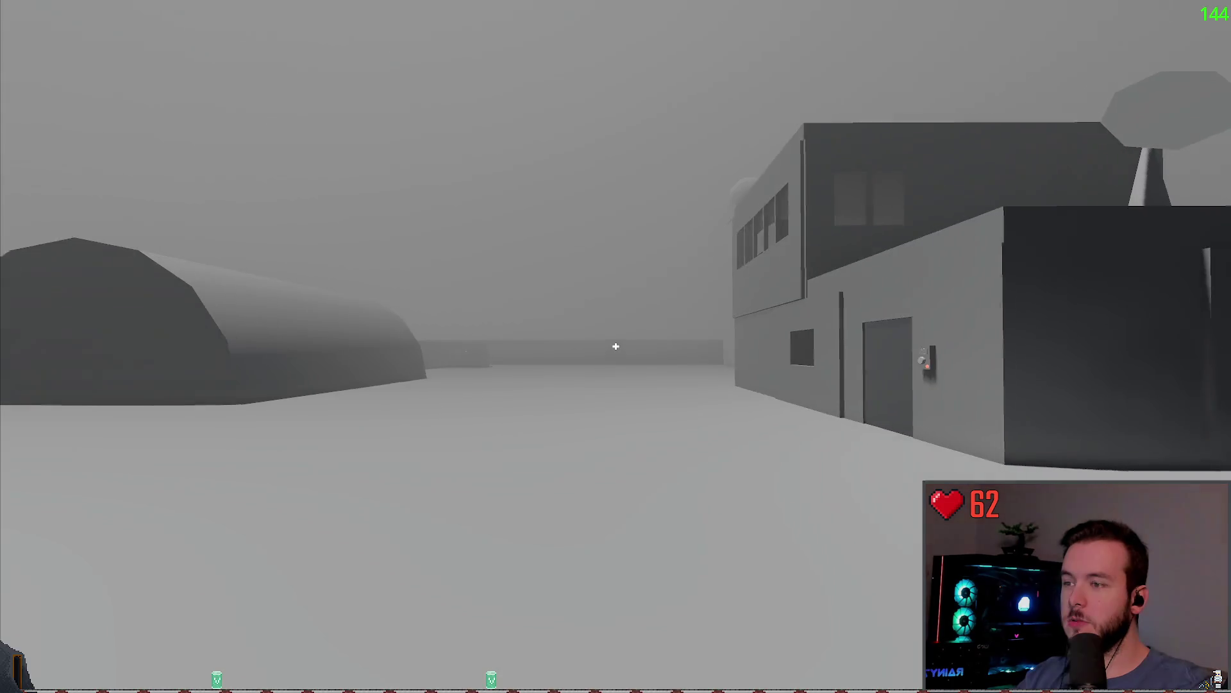
Walk around the level, then pause and Dev Quit back to the editor.
key("w")
key("w")
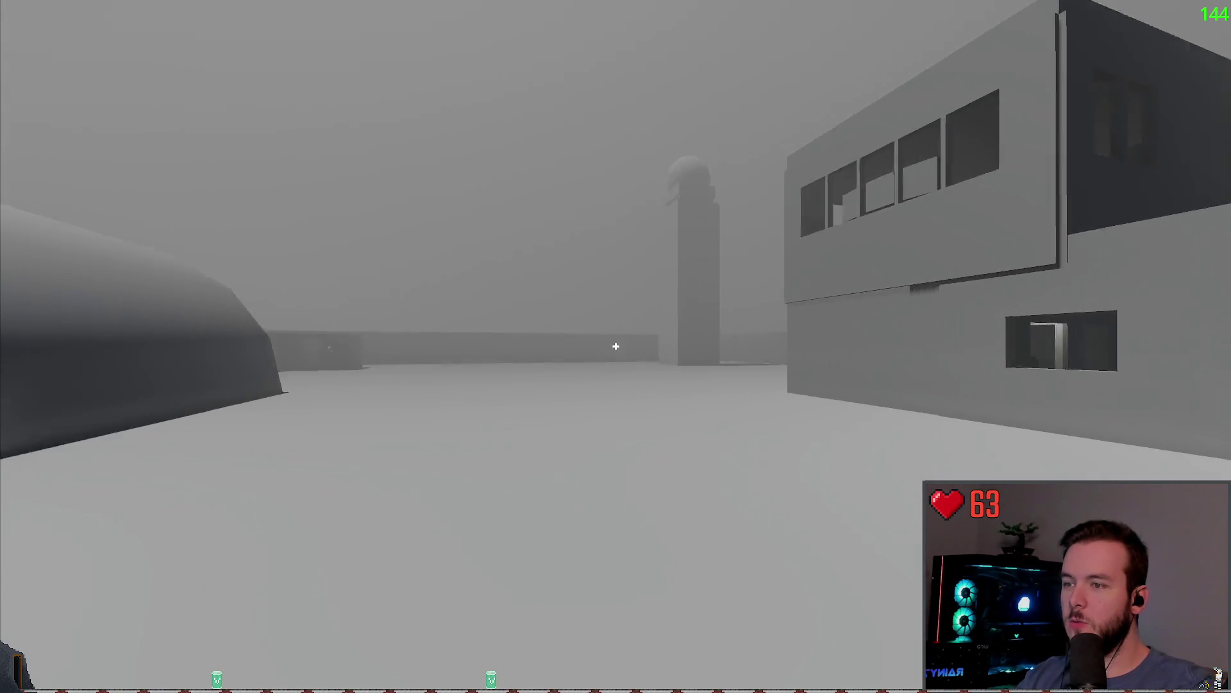
key("w")
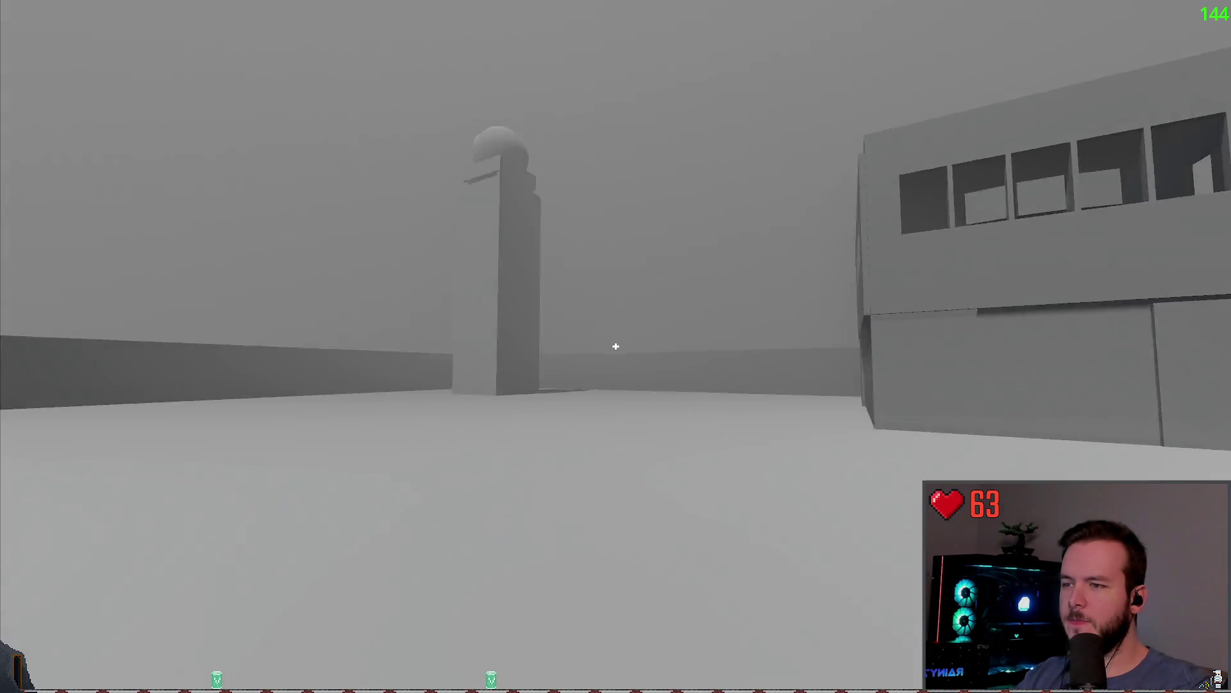
key("Escape")
left_click(72, 408)
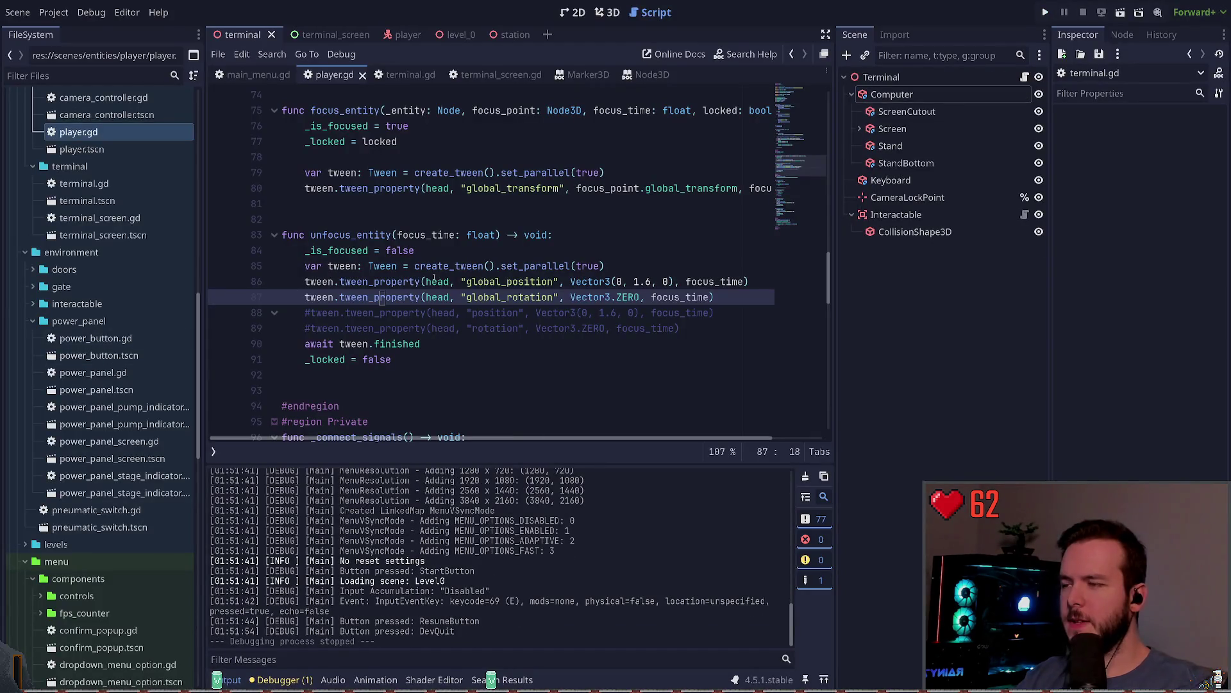
Delete the global_position/global_rotation tween lines, uncomment the position/rotation lines, and save.
key("shift+Up")
key("shift+Home")
key("Left")
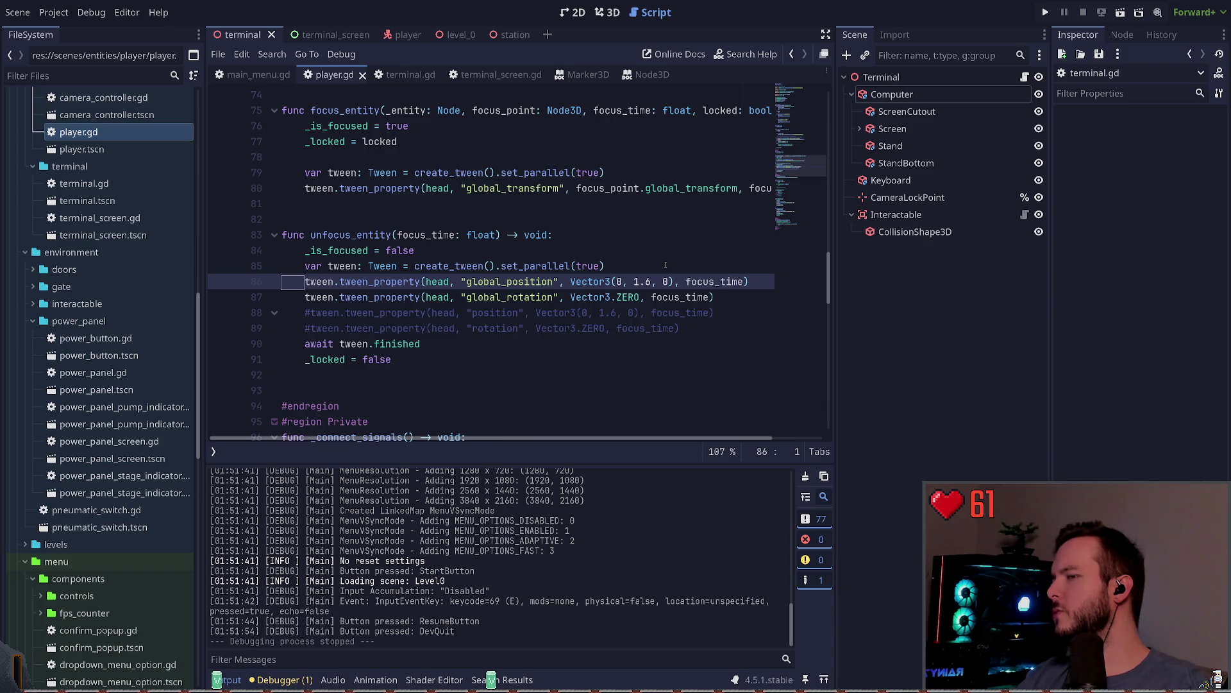
key("ctrl+shift+k")
key("ctrl+shift+k")
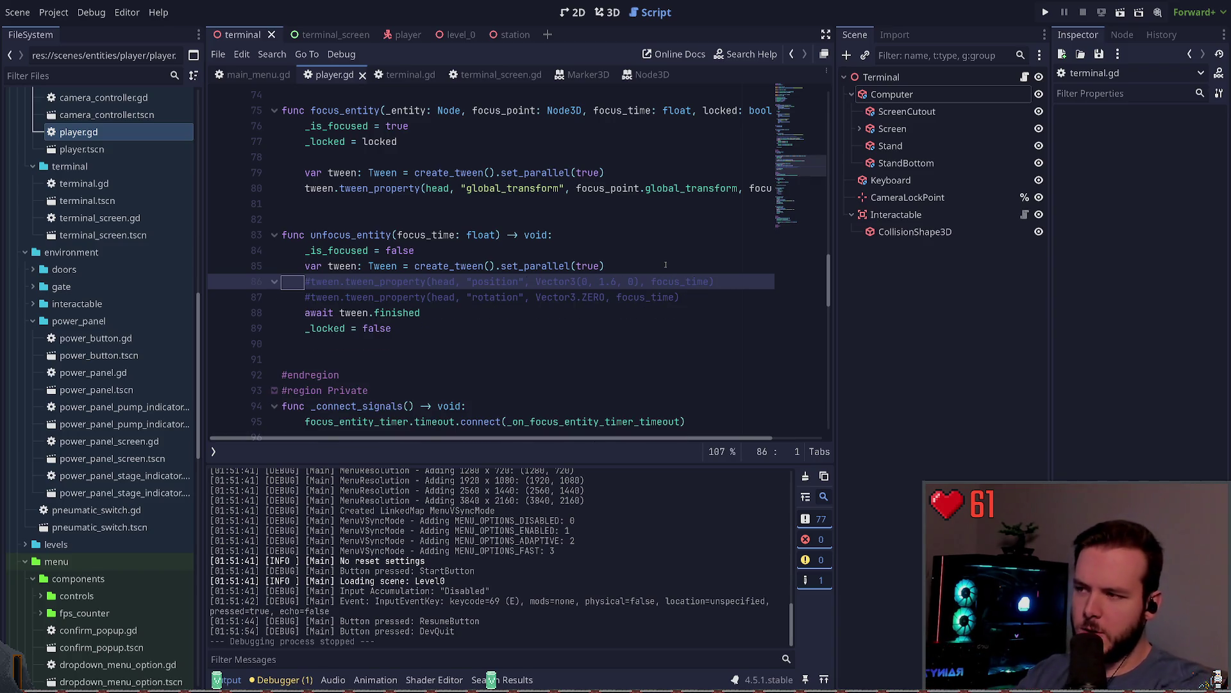
key("shift+Down")
key("ctrl+k")
key("ctrl+s")
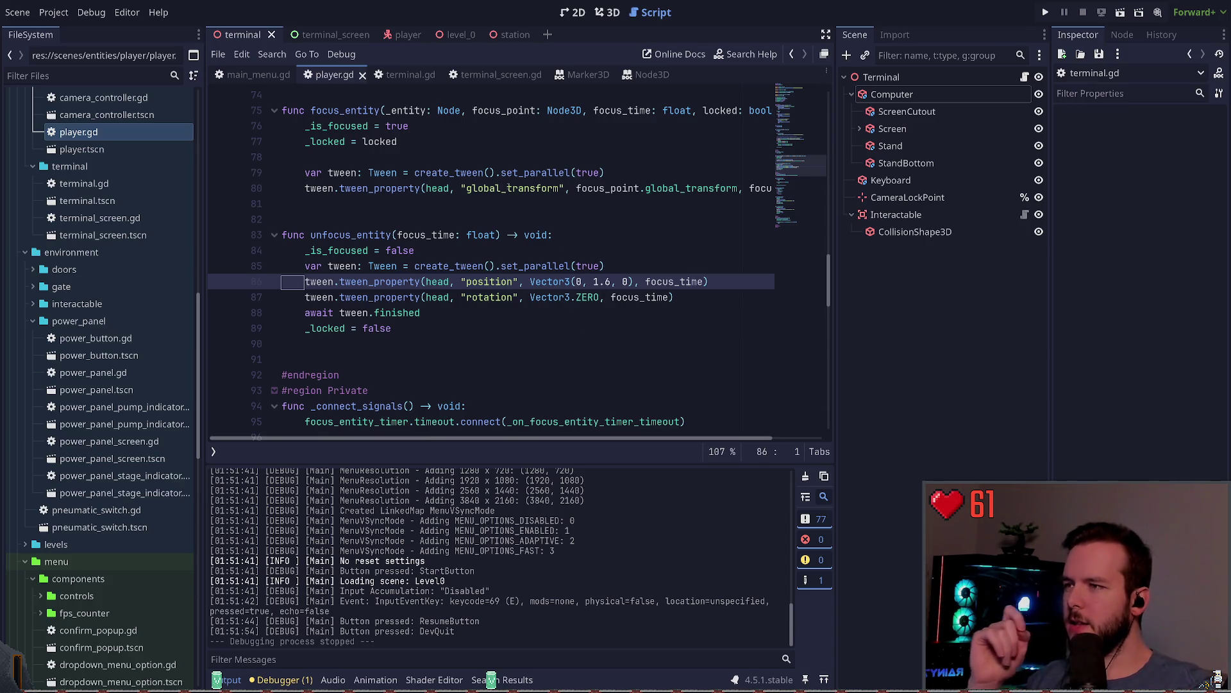
Check the restored position and rotation tween lines 86–87.
double_click(489, 281)
left_click(486, 297)
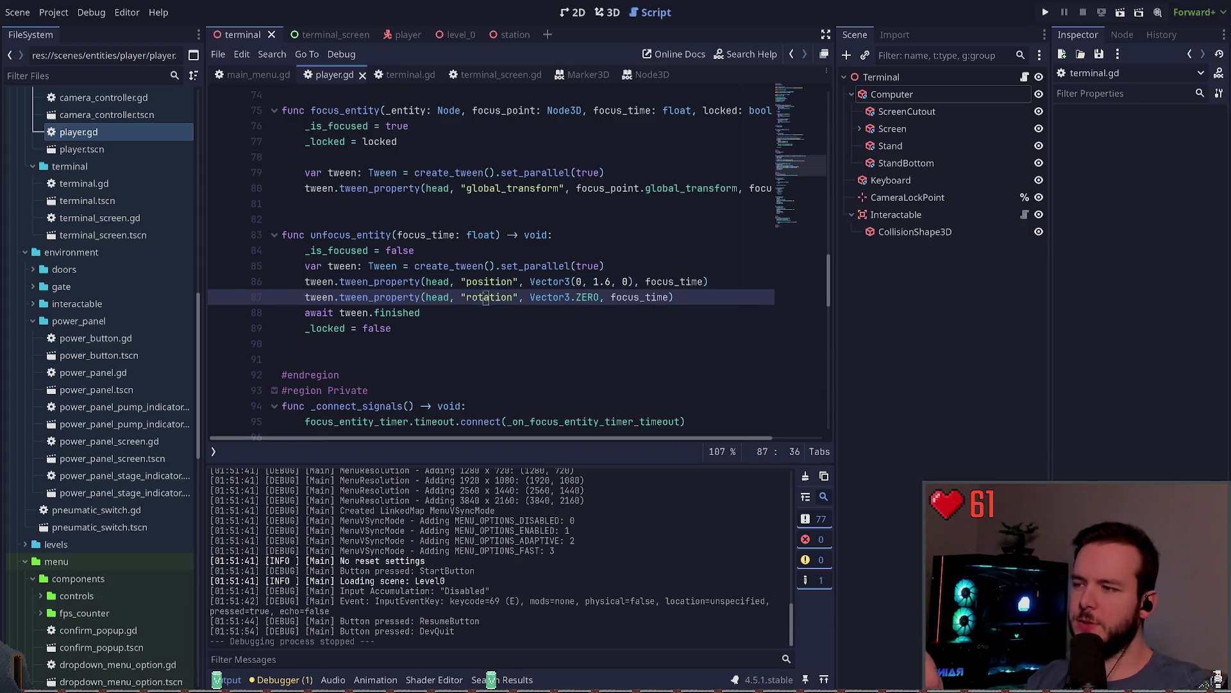
double_click(486, 297)
left_click(468, 224)
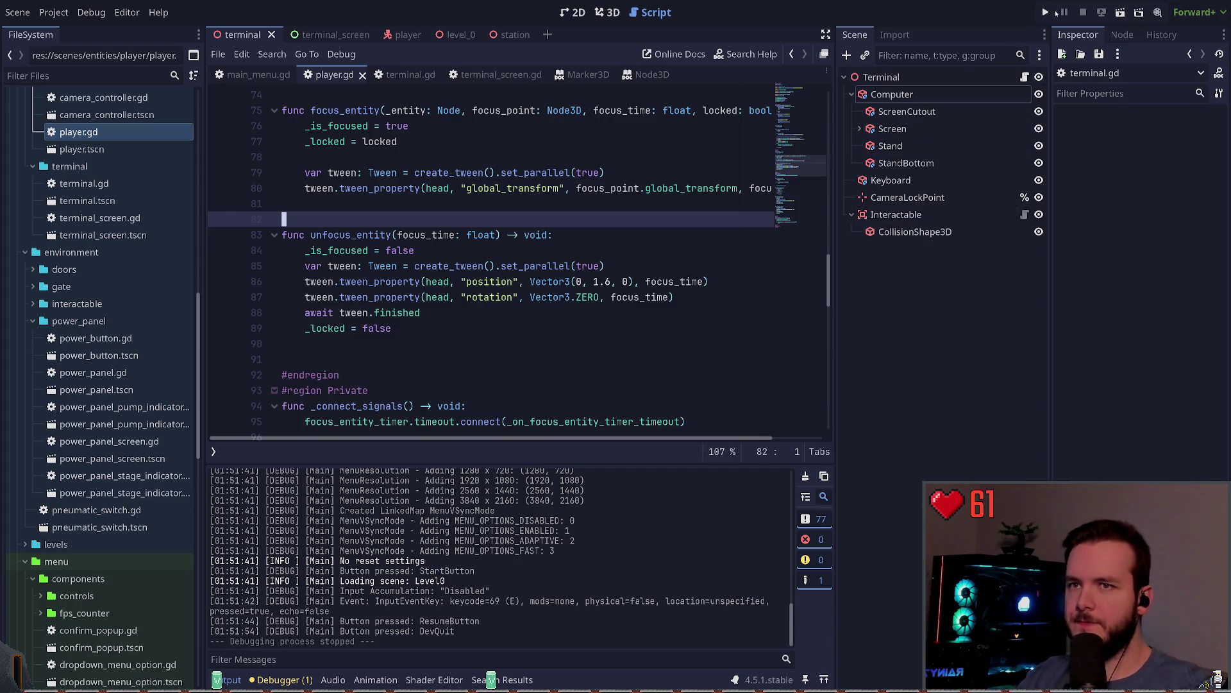
left_click(1047, 12)
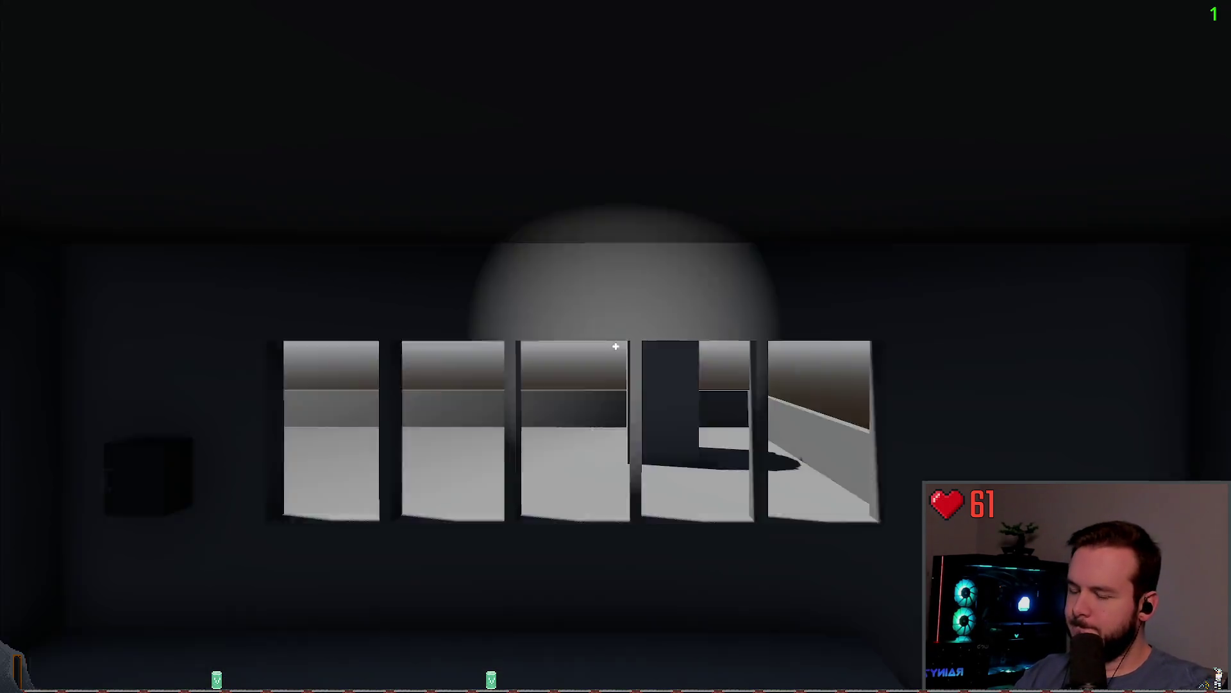
key("e")
key("Escape")
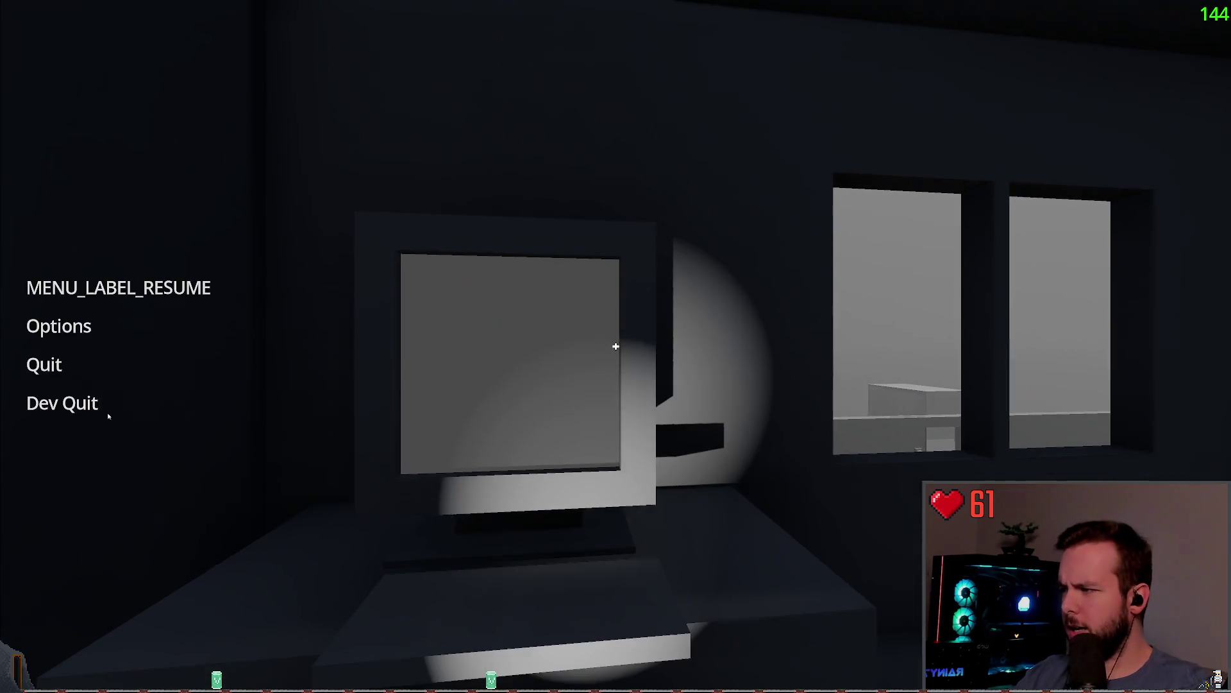
left_click(96, 403)
left_click(549, 372)
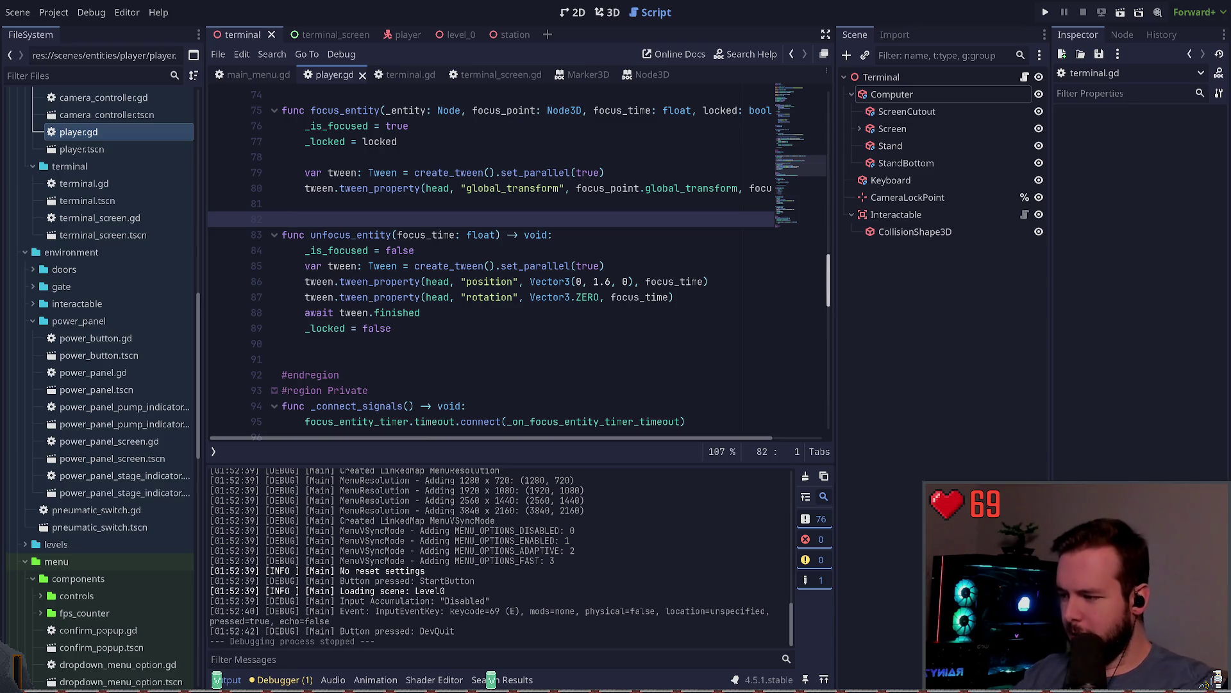
Open the dropdown terminal, check git status, view pda.tscn's diff, and restore pda.tscn.
key("super+grave")
type("git status")
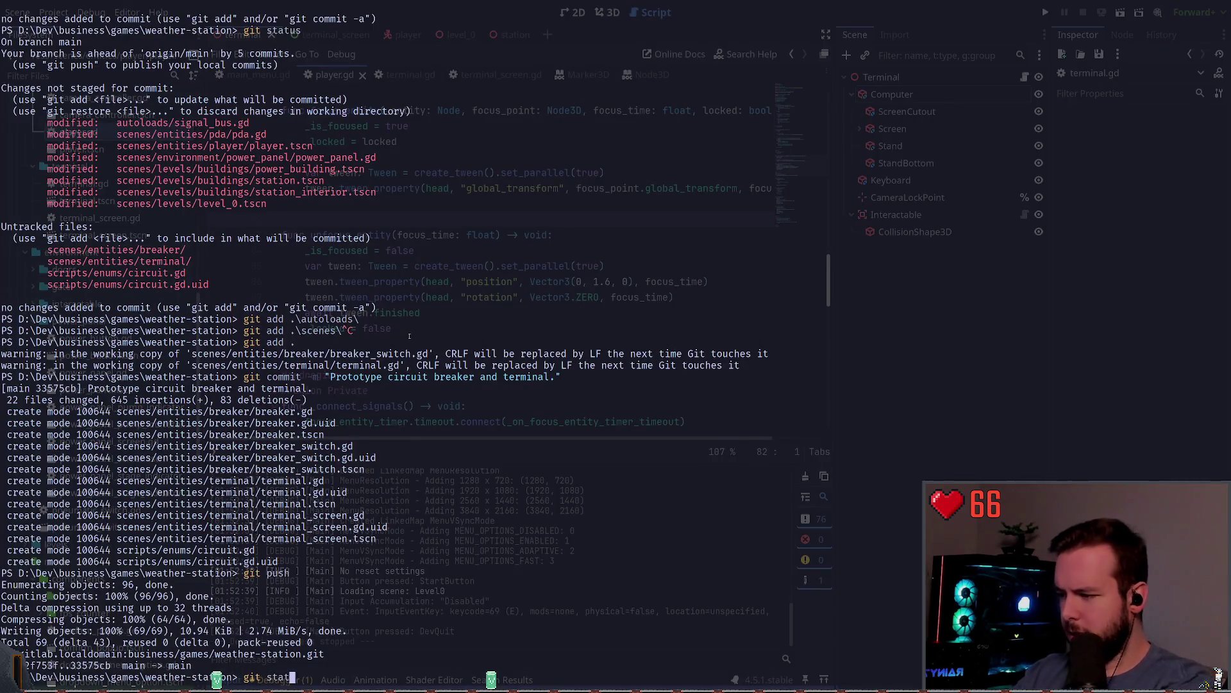
key("Return")
type("git")
key("ctrl+c")
type("git ")
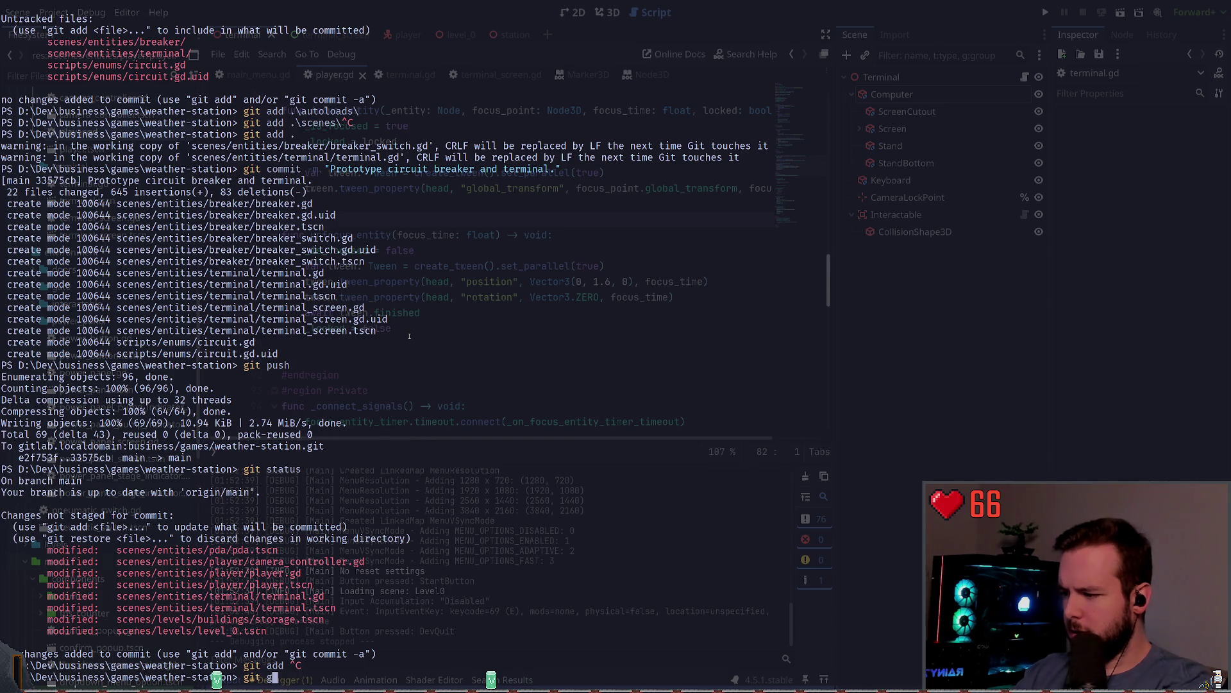
type("difdiff .\\scenes\\entities\\")
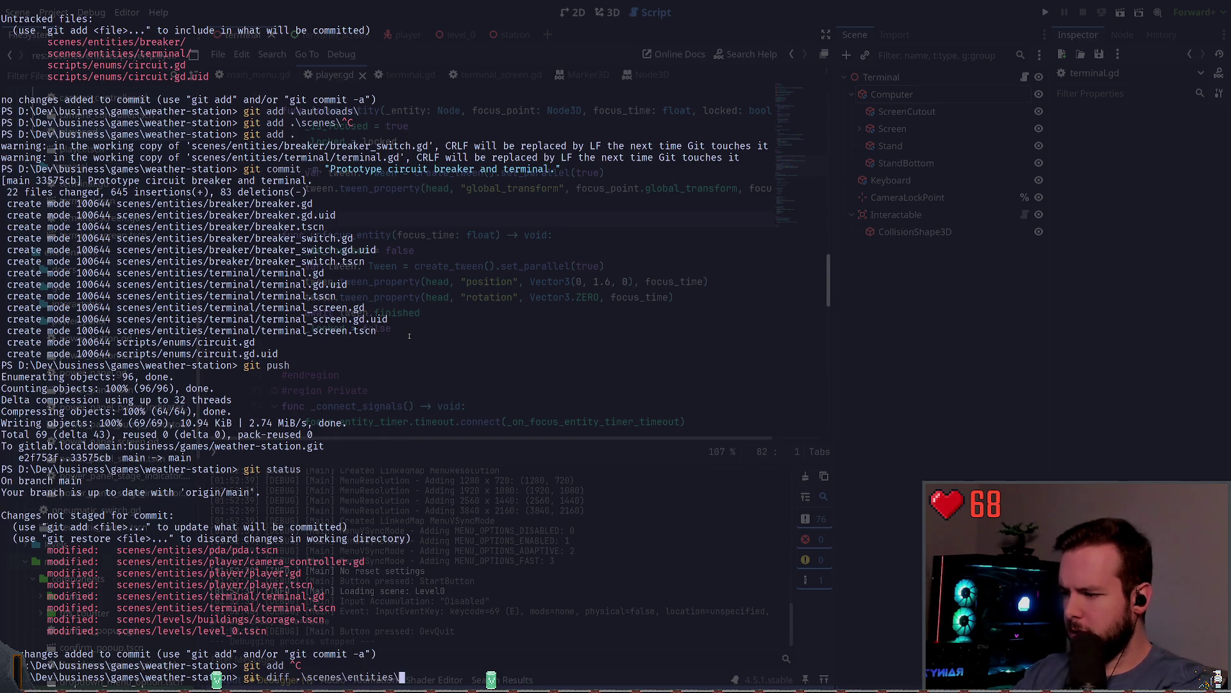
type("pda.tscn")
key("Return")
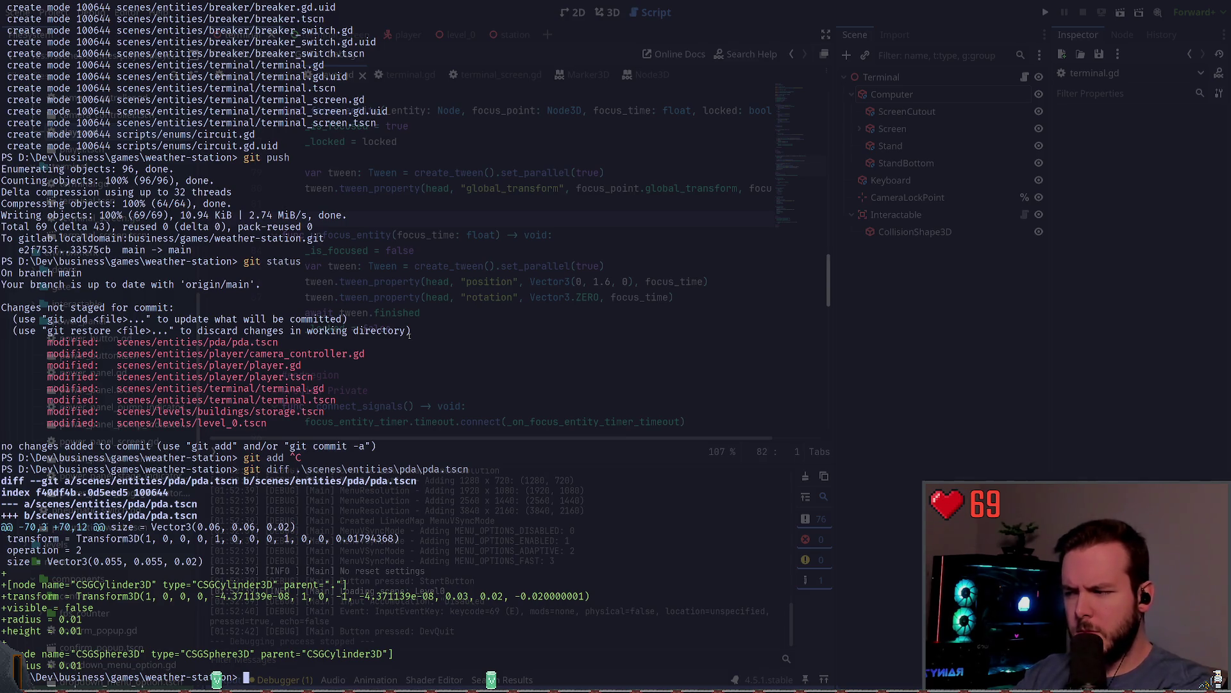
type("git ")
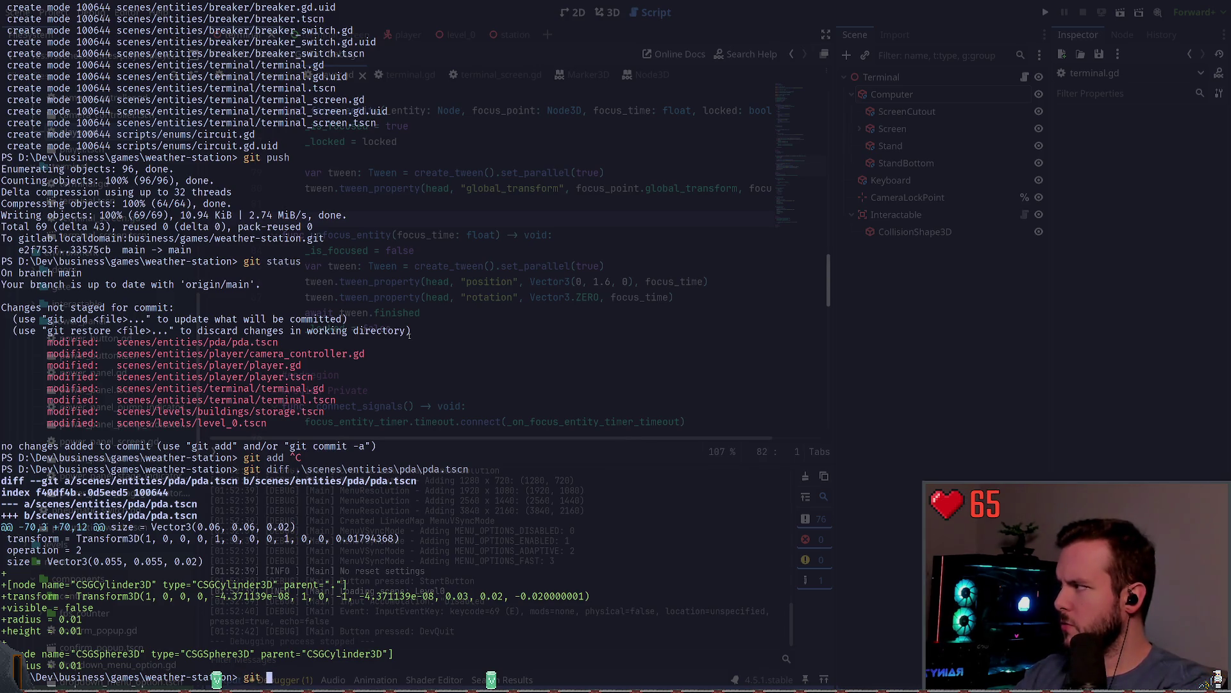
type("restore .\\scenes\\entities\\pda\\pda.tscn")
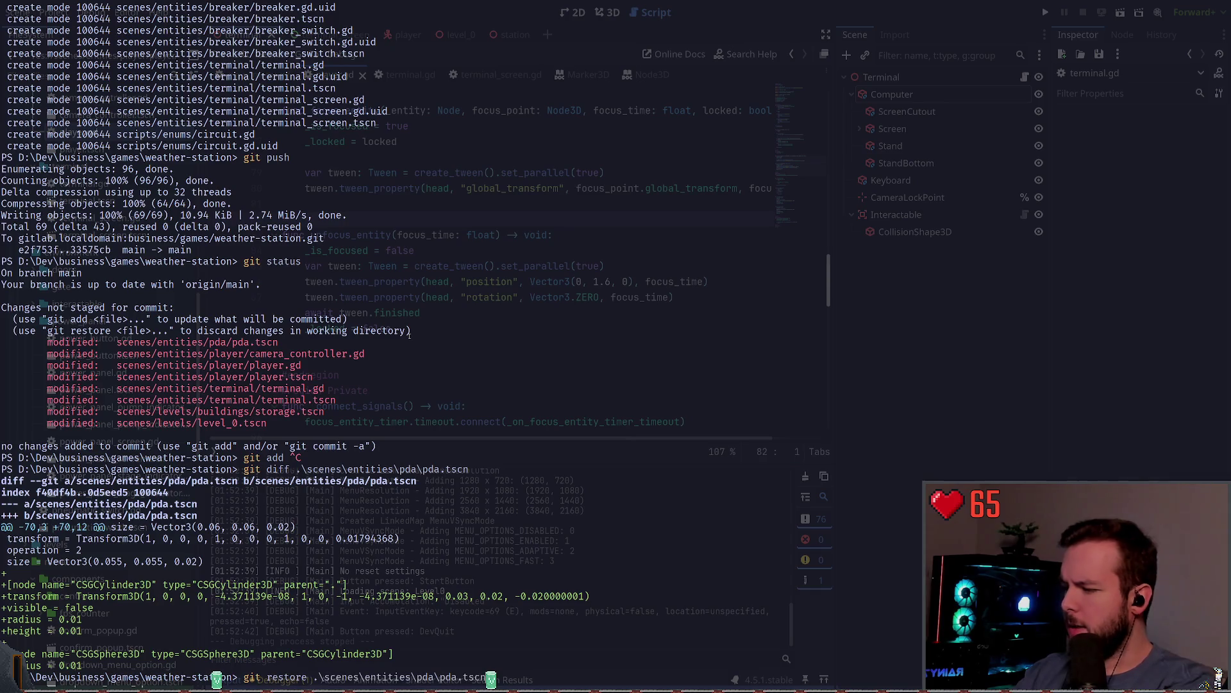
key("Return")
Review the camera_controller.gd diff and stage it with git add.
type("git statu")
key("Return")
type("git diff")
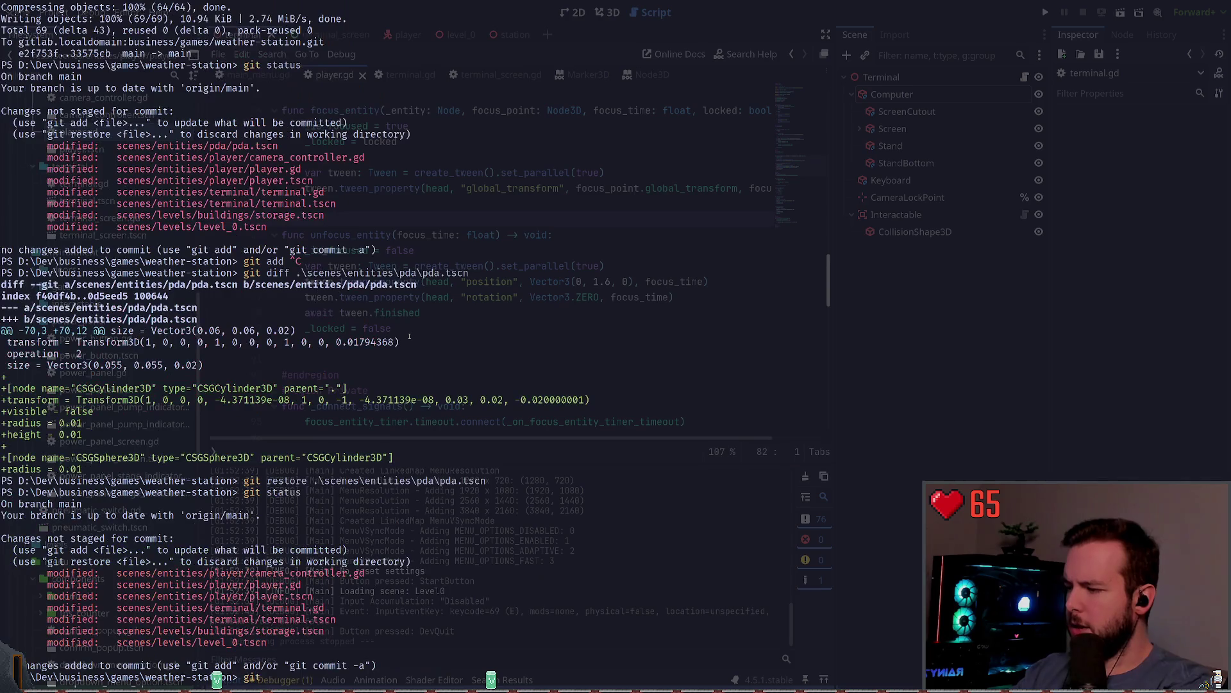
key("Tab")
type("en")
key("Tab")
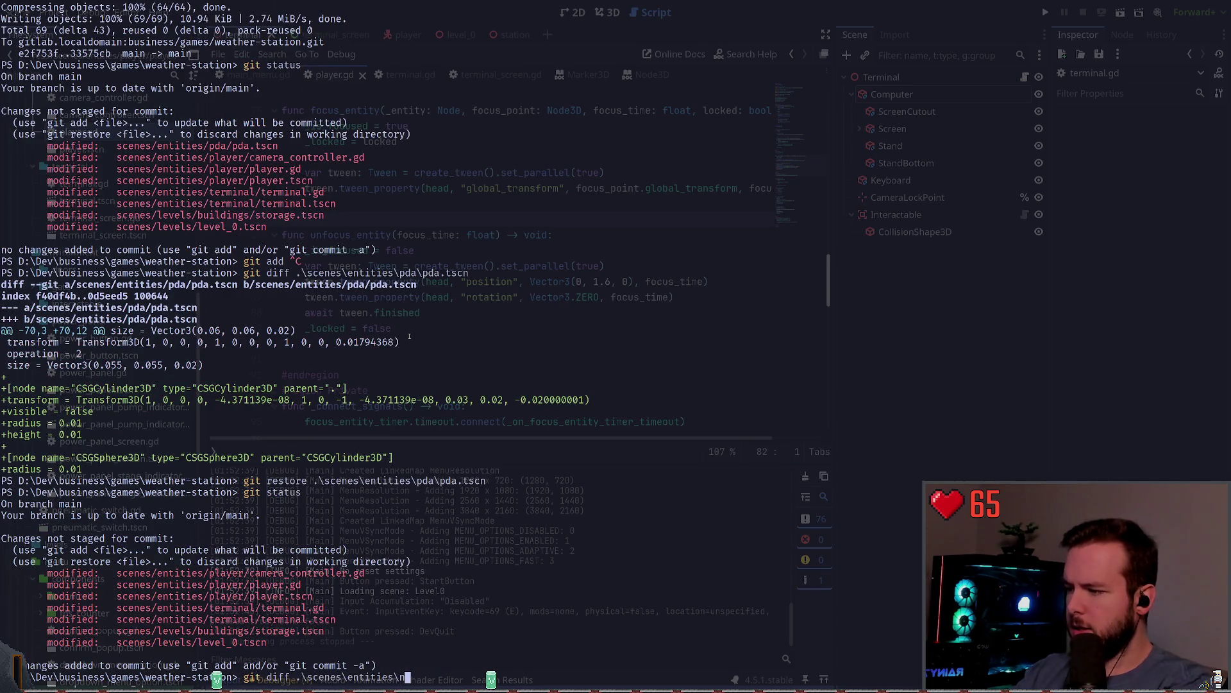
type("pla")
key("Tab")
type("c")
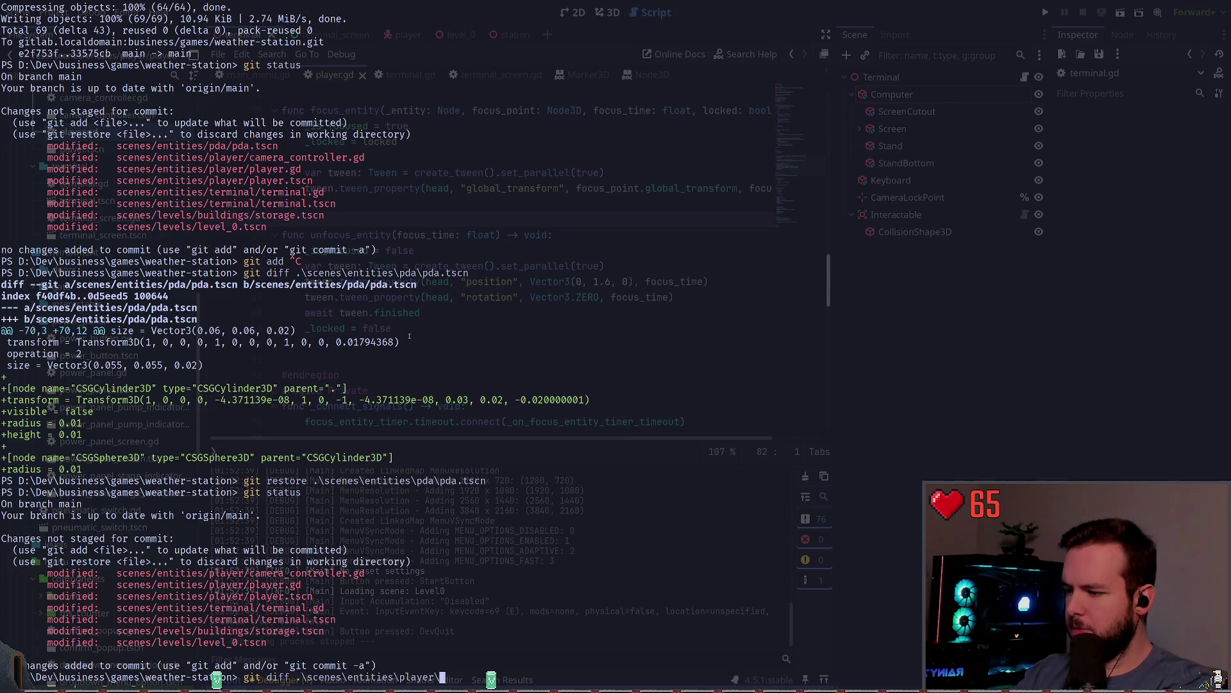
type("am")
key("Tab")
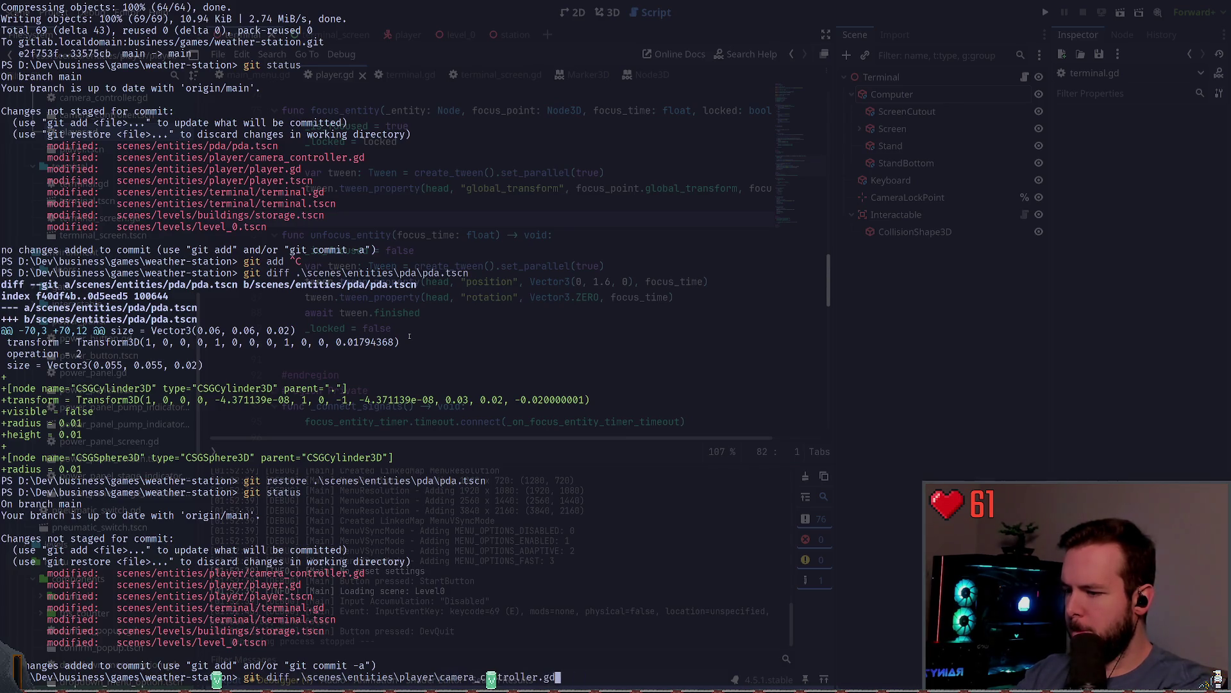
key("Return")
type("git add .\\scenes\\entities\\player\\camera_controller.gd")
key("Return")
Confirm staging with git status, then review and stage player.gd.
type("igt status")
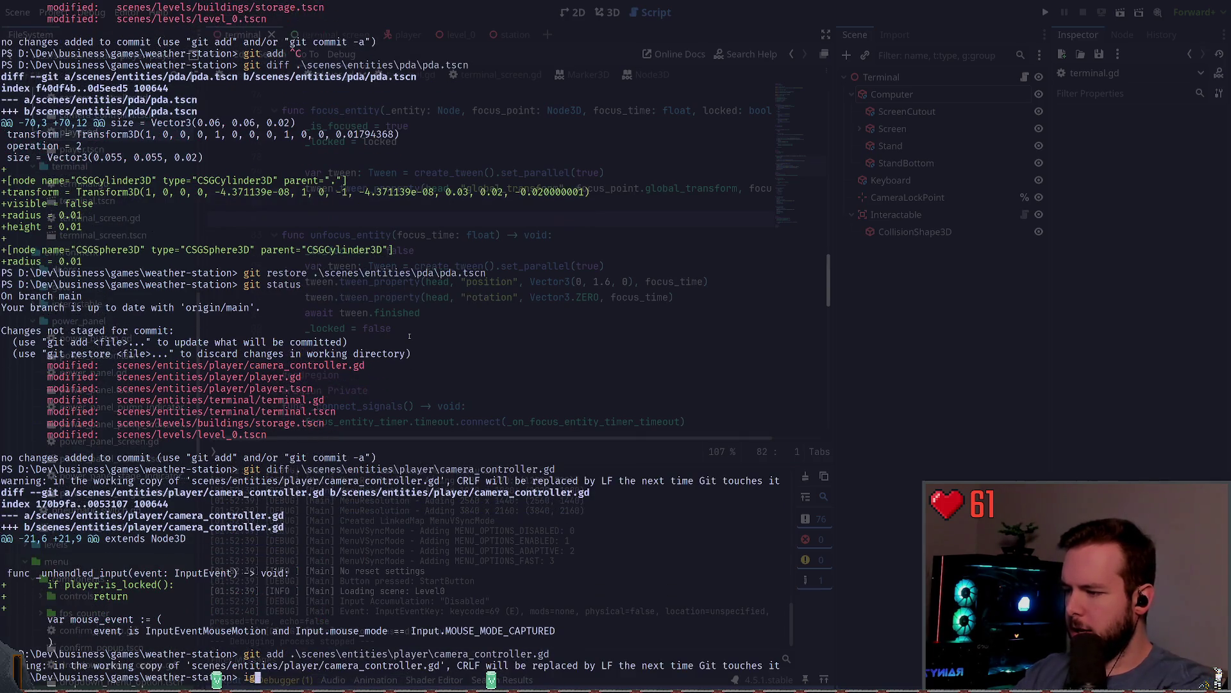
key("Return")
type("gigit")
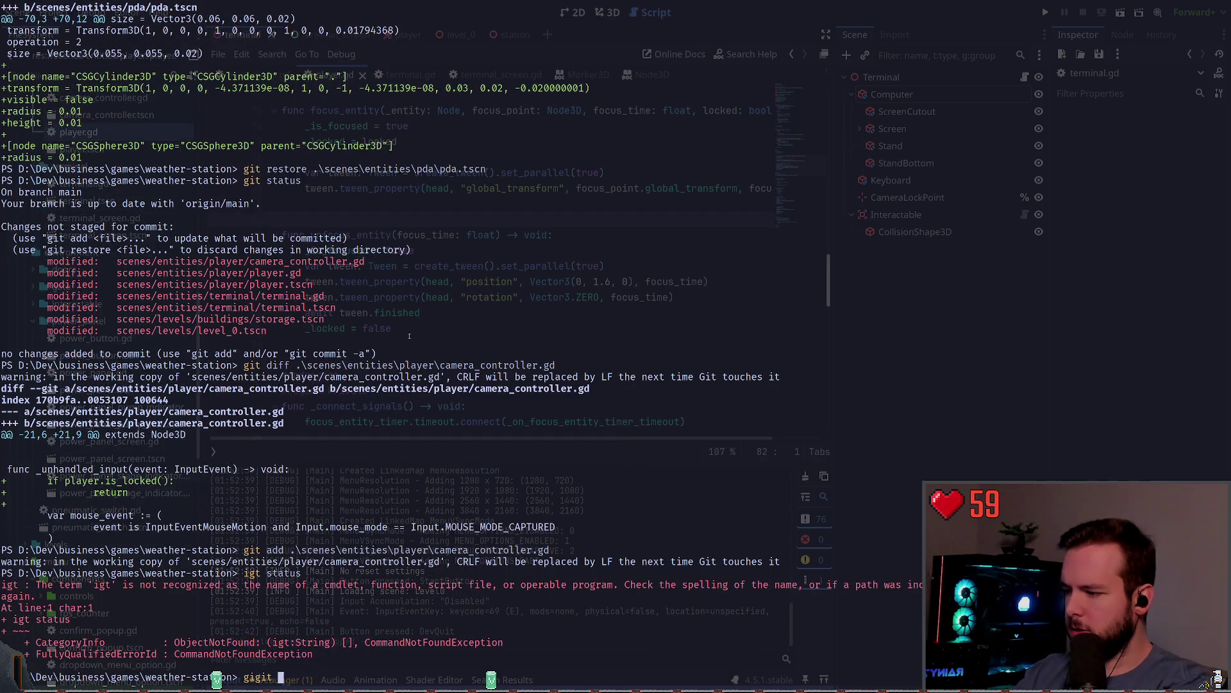
key("ctrl+c")
type("git status")
key("Return")
type("g")
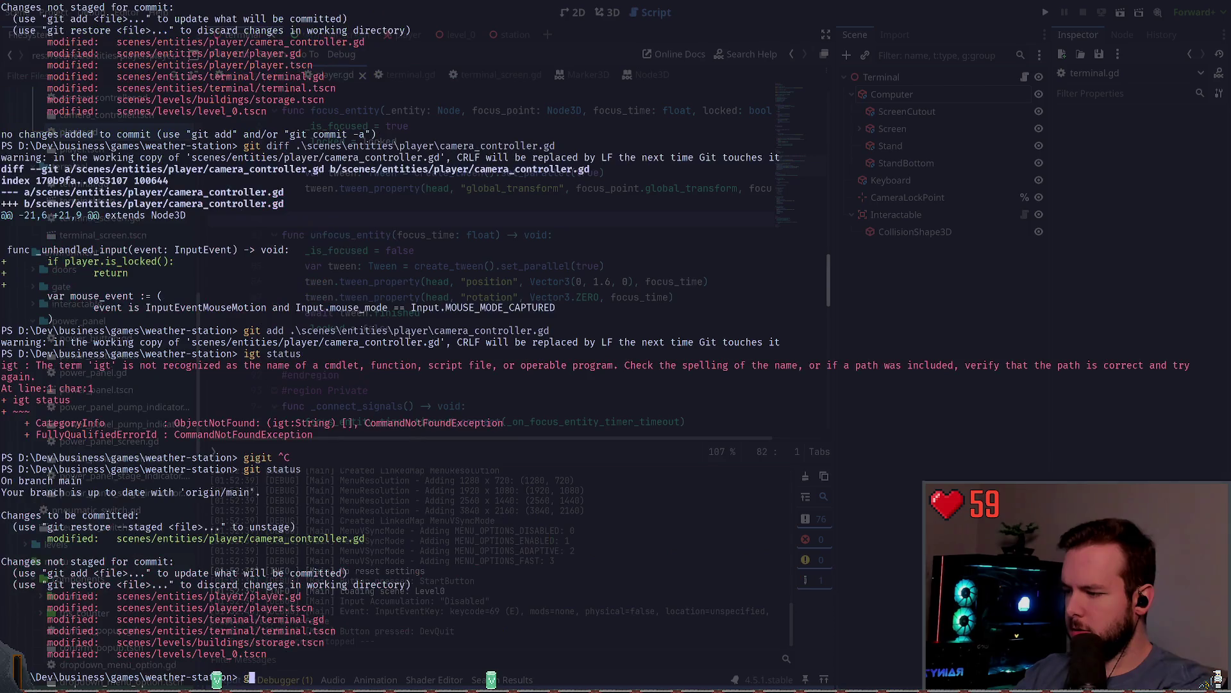
type("it diff .\\scenes\\entities\\")
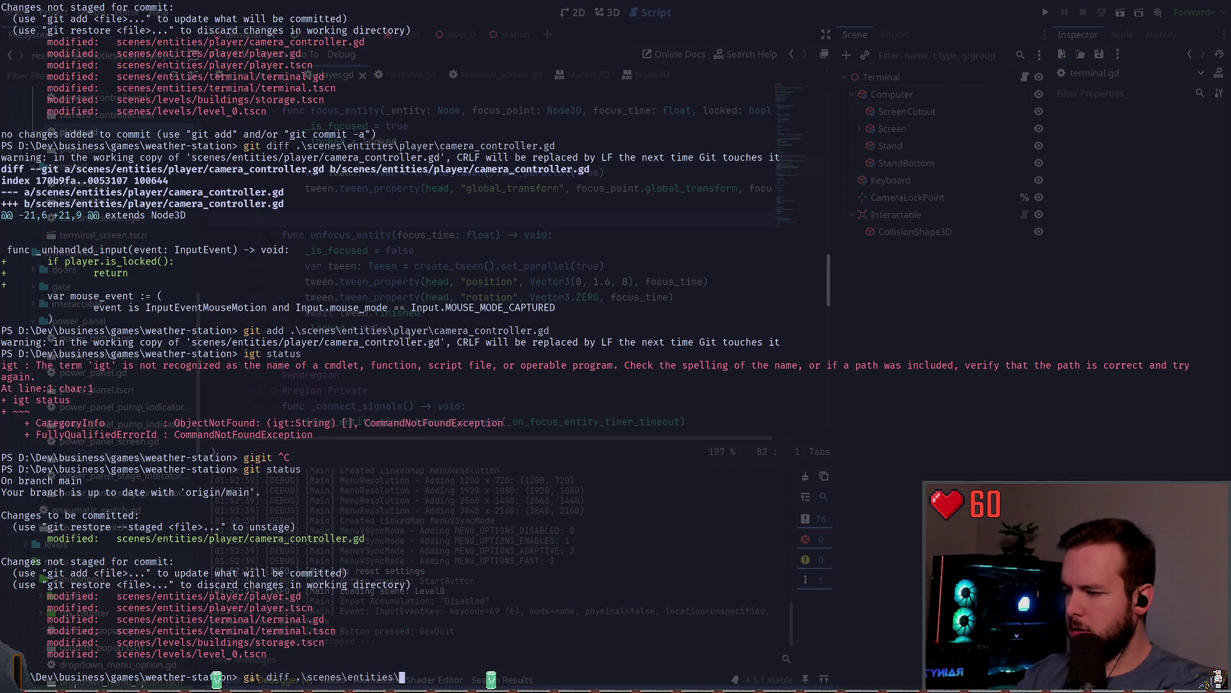
type("layer\\player.gd")
key("Return")
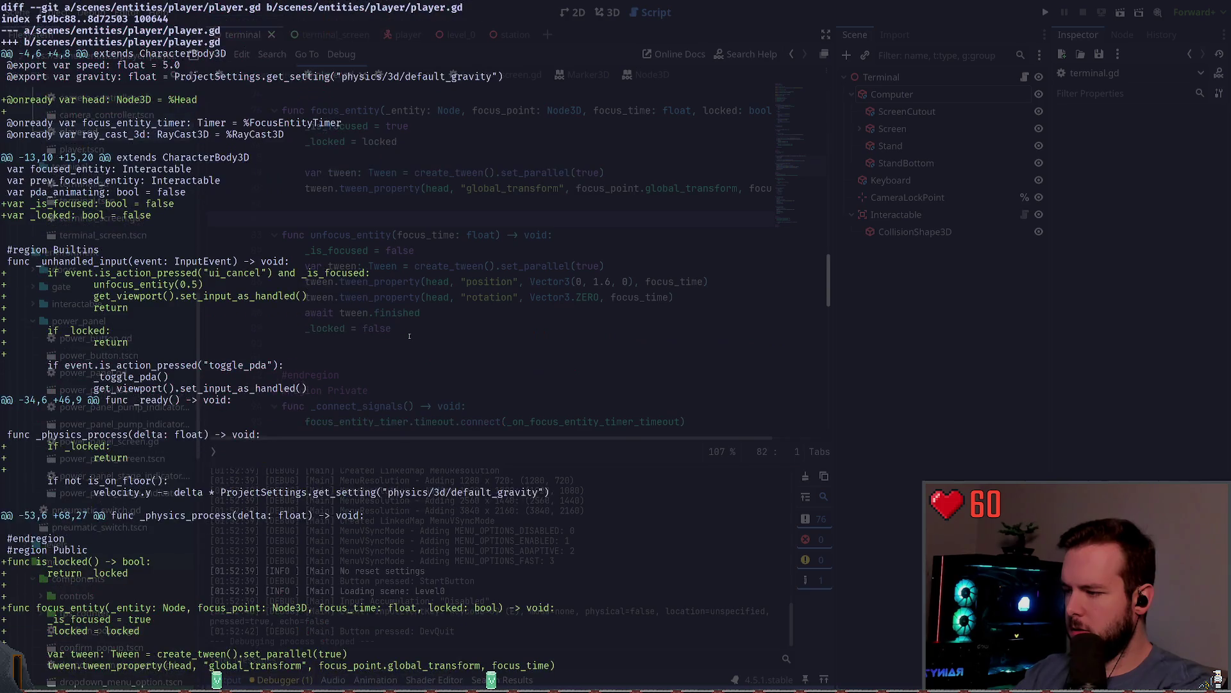
type("git add.\\scenes\\entities\\player\\player.gd")
key("Return")
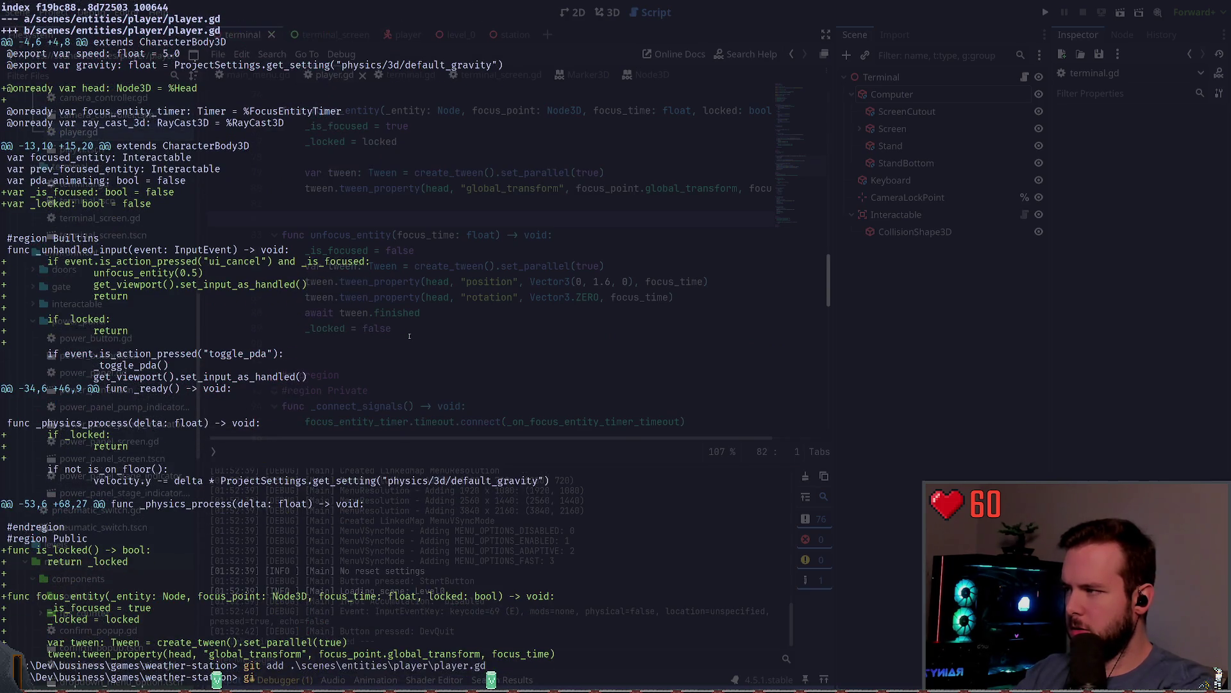
Check git status again and show the git diff of player.tscn.
type("git status")
key("Return")
type("git diff .\\scenes\\entities\\p")
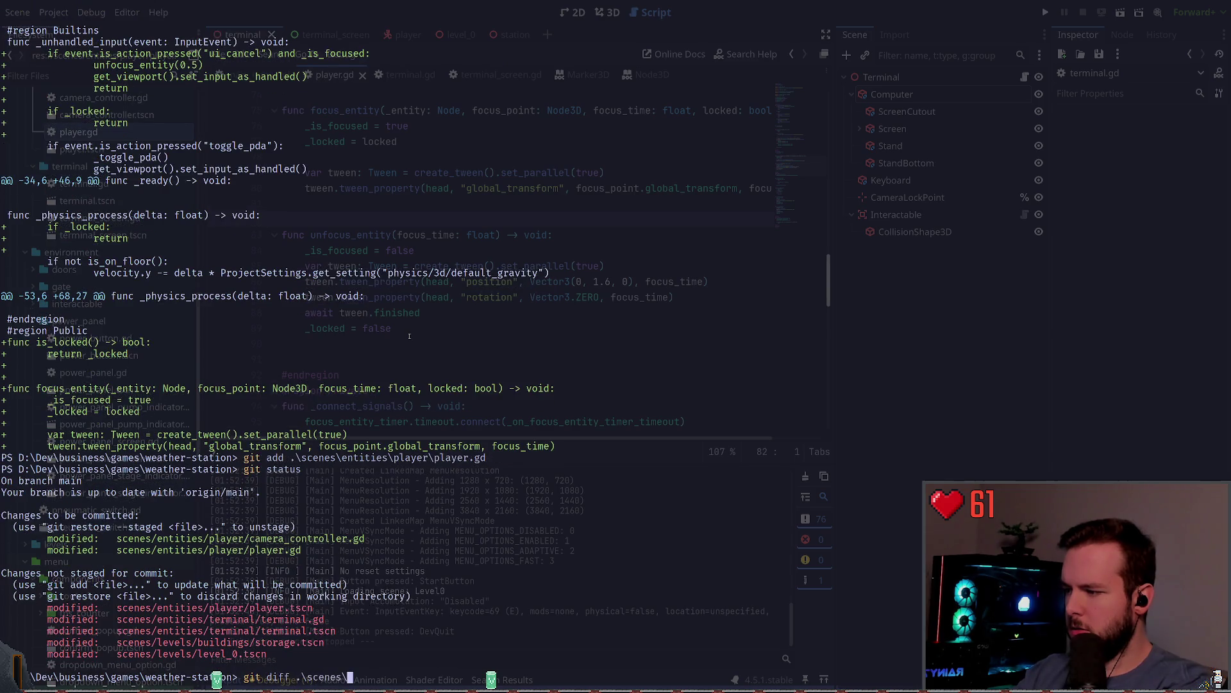
type("layer\\player.tscn")
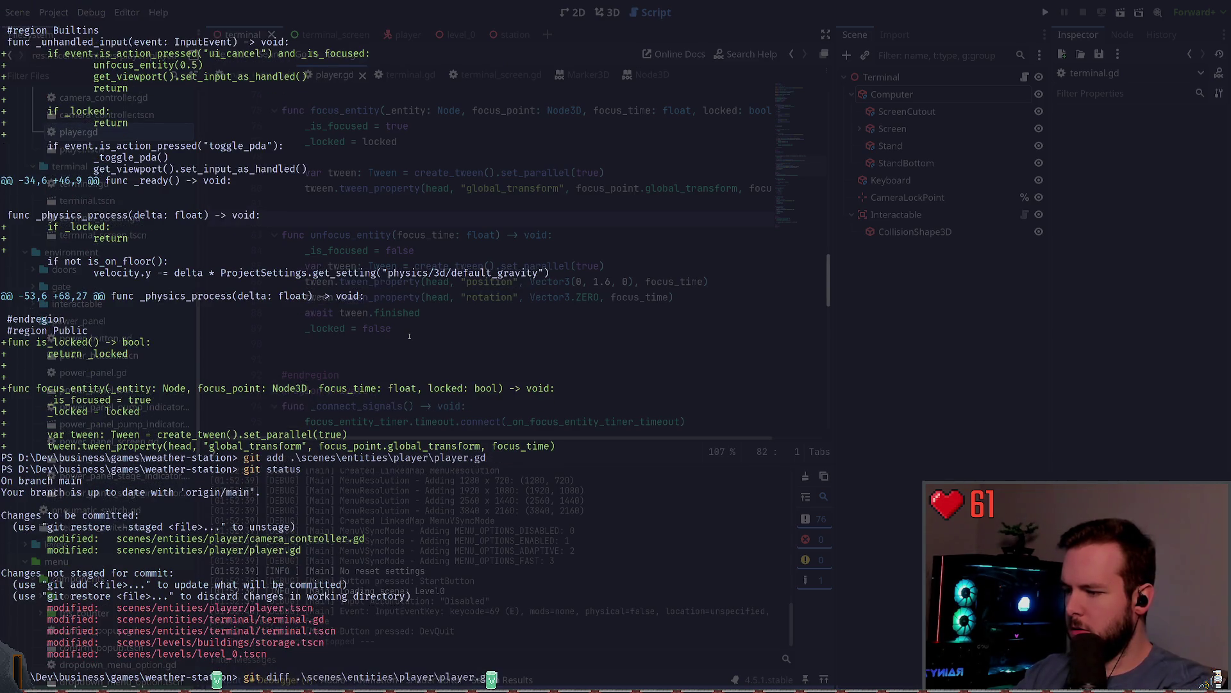
key("Return")
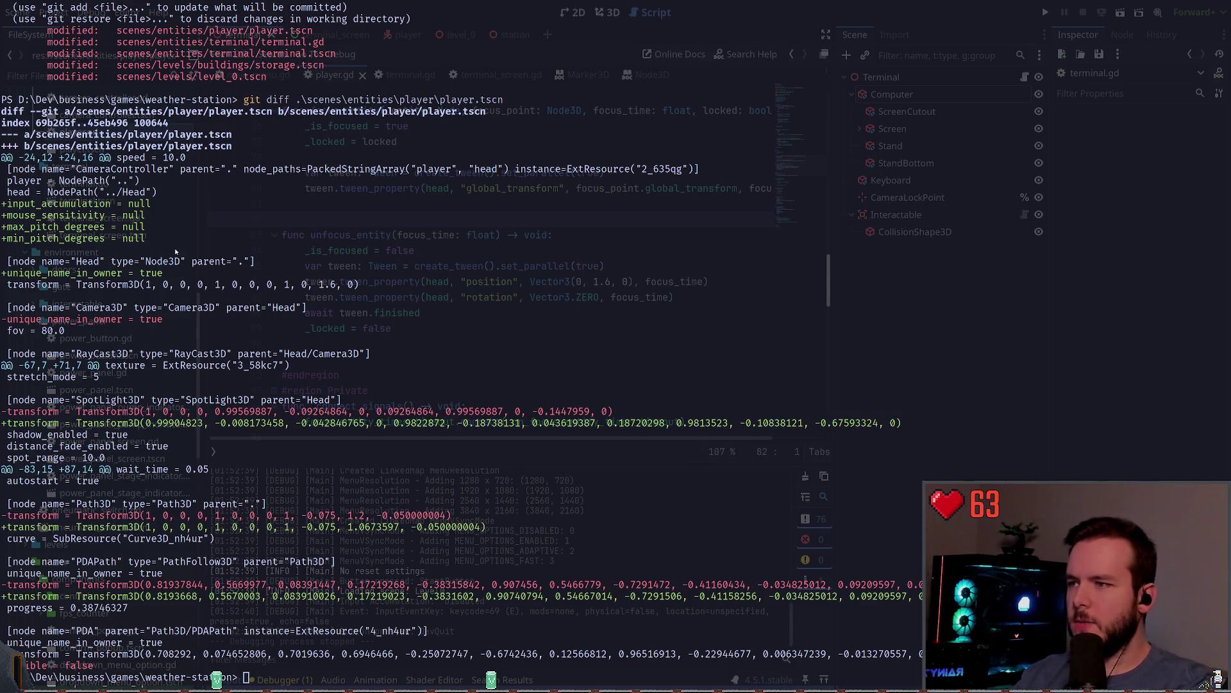
Return to the editor's player scene and open CameraController's camera_controller.gd script.
key("alt+Tab")
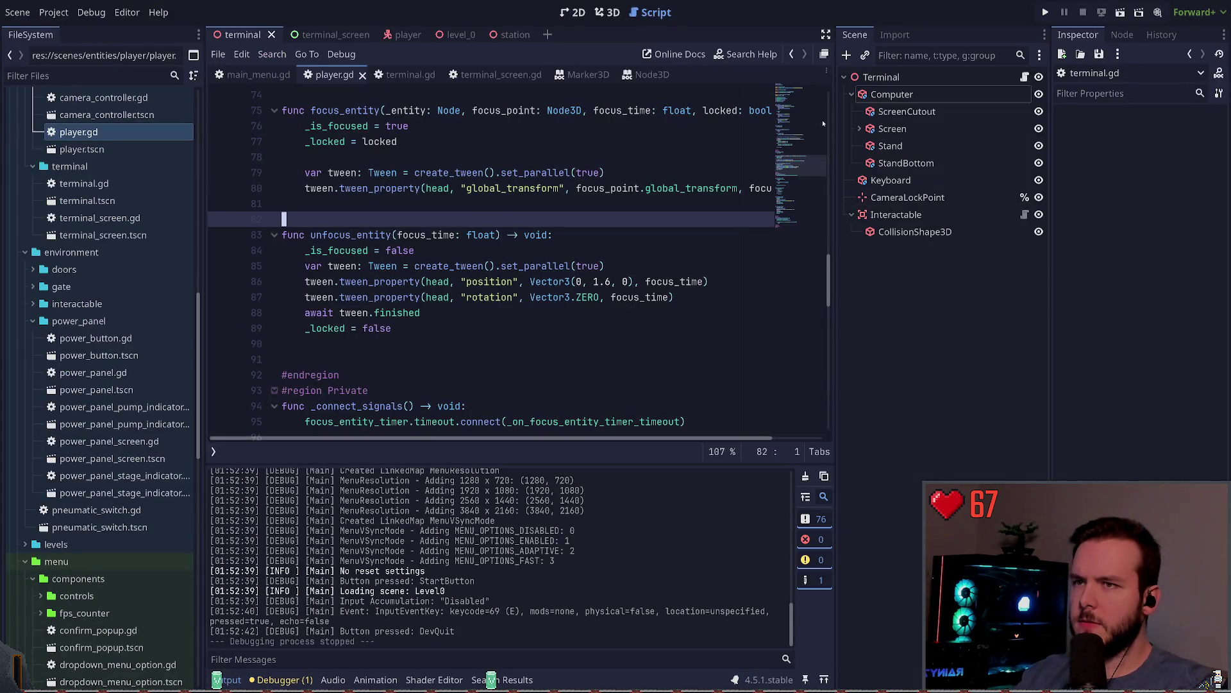
left_click(404, 35)
left_click(876, 77)
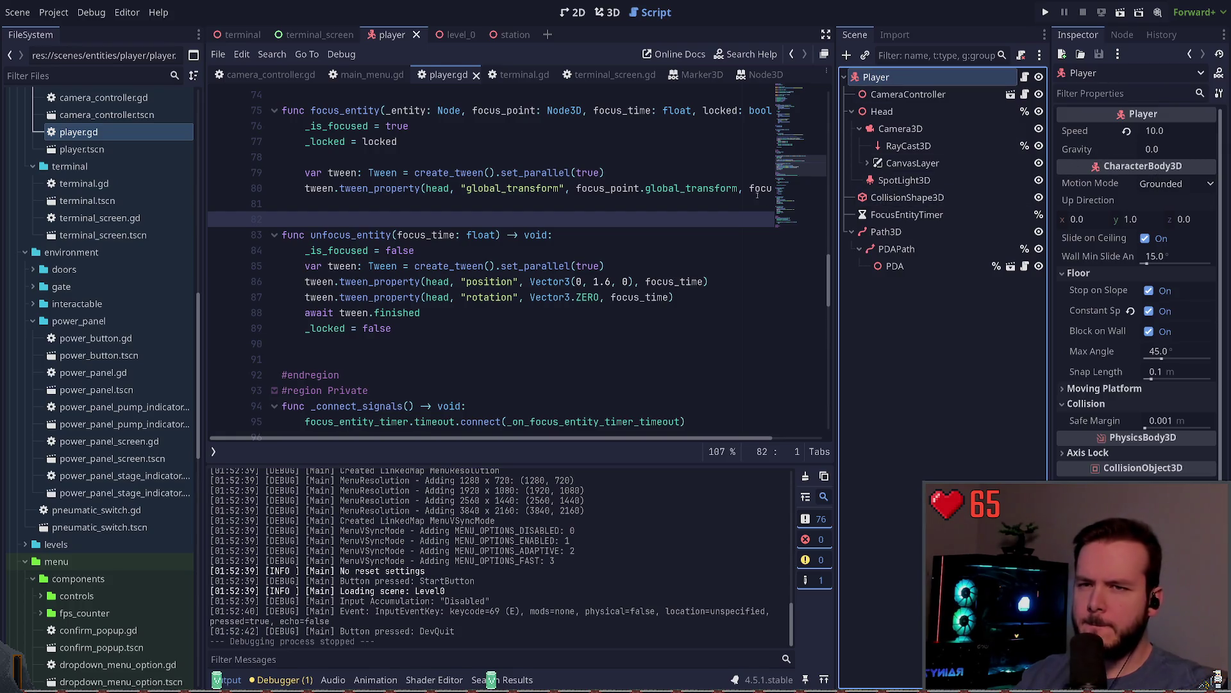
left_click(908, 94)
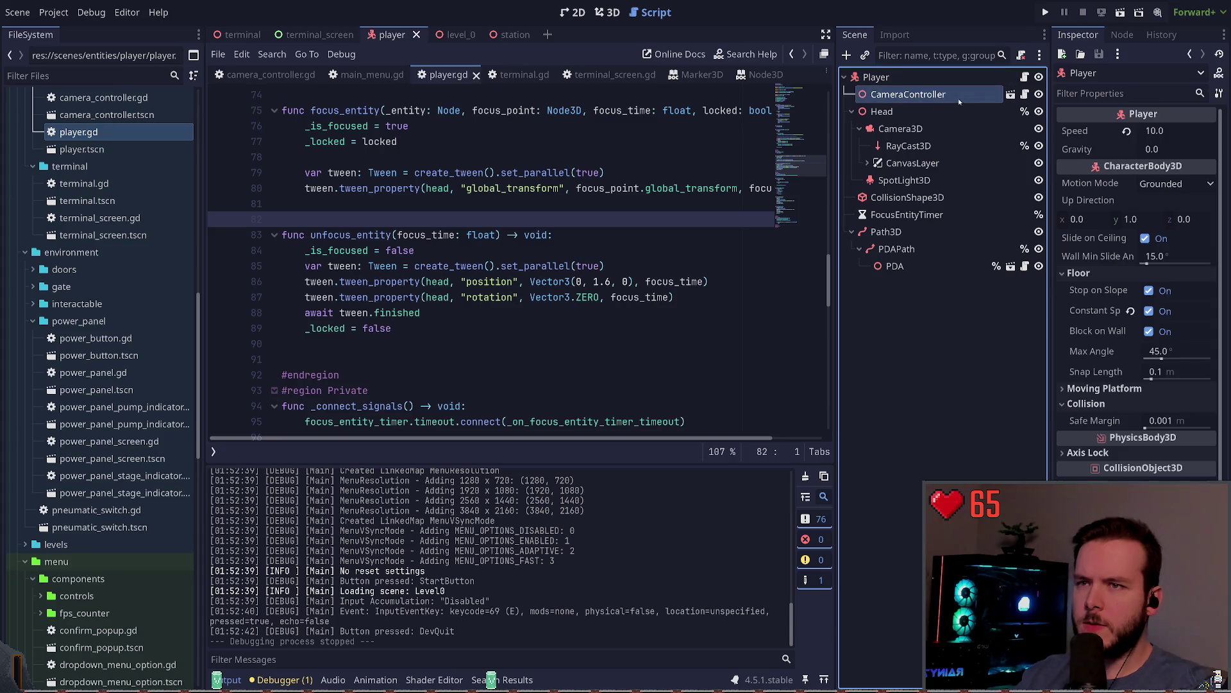
left_click(1010, 94)
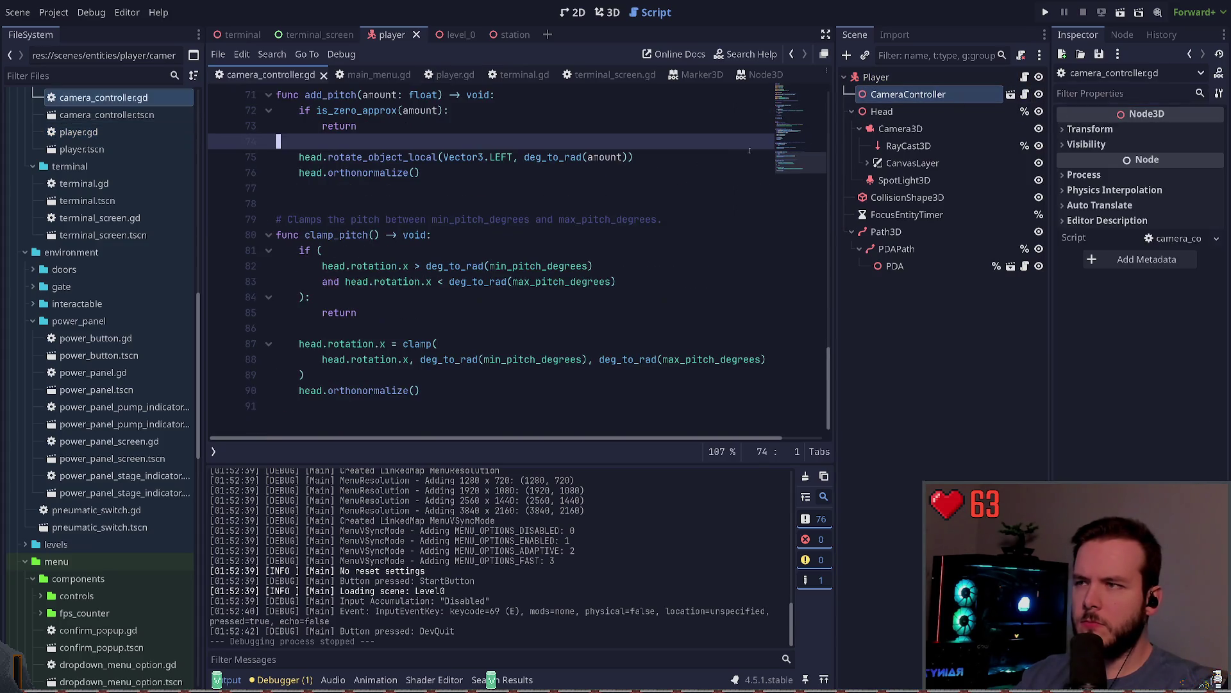
Scroll to the exported variables at the top and reselect CameraController after Head.
scroll(591, 257, "up", 15)
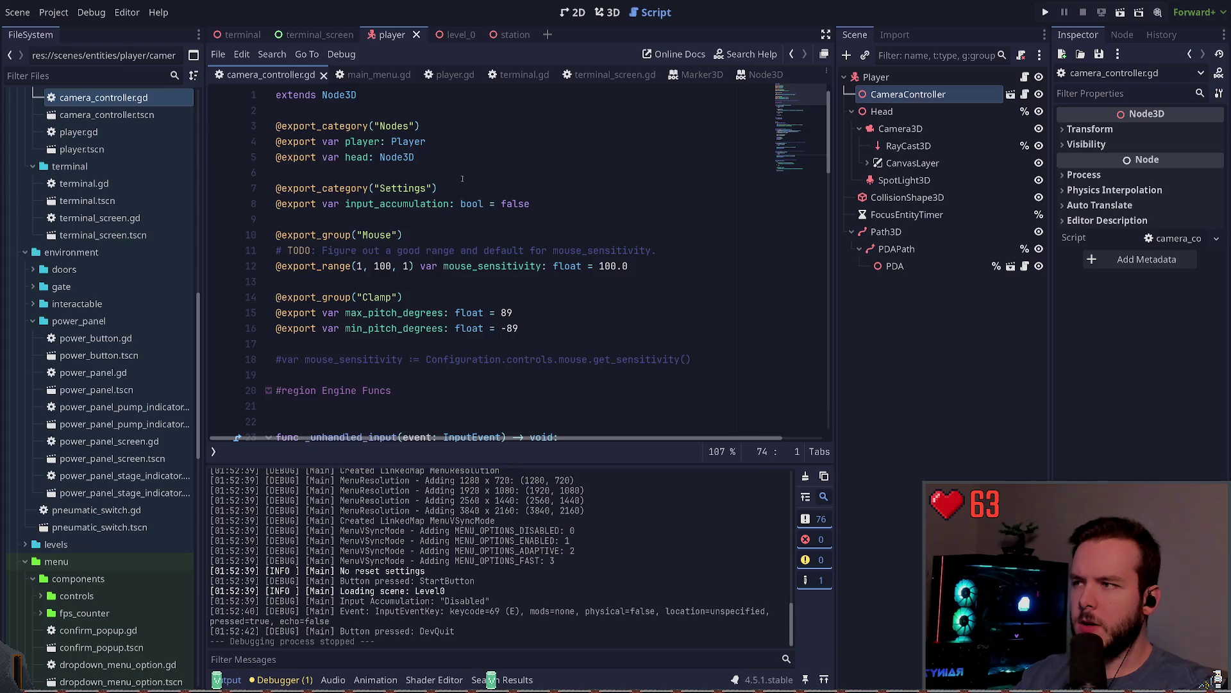
left_click(462, 178)
left_click(882, 112)
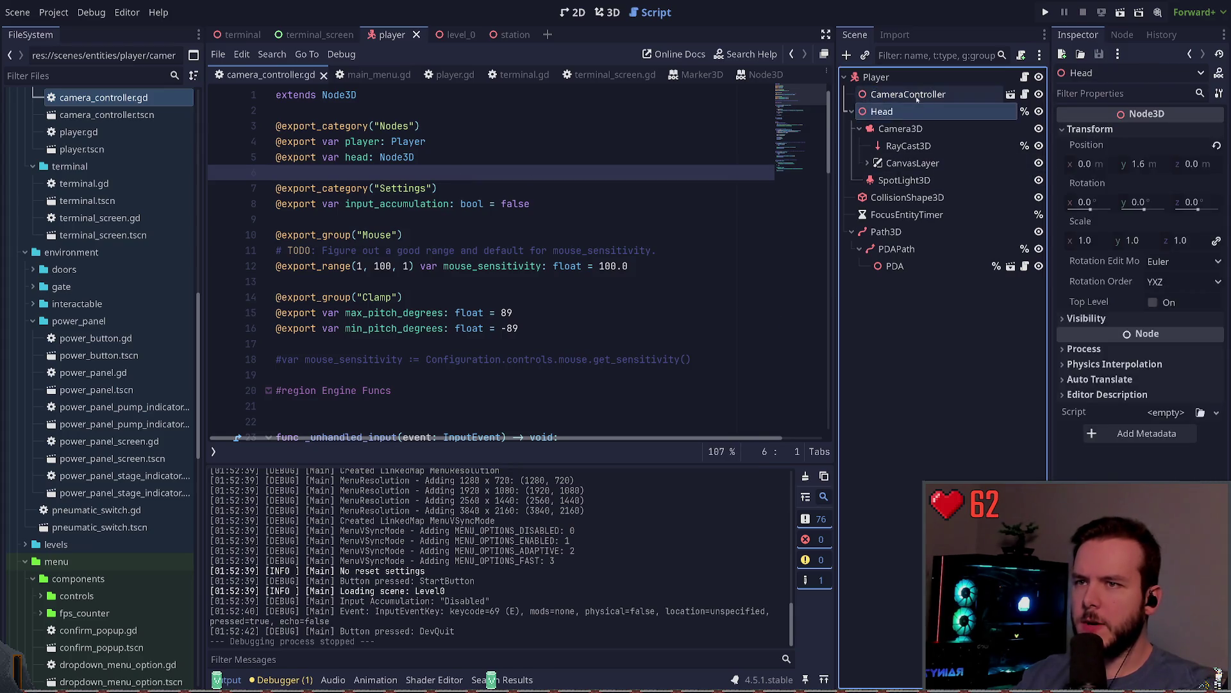
left_click(908, 94)
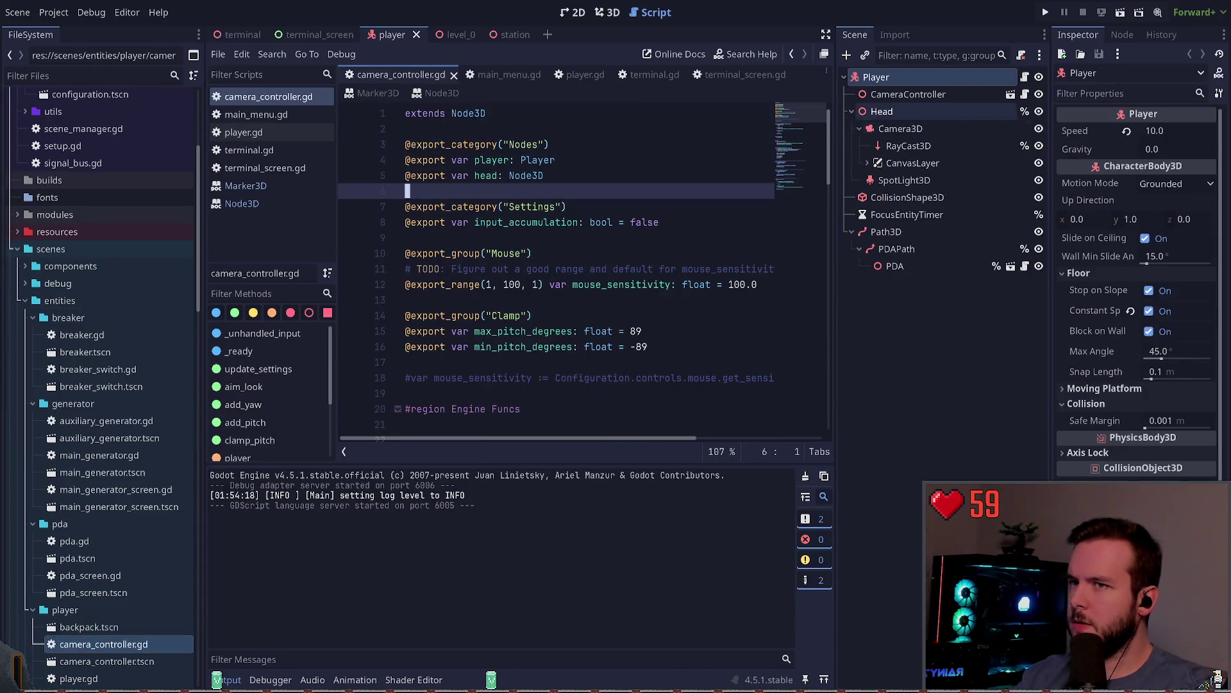
Show CameraController's exported Player, Head and Settings properties in the Inspector.
left_click(908, 95)
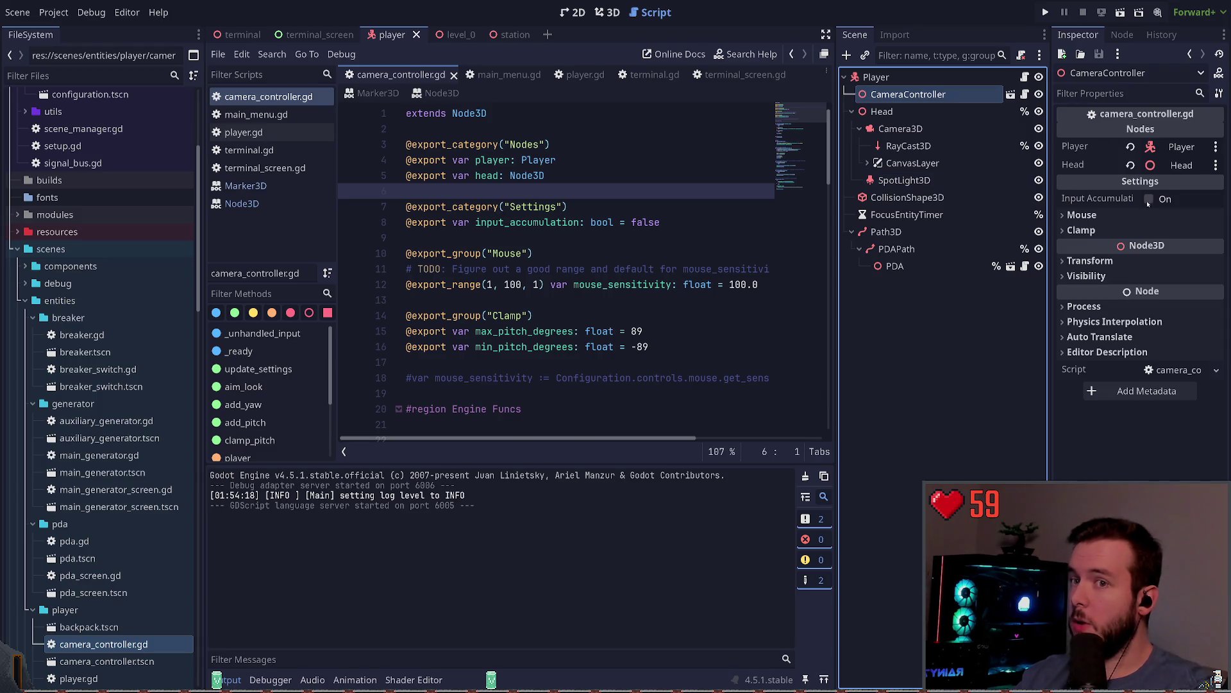
left_click(1104, 200)
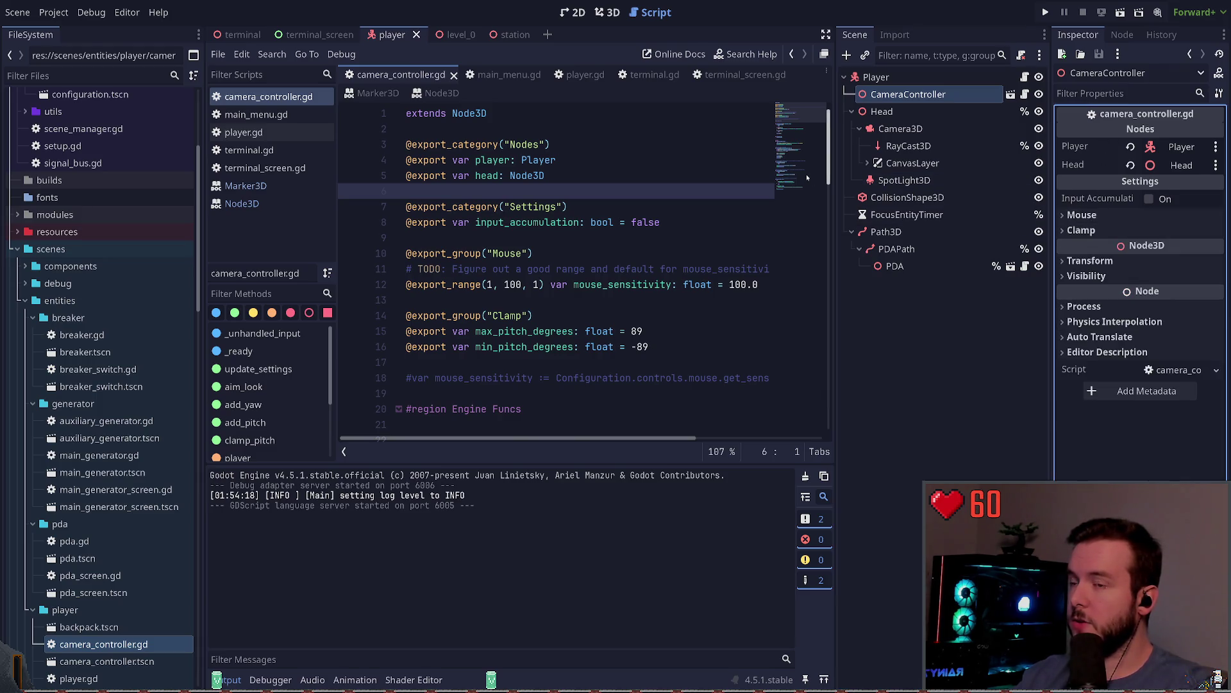
left_click(583, 127)
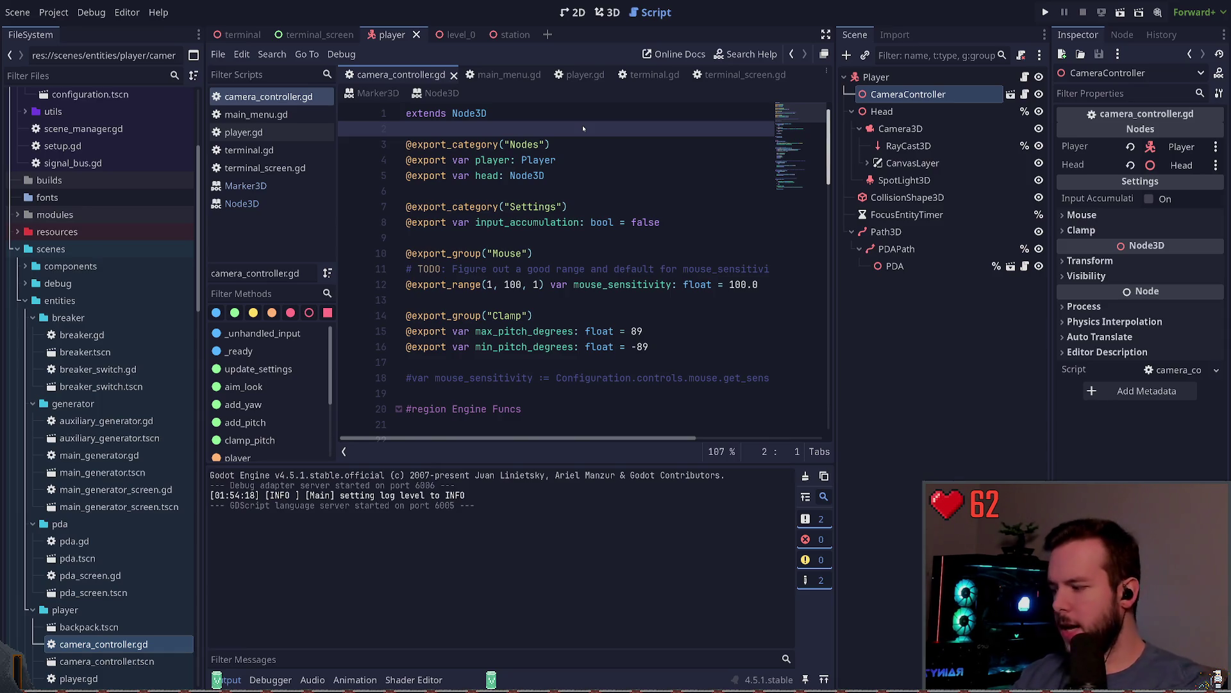
Back from the git terminal, hide the script list to widen the camera_controller.gd code view.
key("alt+Tab")
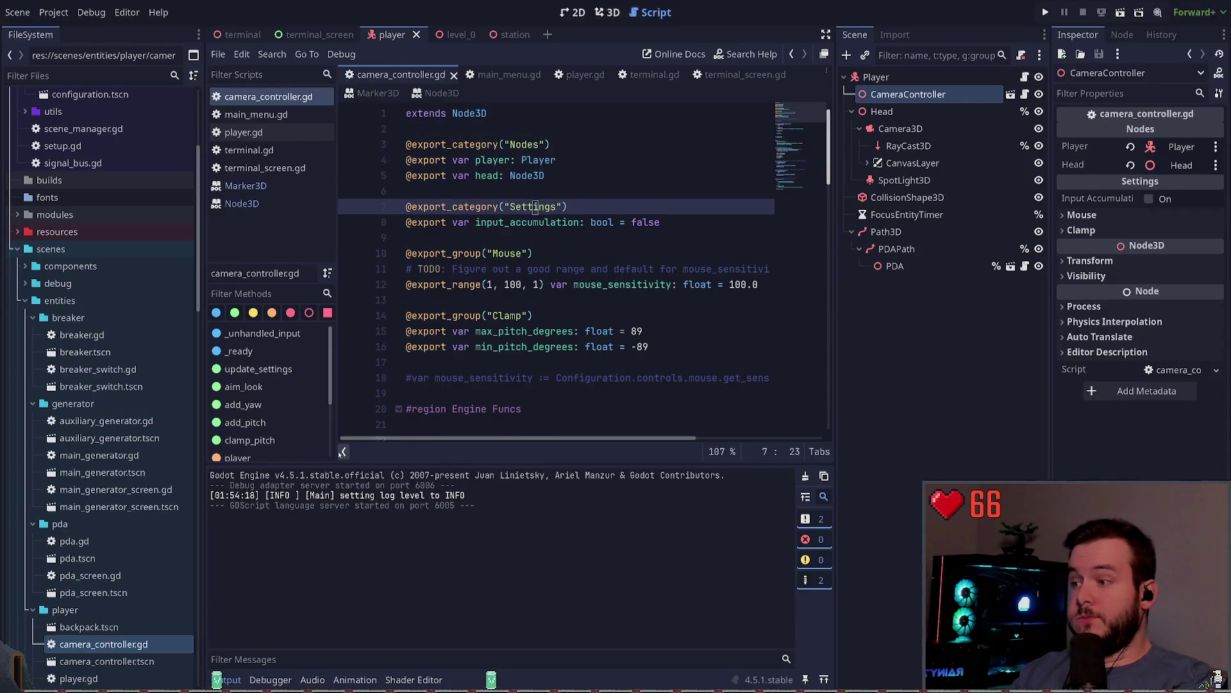
left_click(344, 452)
left_click(434, 265)
key("Down")
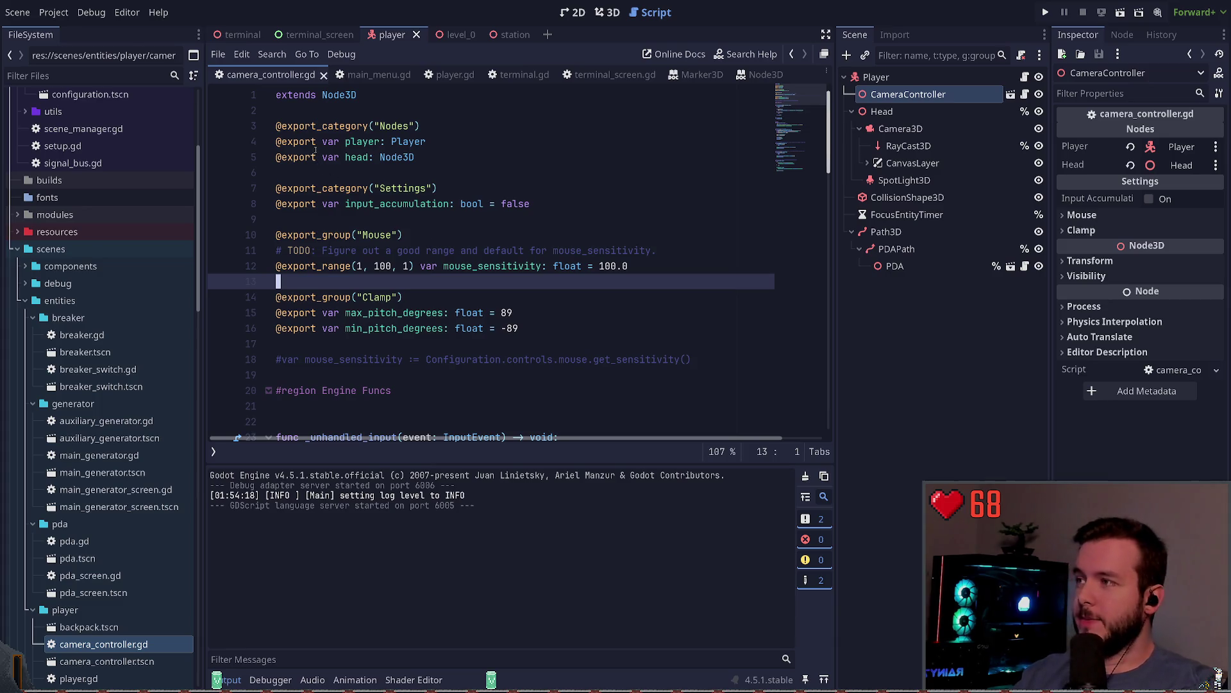
left_click(397, 172)
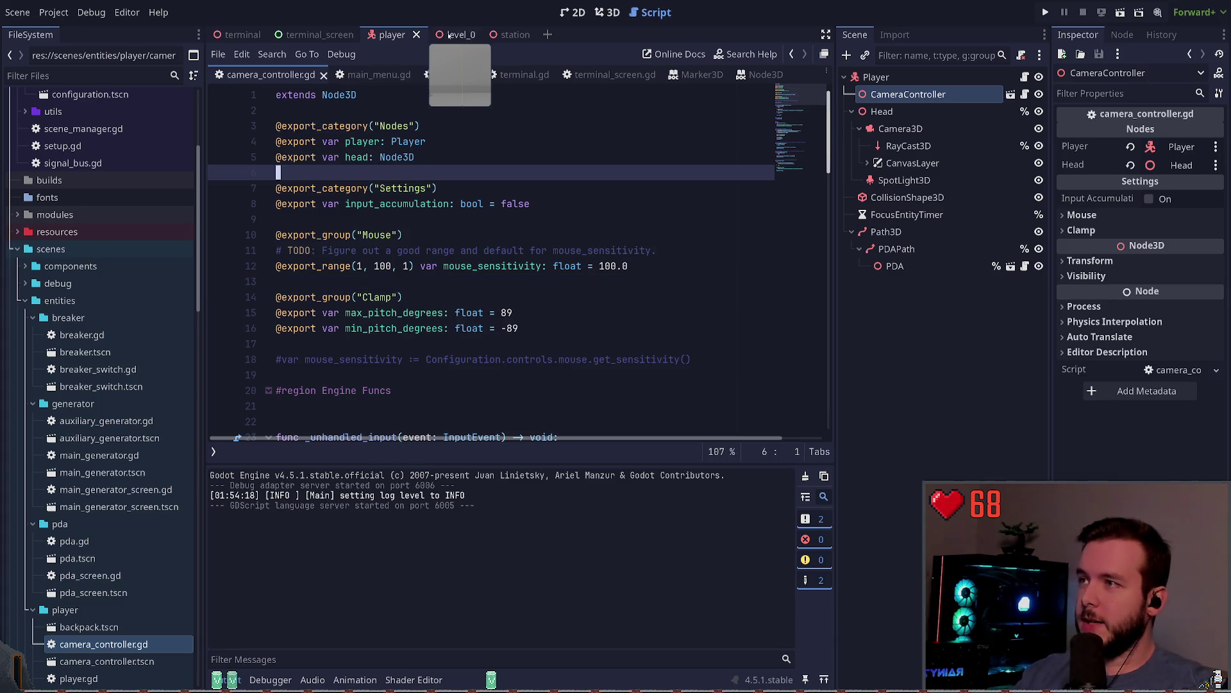
Close the level_0 and station scene tabs and return to the 3D workspace.
left_click(482, 34)
left_click(478, 37)
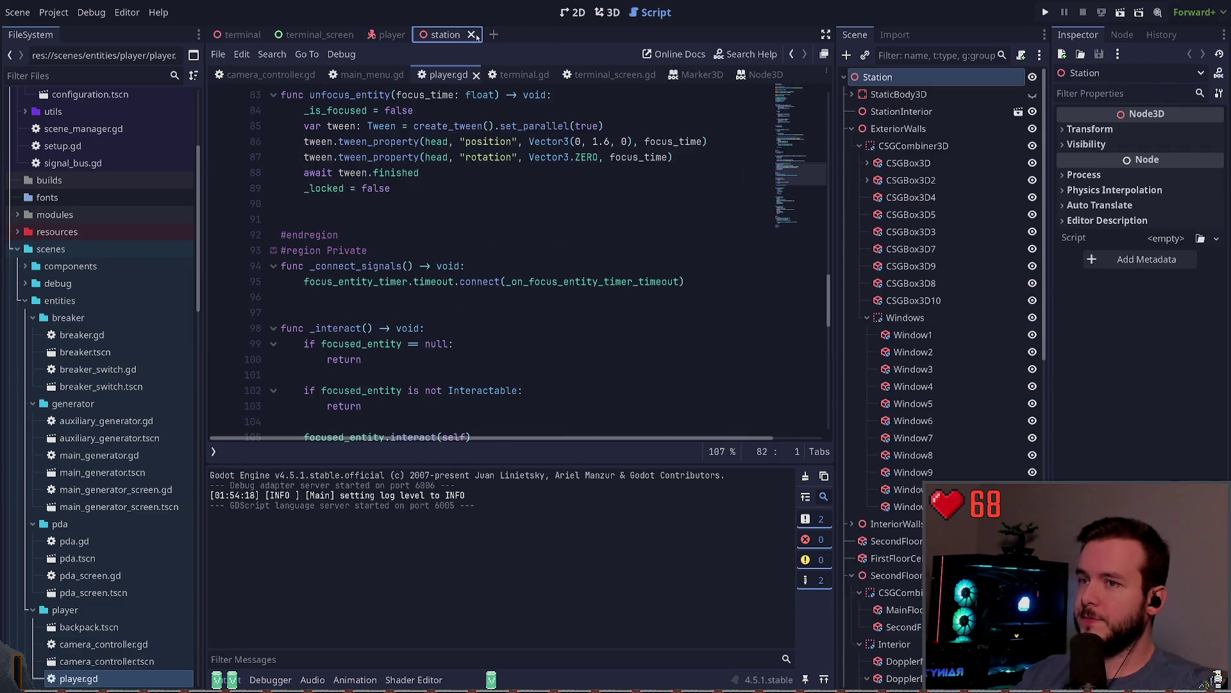
left_click(472, 35)
left_click(608, 12)
left_click(573, 12)
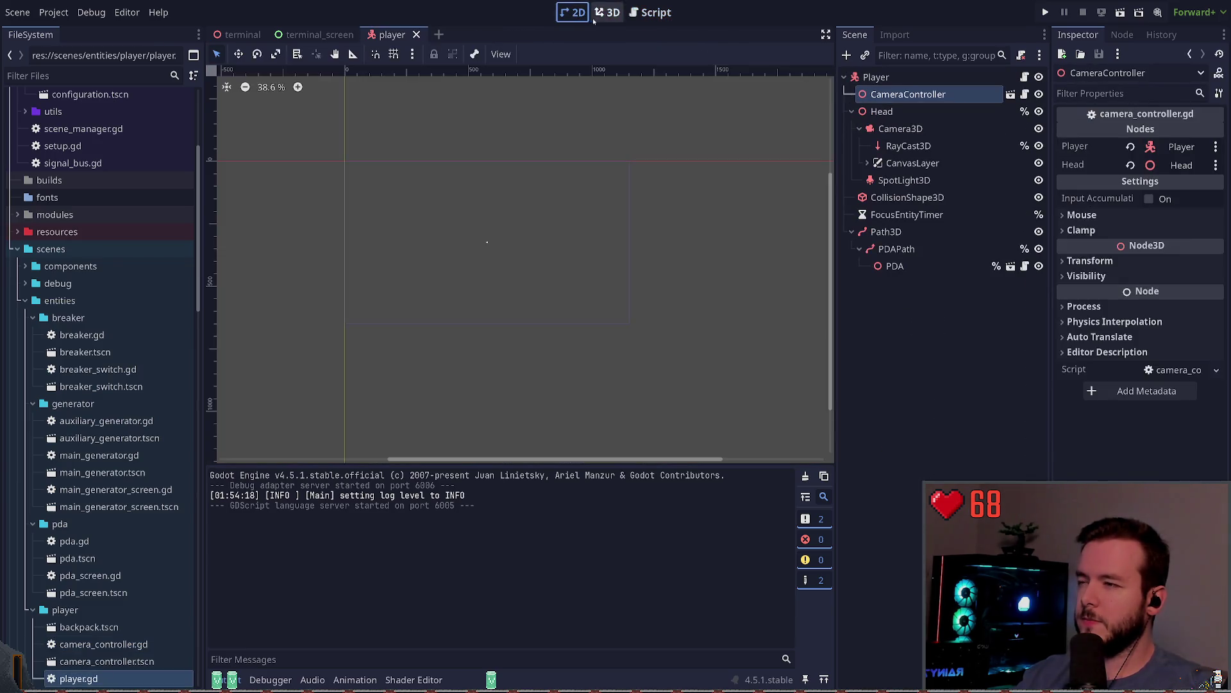
left_click(607, 13)
Switch to terminal_screen, select LoginScreen, and check its Layout properties.
left_click(317, 35)
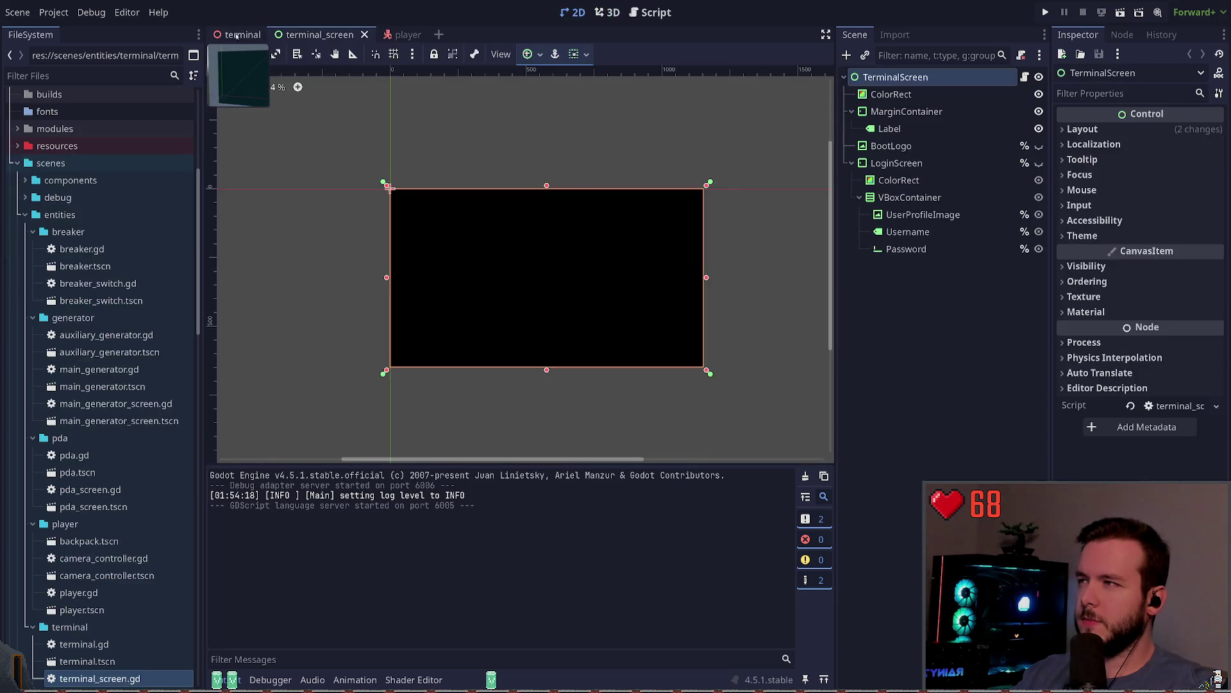
left_click(861, 303)
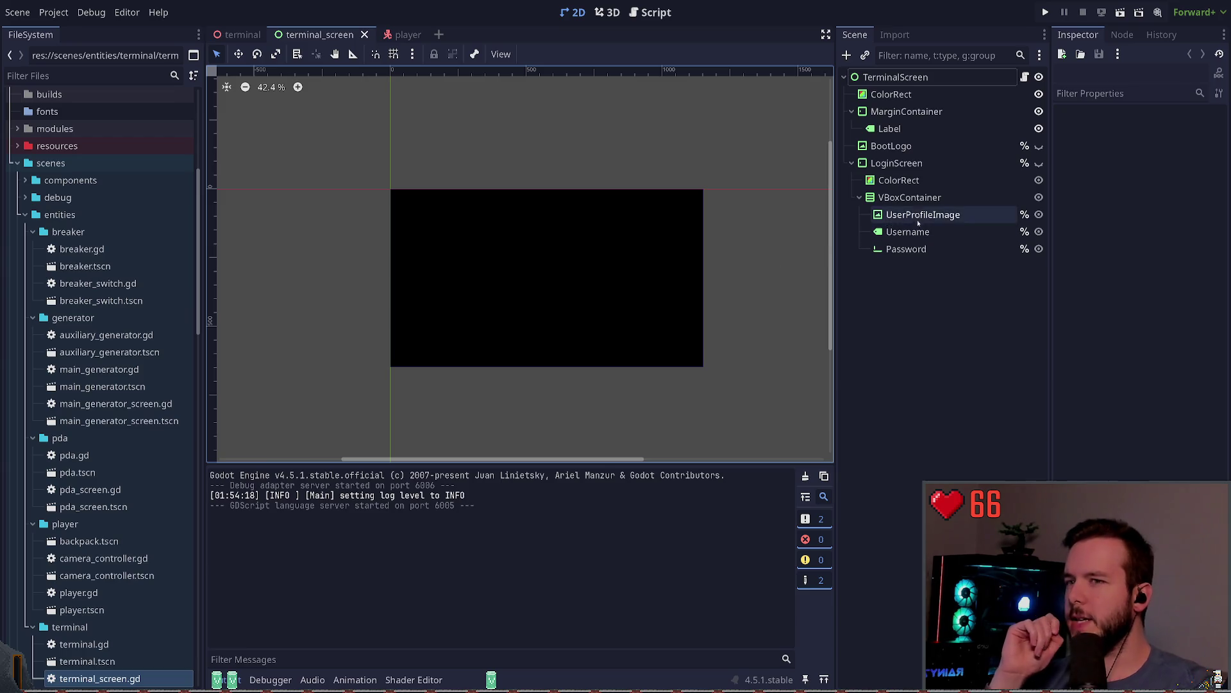
left_click(906, 164)
left_click(1082, 129)
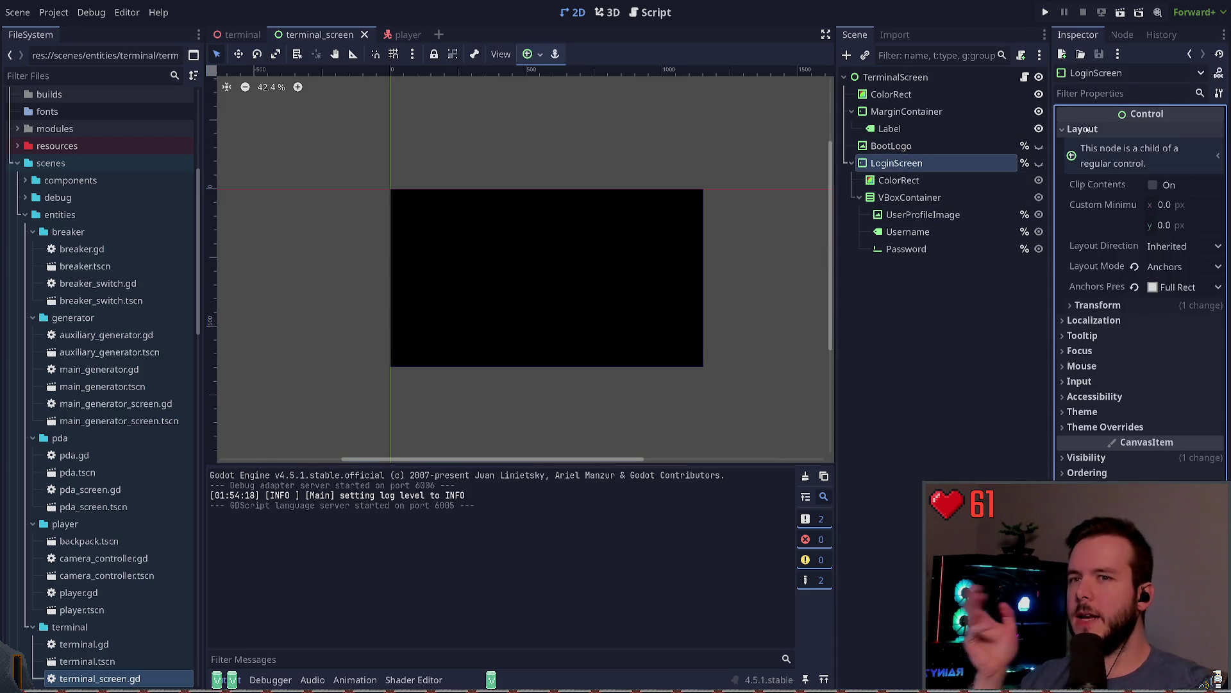
left_click(1082, 129)
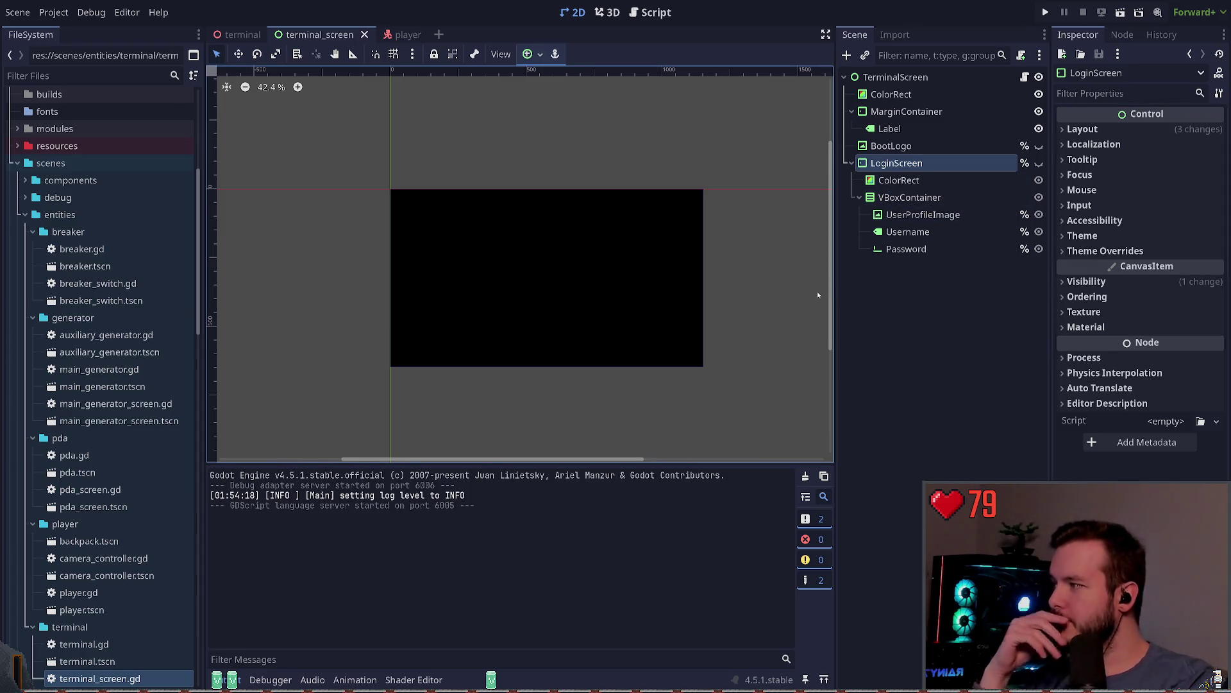
Open LoginScreen's terminal_screen.gd script and scroll to its top.
left_click(1024, 76)
left_click(443, 297)
scroll(443, 298, "up", 1)
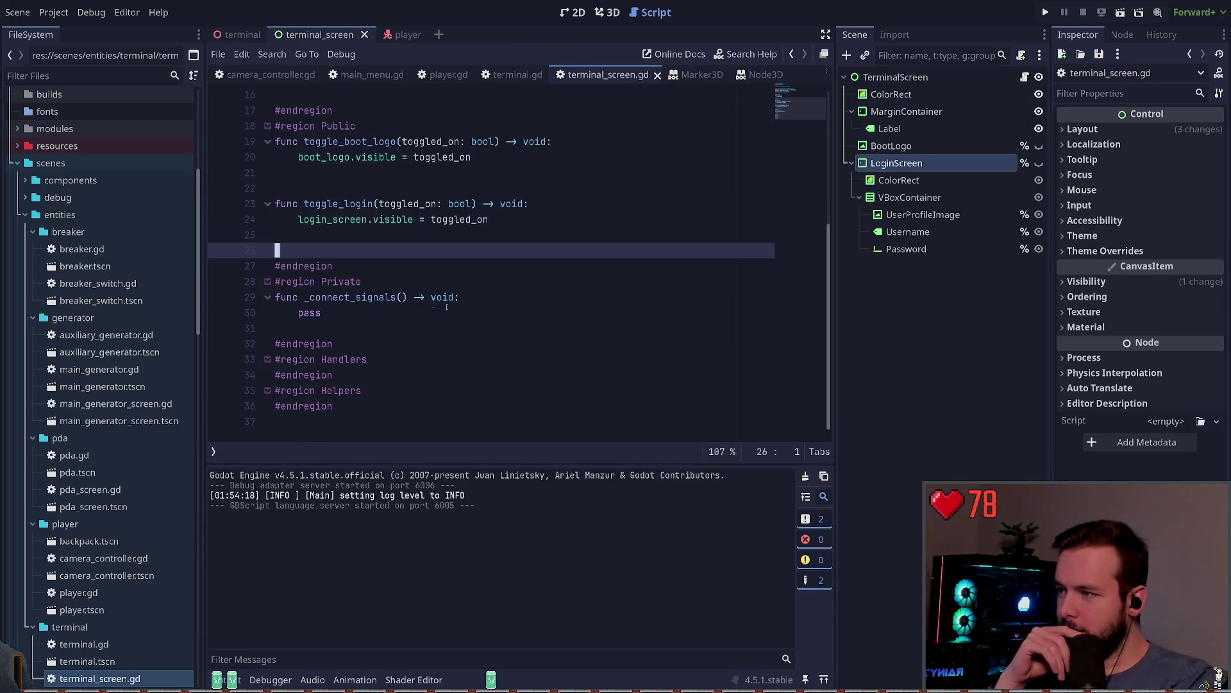
Read through terminal_screen.gd, stepping down to the _ready function and its _connect_signals call.
scroll(496, 320, "up", 3)
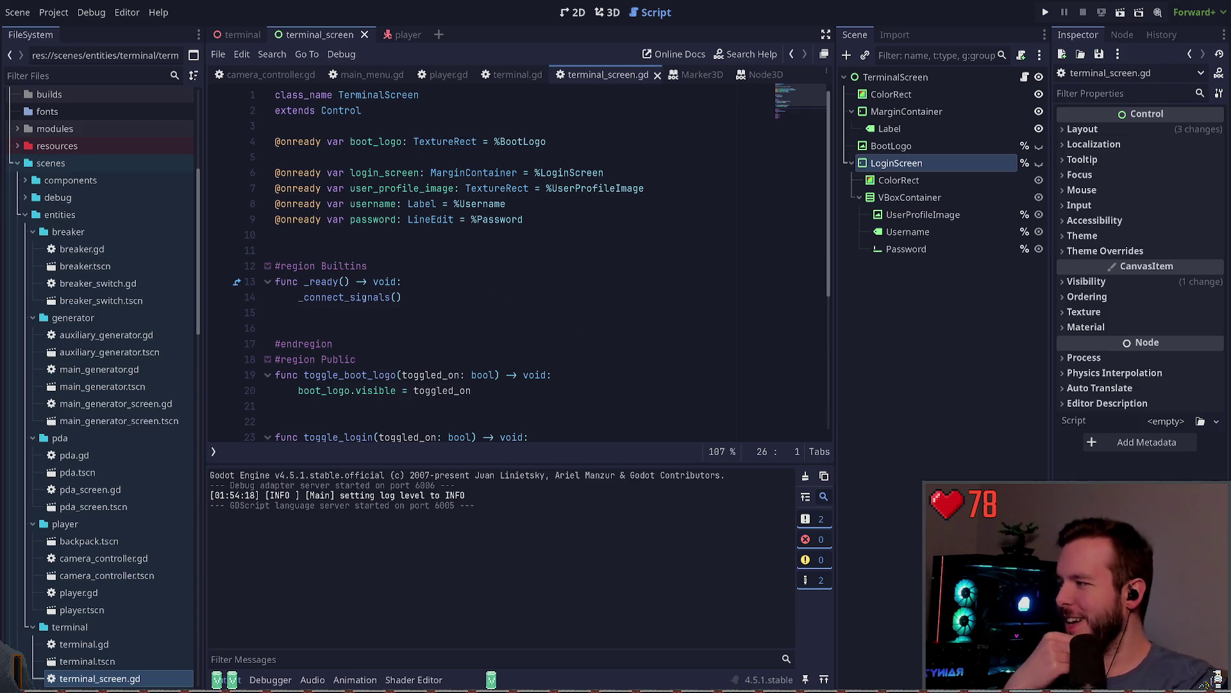
left_click(393, 241)
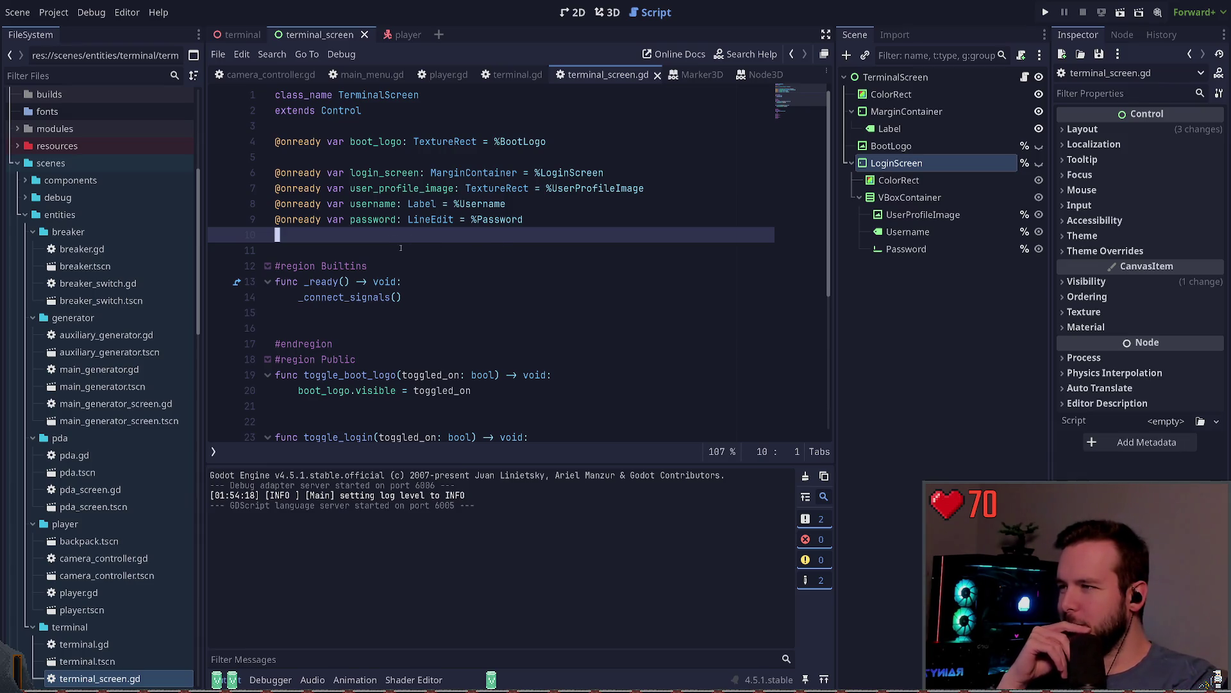
scroll(426, 242, "down", 3)
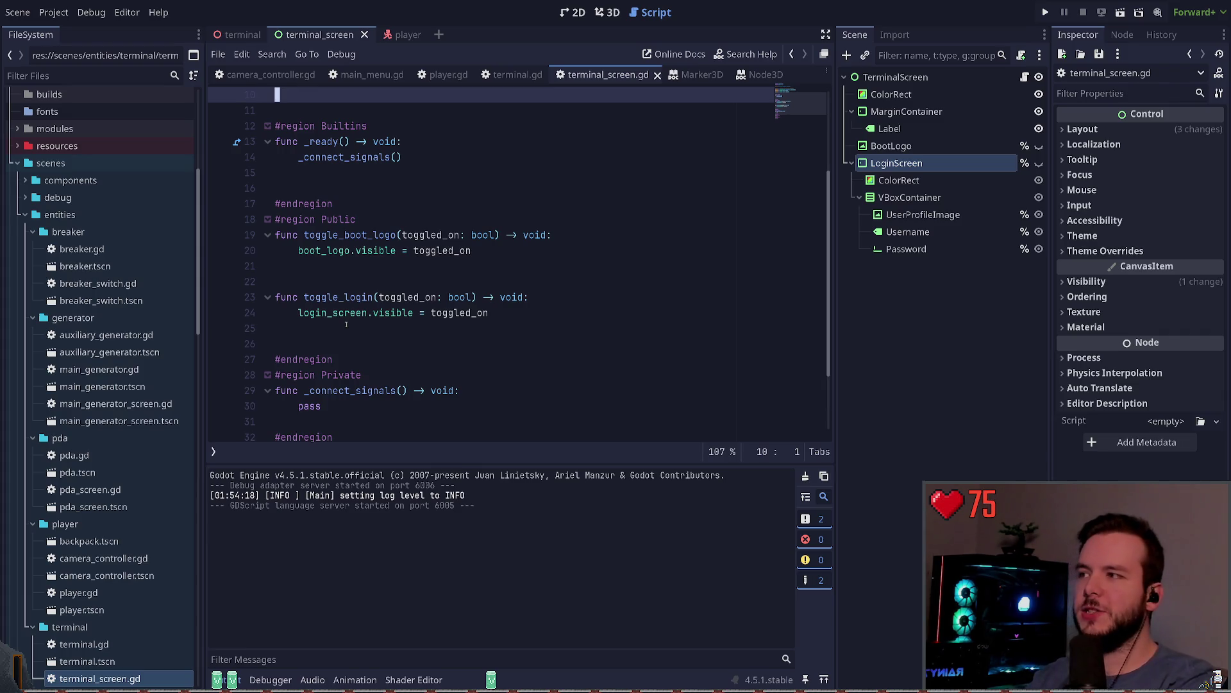
scroll(346, 326, "up", 2)
key("Down")
key("Down")
key("Down")
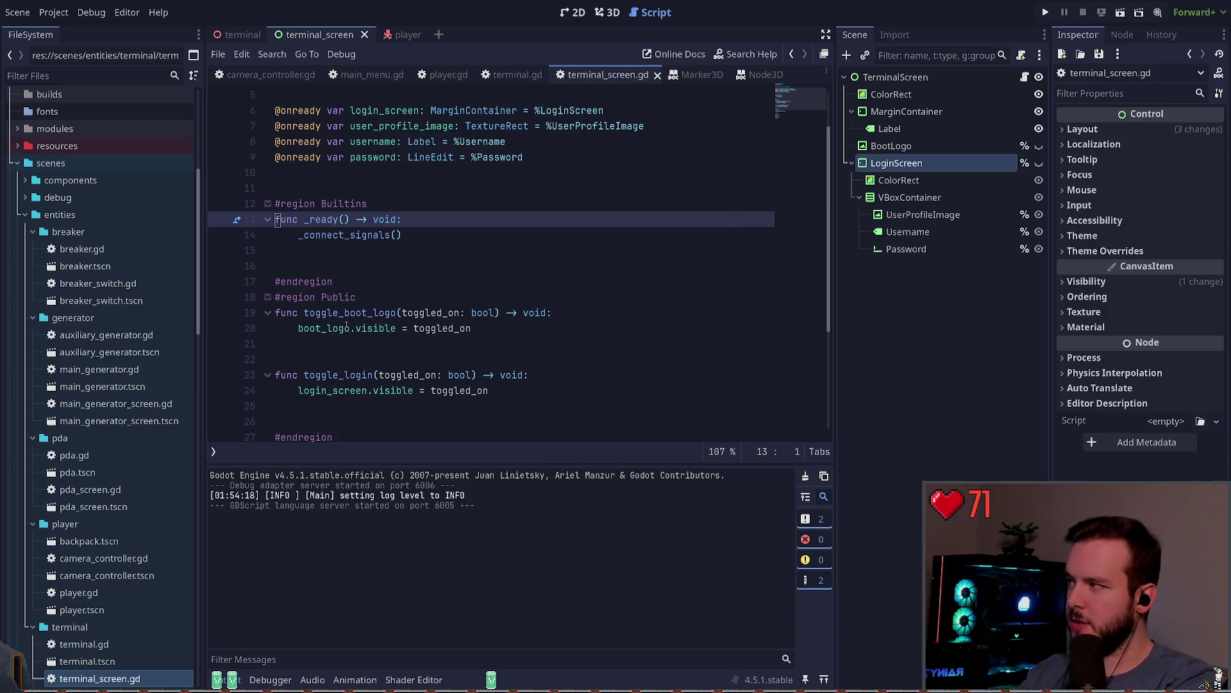
key("Down")
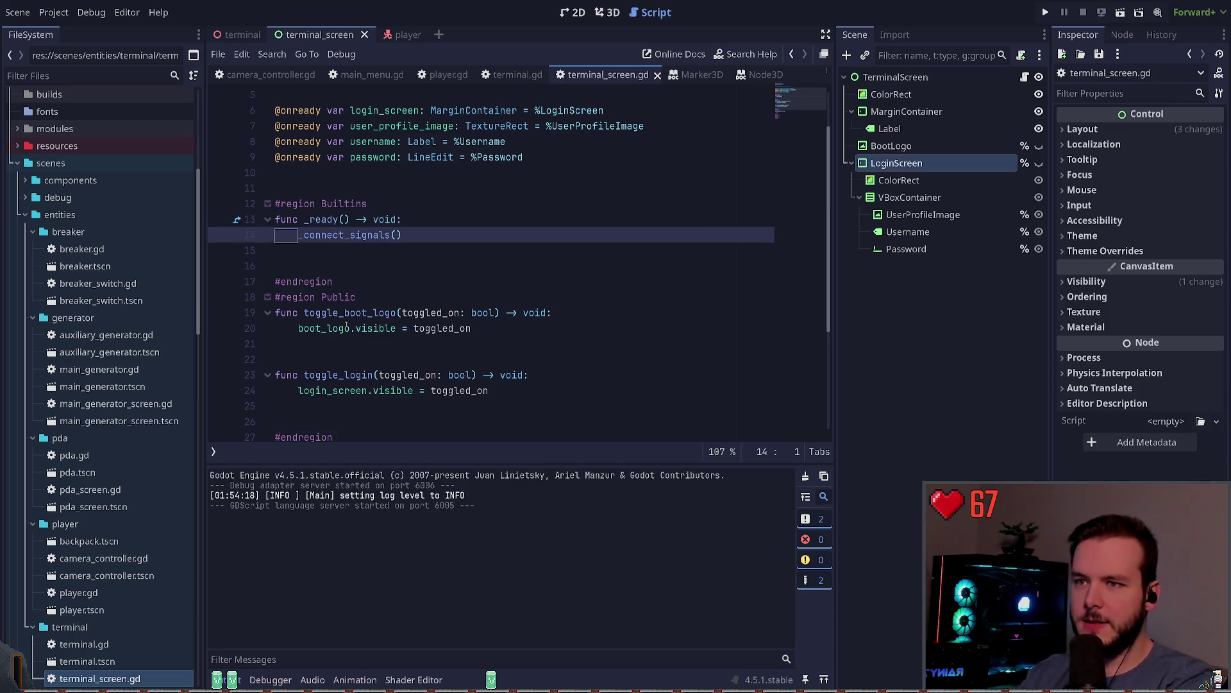
scroll(362, 288, "down", 3)
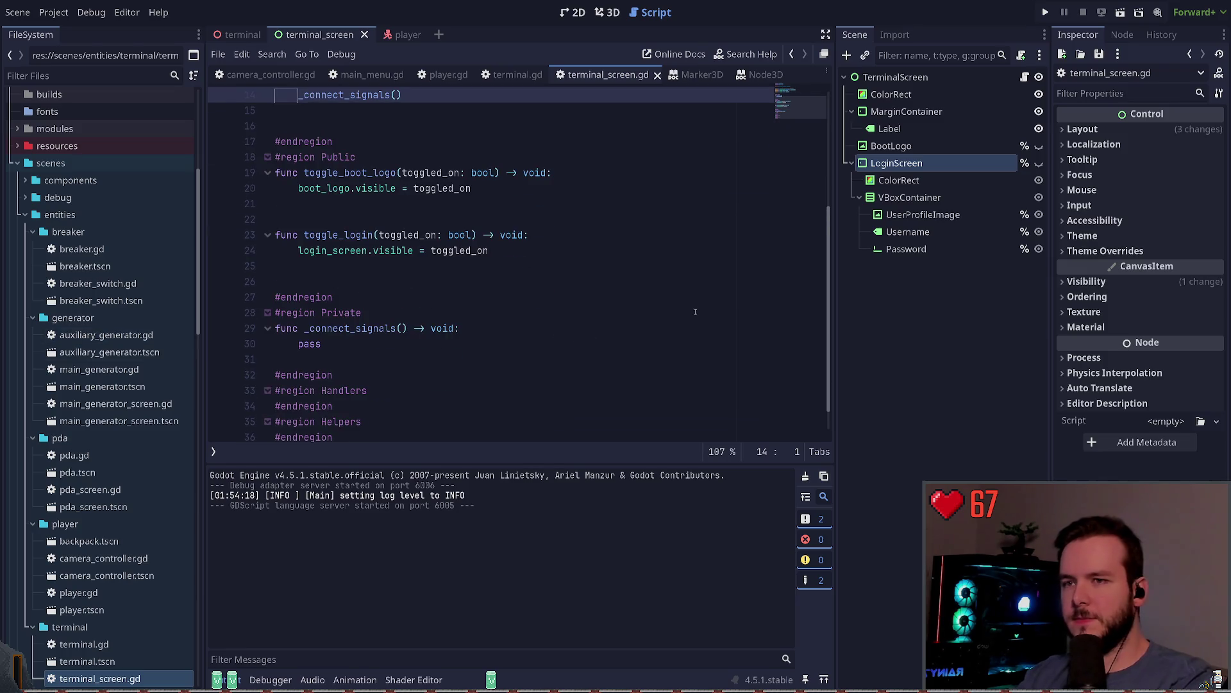
Toggle LoginScreen visible then hidden again, save the terminal_screen scene, and show the 3D workspace.
left_click(1039, 164)
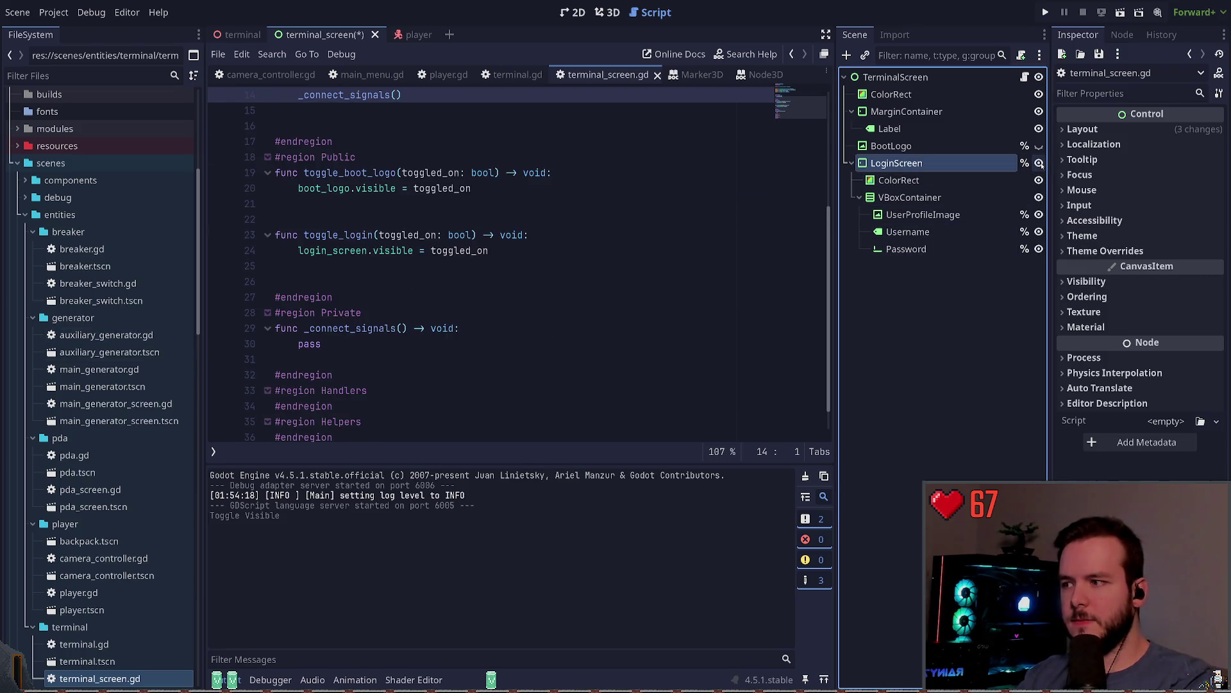
left_click(1040, 164)
left_click(511, 249)
key("ctrl+s")
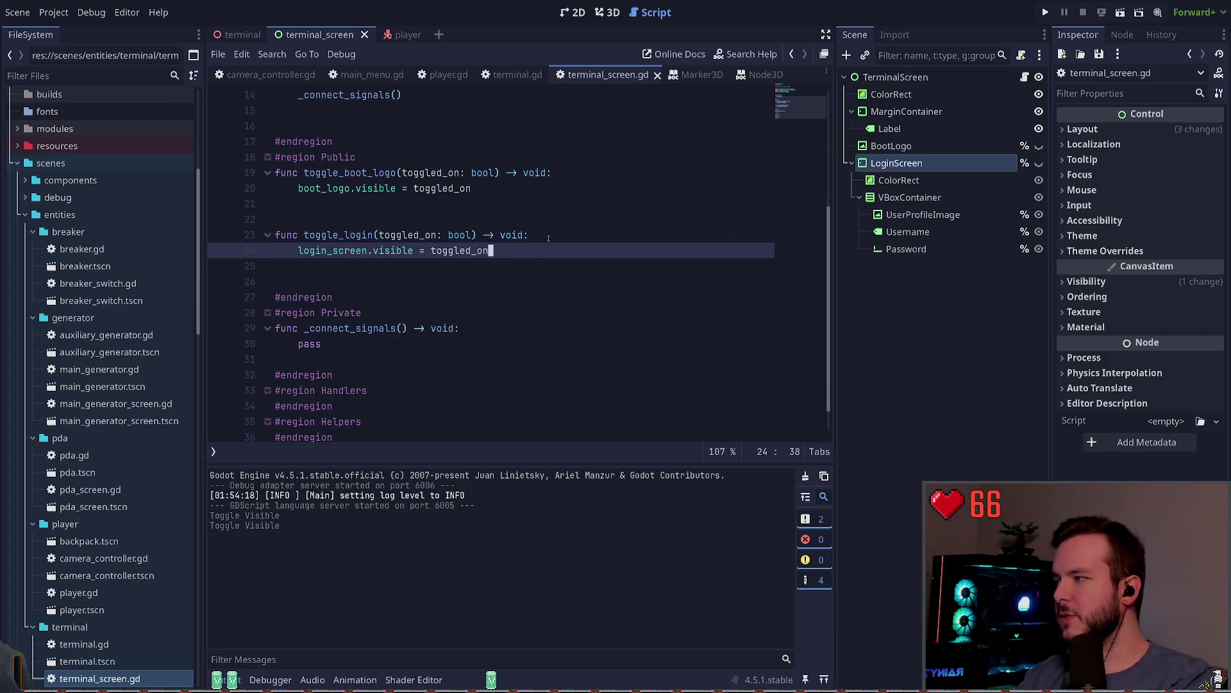
left_click(607, 12)
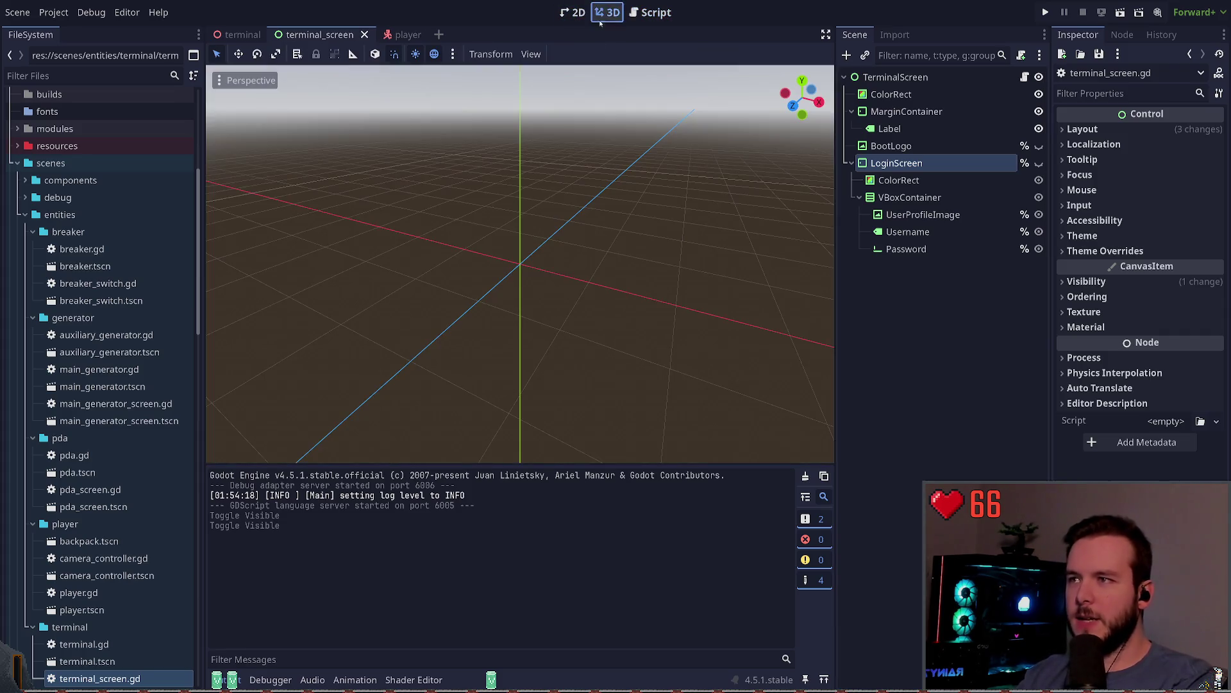
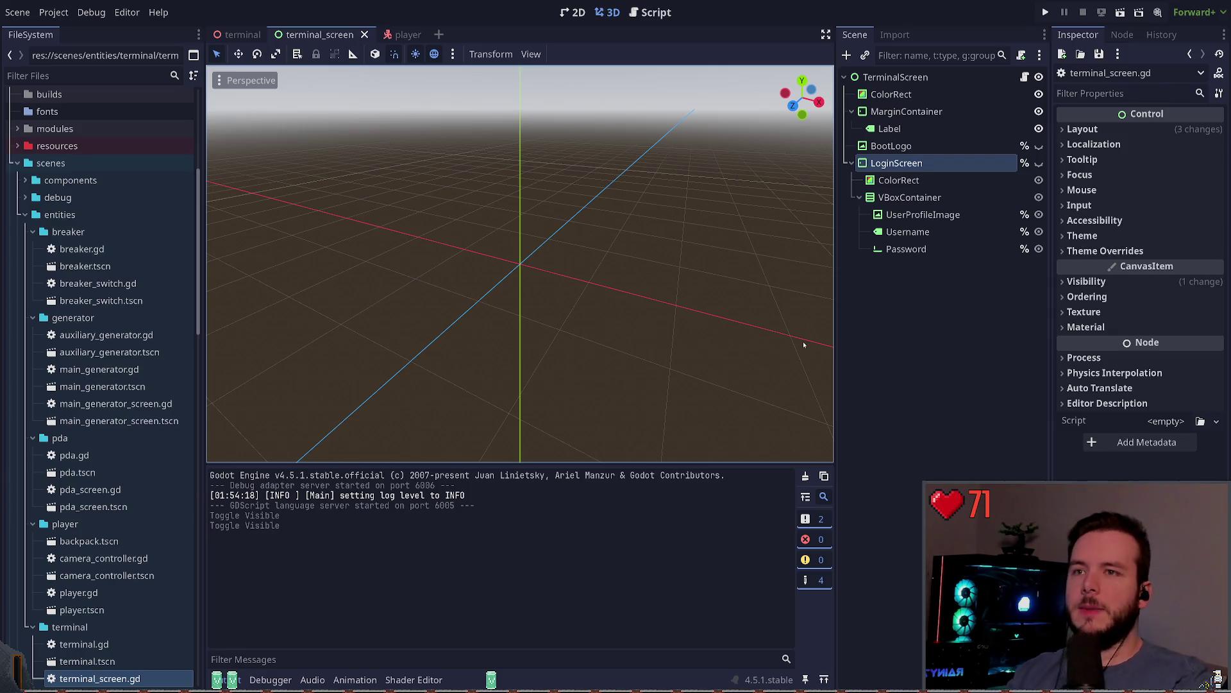
Run the project with F5 to playtest the game from the editor.
key("F5")
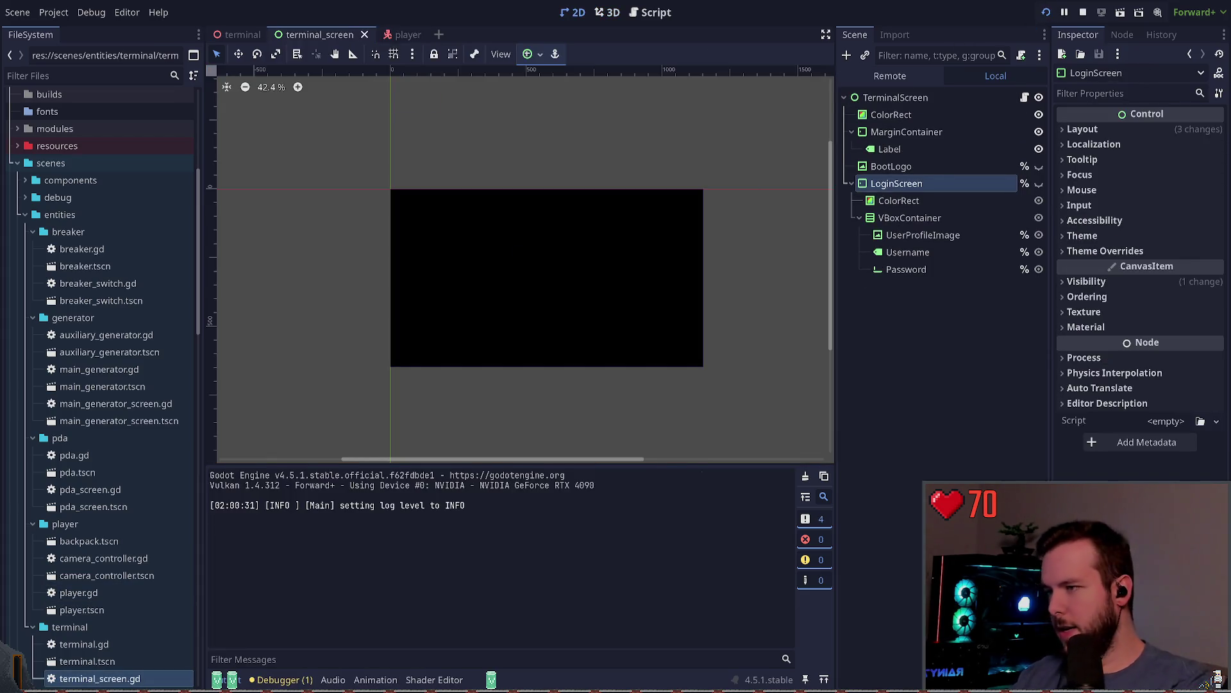
Walk up to the desk computer and check its still-blank CRT screen.
key("w")
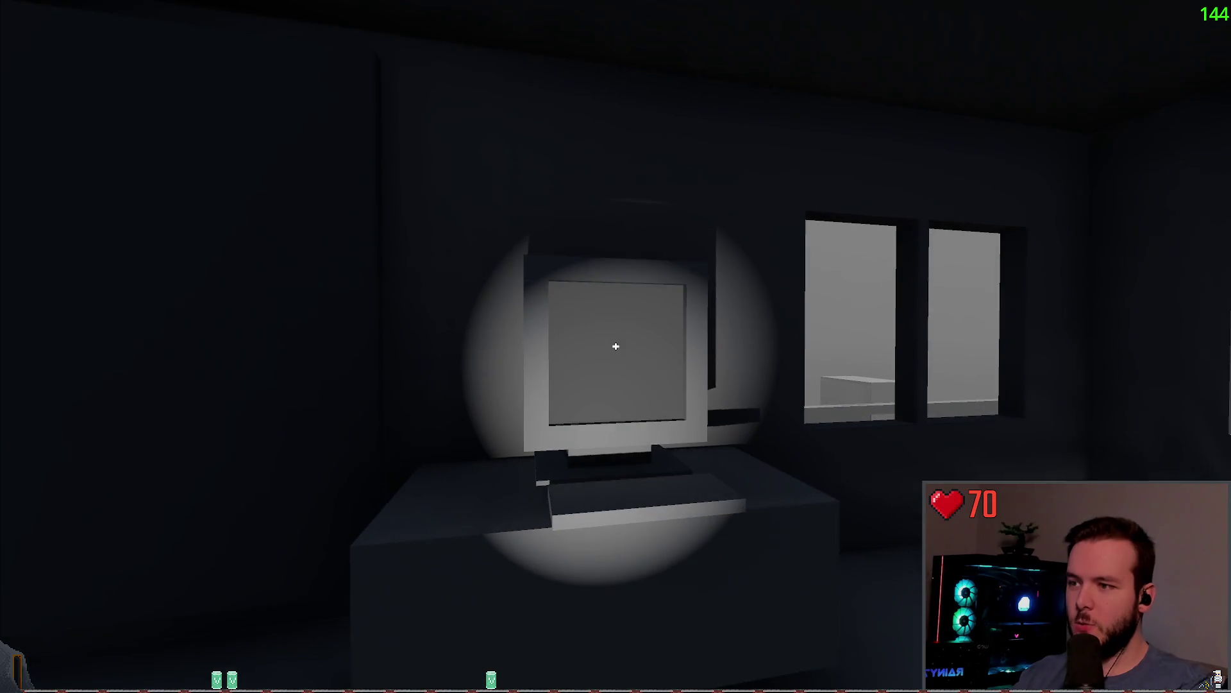
key("w")
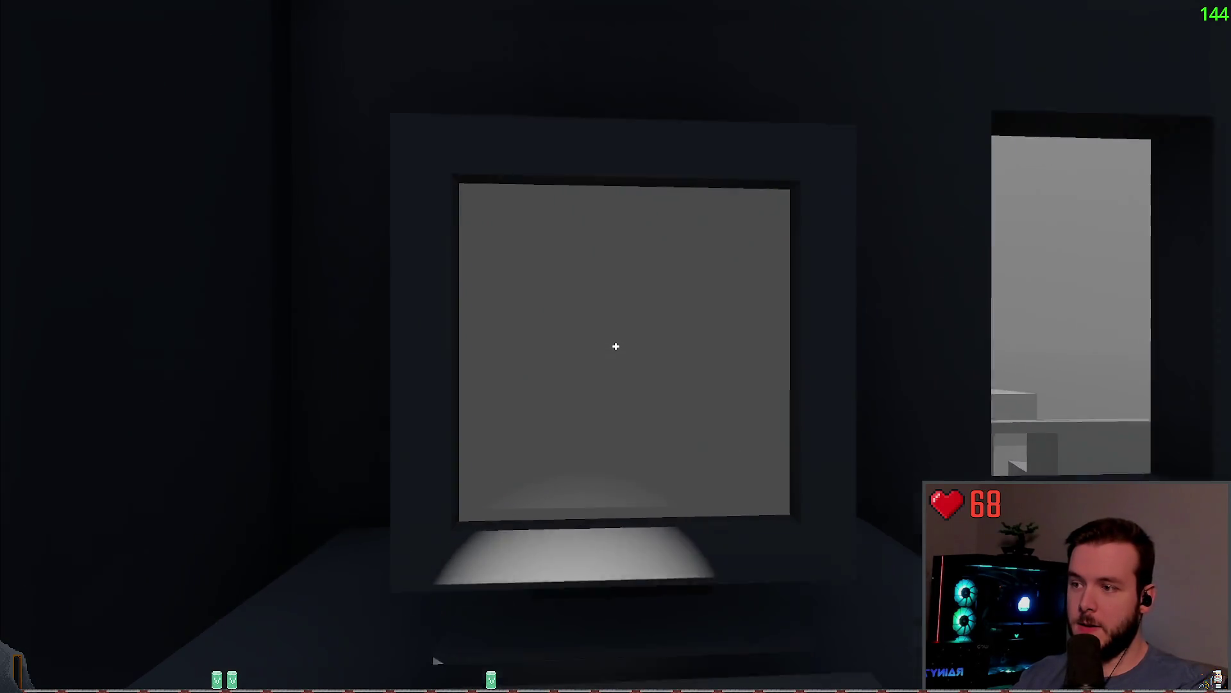
key("Escape")
key("Escape")
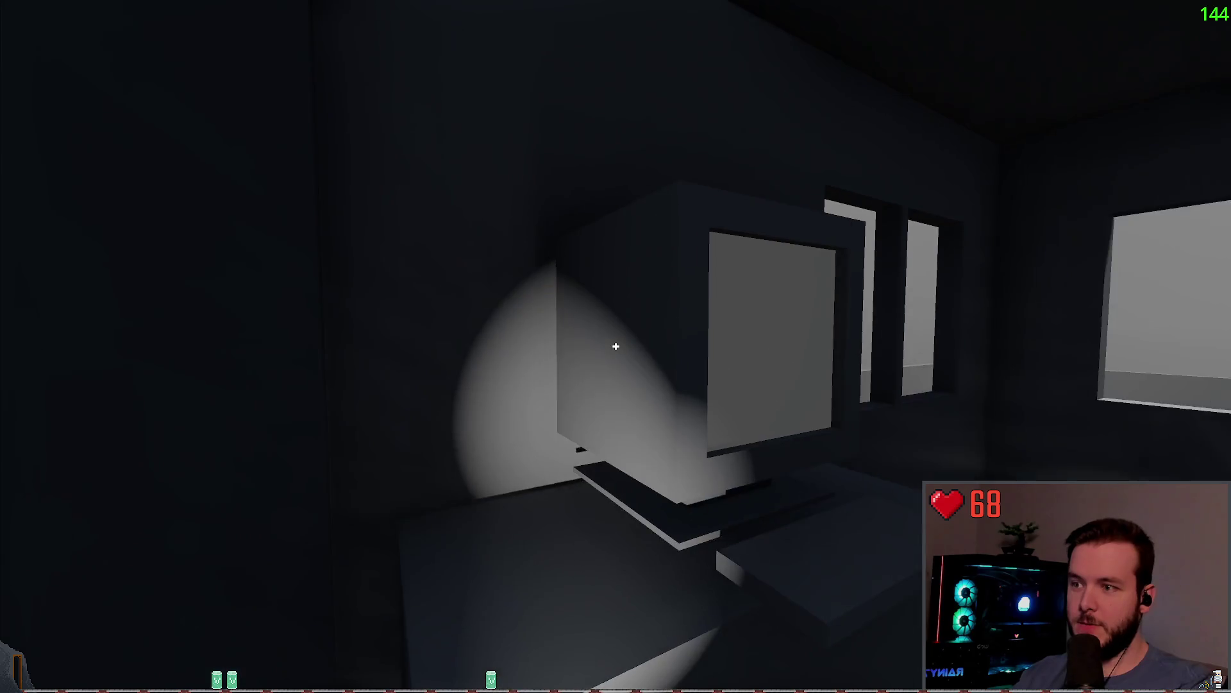
key("s")
key("Escape")
key("Escape")
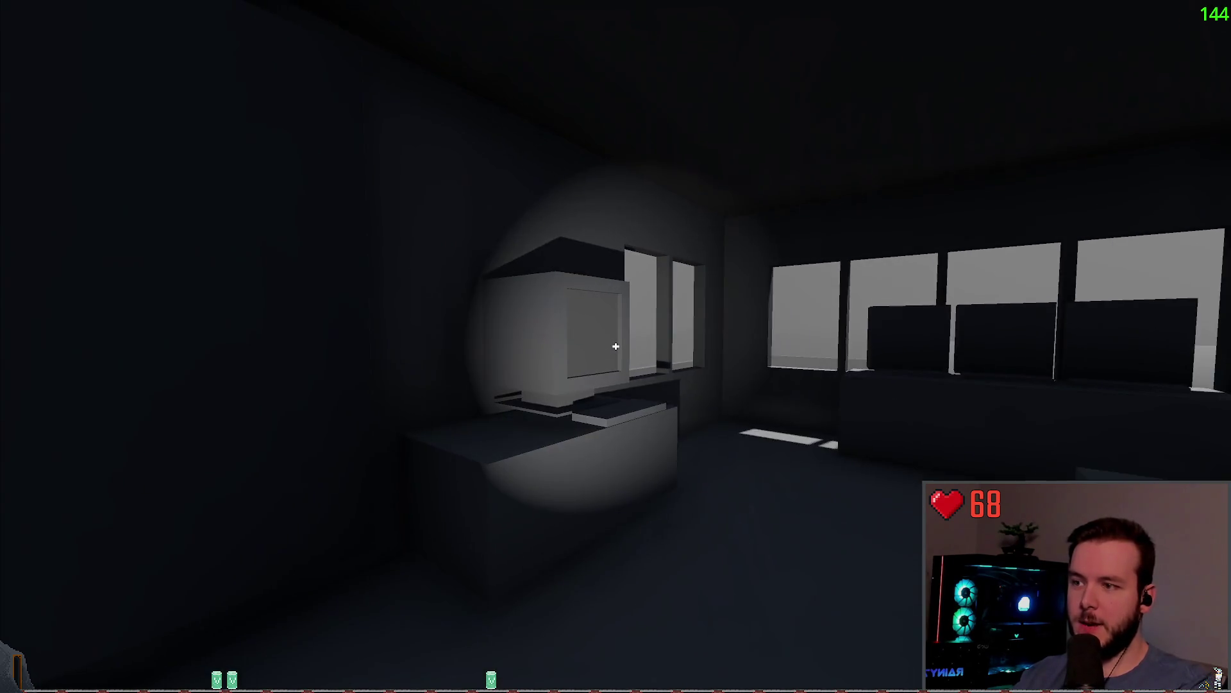
key("w")
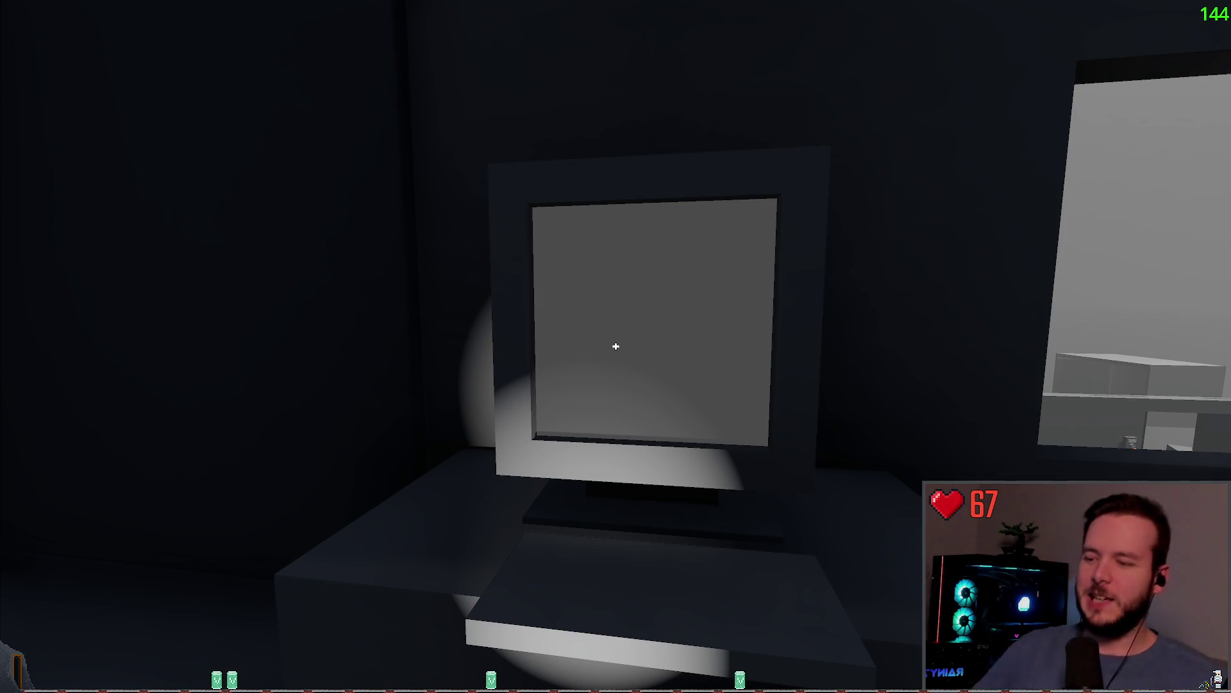
Back away from the monitor, pause and resume, and head for the stairwell.
key("s")
key("Escape")
key("Escape")
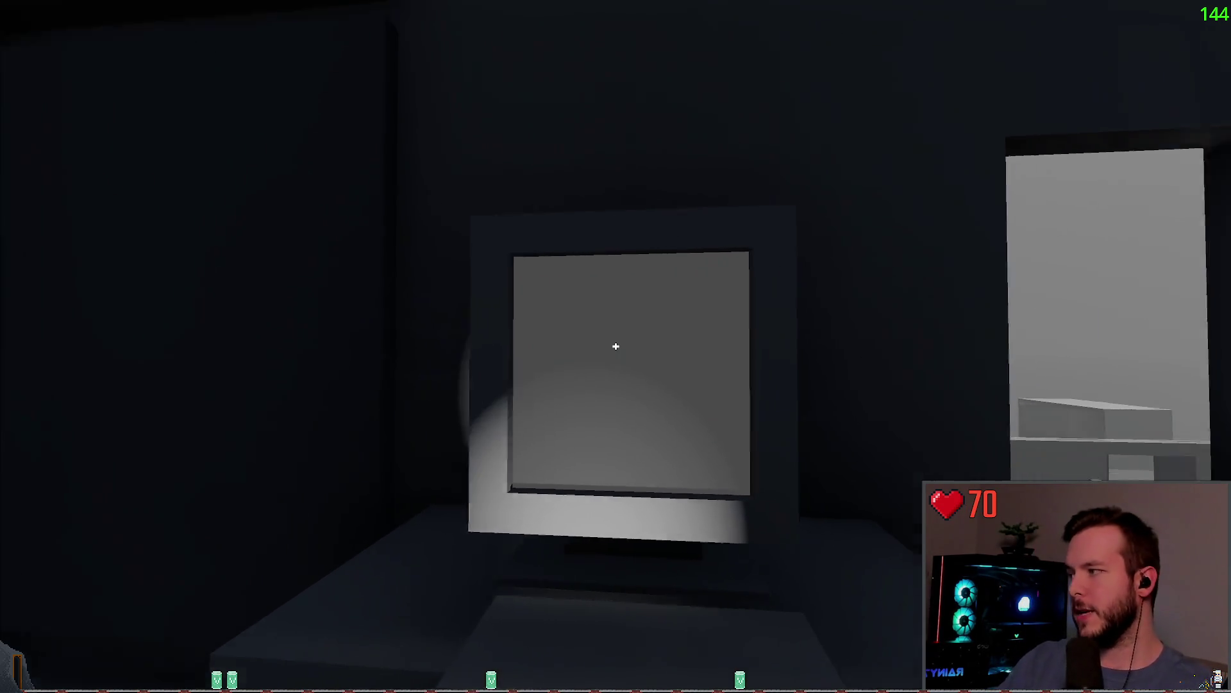
key("Escape")
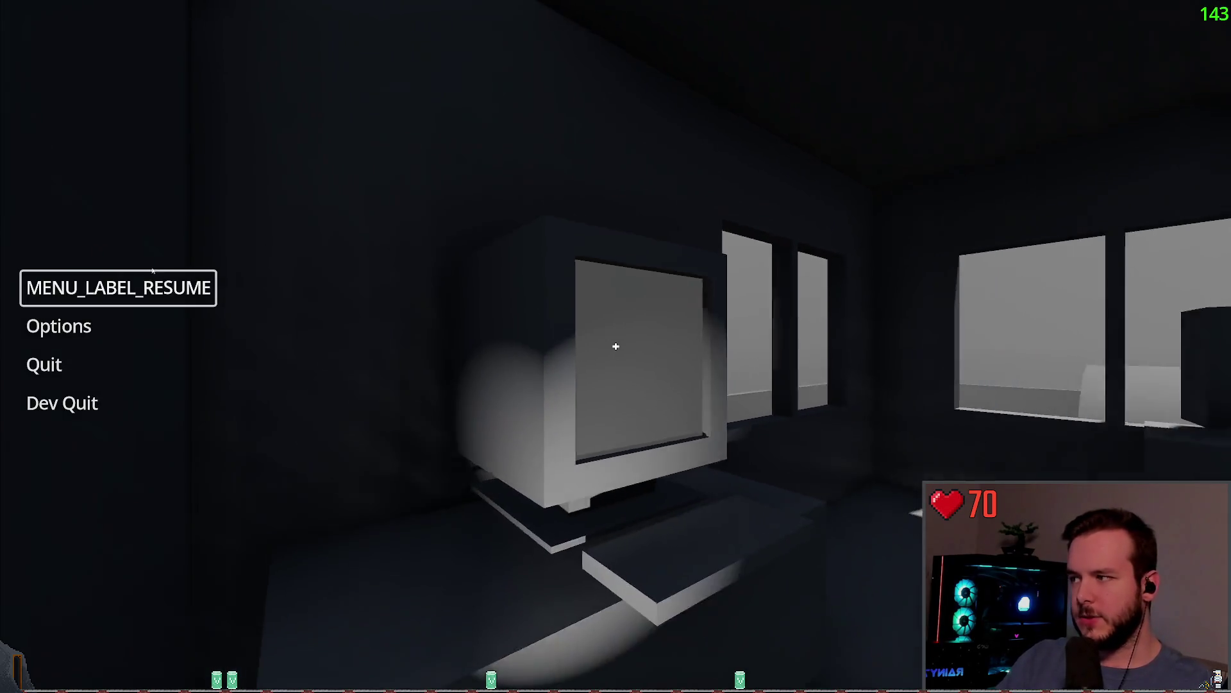
key("Escape")
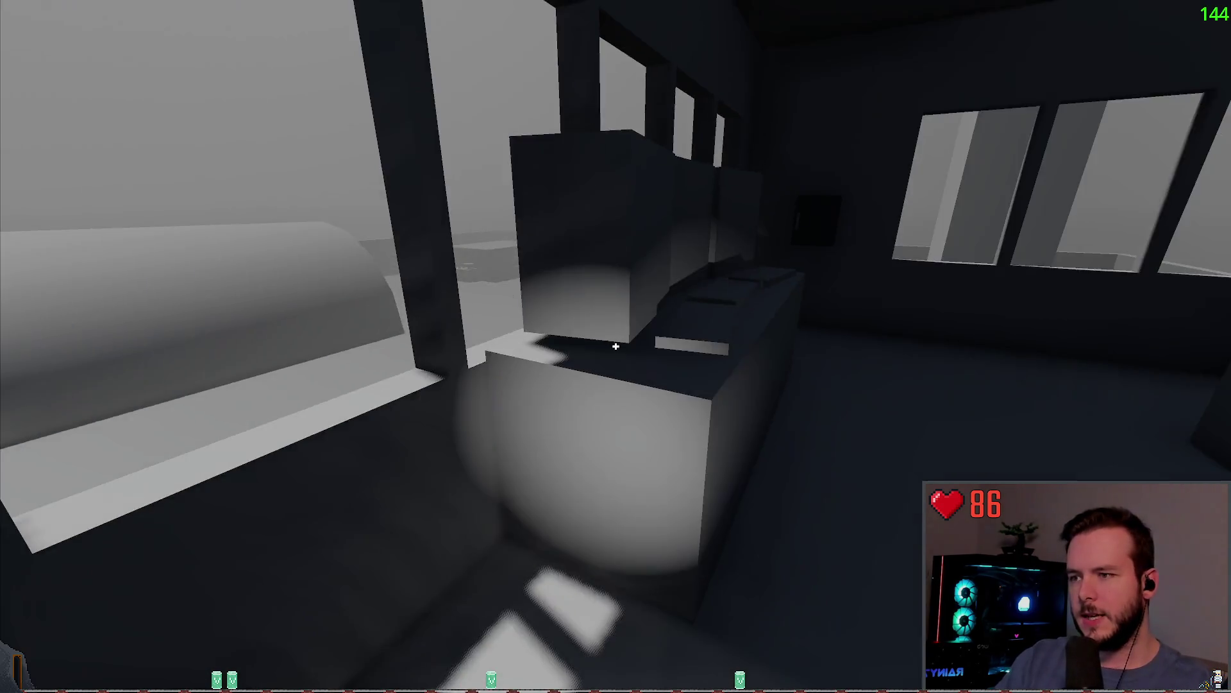
key("Escape")
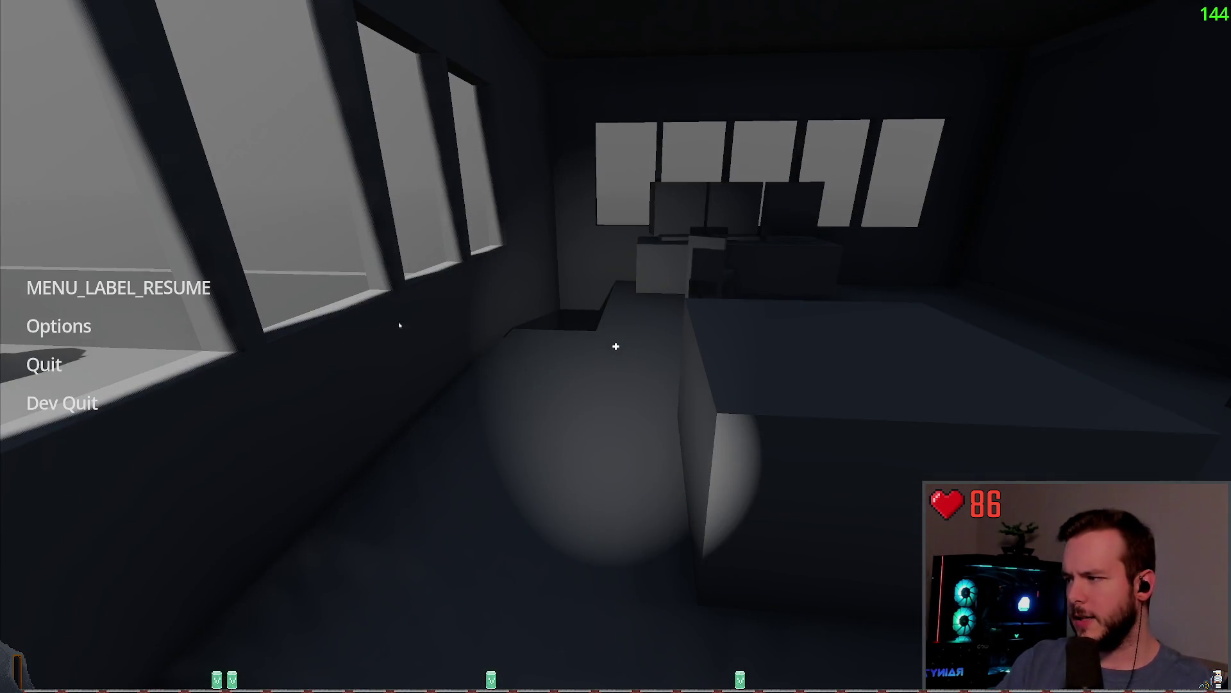
left_click(106, 290)
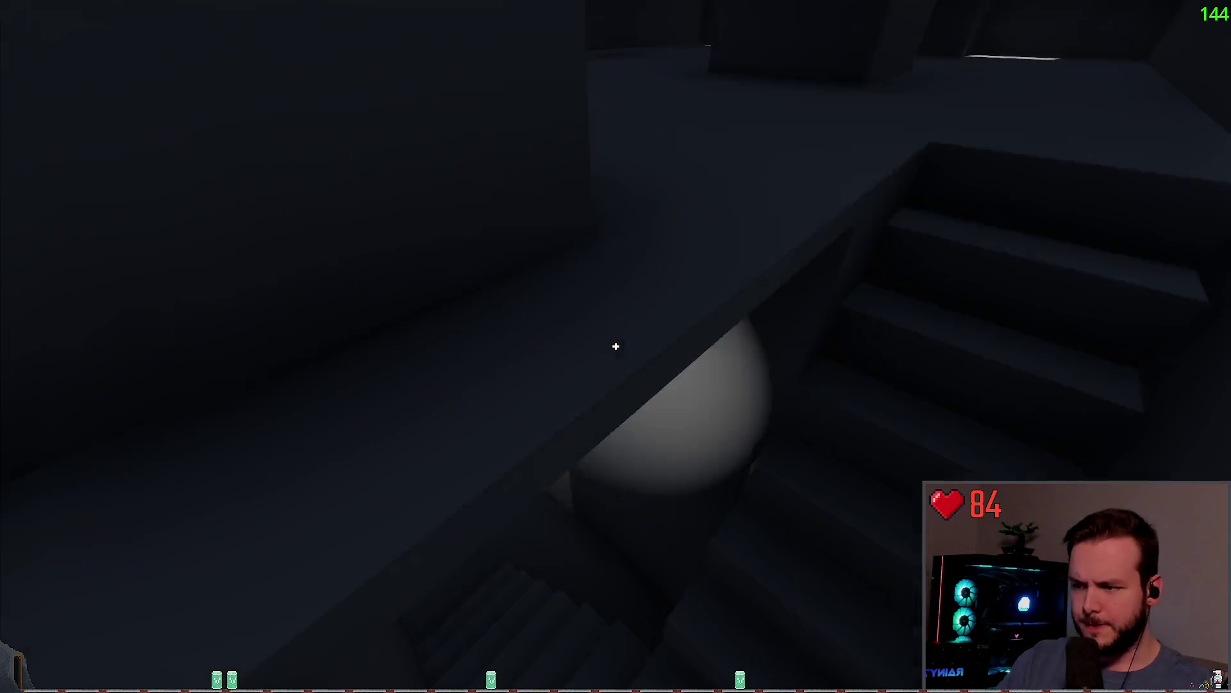
Walk through the lit keypad doorway into the foggy snowfield toward the two-storey building.
key("w")
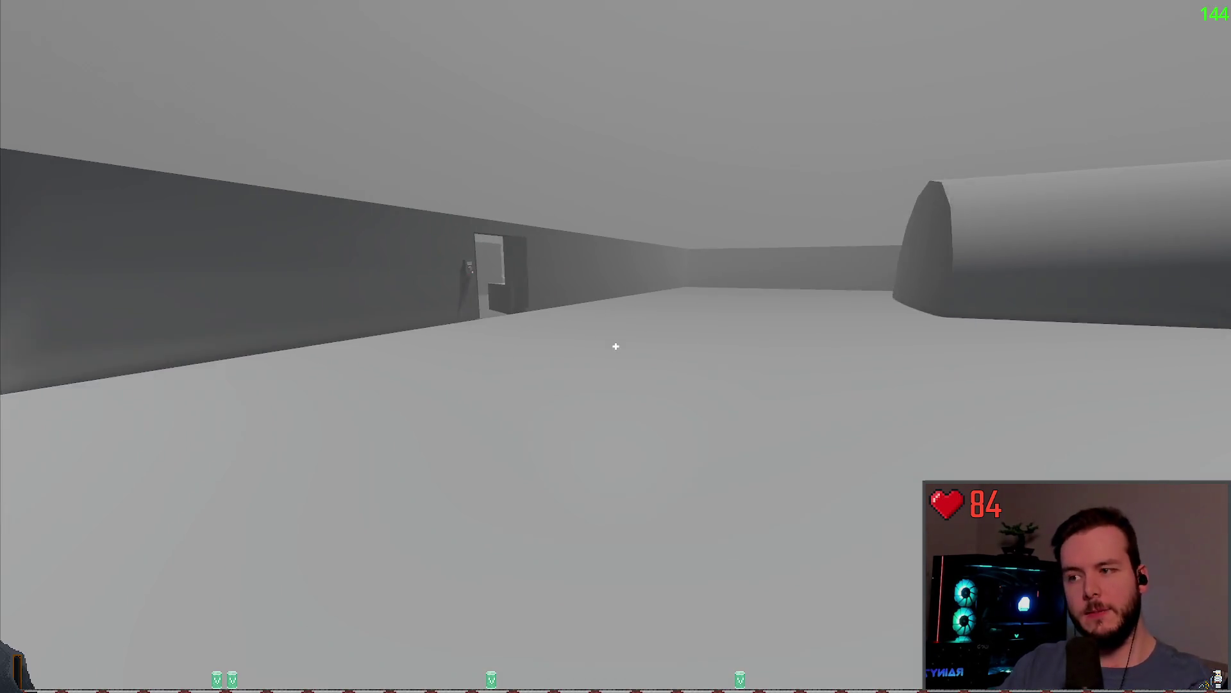
key("a")
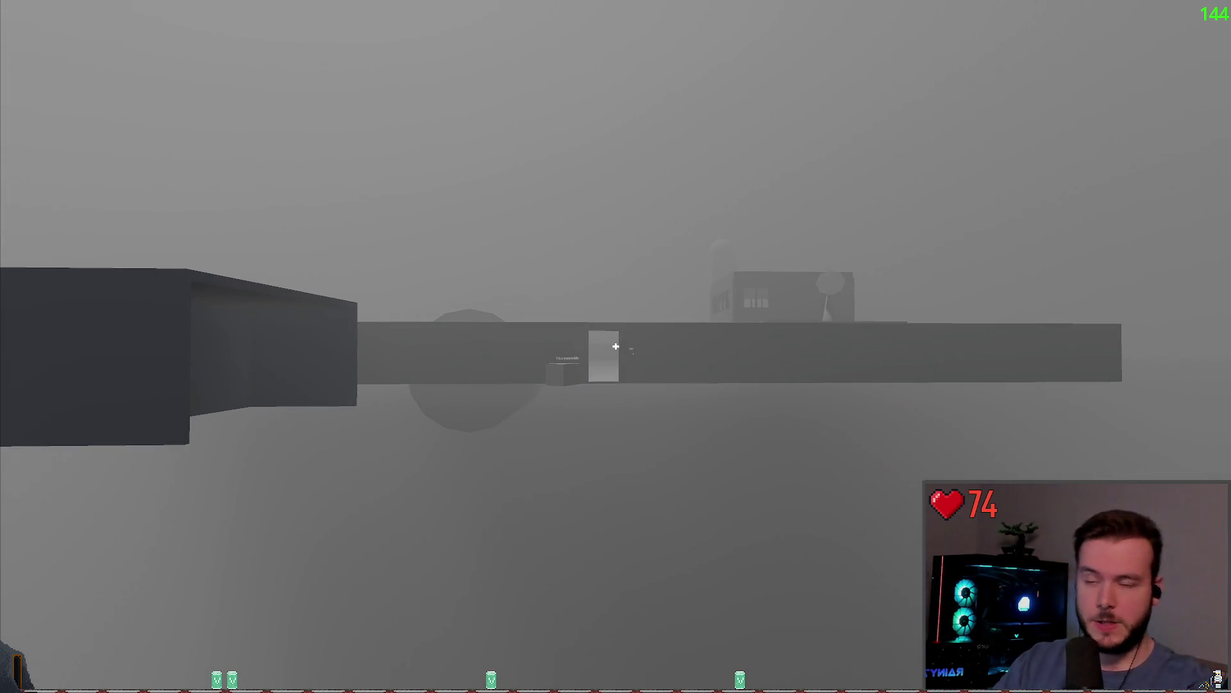
key("w")
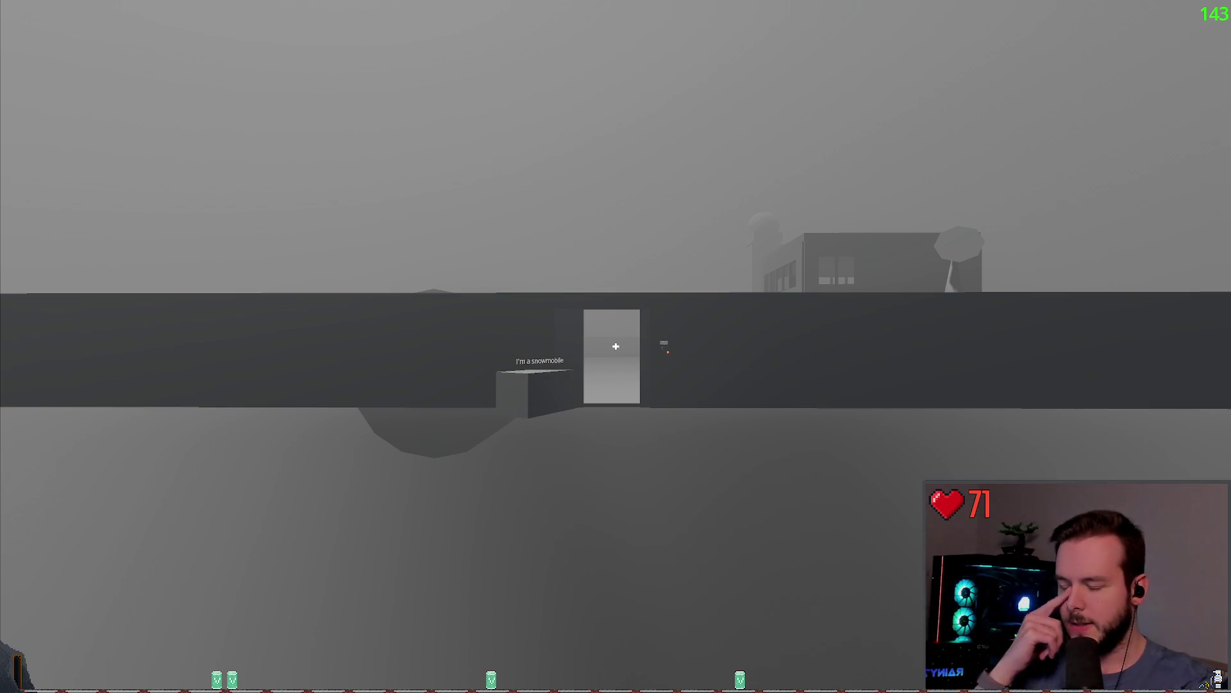
key("w")
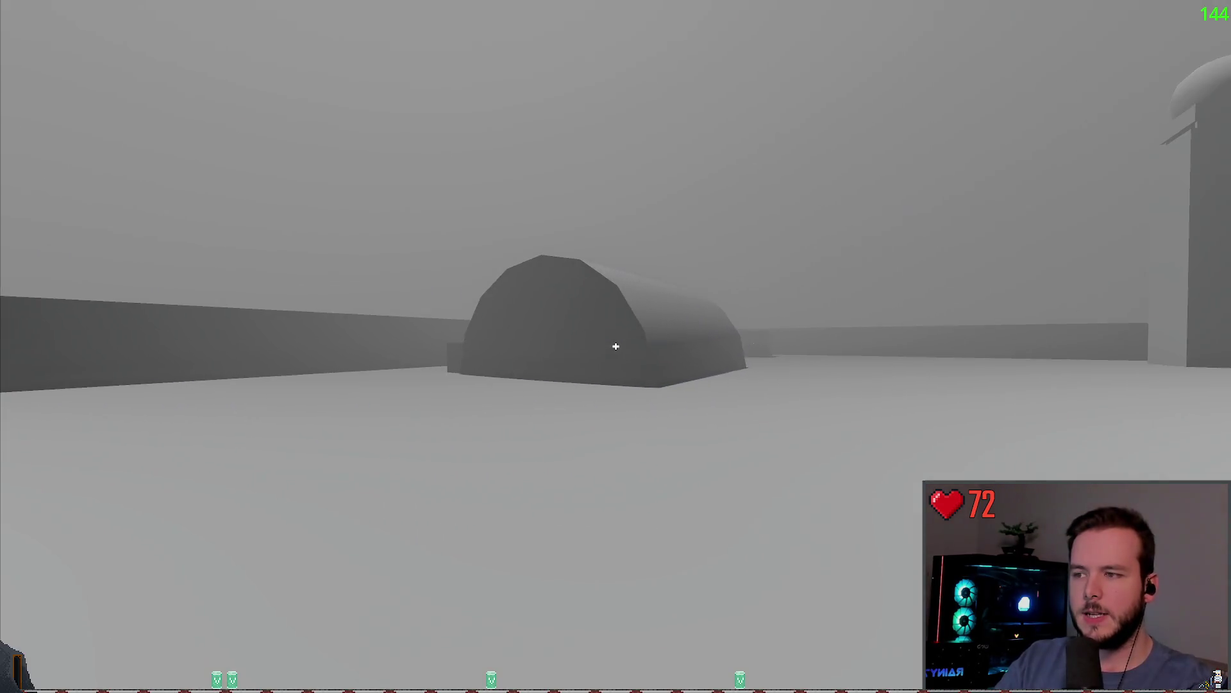
mouse_move(616, 346)
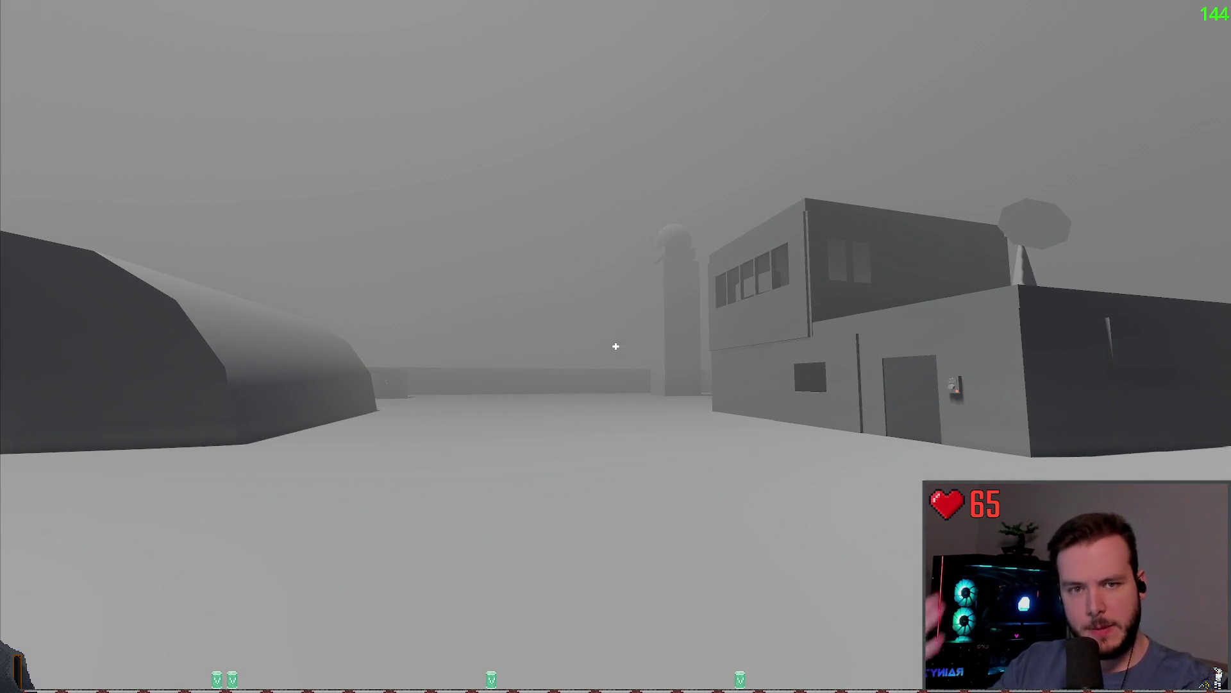
key("w")
key("w")
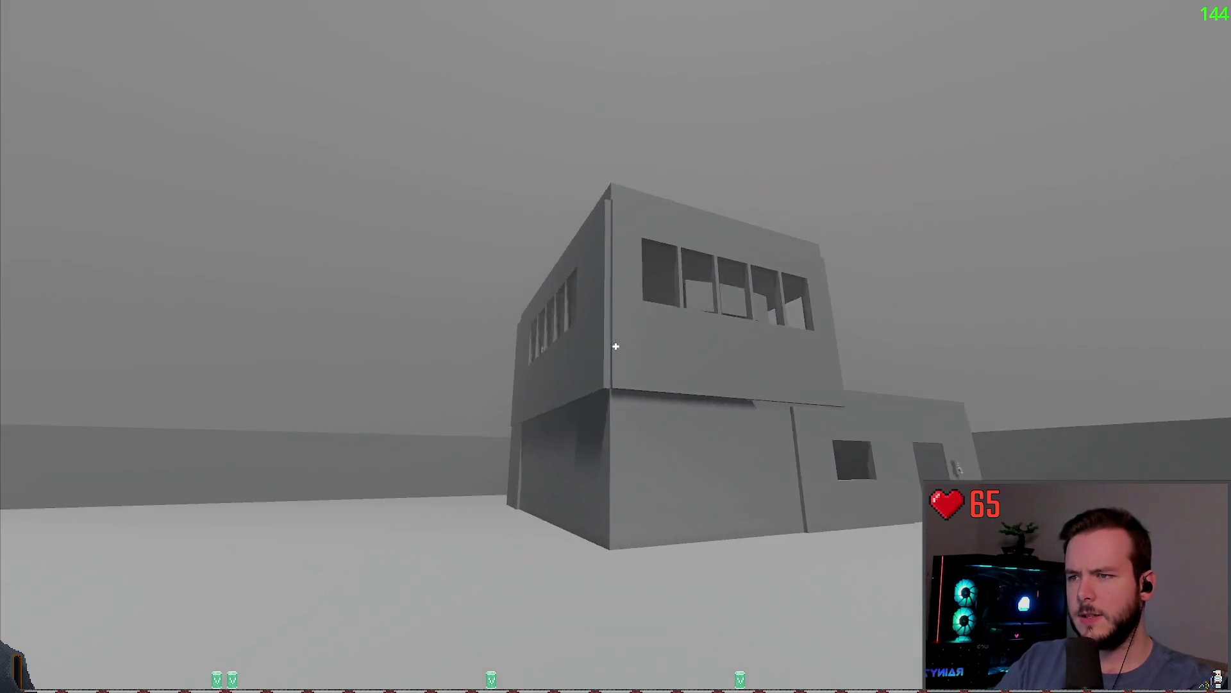
Enter the small building's dark room and pull the power panel's lever.
key("w")
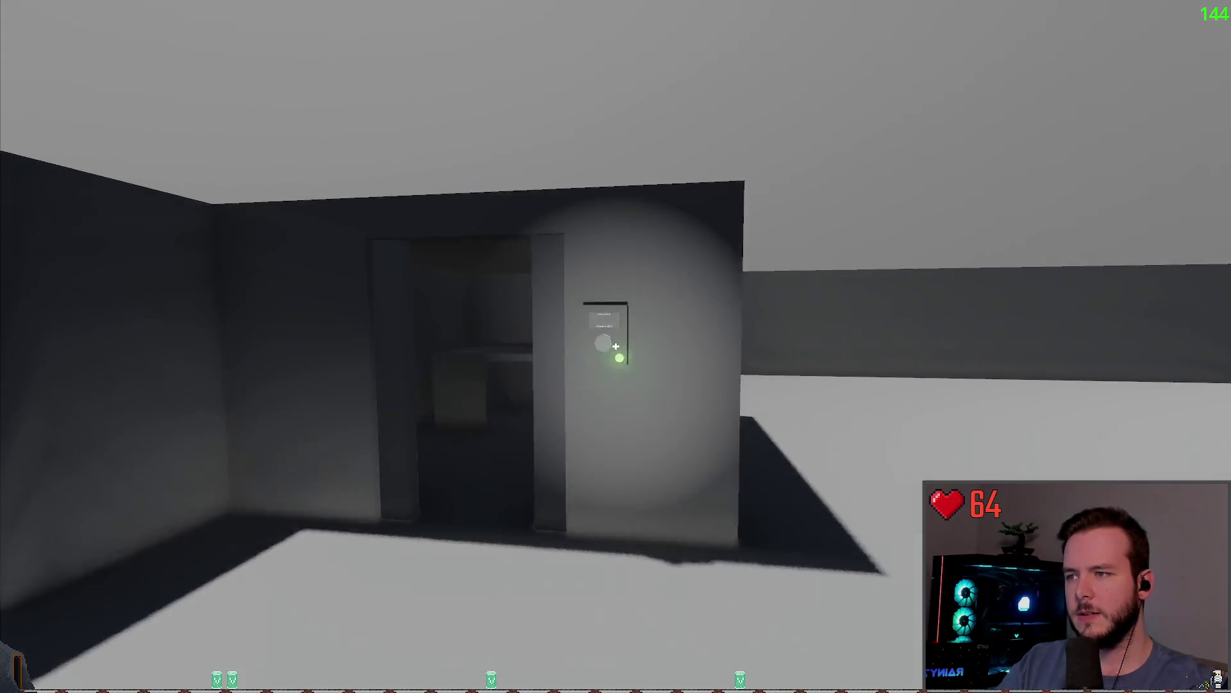
key("w")
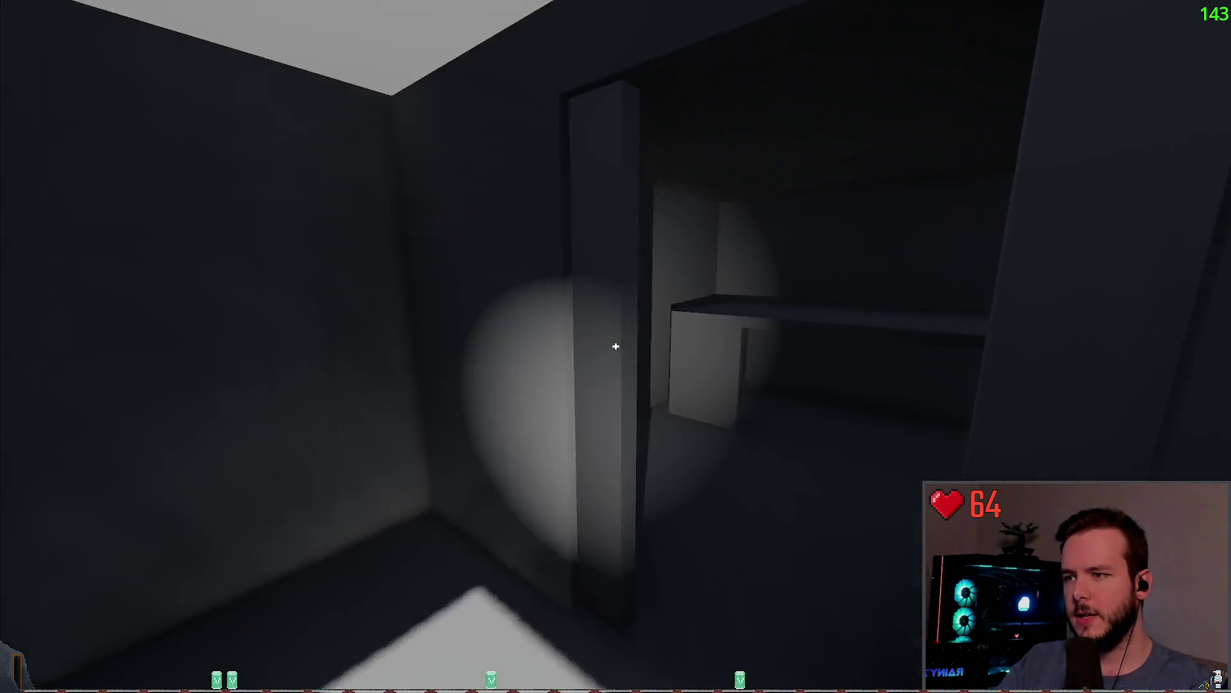
key("w")
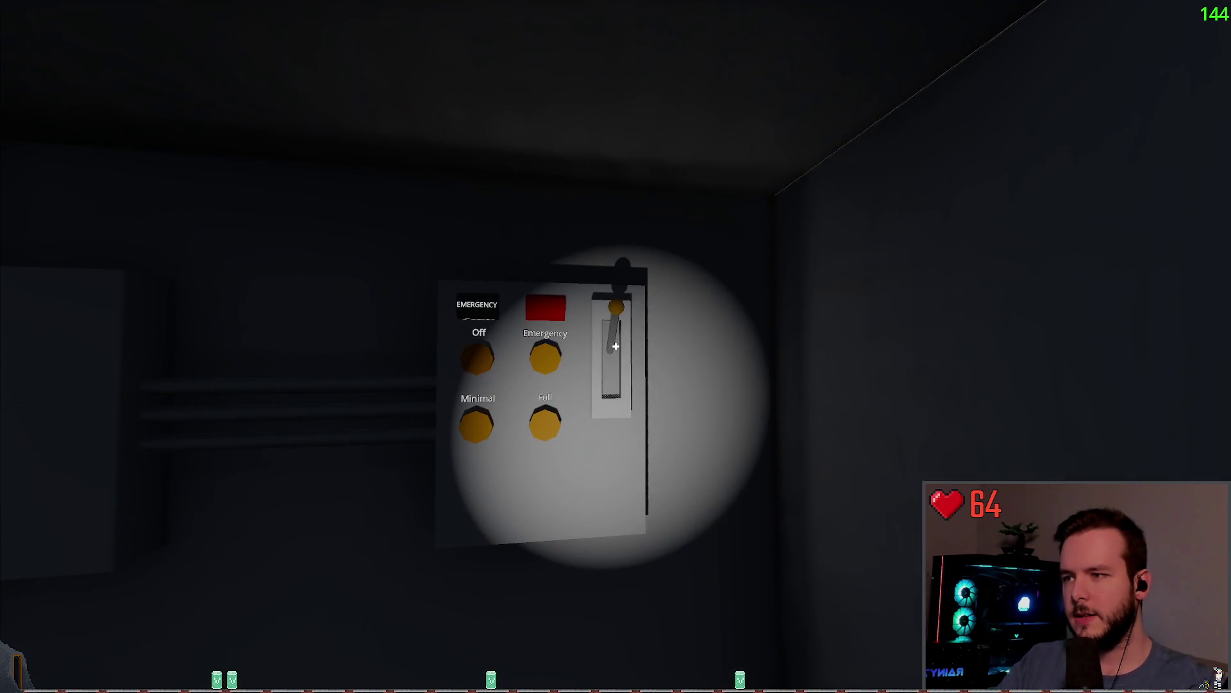
key("w")
left_click(616, 346)
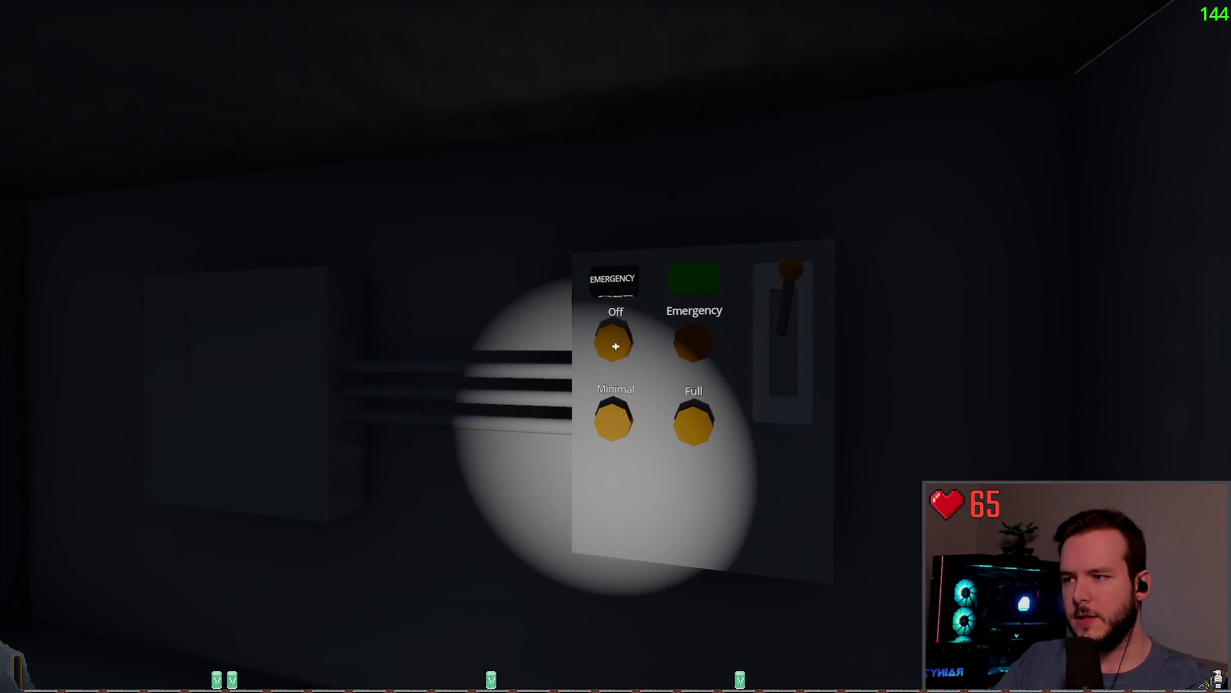
Leave the lever room and walk to the two-storey building's door panel.
key("w")
key("w")
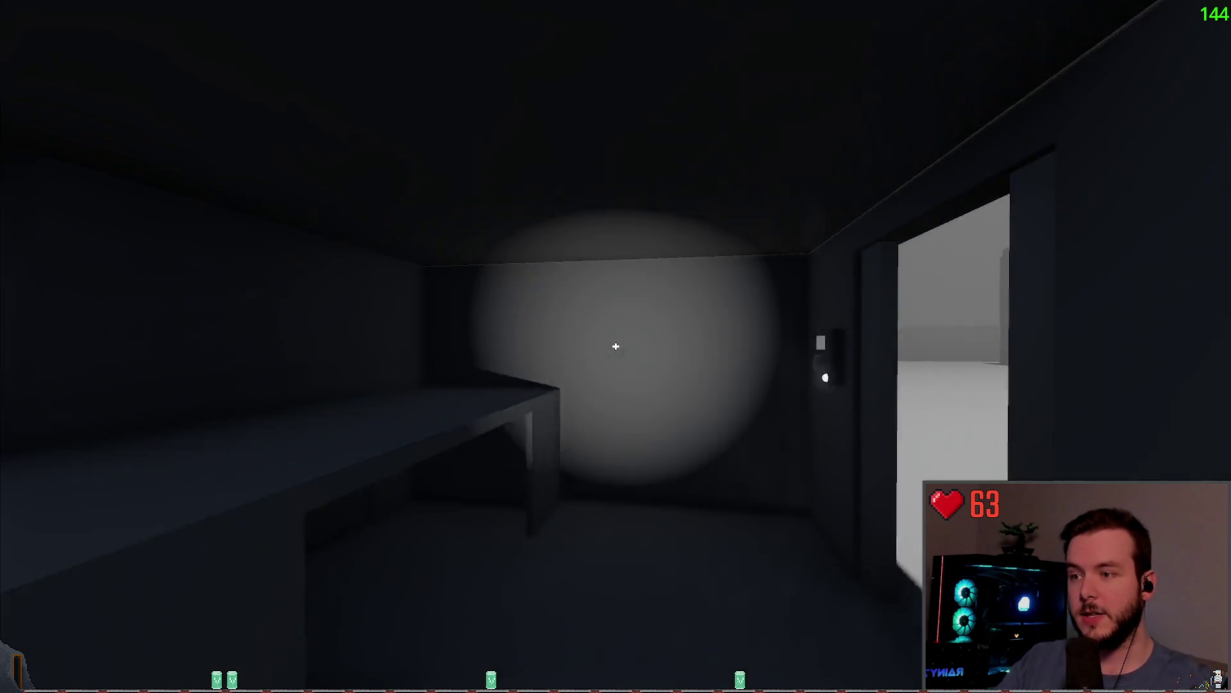
left_click(616, 346)
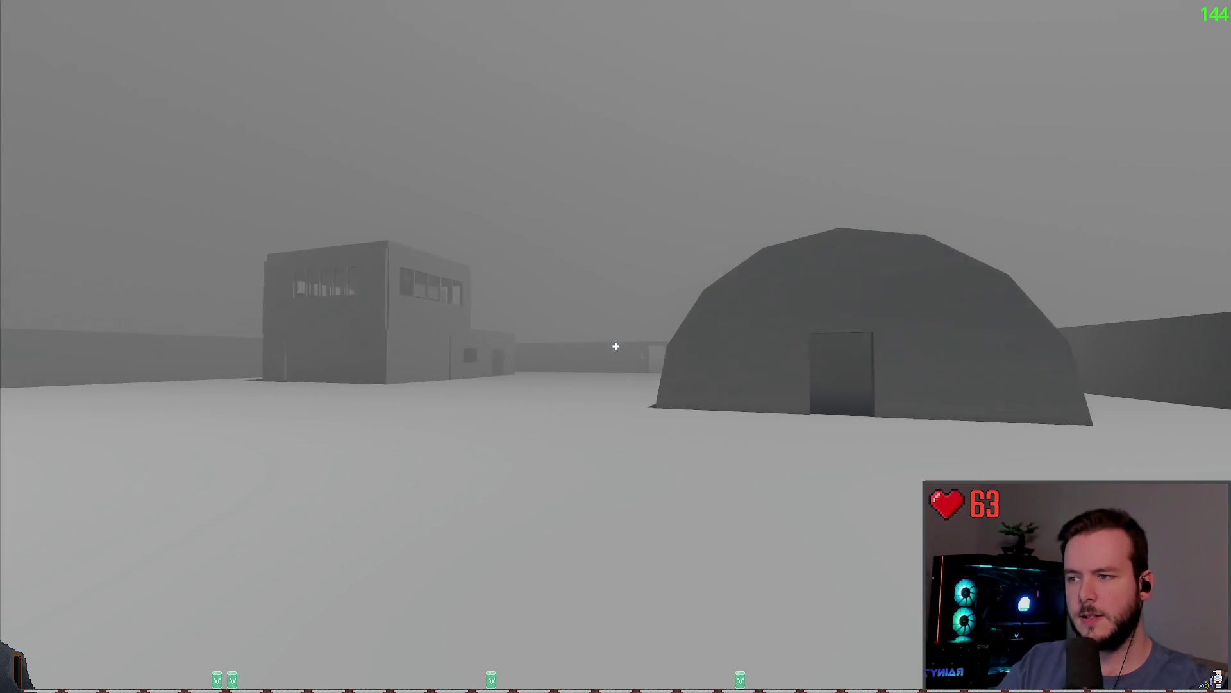
key("w")
key("w")
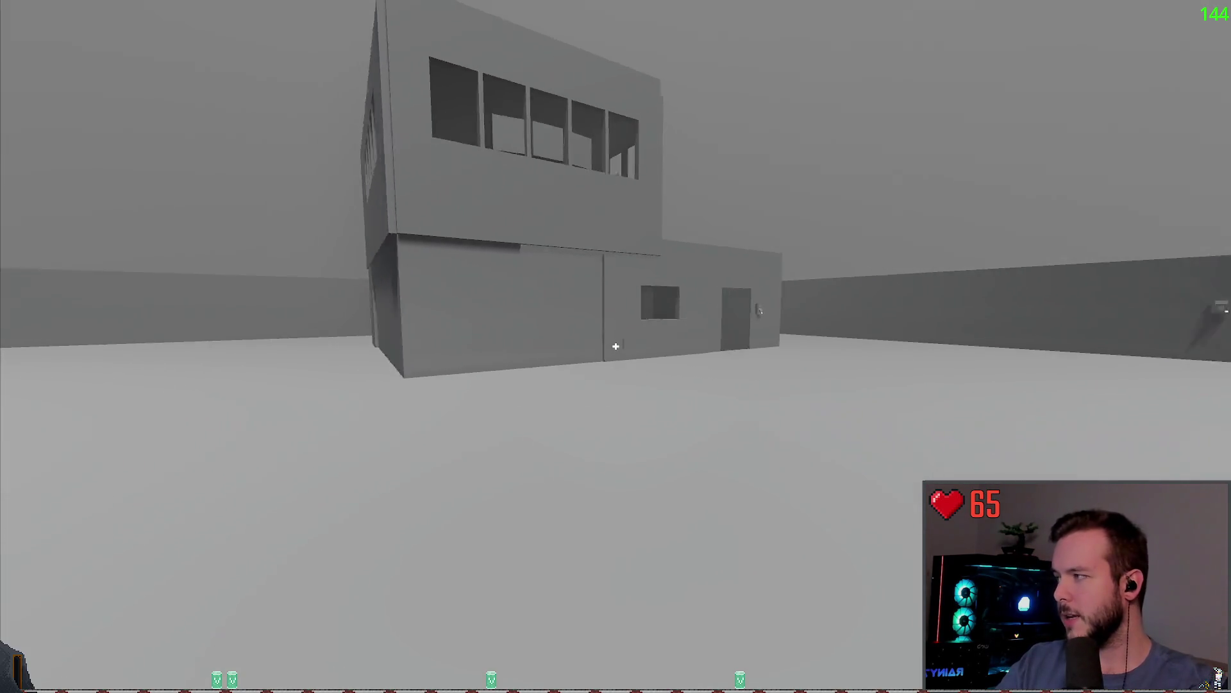
key("w")
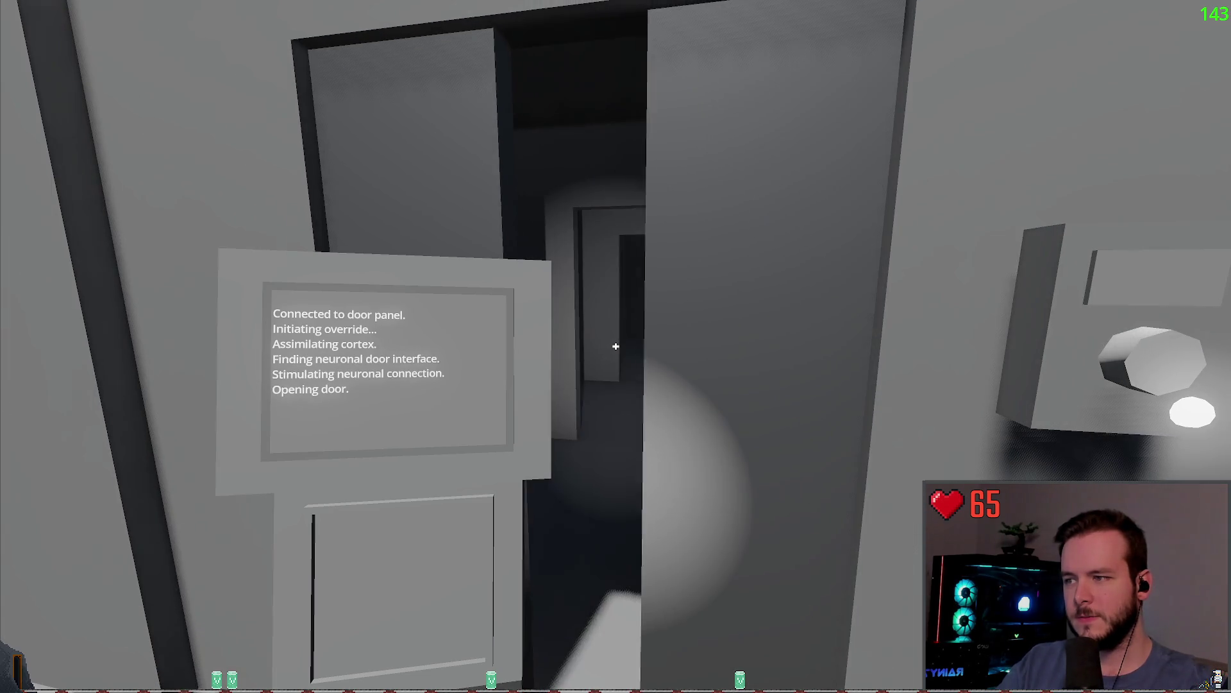
Explore the rooms past the opened door, including the bunk room with the 'I'm a backpack' box.
key("w")
key("w")
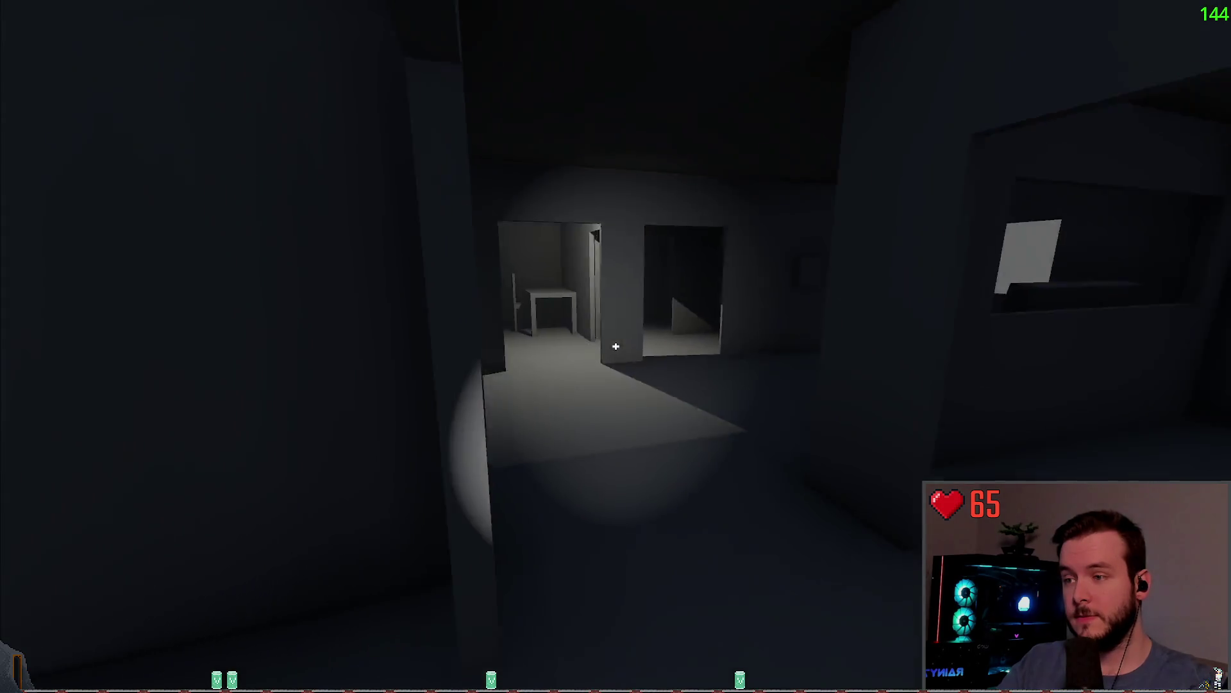
key("w")
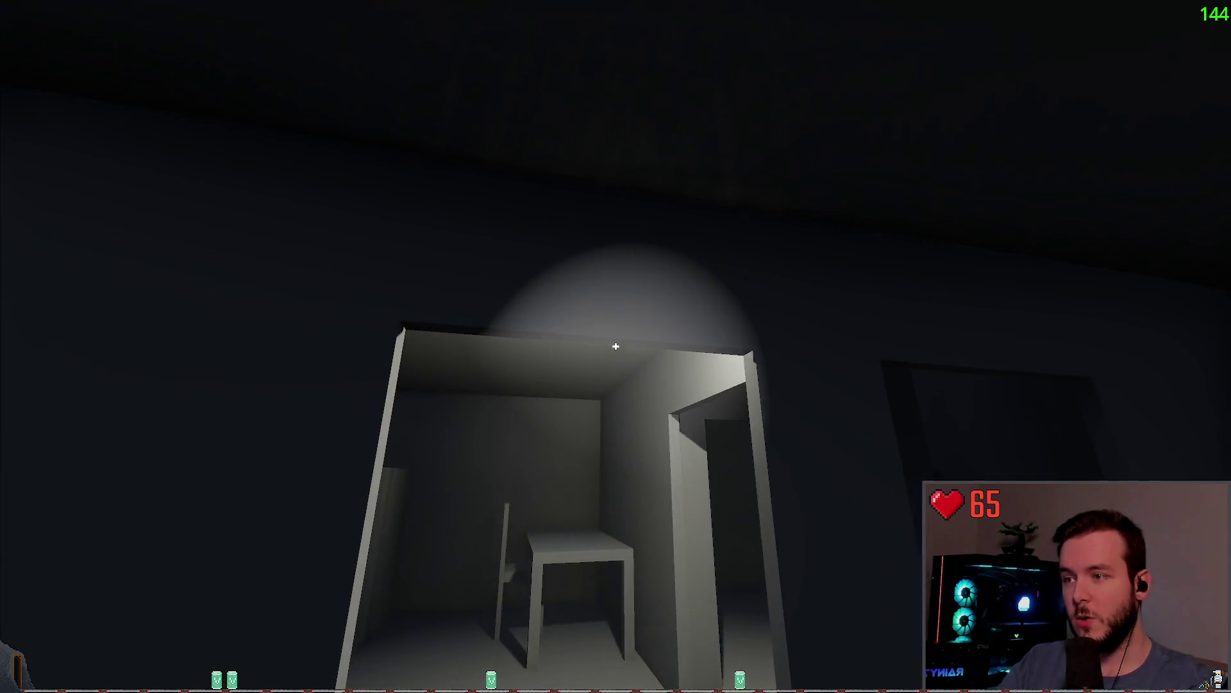
key("w")
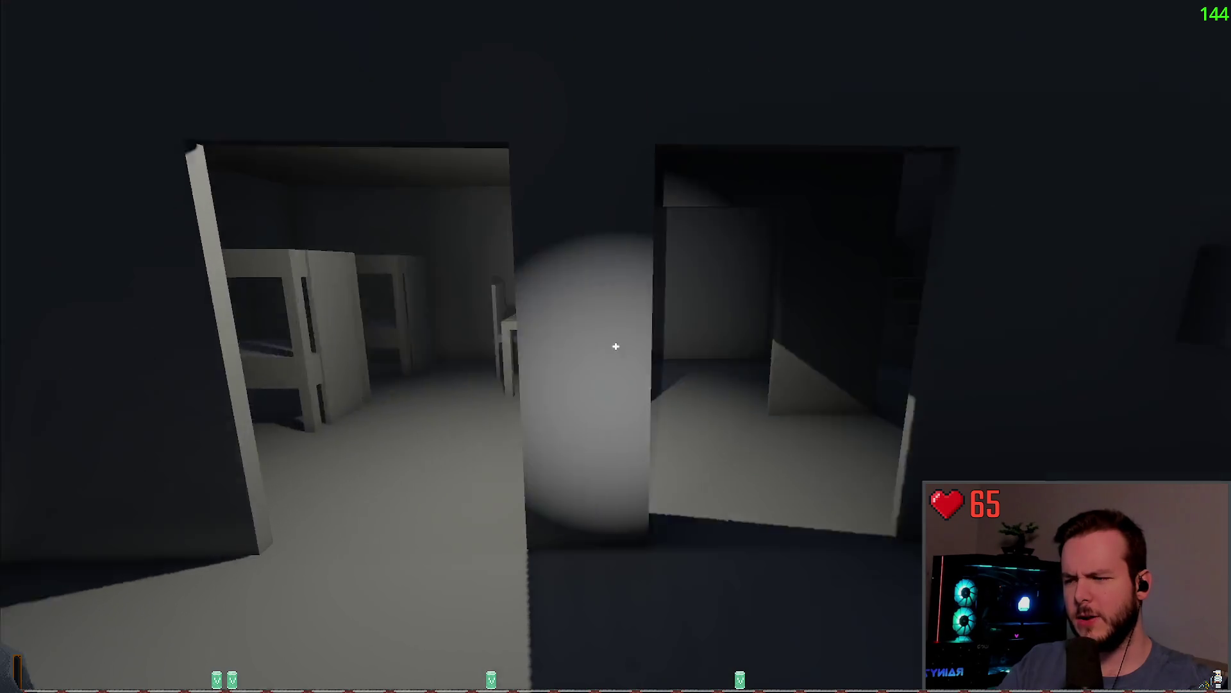
key("w")
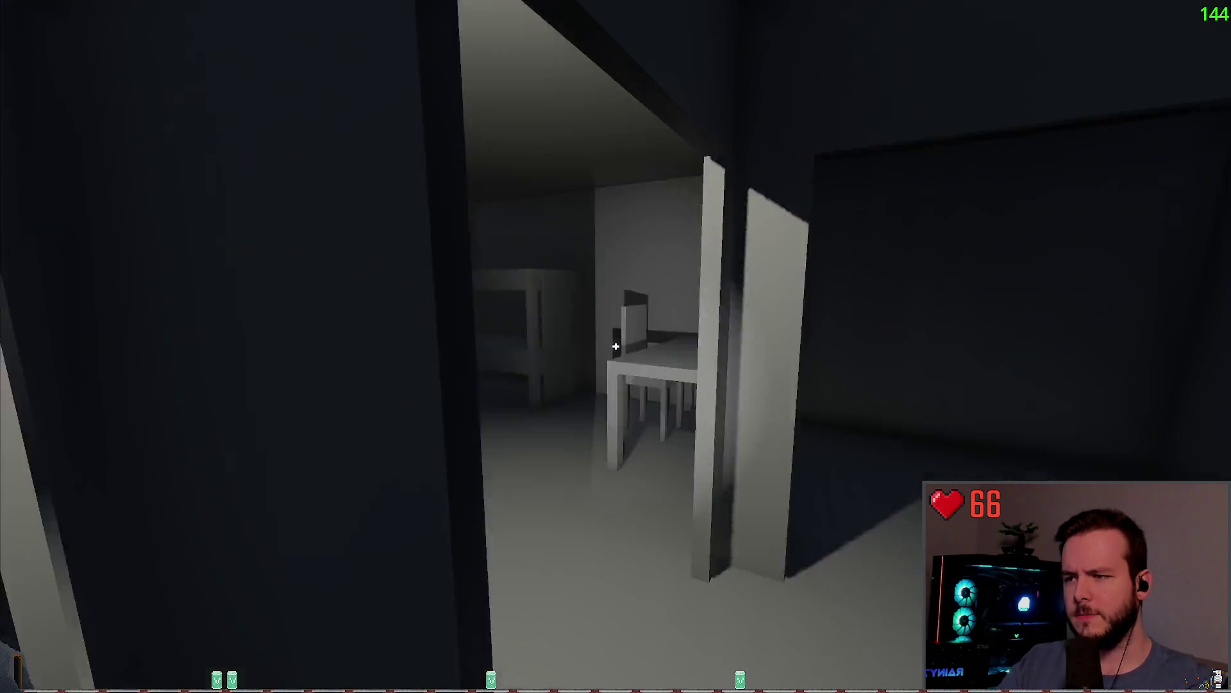
key("s")
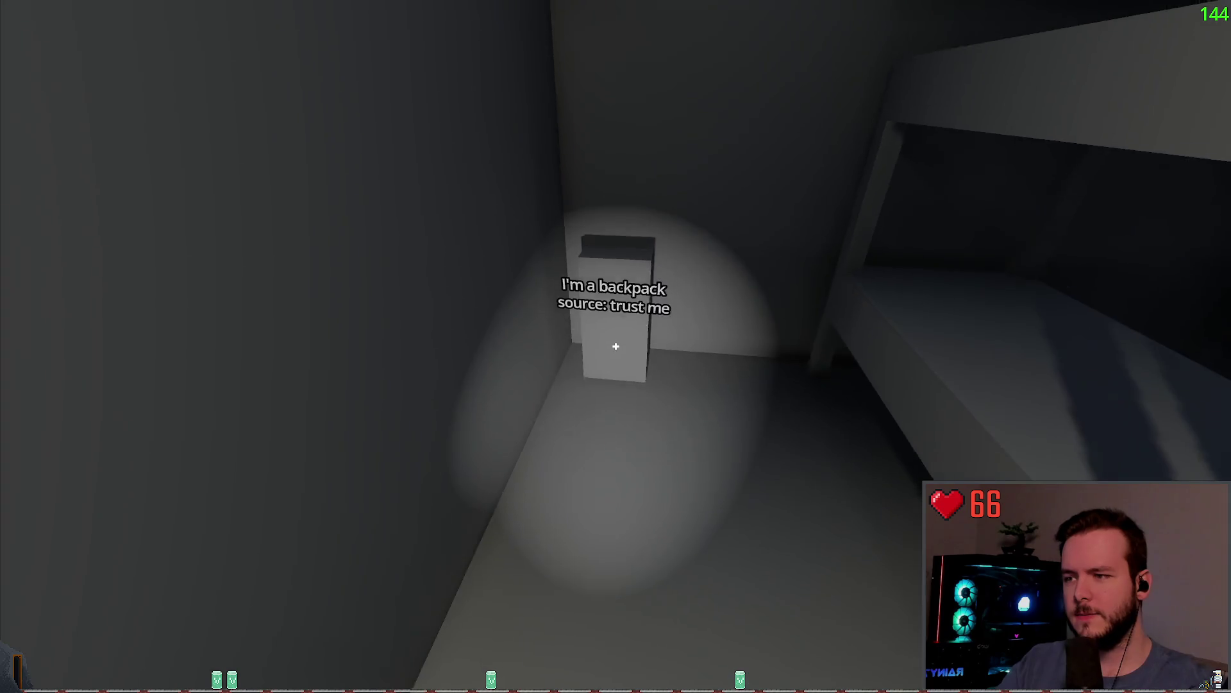
key("w")
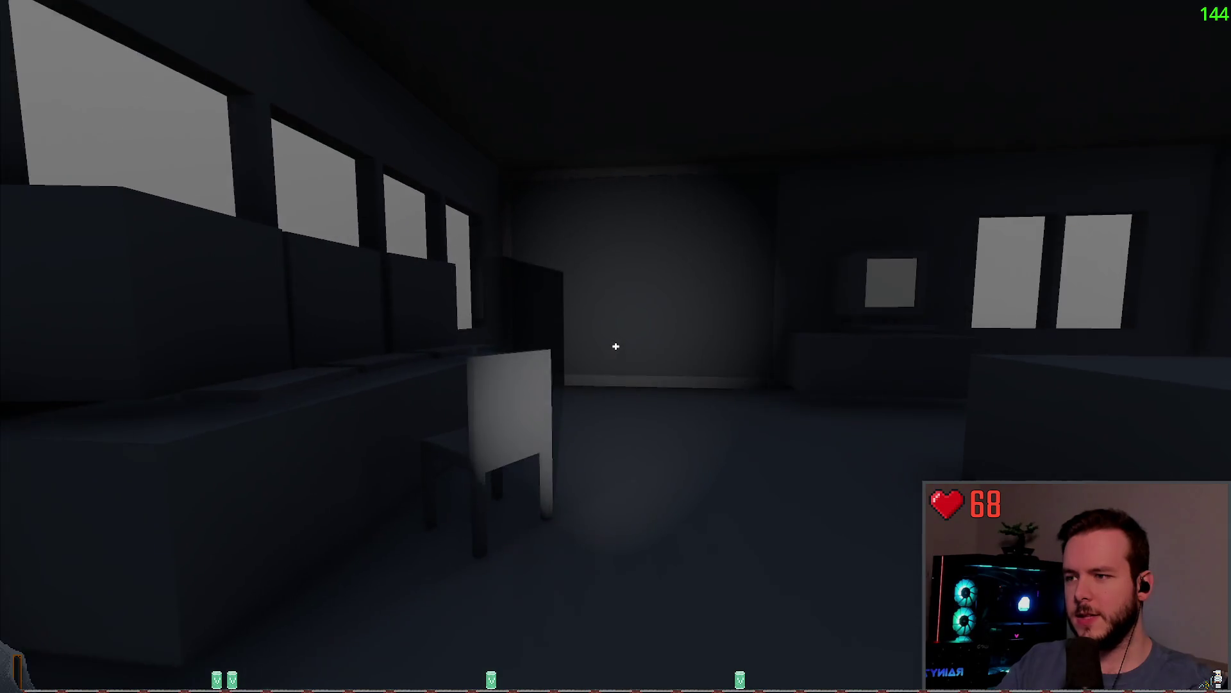
Cross the foggy yard into the generator shed and pull the power panel's lever.
key("w")
key("w")
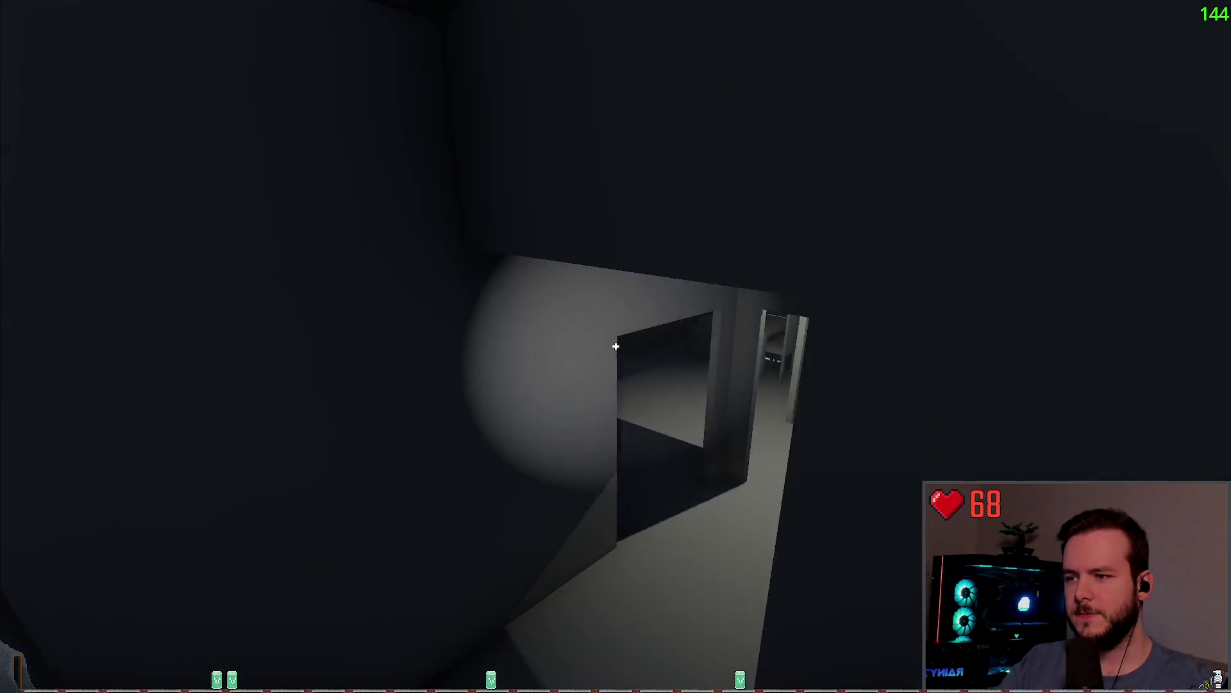
key("w")
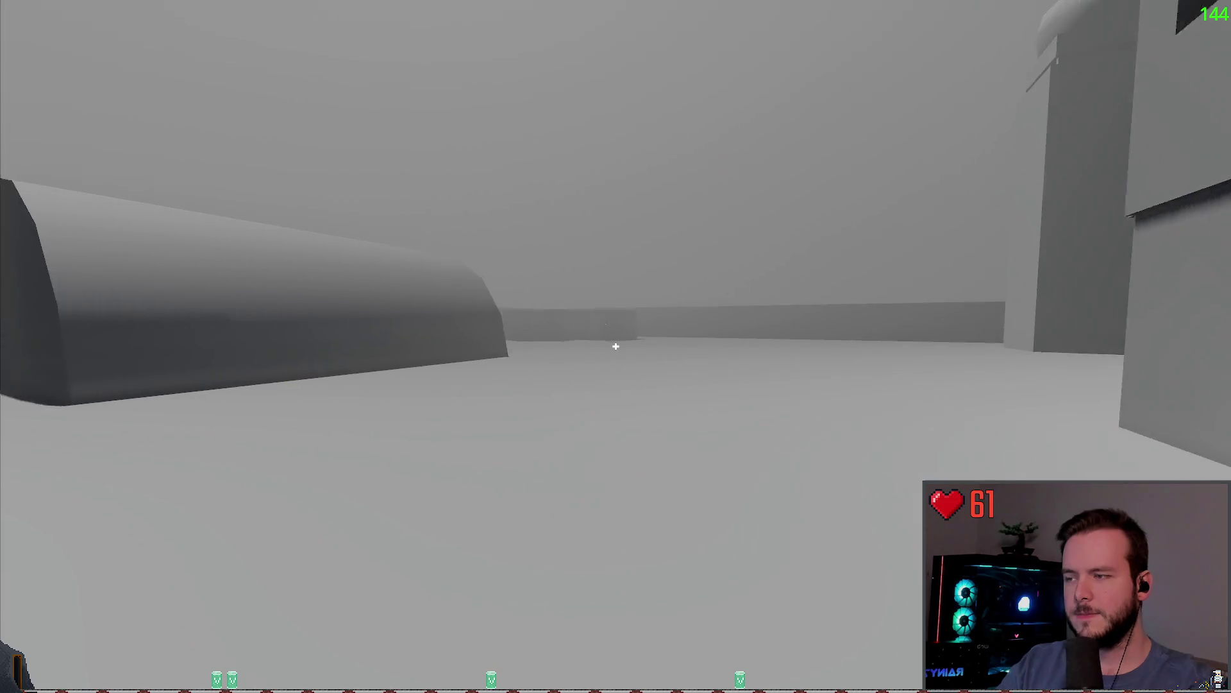
key("w")
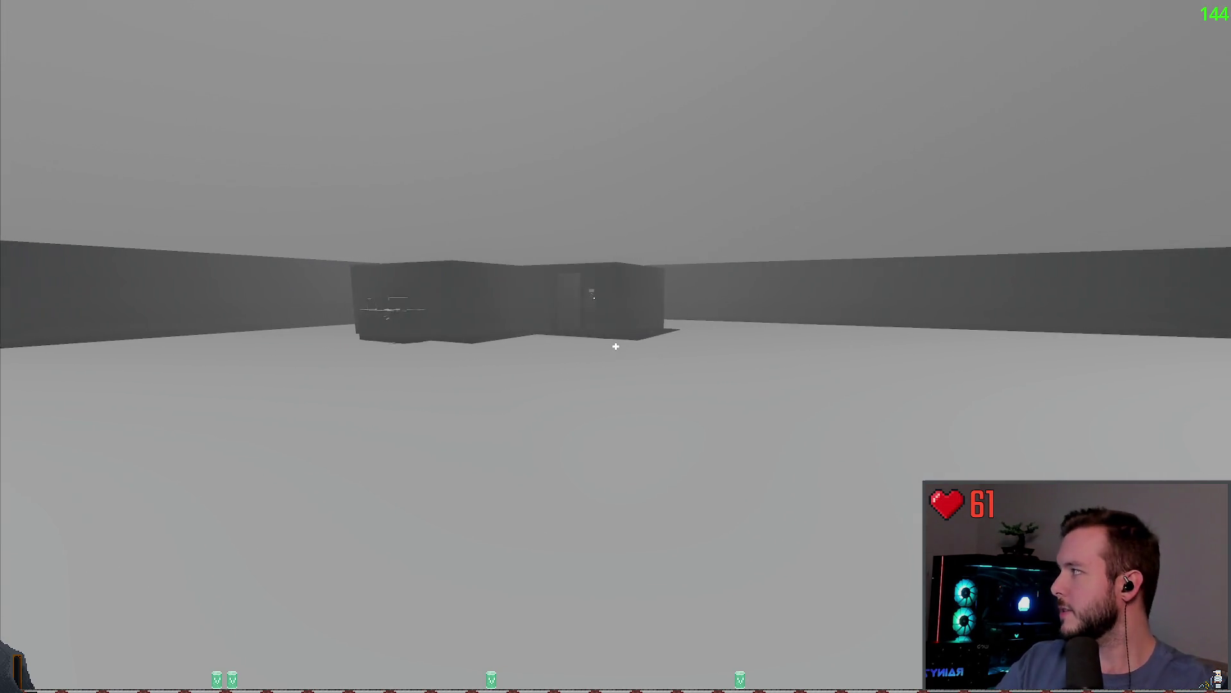
key("w")
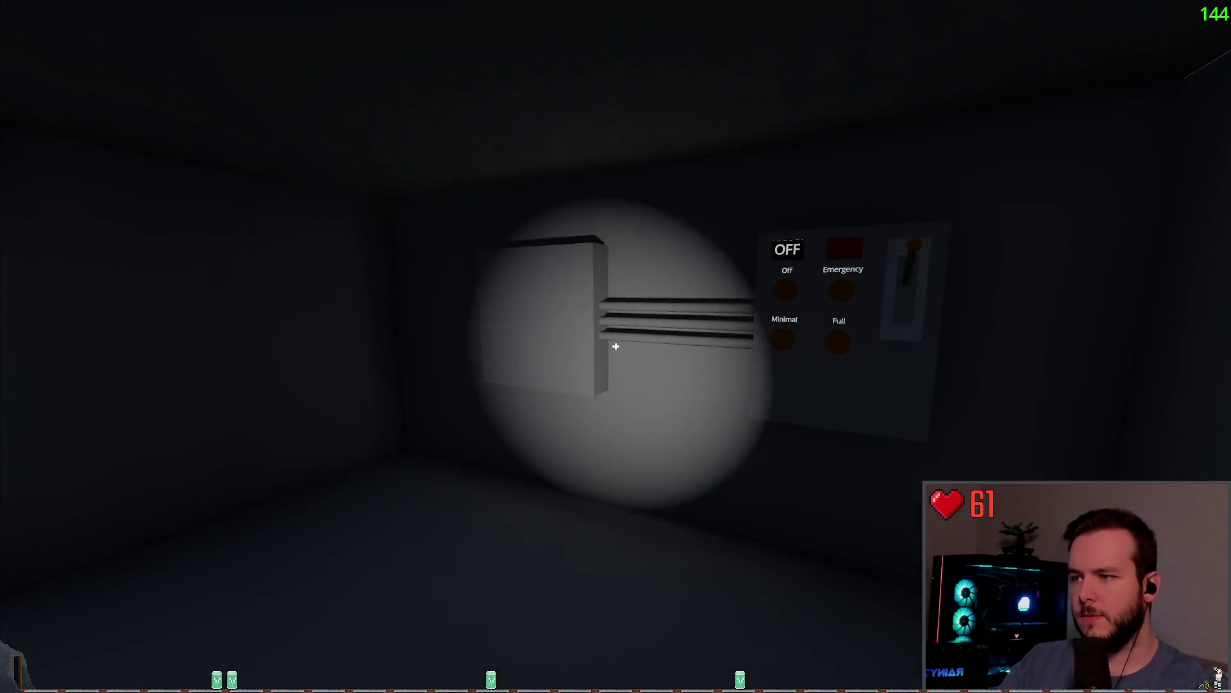
left_click(616, 346)
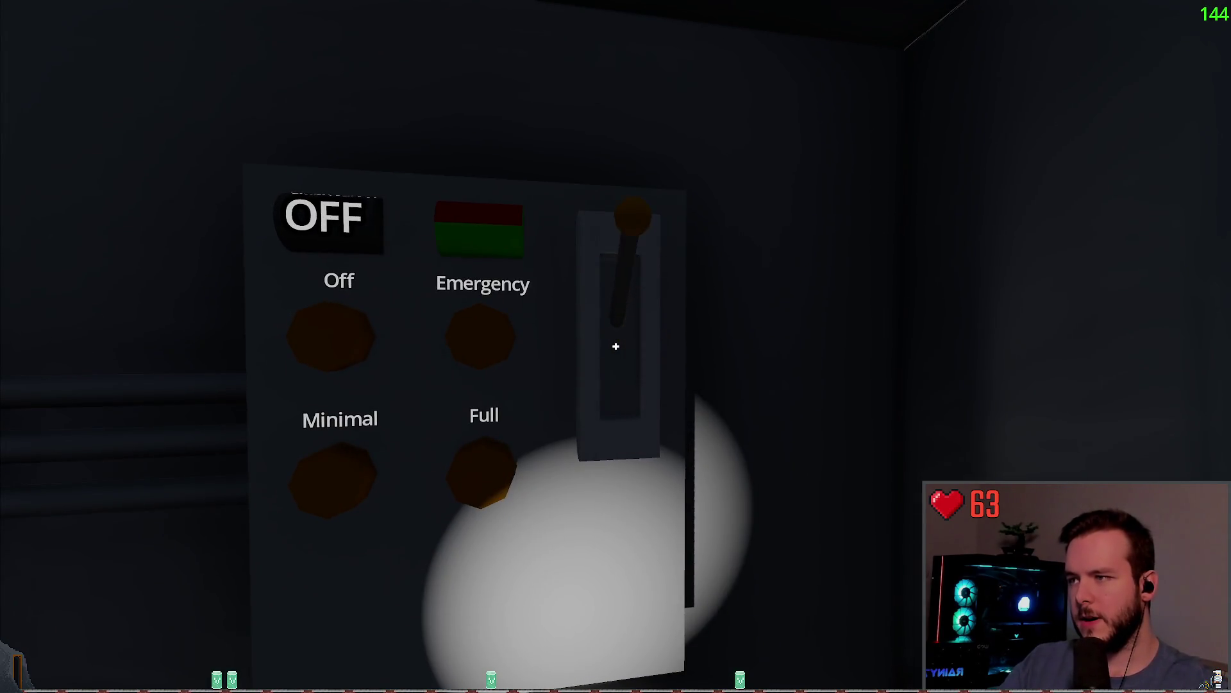
key("s")
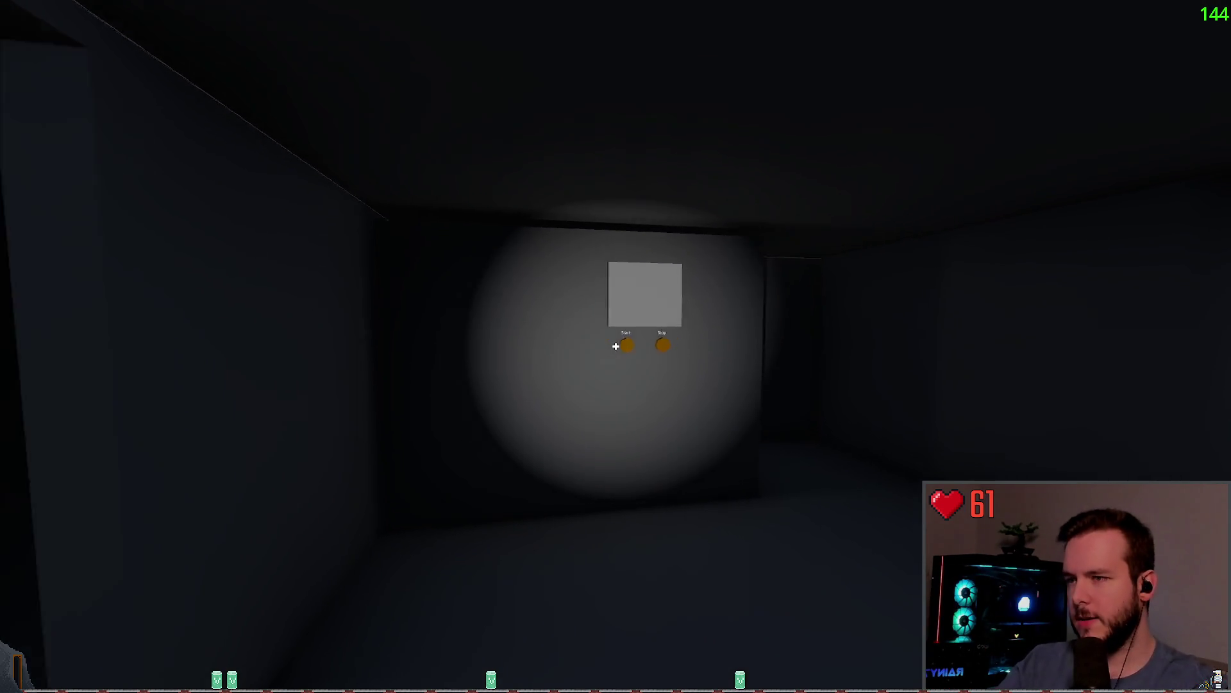
Press the machine's Start button and turn its crank.
key("w")
key("w")
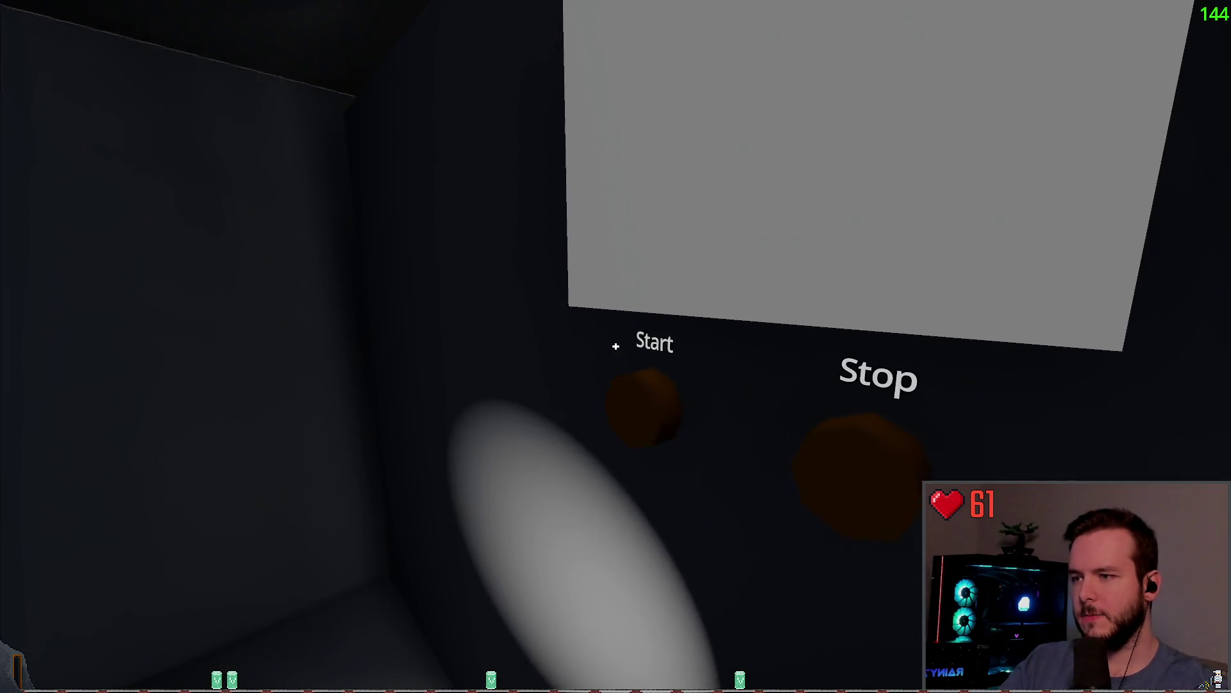
left_click(616, 346)
key("s")
key("w")
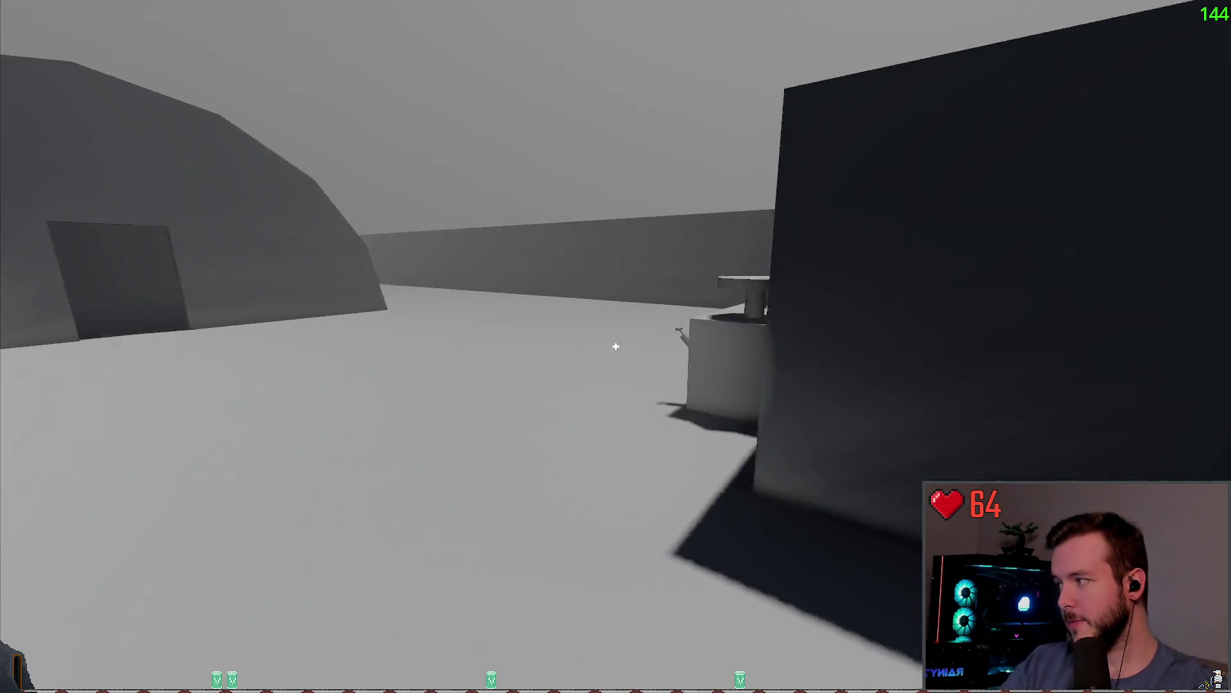
key("a")
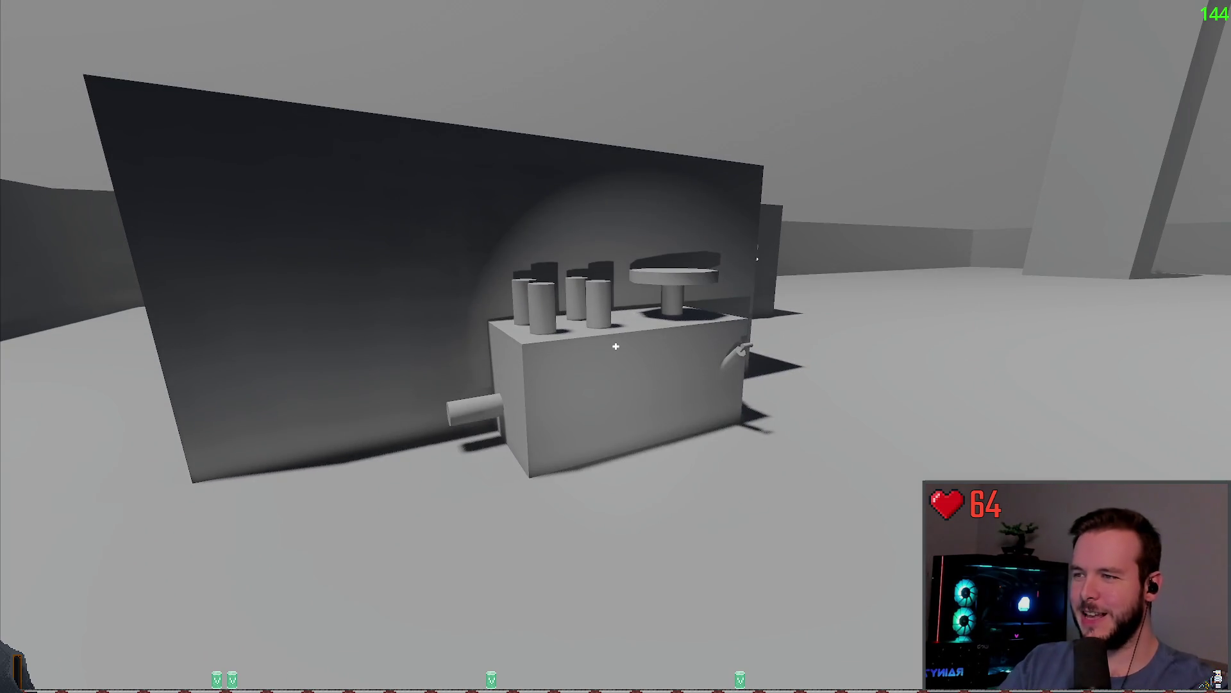
key("w")
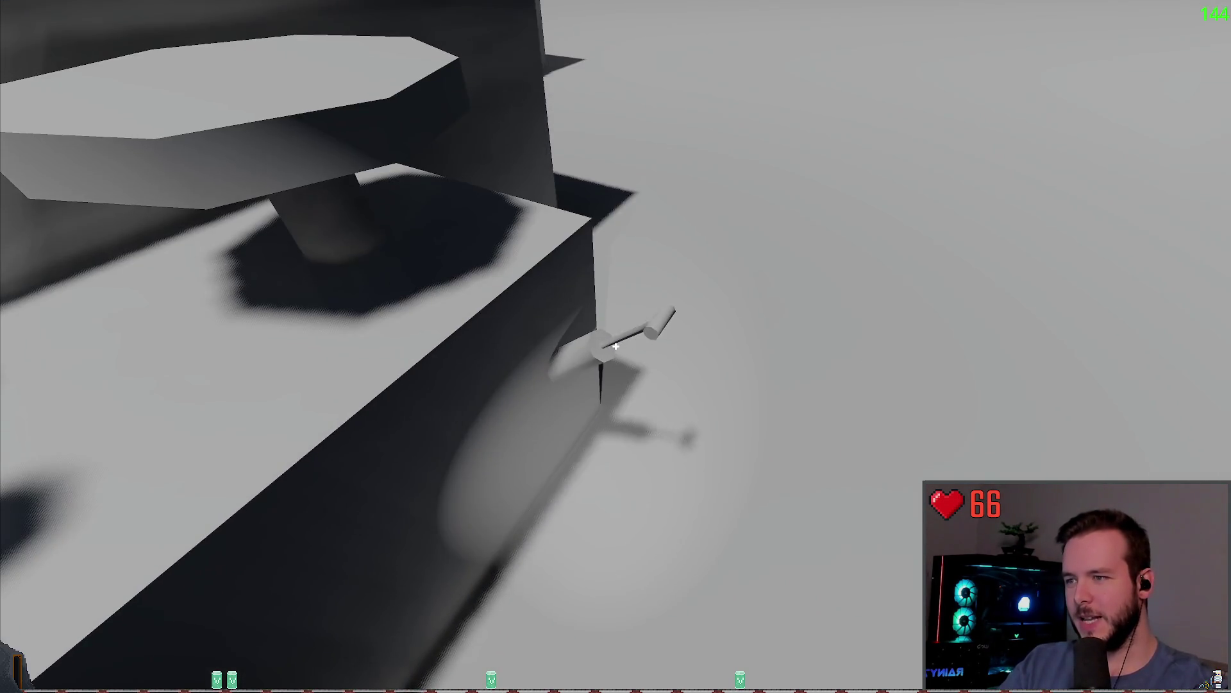
left_click(616, 347)
key("s")
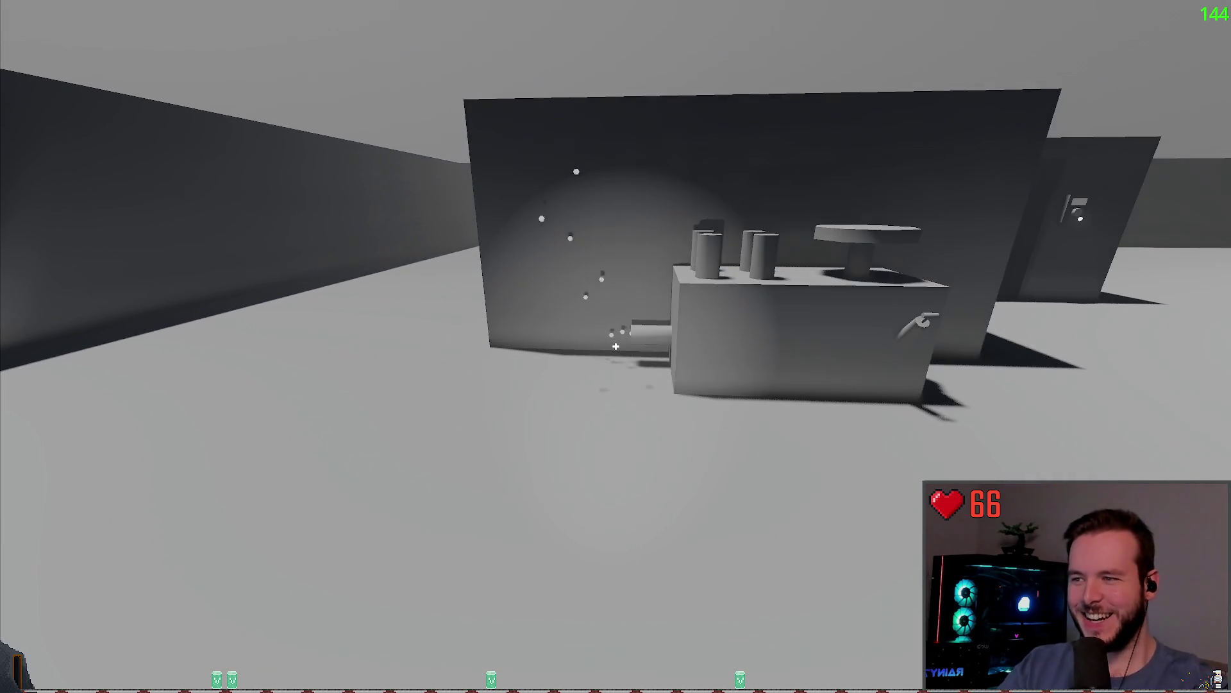
Press Start so the status reads RUNNING, then switch the breaker to Emergency.
key("w")
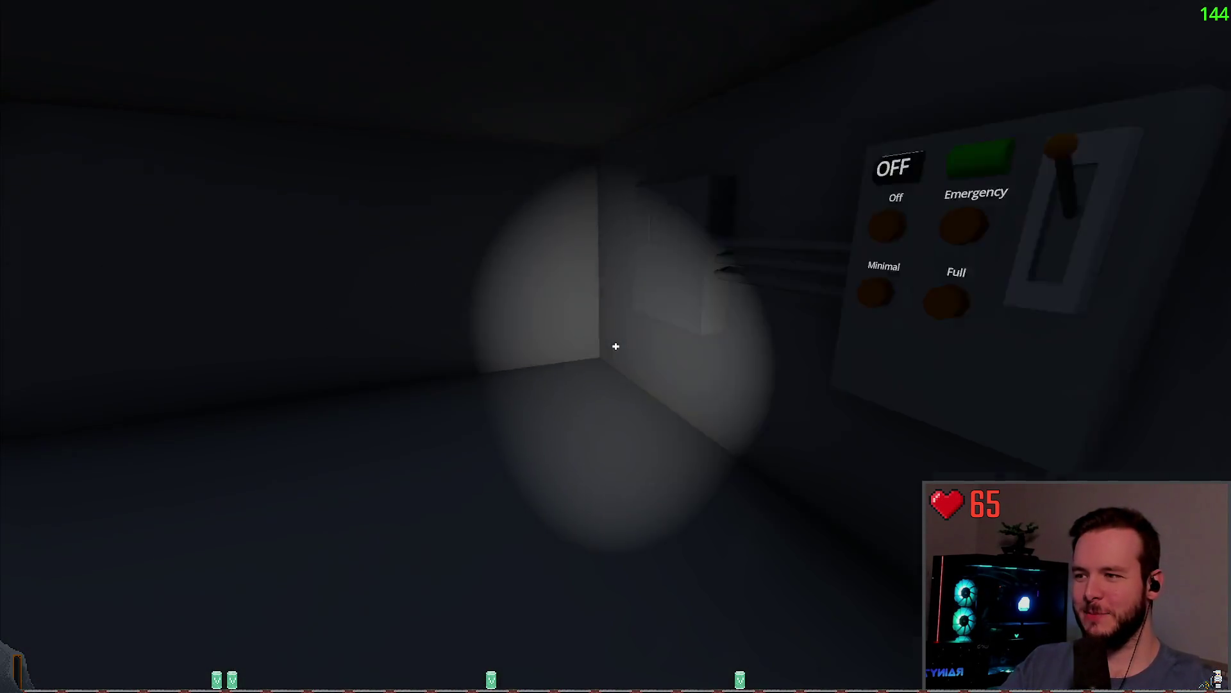
key("w")
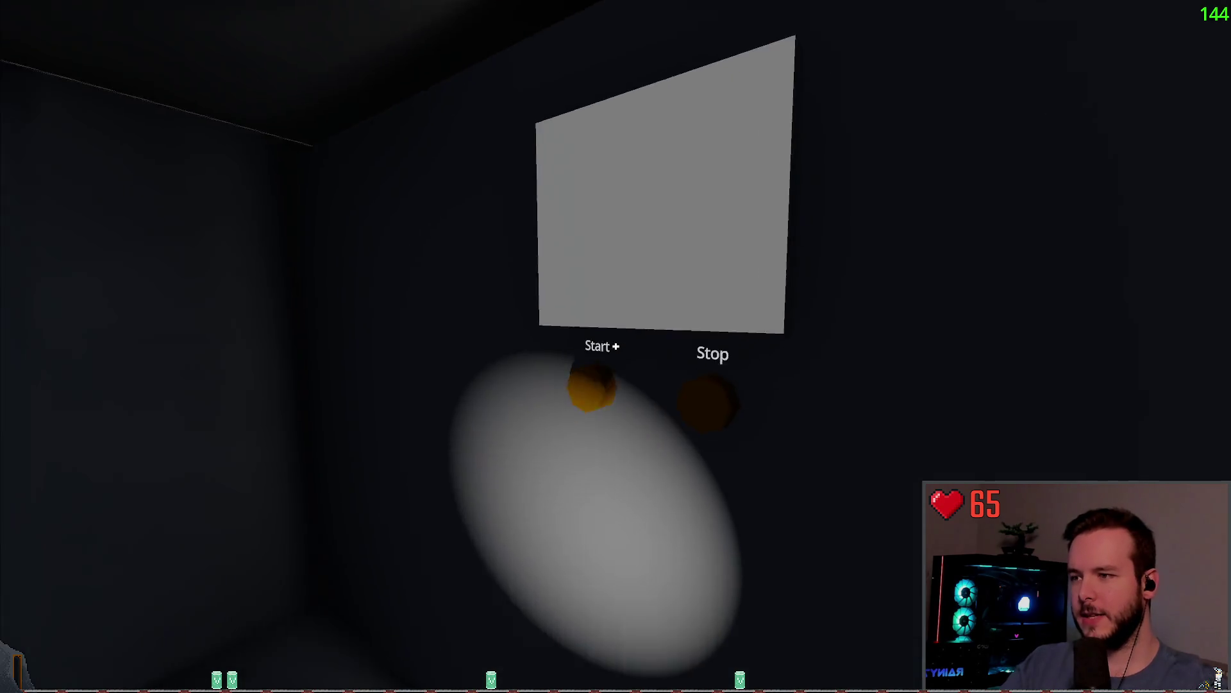
left_click(616, 347)
key("s")
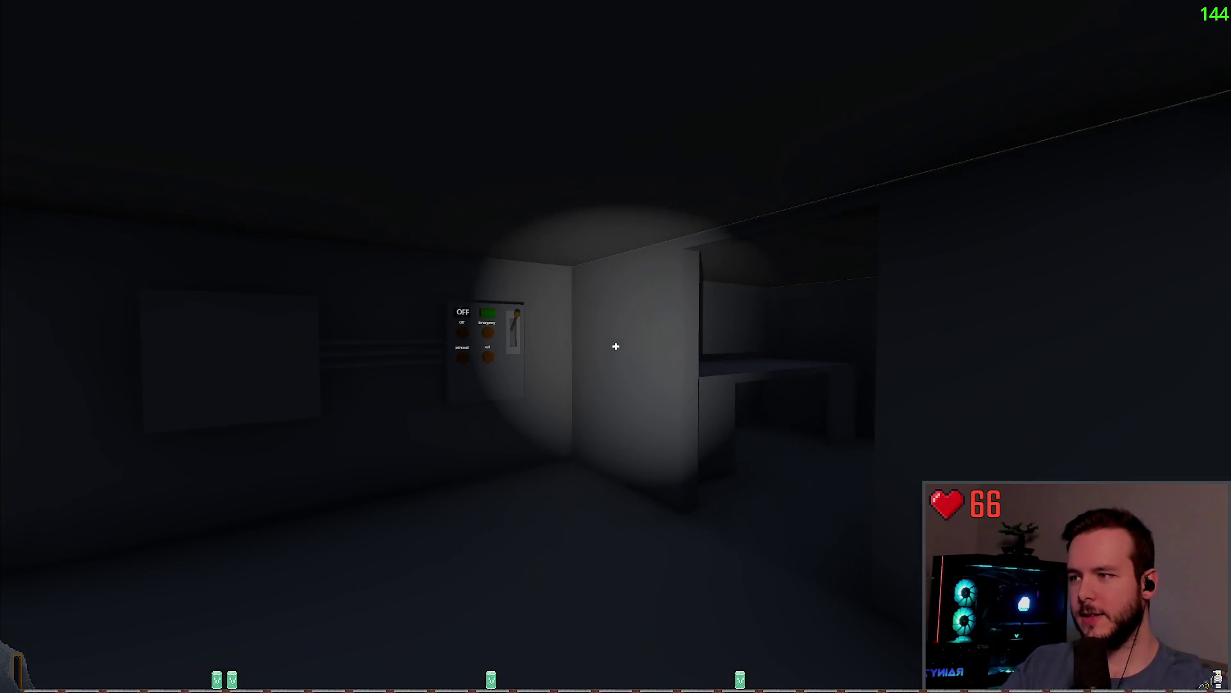
key("w")
key("w")
left_click(616, 346)
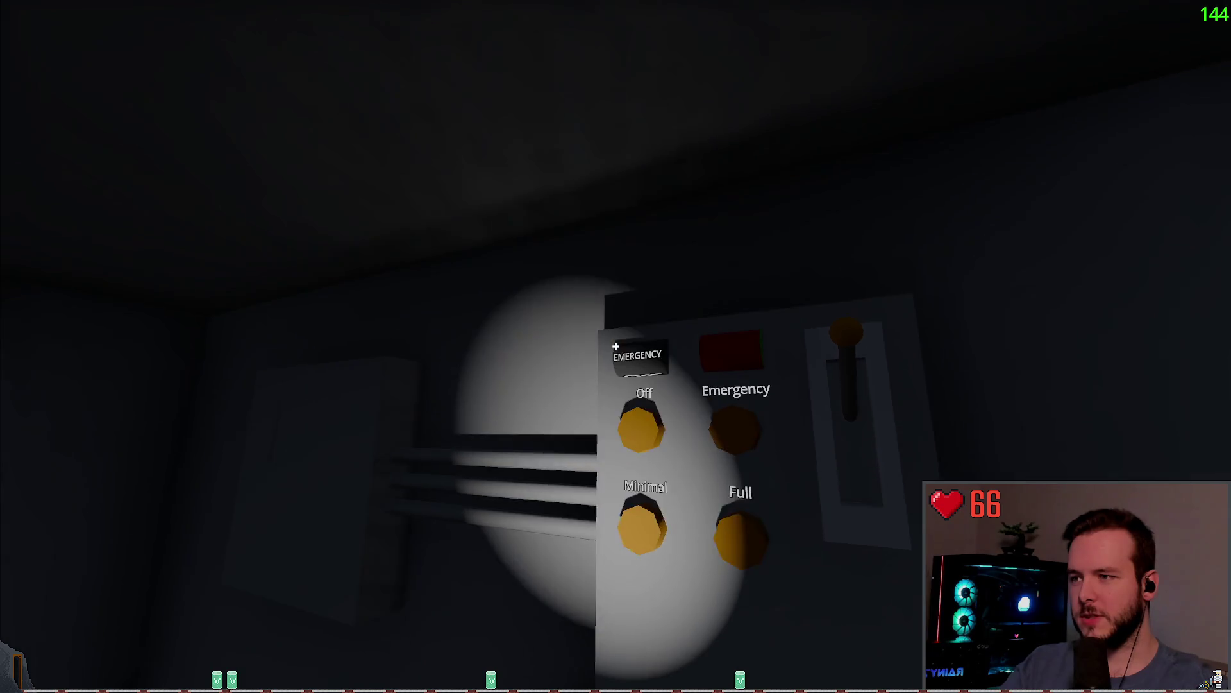
Try the grey building's door panel twice; its keypad shows 'Status: ERROR'.
key("w")
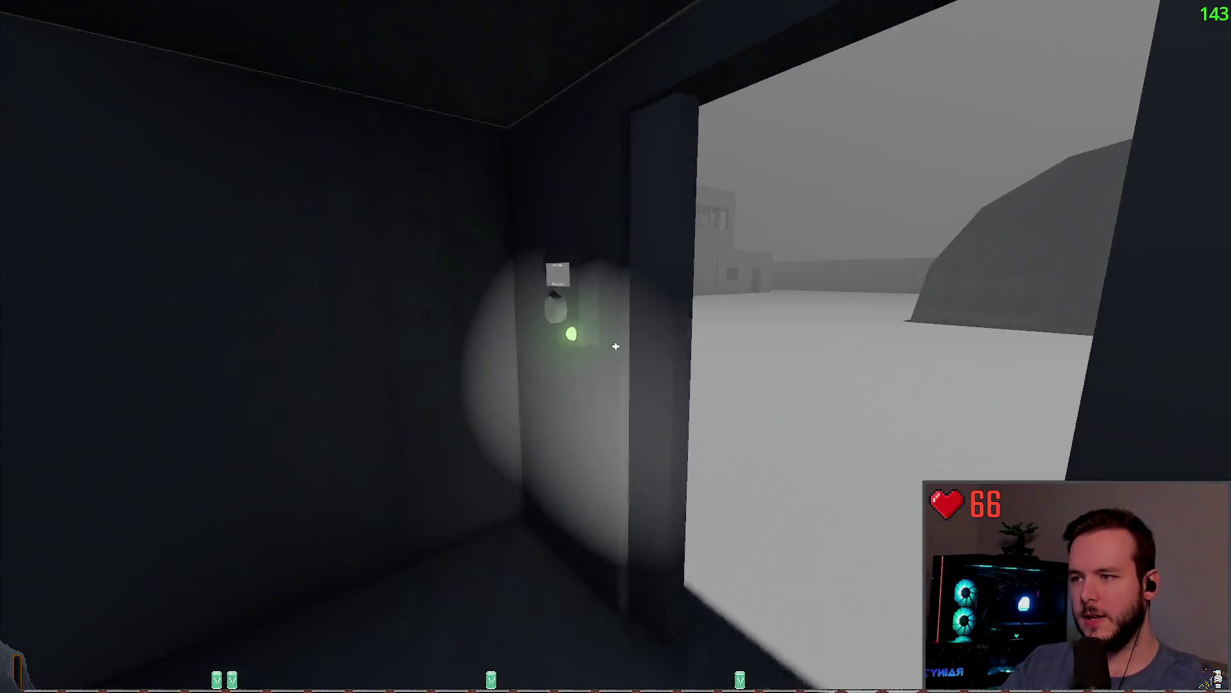
key("w")
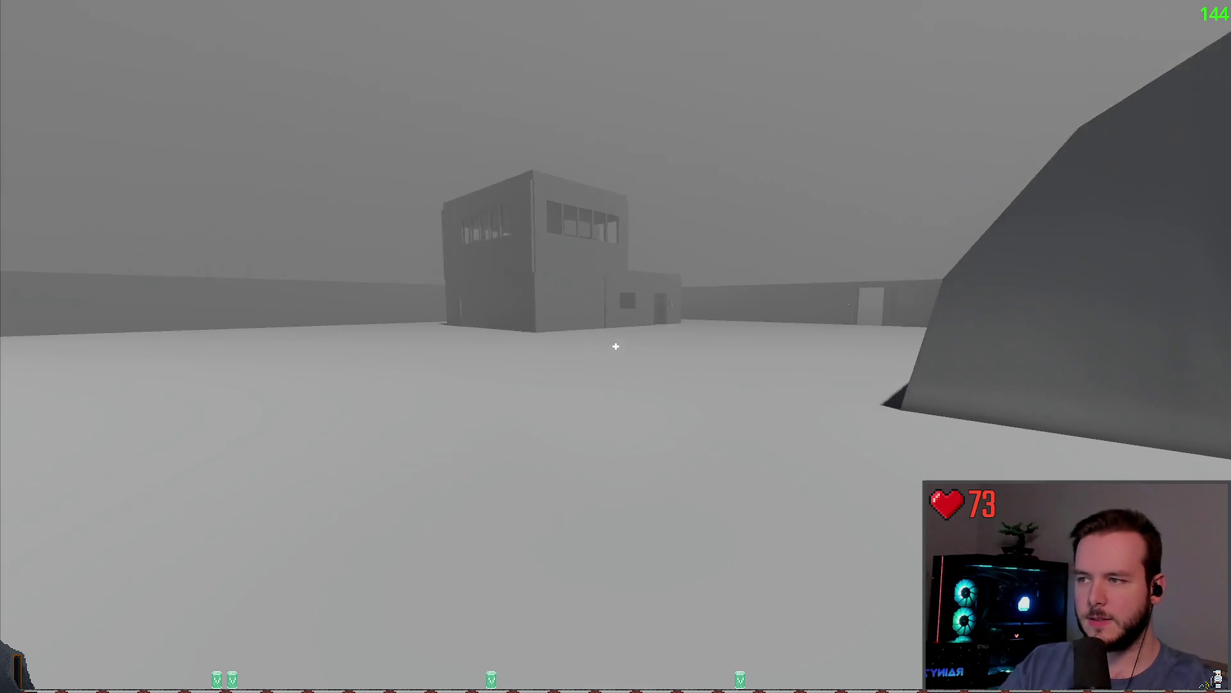
key("w")
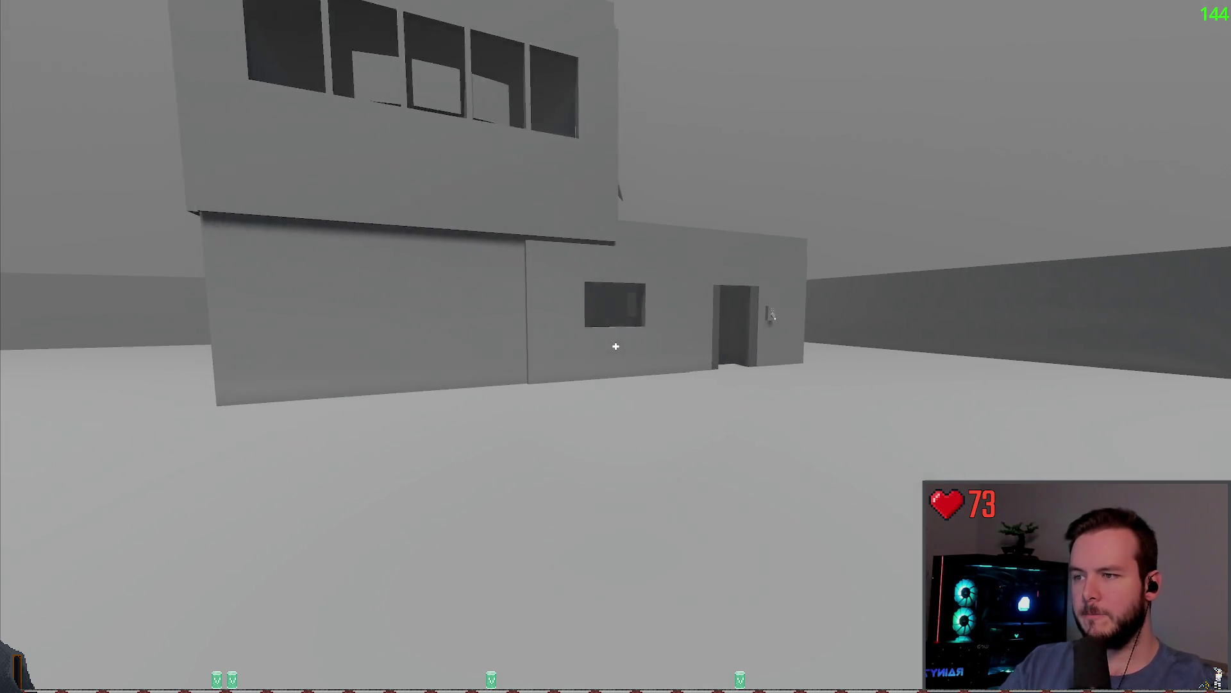
key("w")
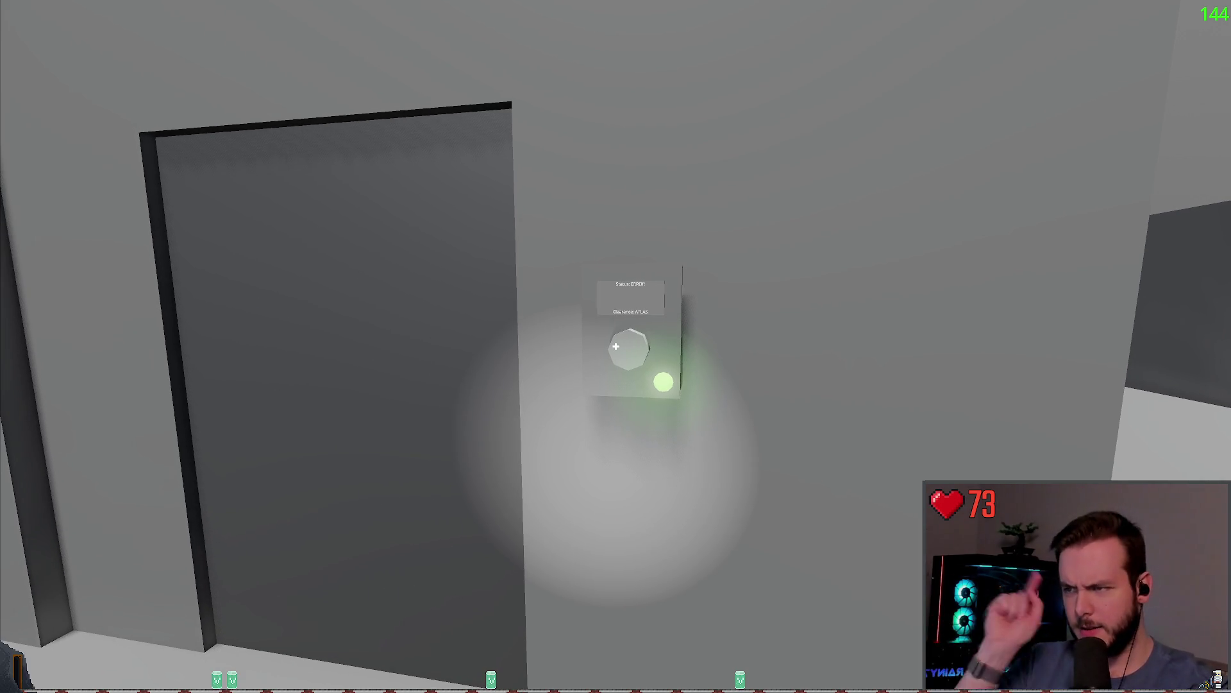
left_click(615, 346)
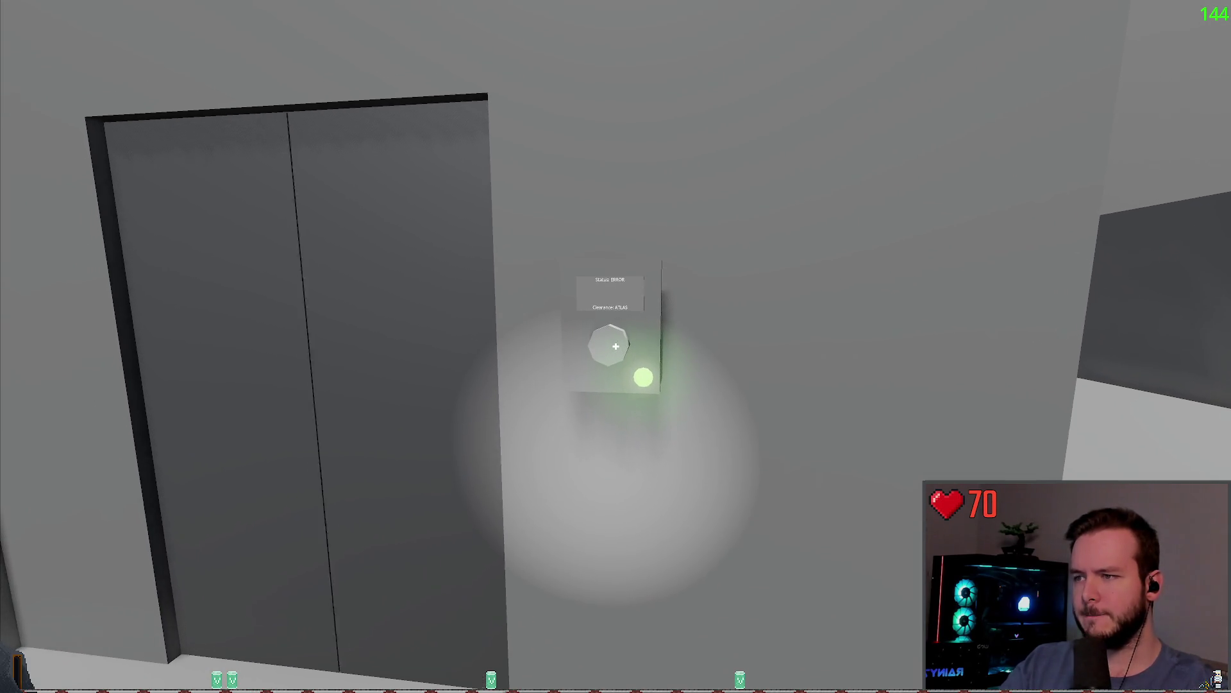
key("w")
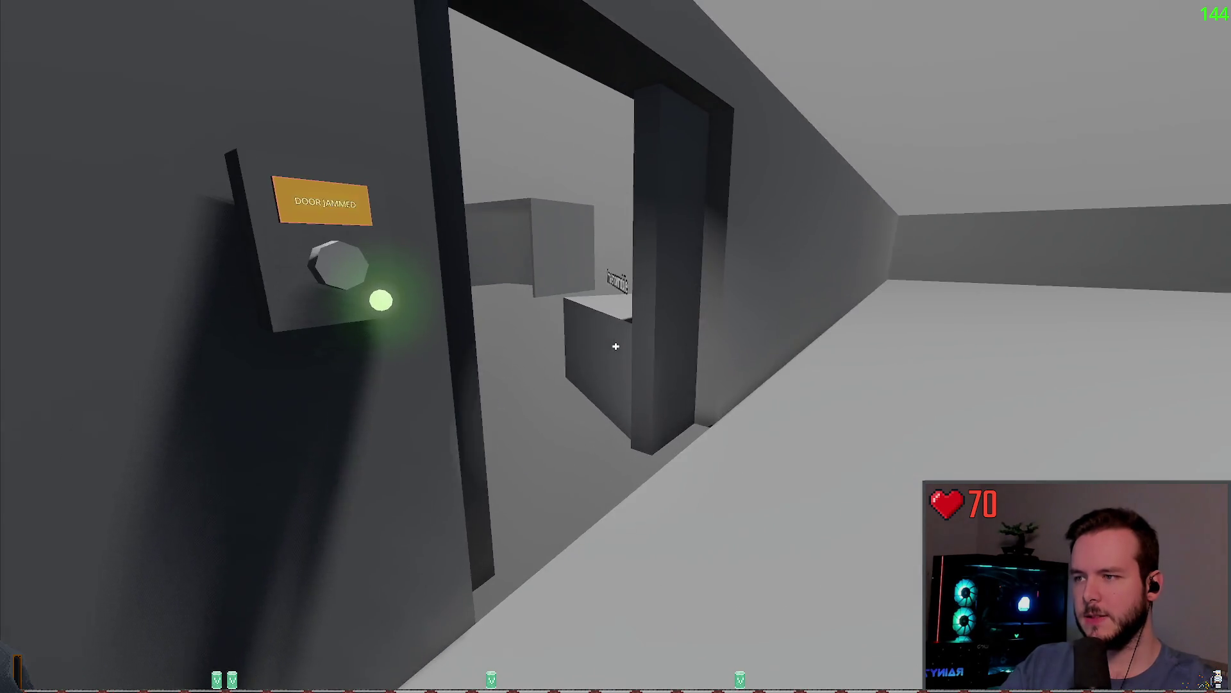
left_click(616, 347)
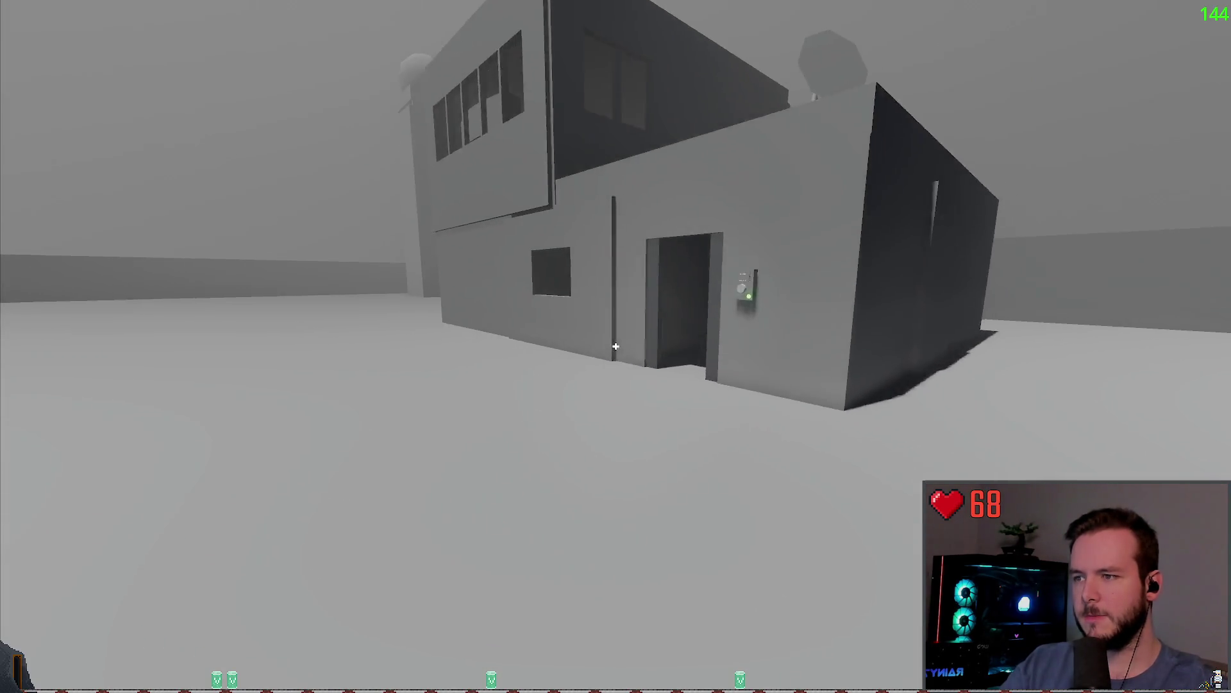
Climb the stairs to the windowed room and watch the desk monitor show its boot logo.
key("w")
key("w")
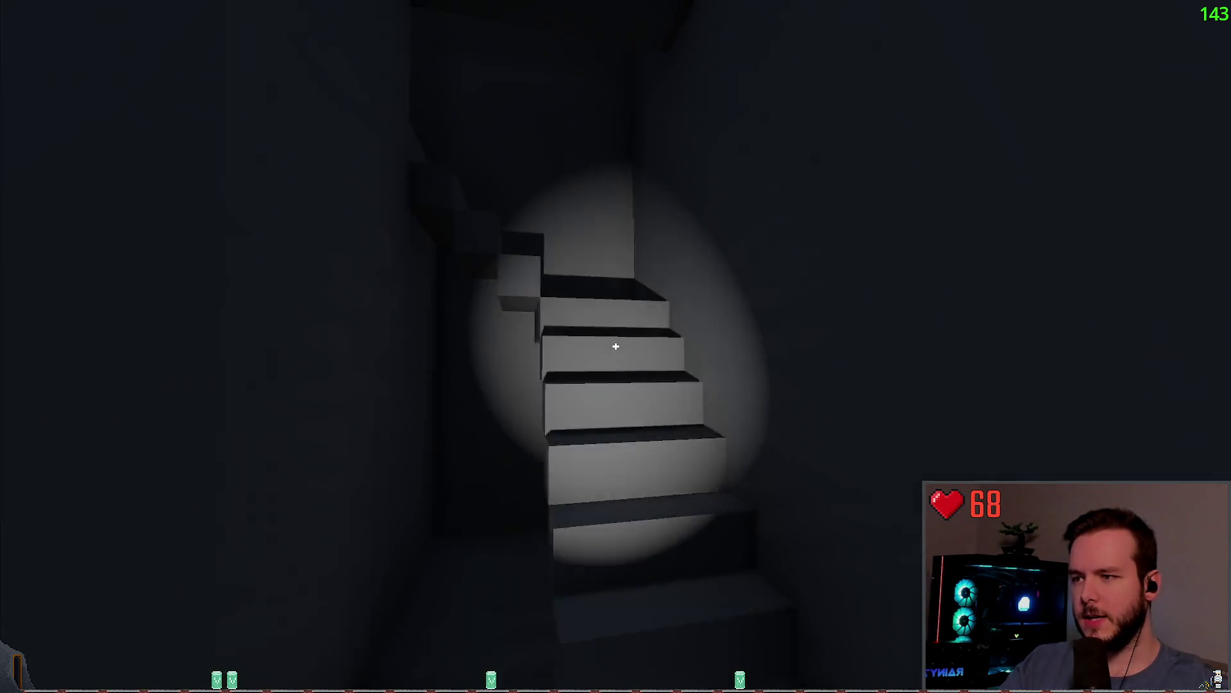
key("w")
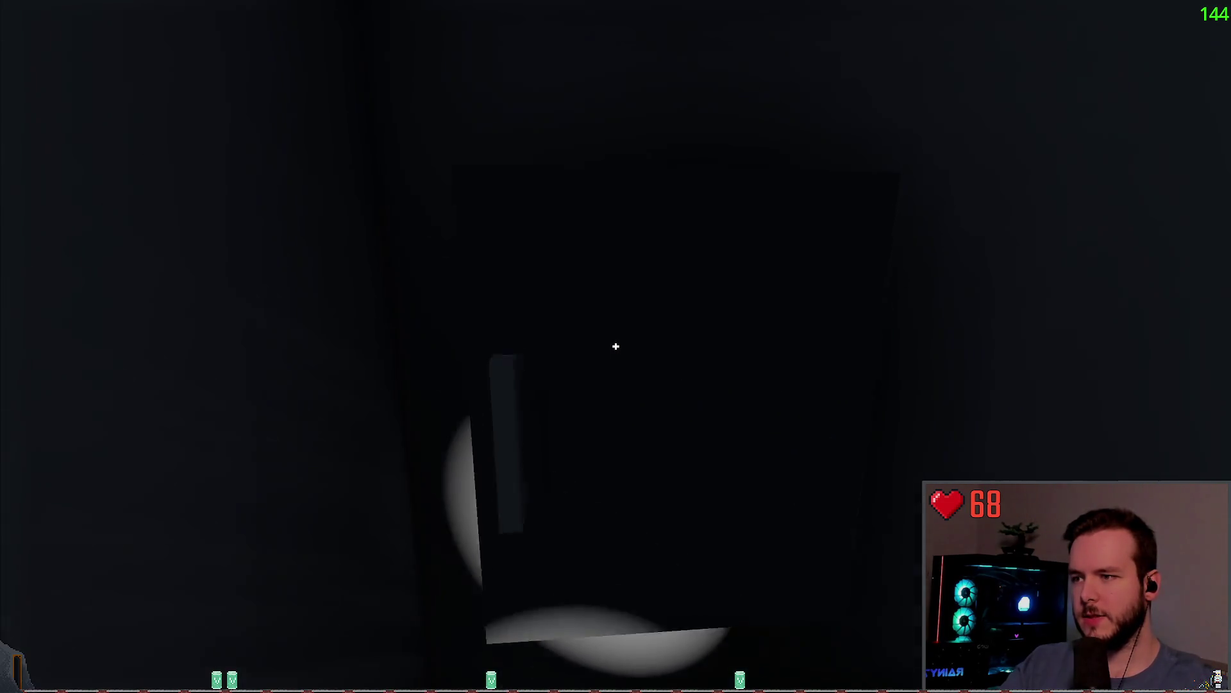
key("w")
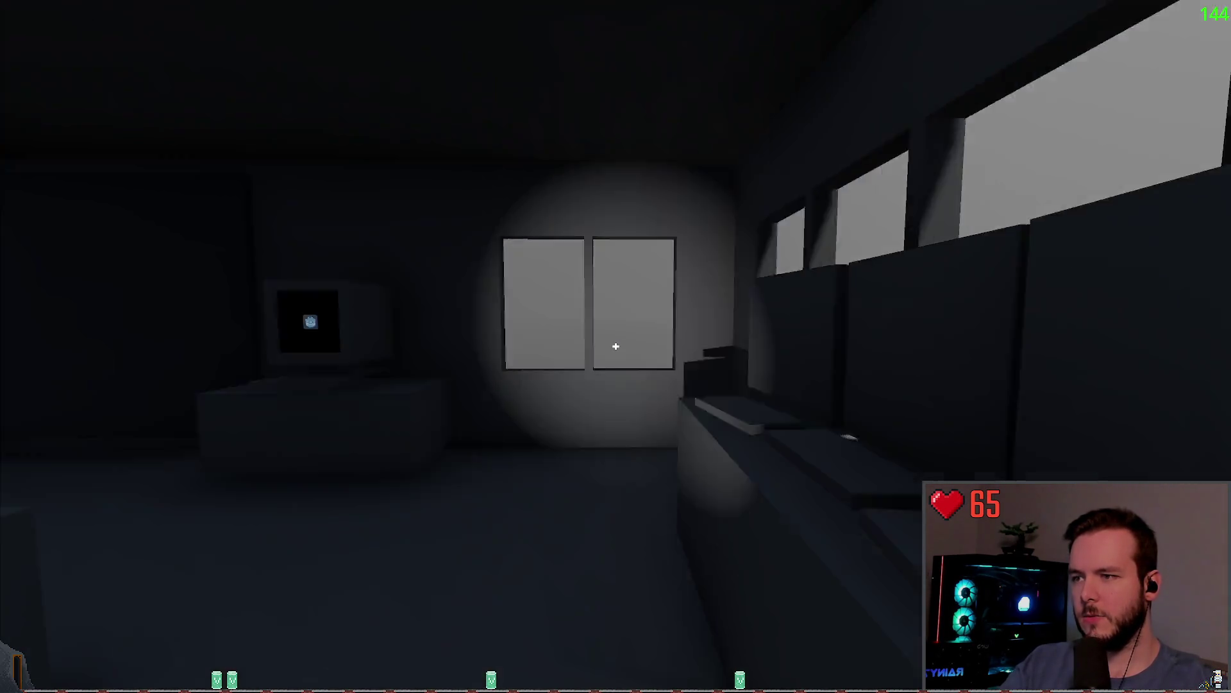
key("e")
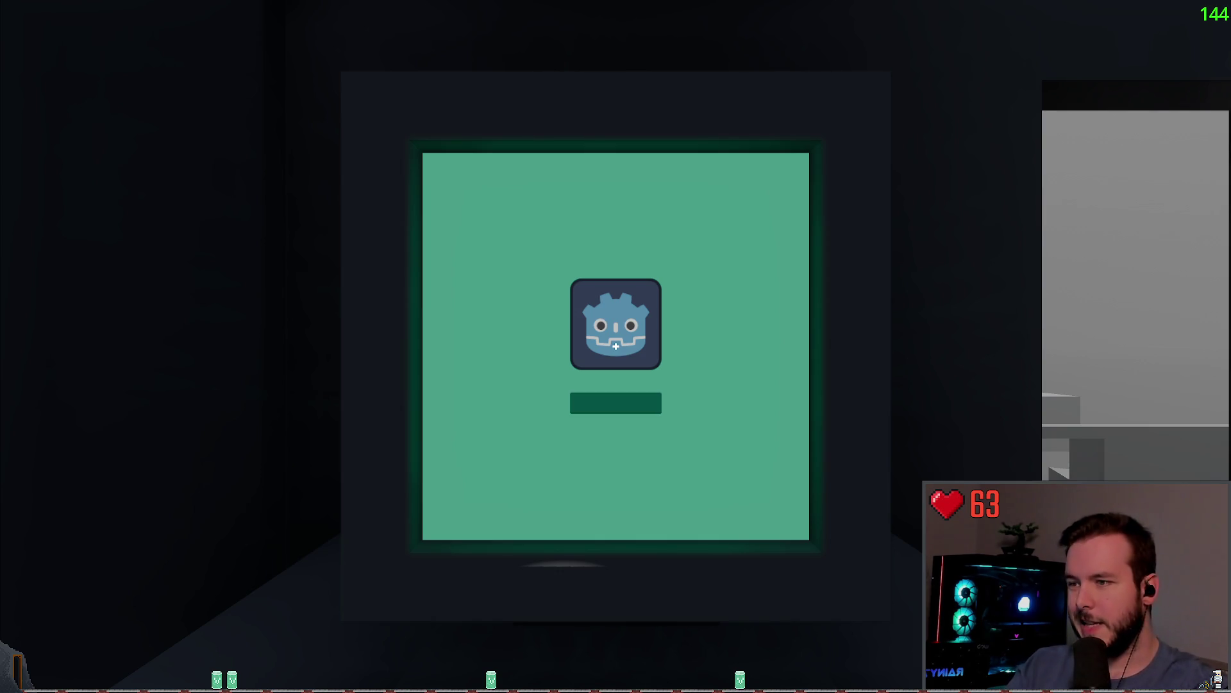
key("Escape")
key("Escape")
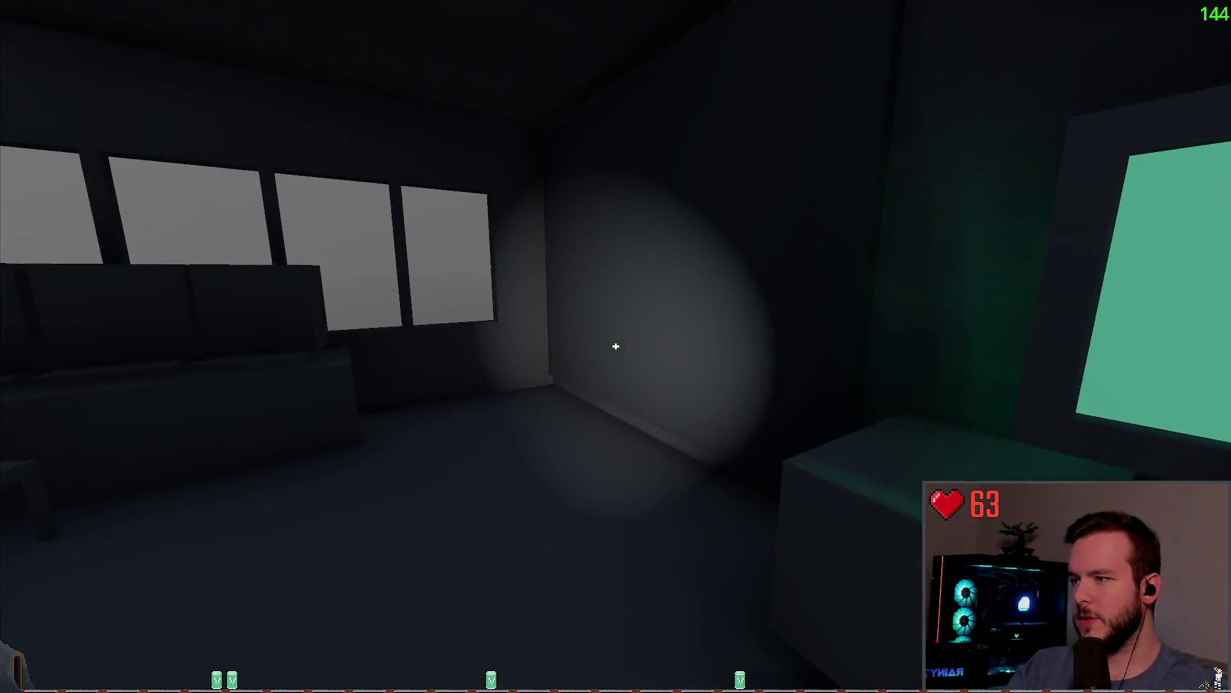
key("Escape")
Quit the game, select the LoginScreen node, and switch to the Obsidian storyboard.
key("Down")
key("Return")
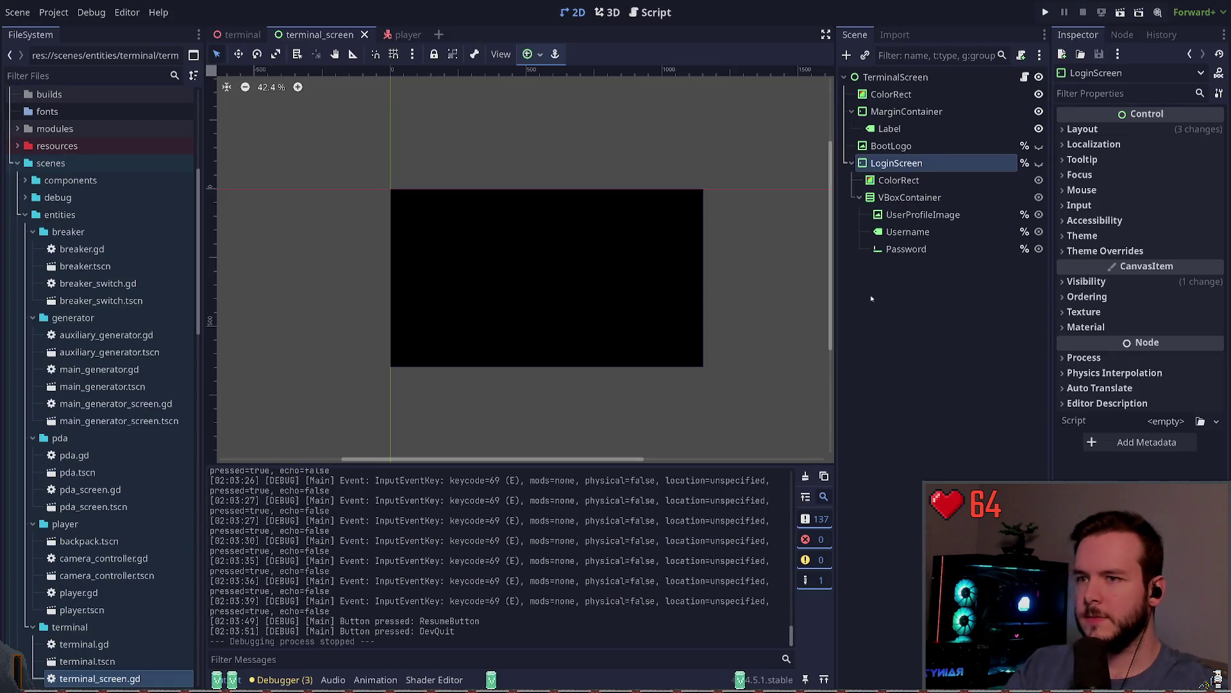
left_click(847, 301)
left_click(919, 163)
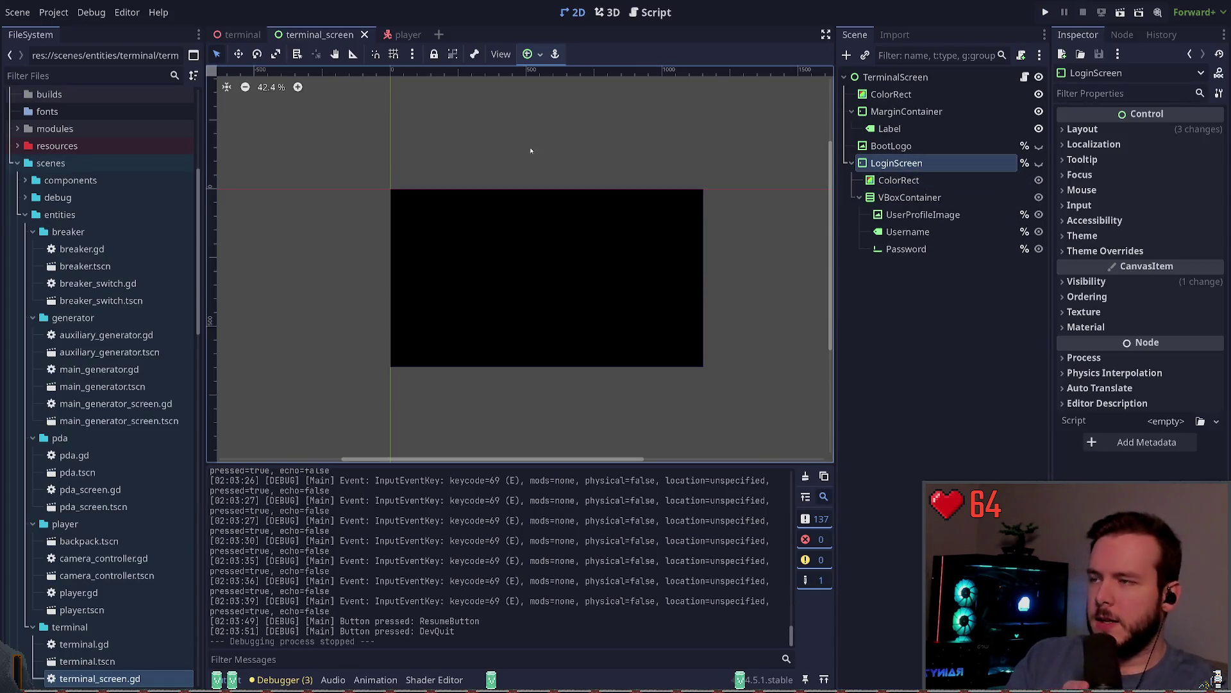
key("alt+Tab")
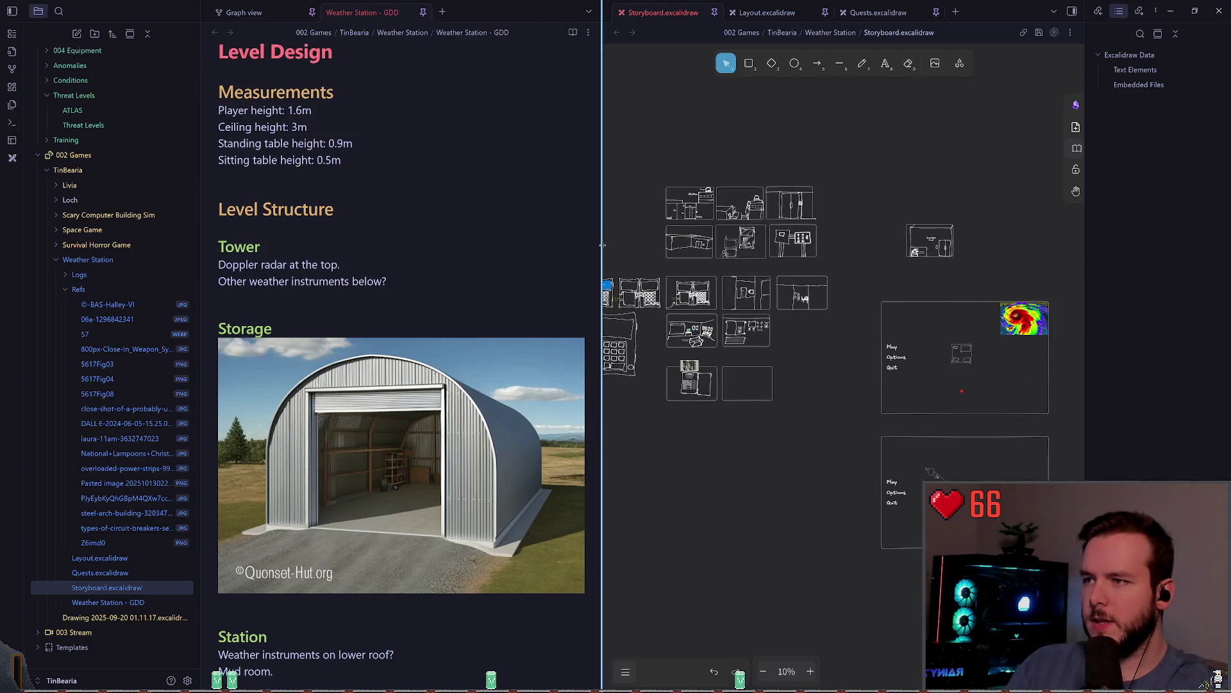
Widen the canvas, pan to the empty lower-right storyboard panel, and pick the Freedraw pencil.
left_click_drag(603, 244, 424, 245)
scroll(668, 265, "up", 3)
scroll(668, 265, "up", 6)
scroll(652, 336, "down", 3)
scroll(709, 378, "up", 5)
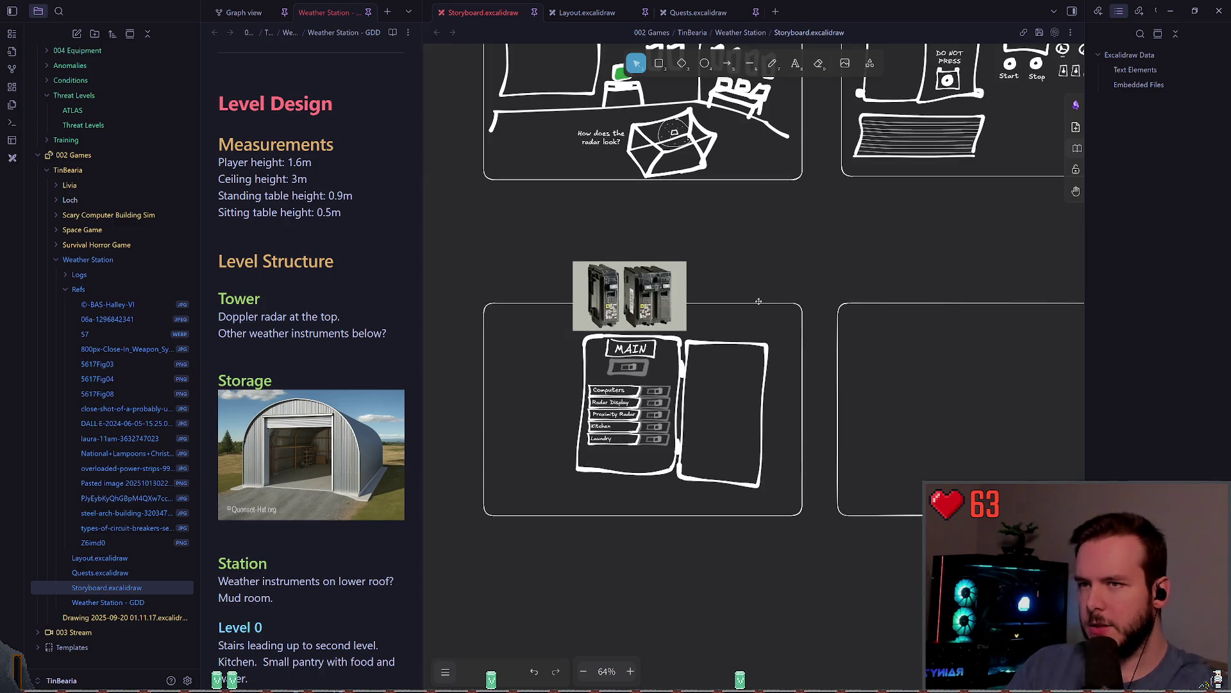
scroll(749, 308, "down", 3)
scroll(694, 229, "up", 5)
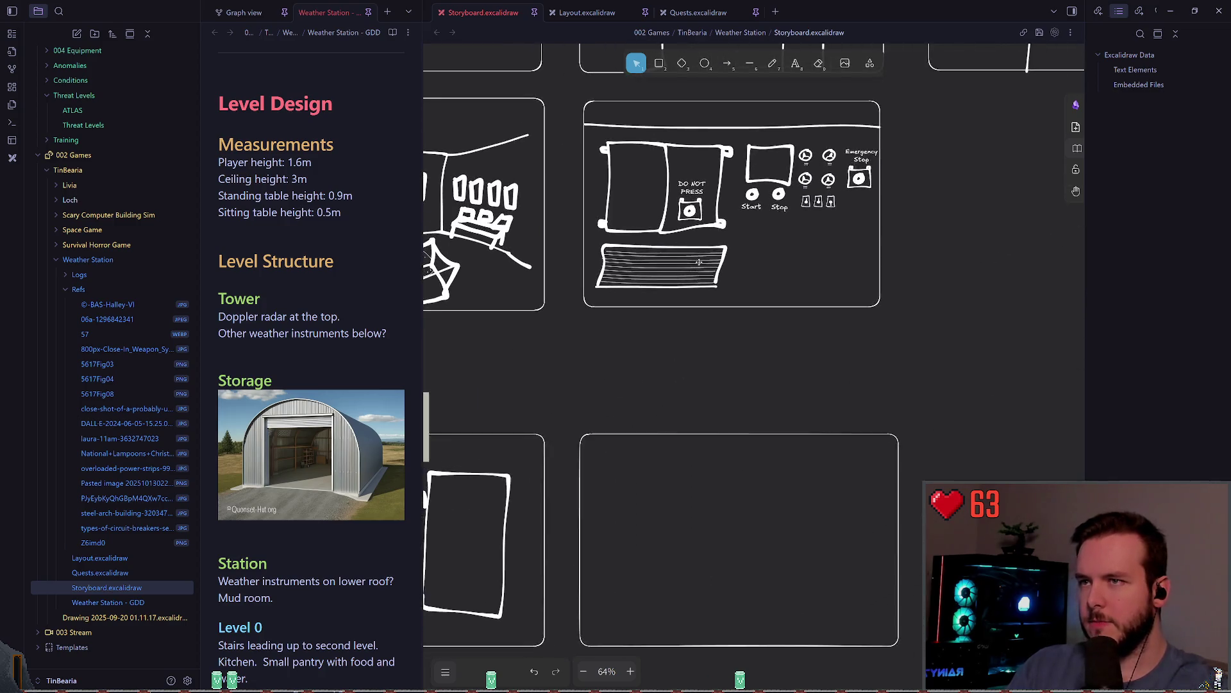
left_click(773, 62)
scroll(707, 319, "up", 3)
scroll(672, 192, "down", 2)
scroll(763, 251, "left", 2)
scroll(750, 243, "right", 2)
scroll(750, 242, "down", 1)
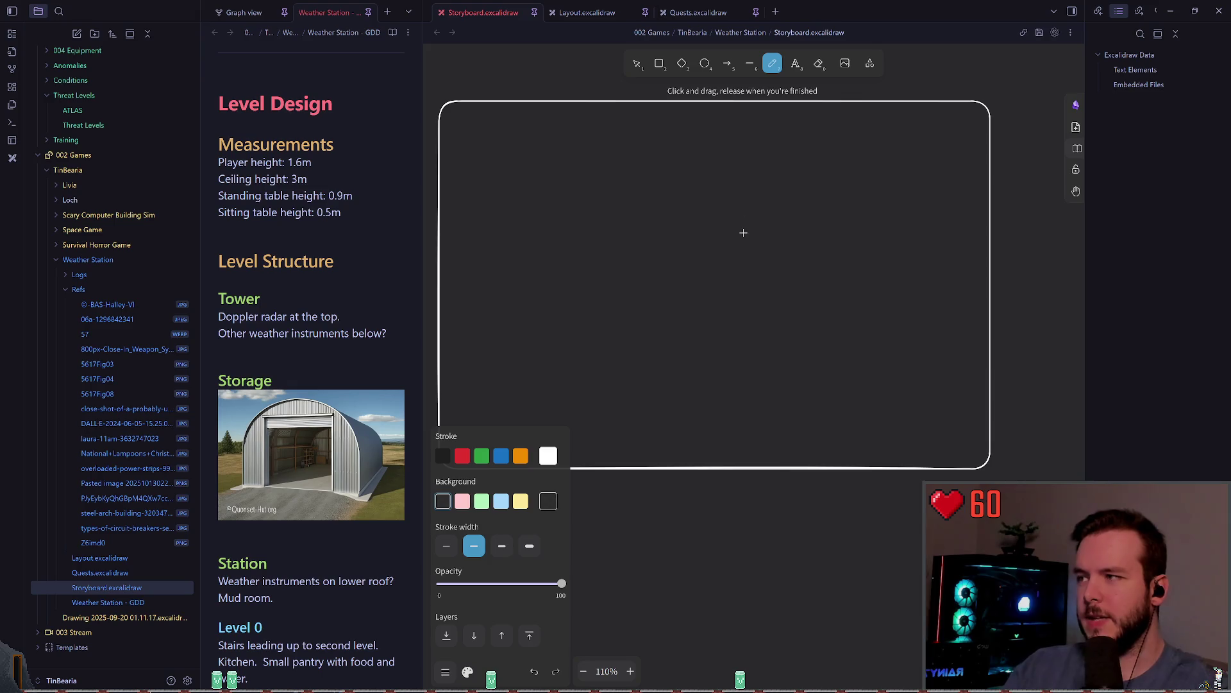
Paste the beige CRT monitor and printer reference photo into a panel frame with Ctrl+V.
scroll(822, 247, "up", 2)
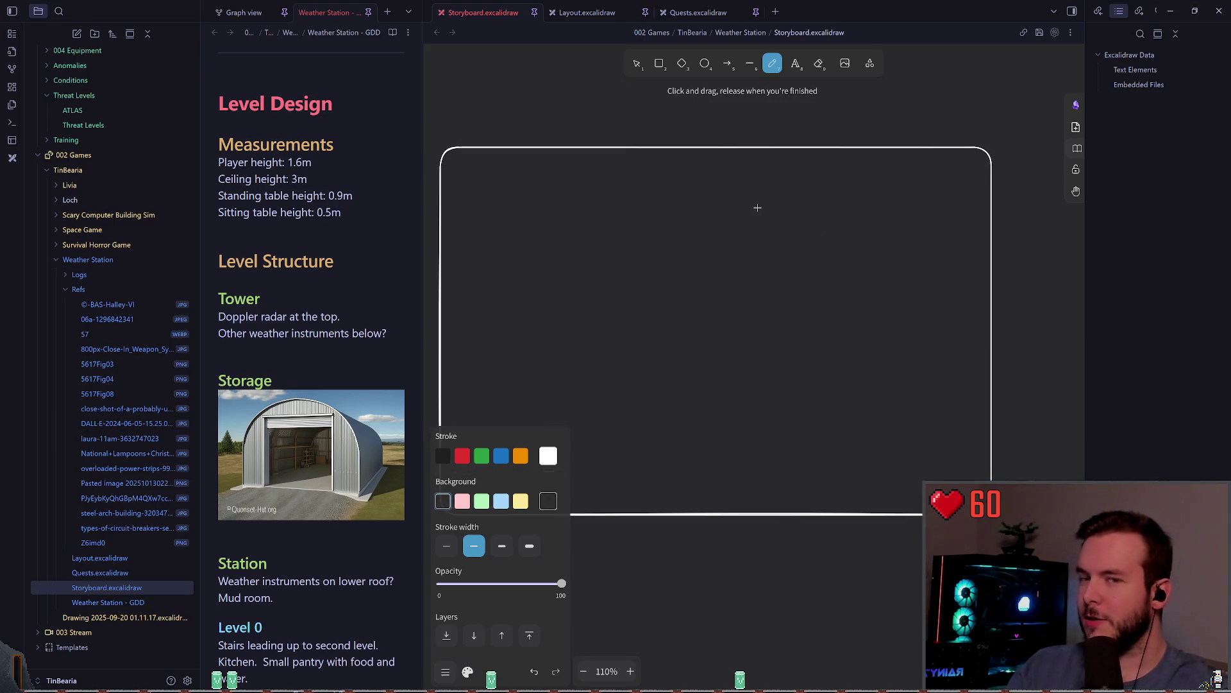
left_click_drag(671, 248, 689, 257)
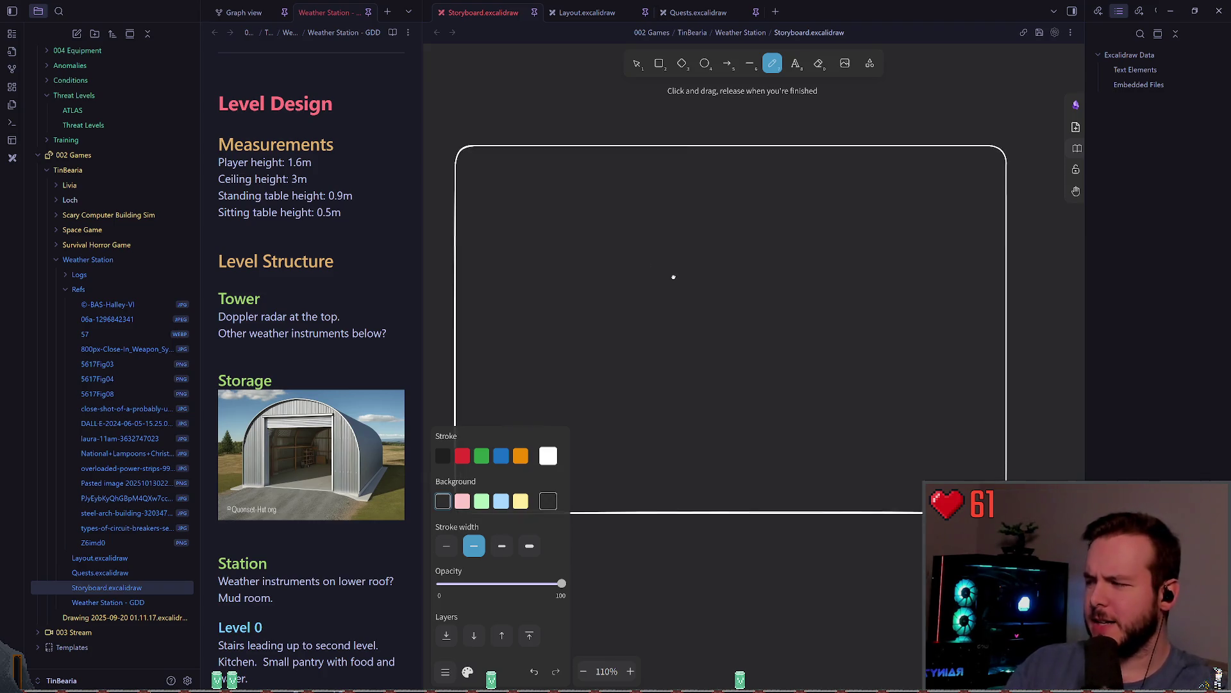
scroll(678, 254, "up", 1)
scroll(660, 297, "down", 1)
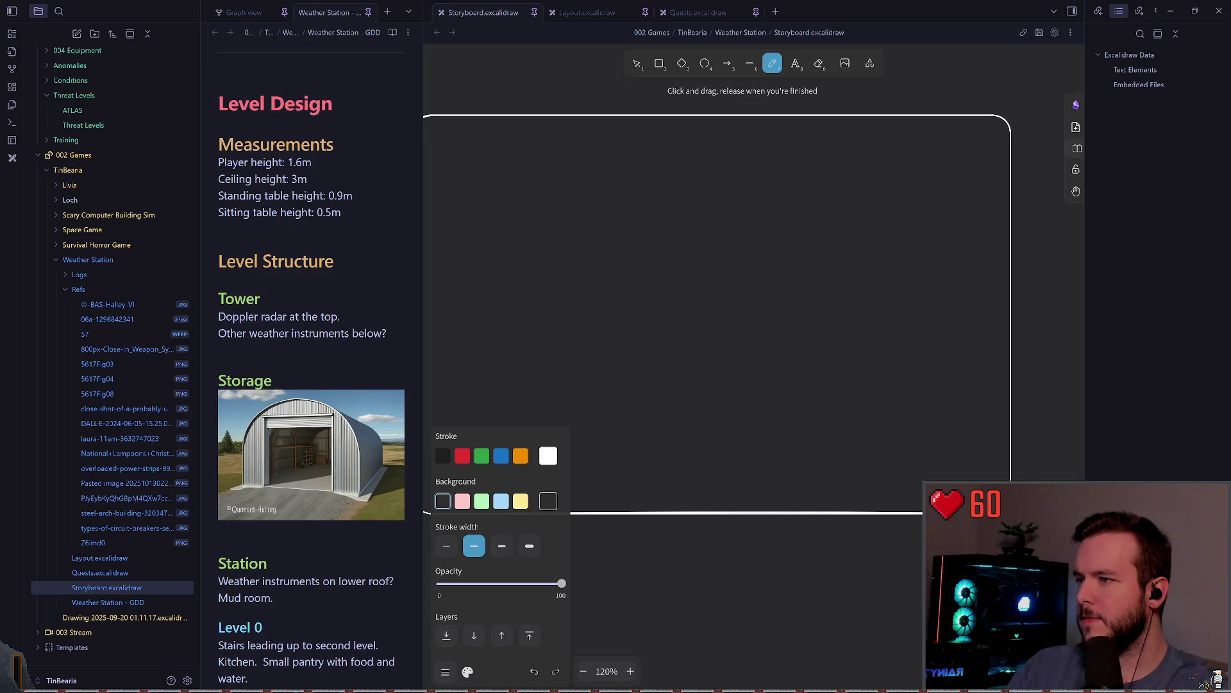
key("ctrl+v")
scroll(667, 313, "up", 2)
scroll(817, 327, "down", 5)
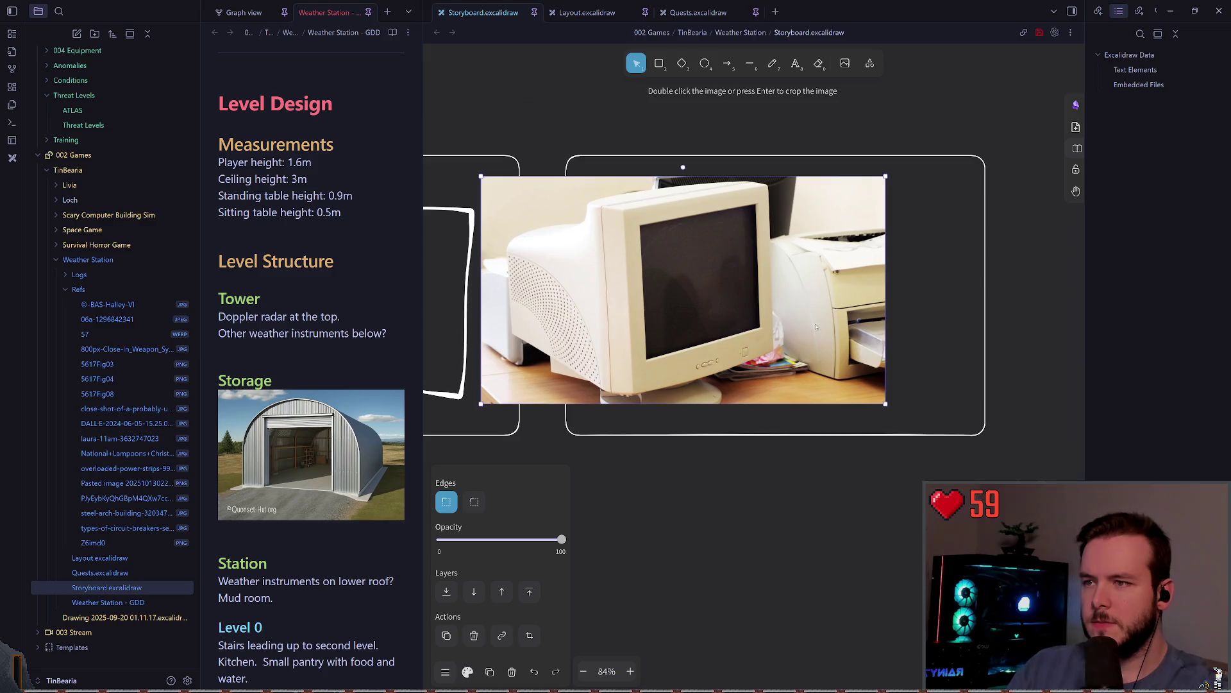
Shrink the CRT photo to about half size just above the empty panel and pick the pencil.
scroll(817, 327, "right", 2)
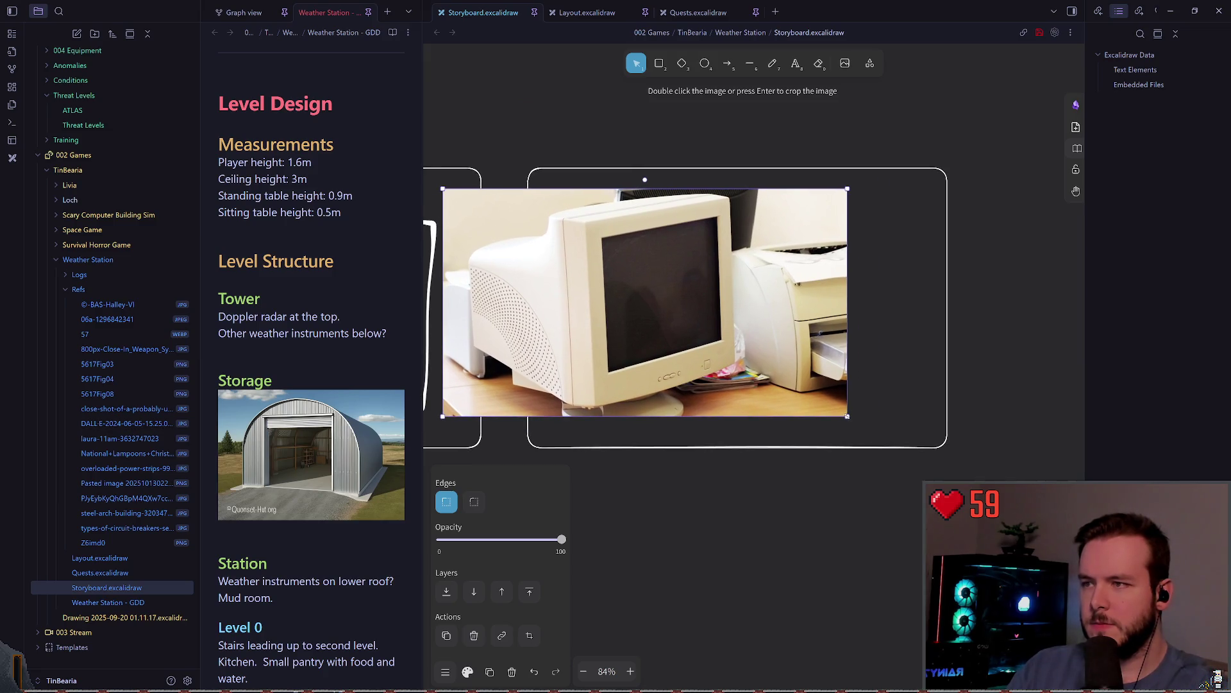
mouse_move(847, 416)
left_mouse_down()
mouse_move(613, 284)
mouse_move(625, 300)
mouse_move(676, 198)
mouse_move(736, 206)
mouse_move(756, 190)
left_mouse_up()
scroll(624, 300, "up", 2)
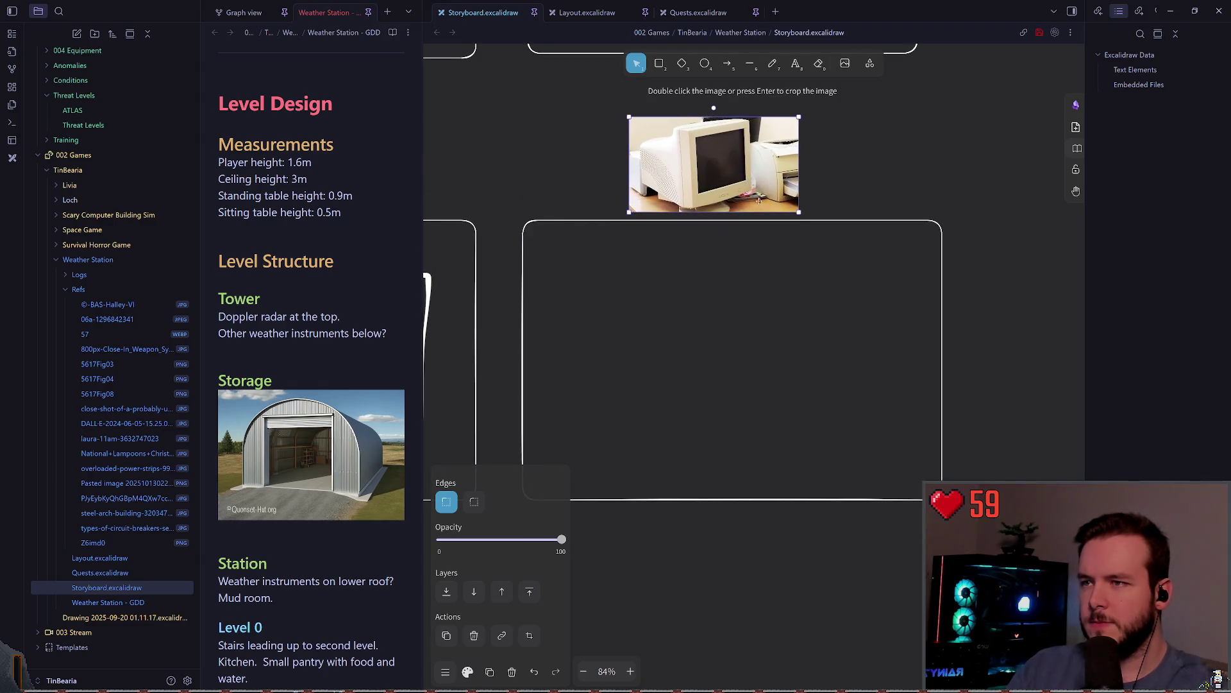
scroll(698, 291, "up", 3)
left_click(778, 64)
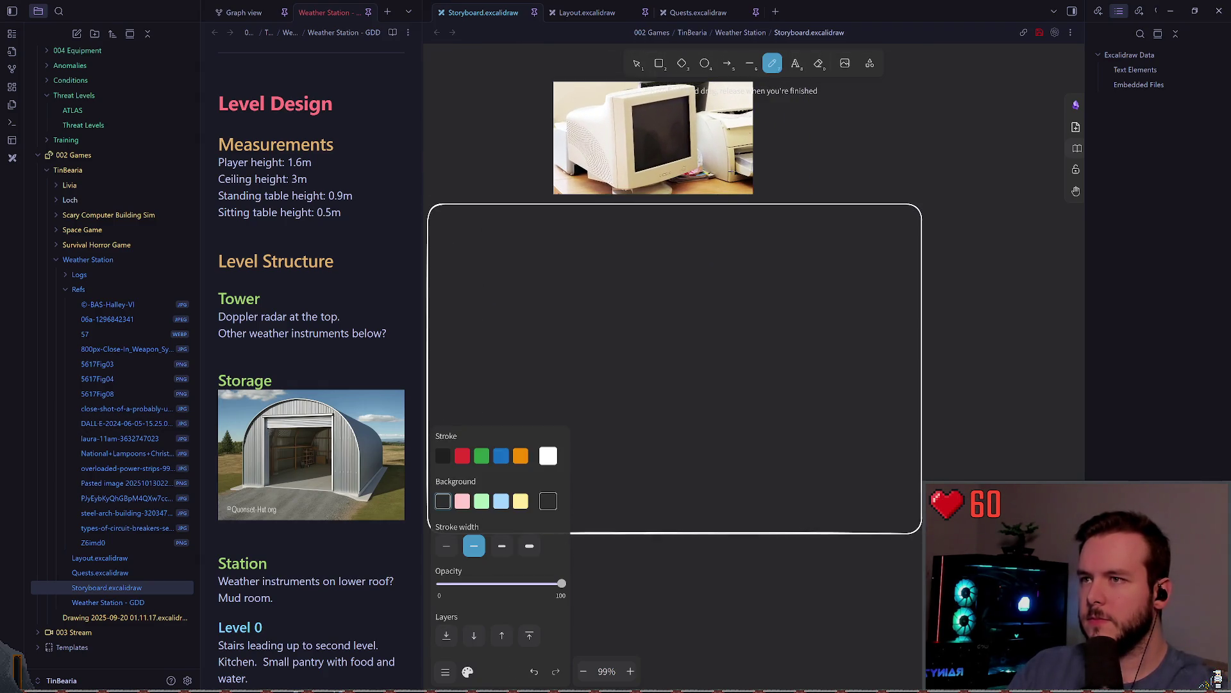
Sketch trial rectangles in the panel with the pencil and undo each one.
scroll(749, 136, "up", 1)
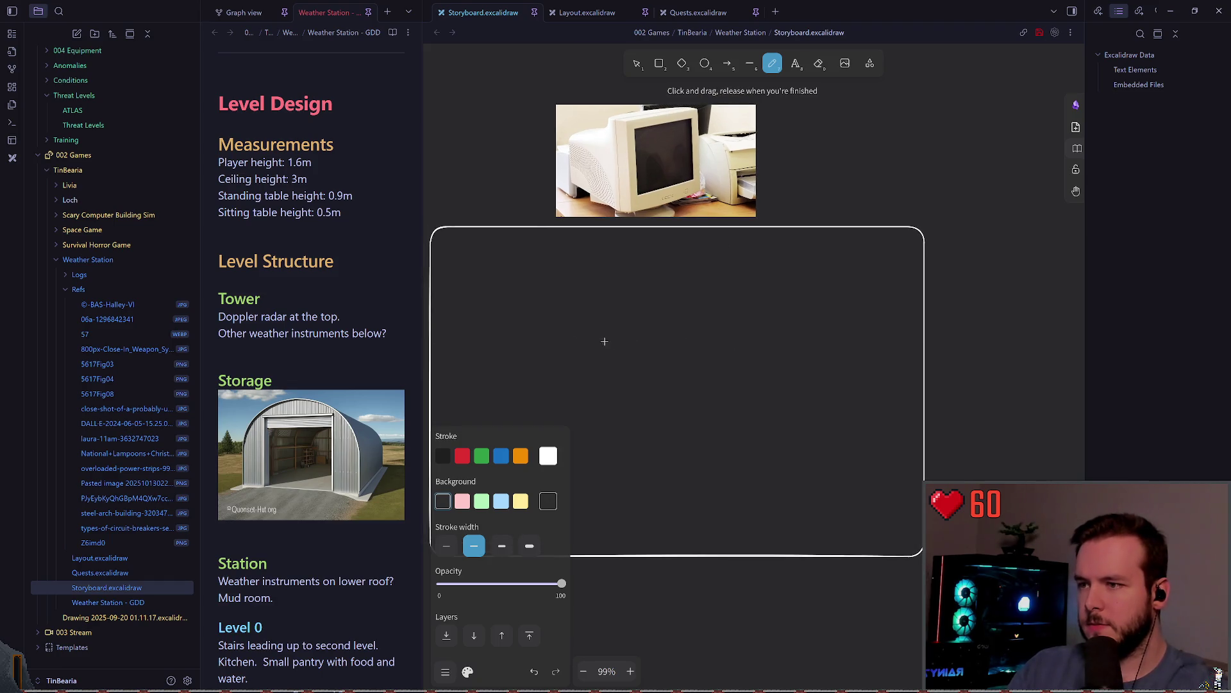
mouse_move(628, 327)
left_mouse_down()
mouse_move(760, 444)
mouse_move(587, 332)
mouse_move(682, 333)
mouse_move(701, 426)
mouse_move(601, 391)
left_mouse_up()
key("ctrl+z")
key("ctrl+z")
mouse_move(587, 325)
left_mouse_down()
mouse_move(765, 382)
mouse_move(574, 442)
mouse_move(578, 317)
mouse_move(770, 440)
mouse_move(580, 321)
mouse_move(764, 335)
mouse_move(579, 469)
left_mouse_up()
key("ctrl+z")
key("ctrl+z")
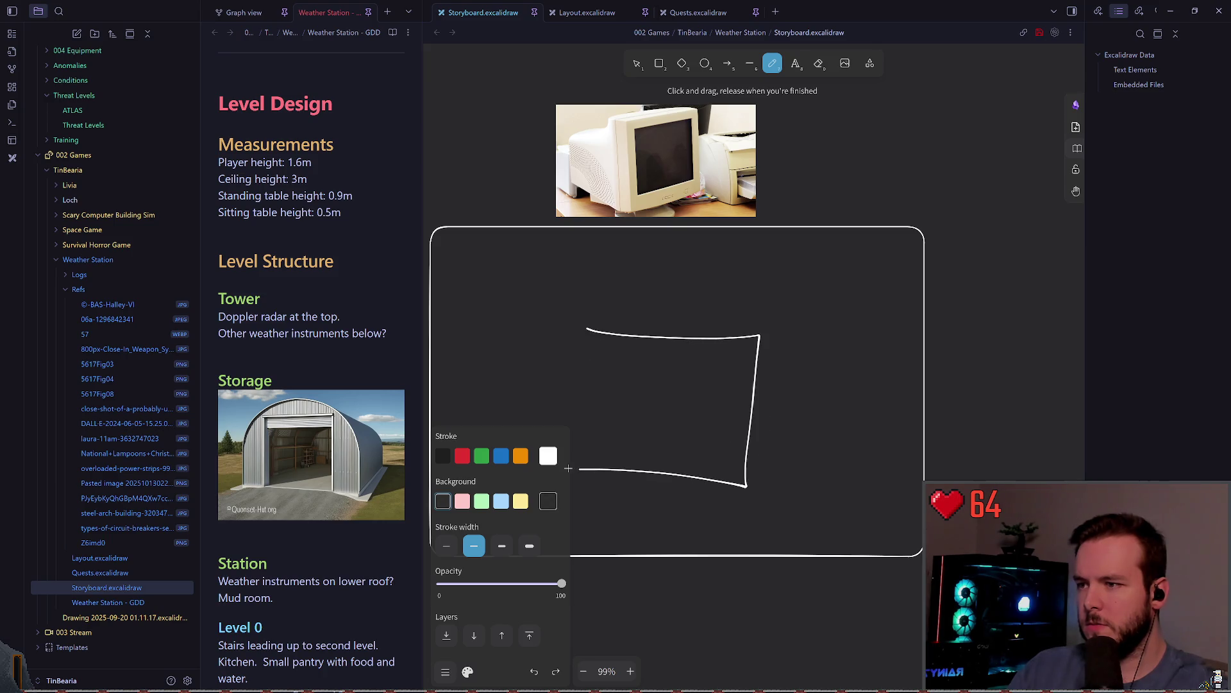
scroll(691, 325, "down", 1)
key("ctrl+z")
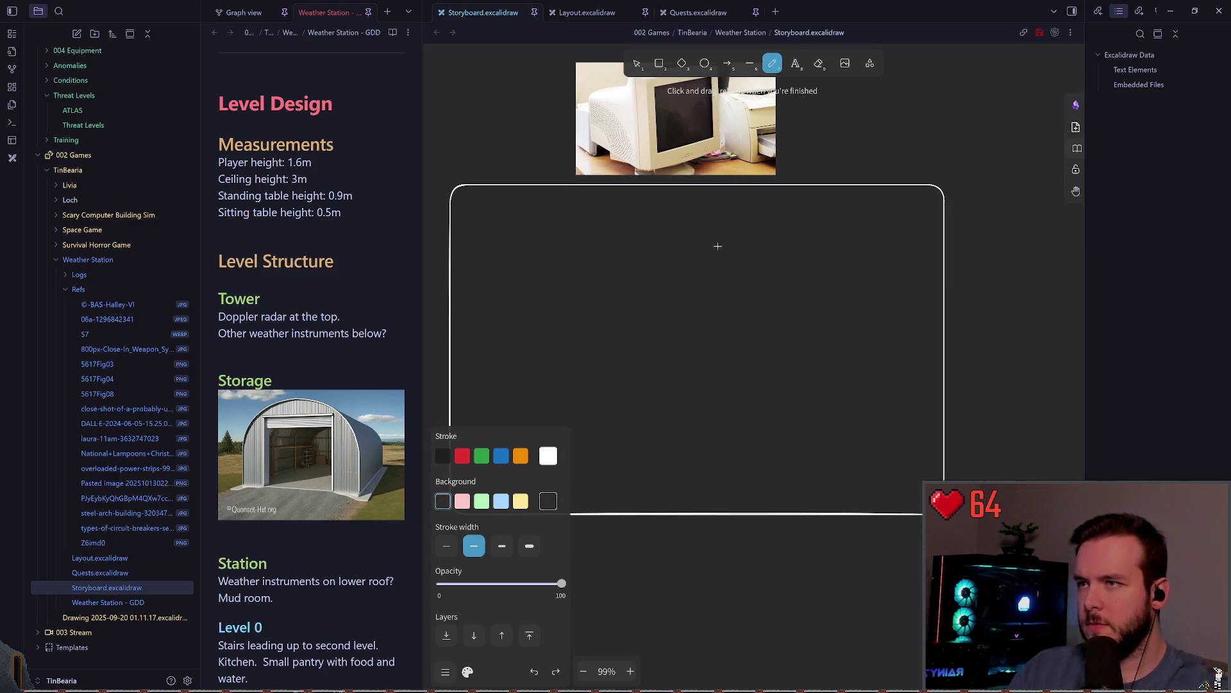
Switch to the third, bolder stroke width and freehand the monitor's rectangle outline.
left_click(502, 545)
scroll(742, 330, "up", 1, "ctrl")
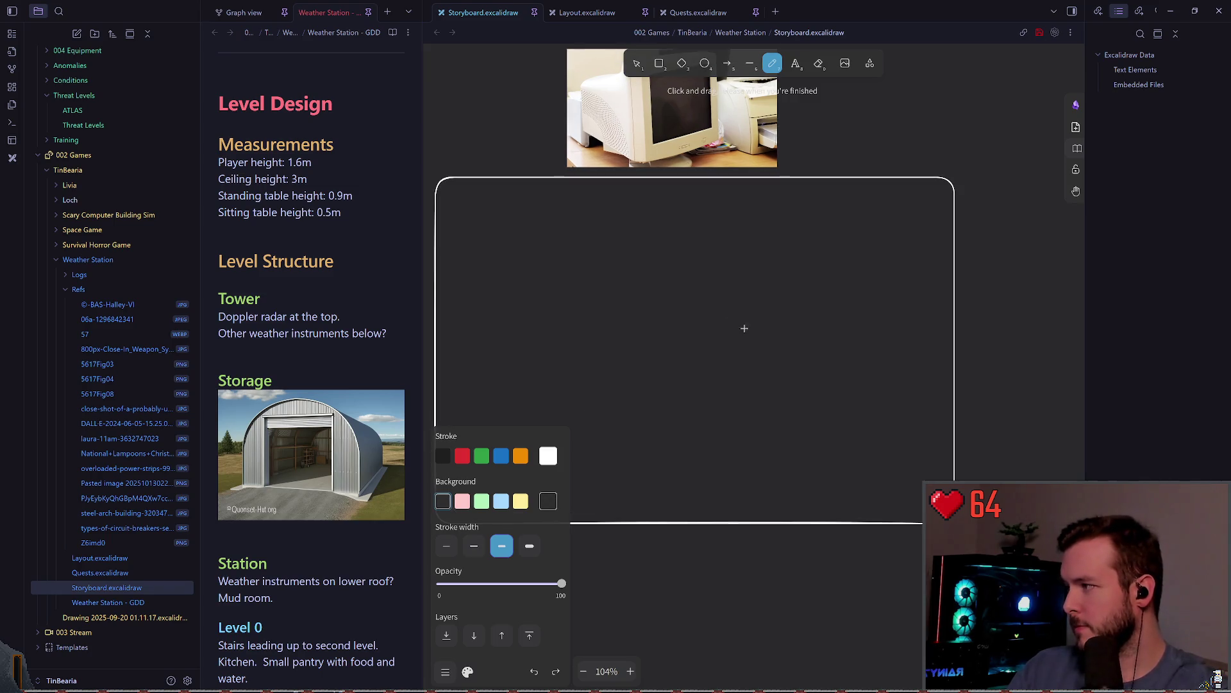
mouse_move(594, 280)
left_mouse_down()
mouse_move(787, 272)
mouse_move(603, 408)
mouse_move(594, 286)
left_mouse_up()
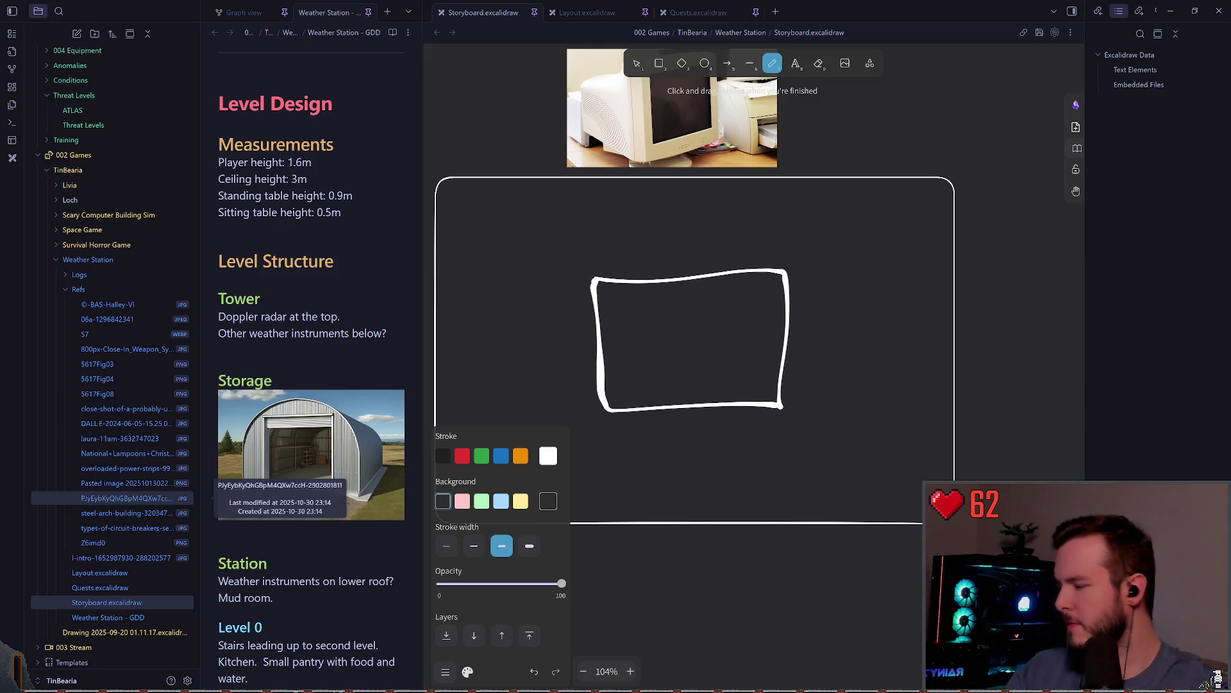
left_click(812, 24)
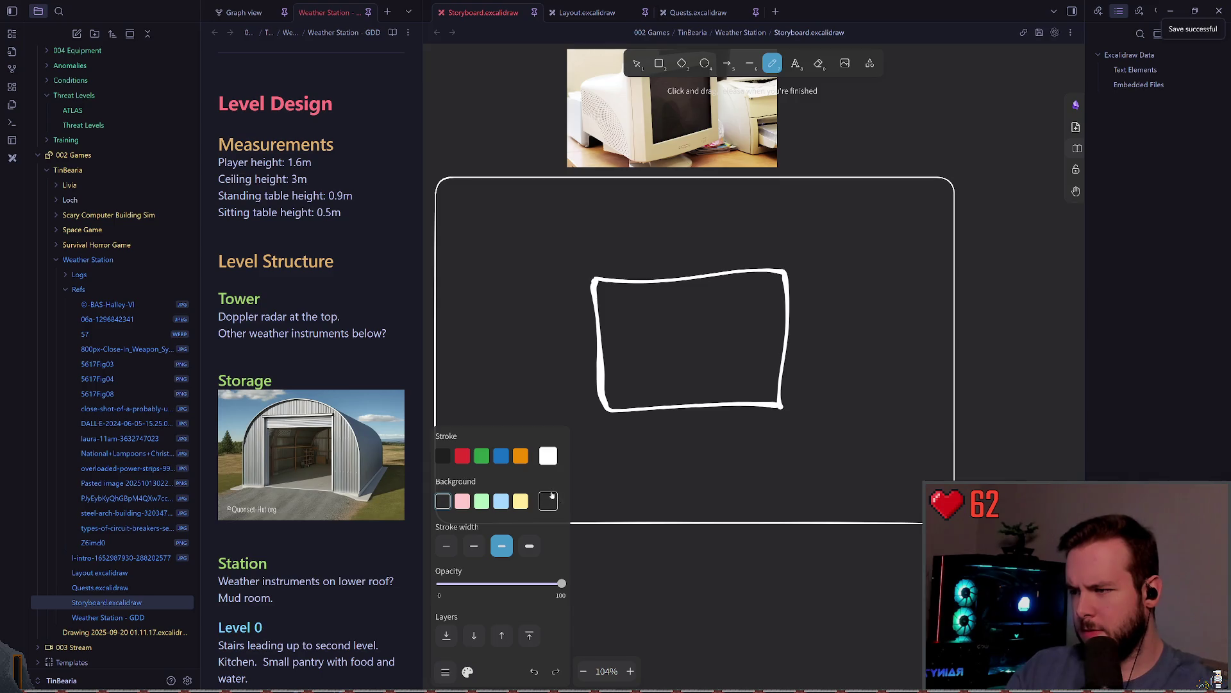
Draw the top edge of the monitor's outer casing, redoing the wobbly attempts.
scroll(610, 357, "up", 3)
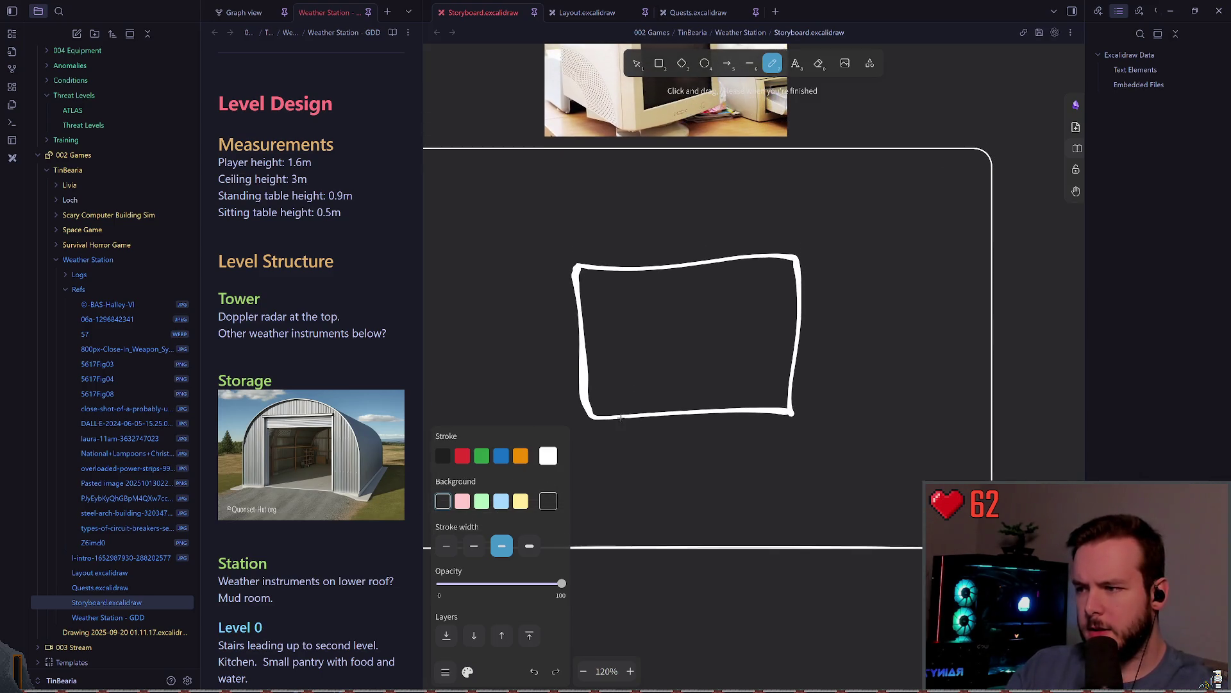
scroll(588, 386, "up", 1)
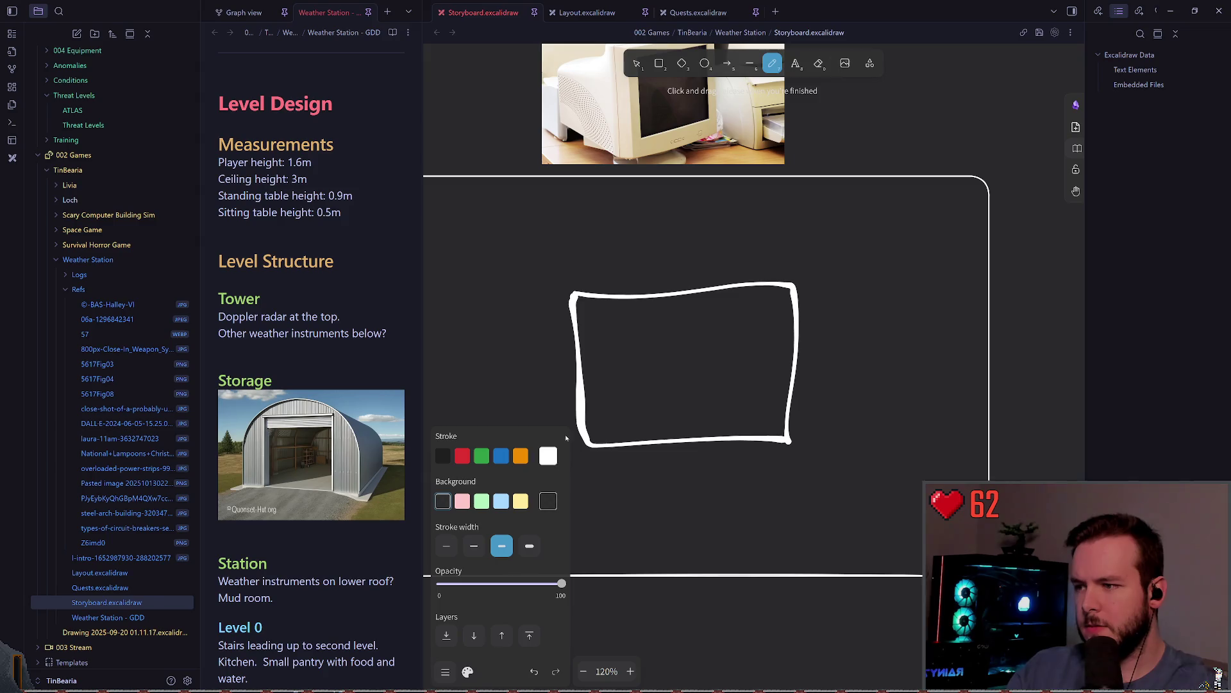
left_click(548, 455)
scroll(554, 451, "up", 1)
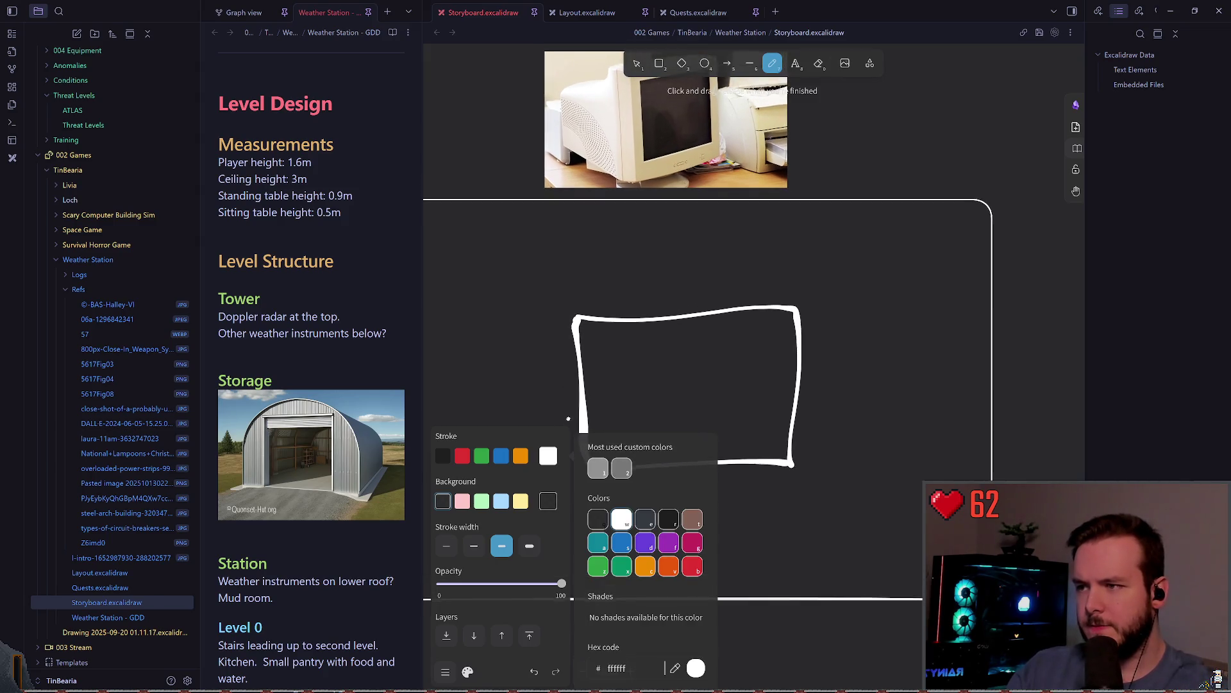
left_click_drag(558, 295, 798, 305)
key("ctrl+z")
left_click_drag(557, 293, 797, 290)
key("ctrl+z")
left_click_drag(554, 296, 833, 299)
key("ctrl+z")
mouse_move(550, 288)
left_mouse_down()
mouse_move(819, 282)
mouse_move(828, 478)
mouse_move(577, 488)
mouse_move(557, 317)
left_mouse_up()
Sketch the stand's neck joining monitor and base, and save the storyboard.
scroll(571, 300, "down", 2)
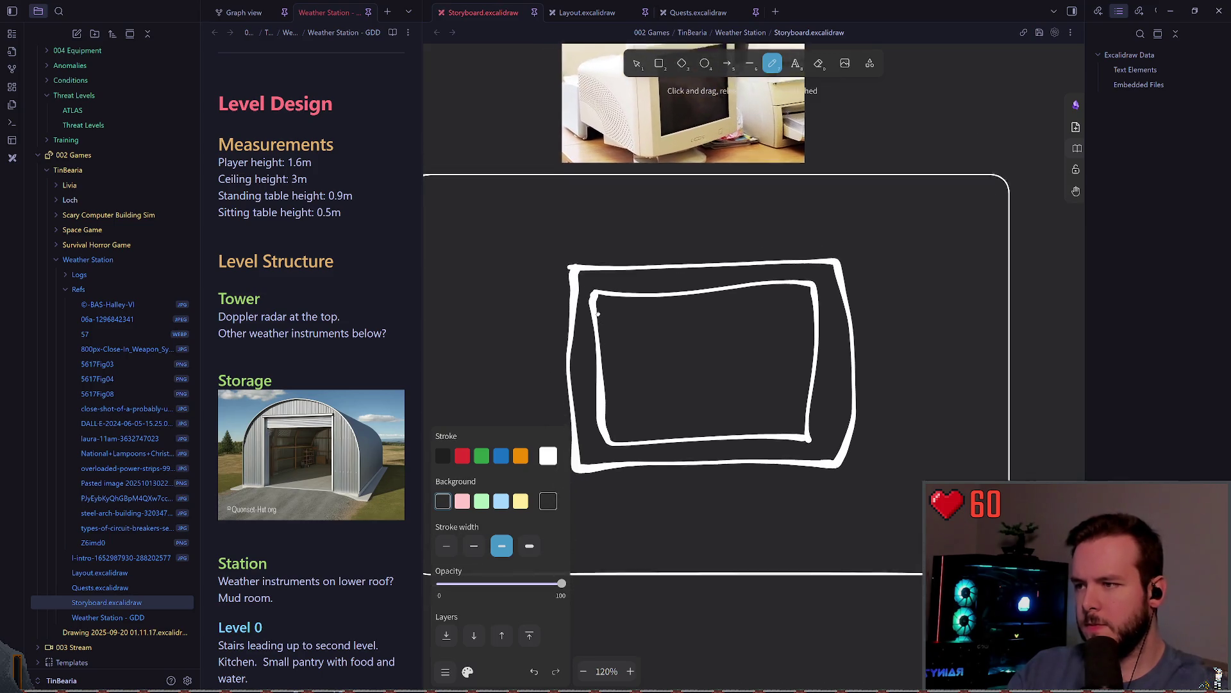
scroll(562, 344, "down", 3)
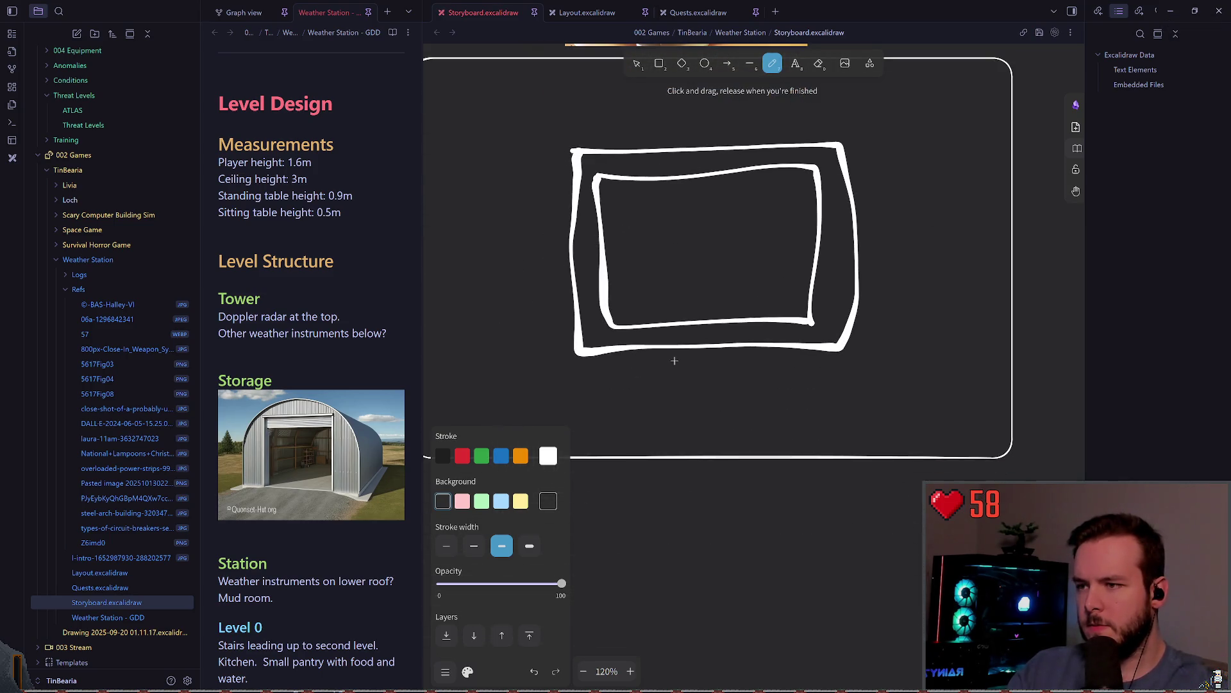
left_click_drag(661, 348, 661, 359)
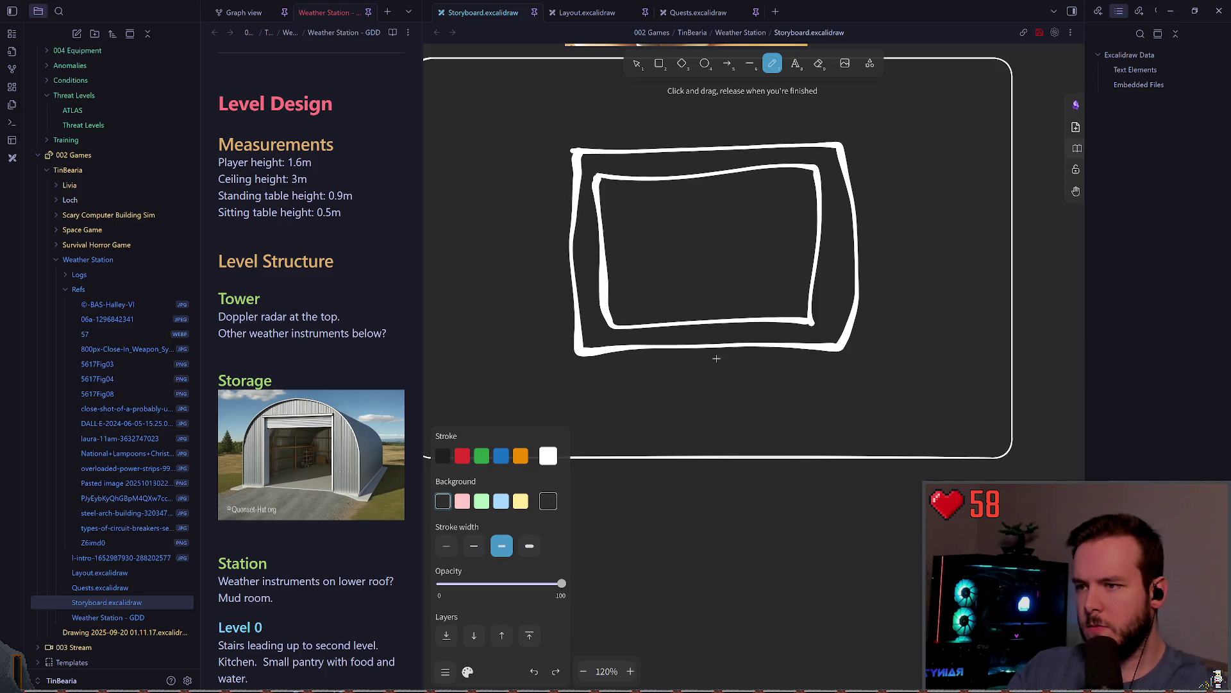
mouse_move(747, 385)
left_mouse_down()
mouse_move(689, 384)
mouse_move(738, 388)
mouse_move(702, 370)
mouse_move(735, 374)
left_mouse_up()
key("ctrl+z")
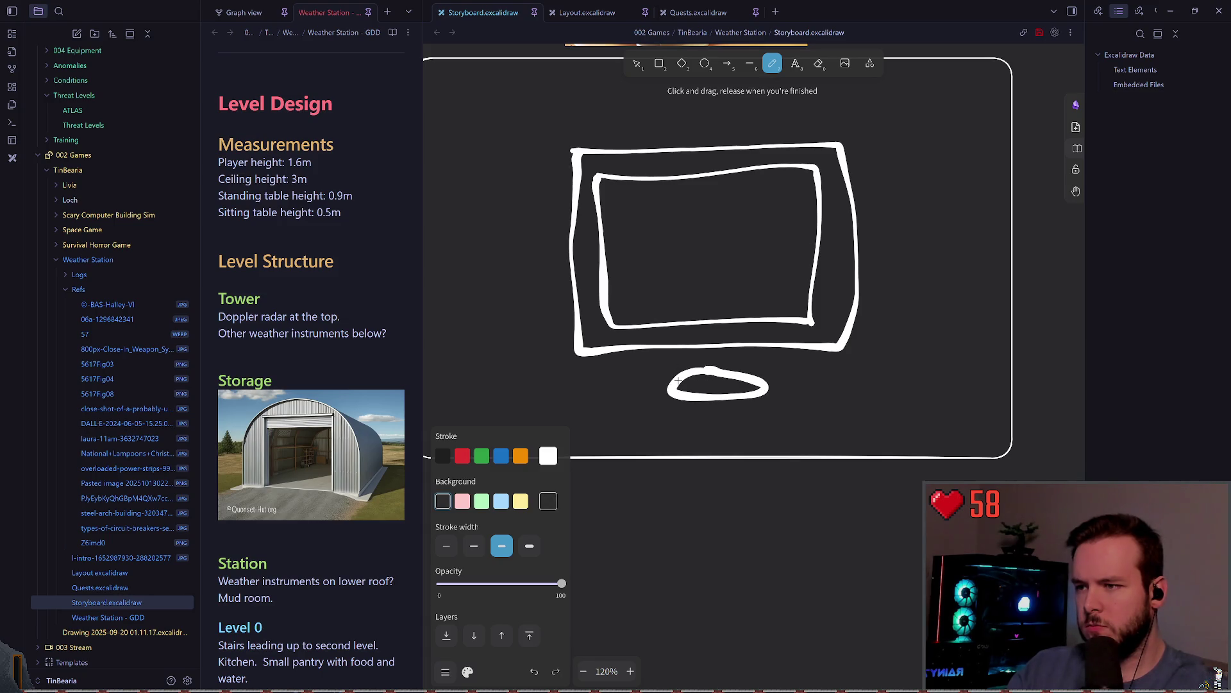
key("ctrl+s")
mouse_move(668, 346)
left_mouse_down()
mouse_move(768, 343)
mouse_move(759, 364)
mouse_move(697, 368)
left_mouse_up()
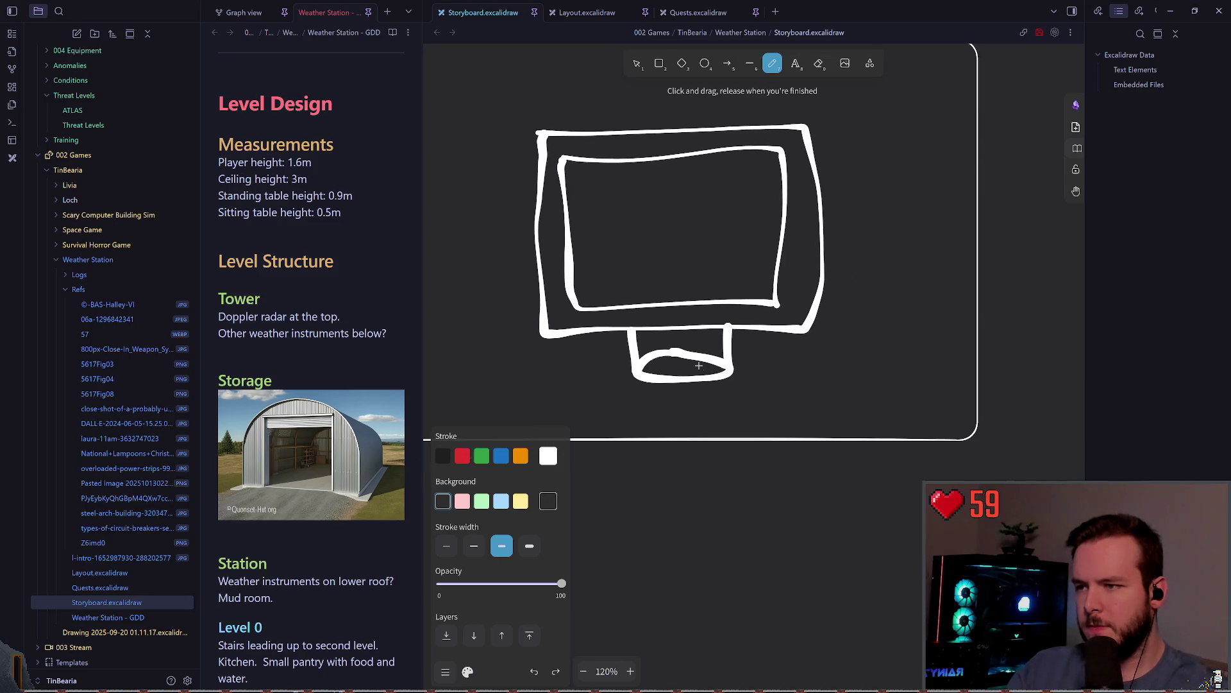
key("ctrl+s")
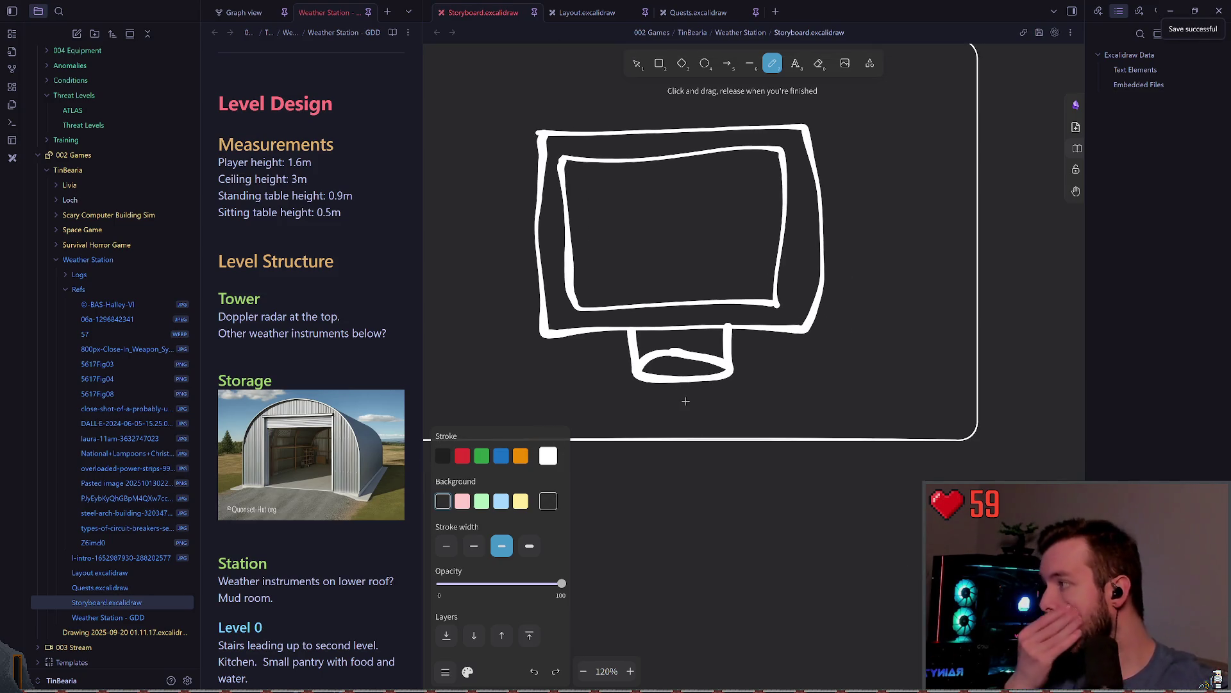
Draw the stand's base with its left side and bottom edge.
left_click_drag(724, 363, 738, 331)
scroll(735, 368, "up", 2)
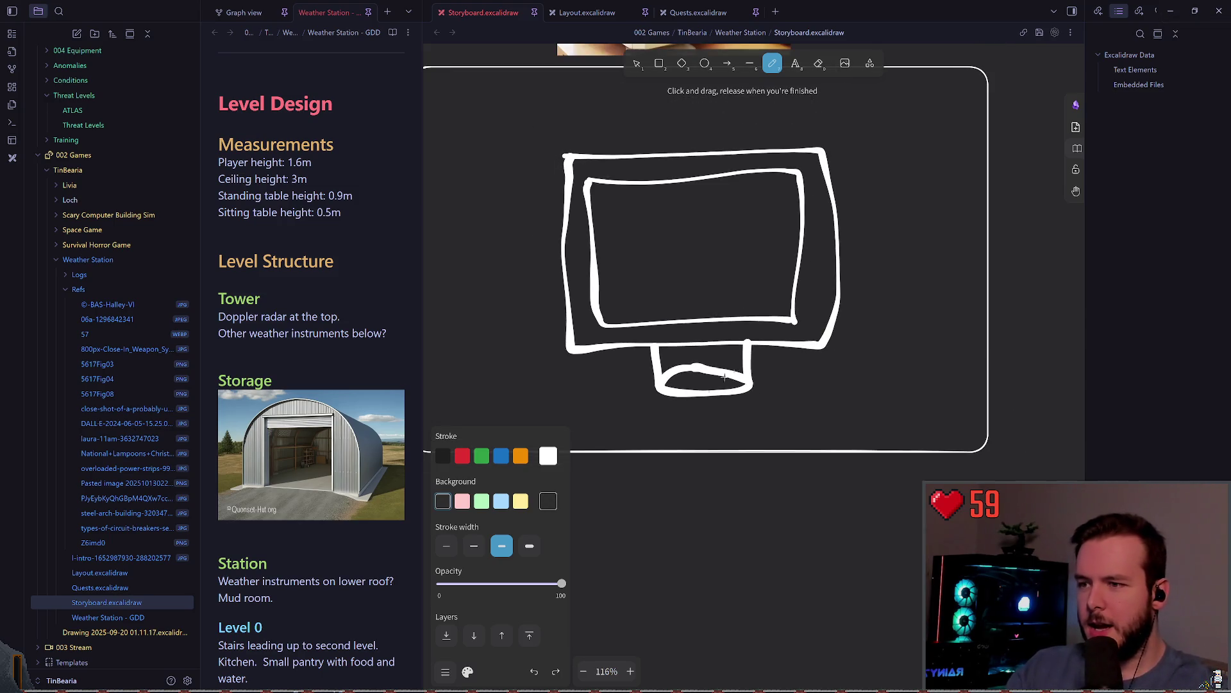
left_click_drag(664, 384, 762, 394)
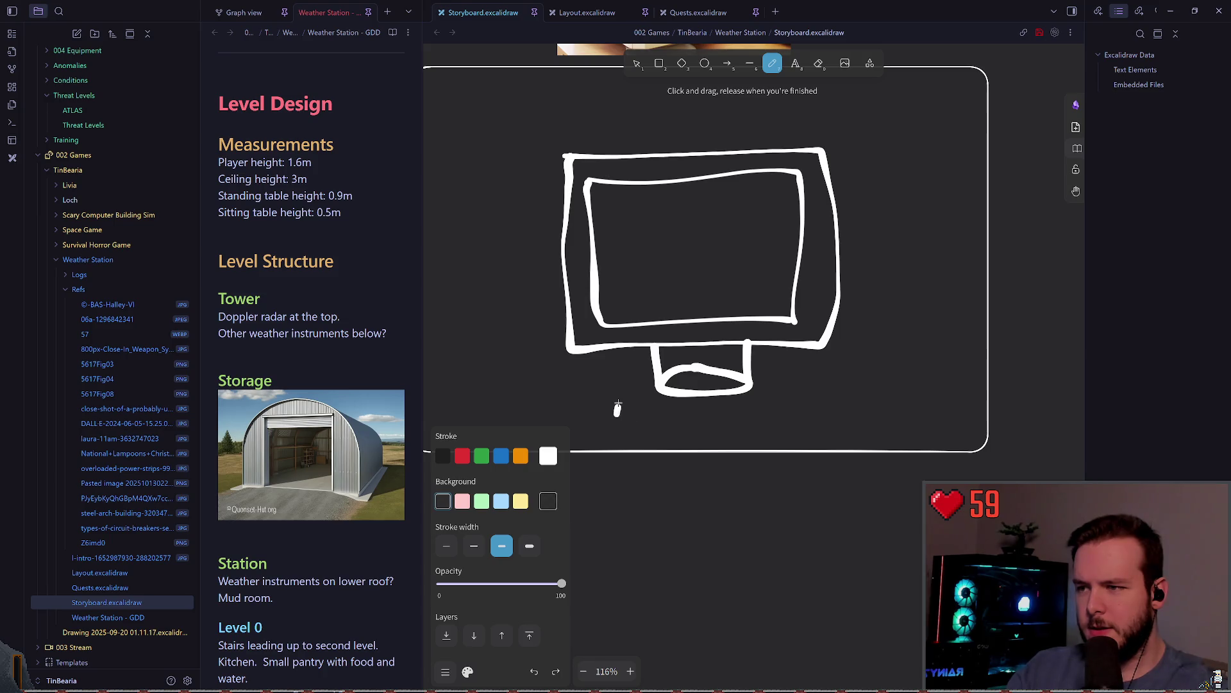
left_click_drag(617, 413, 641, 364)
left_click_drag(628, 414, 784, 404)
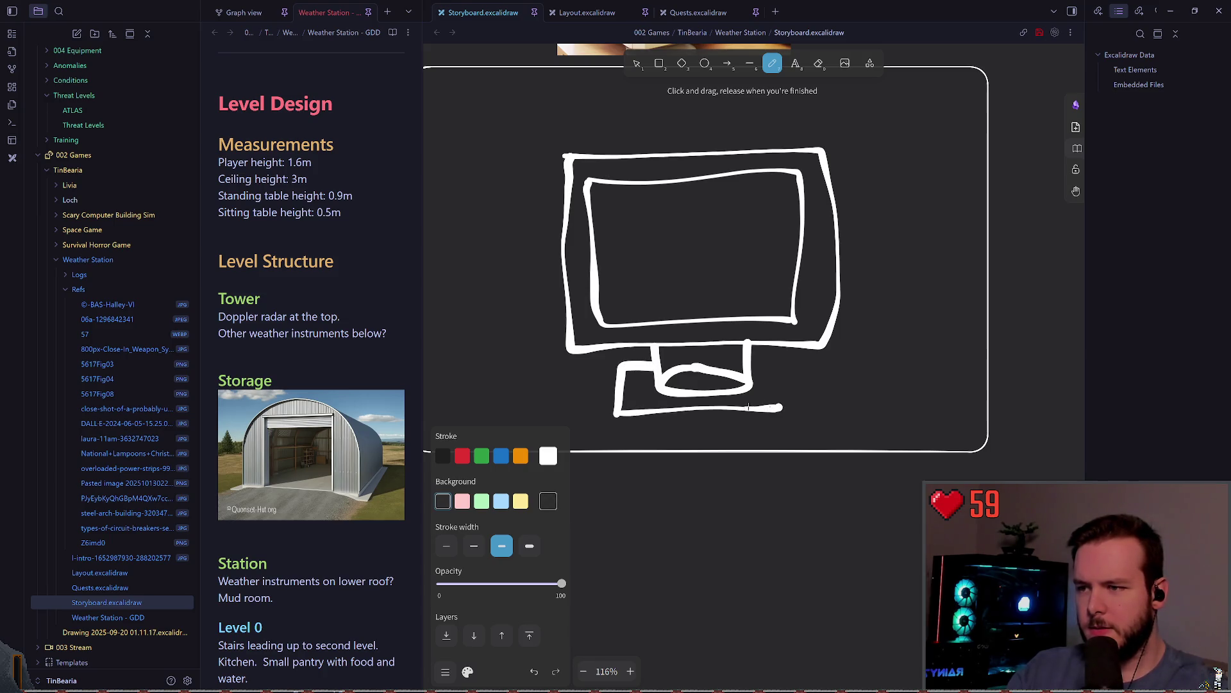
mouse_move(617, 414)
left_mouse_down()
mouse_move(768, 412)
mouse_move(794, 368)
mouse_move(748, 370)
left_mouse_up()
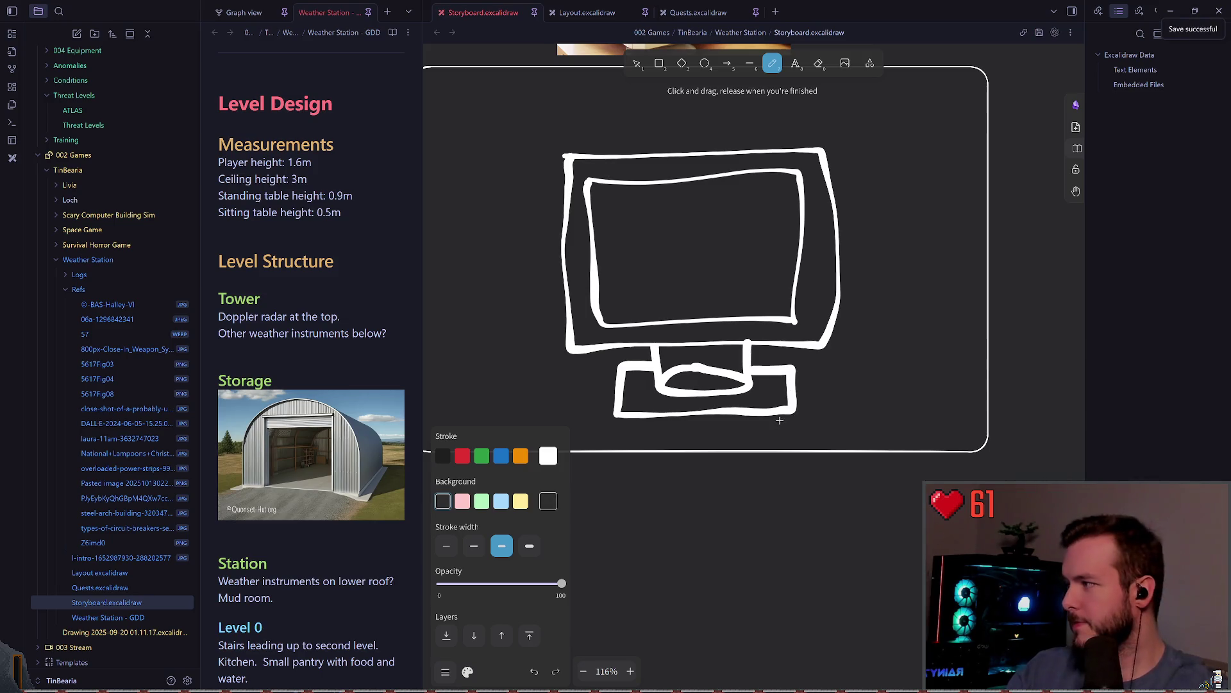
left_click_drag(783, 423, 757, 398)
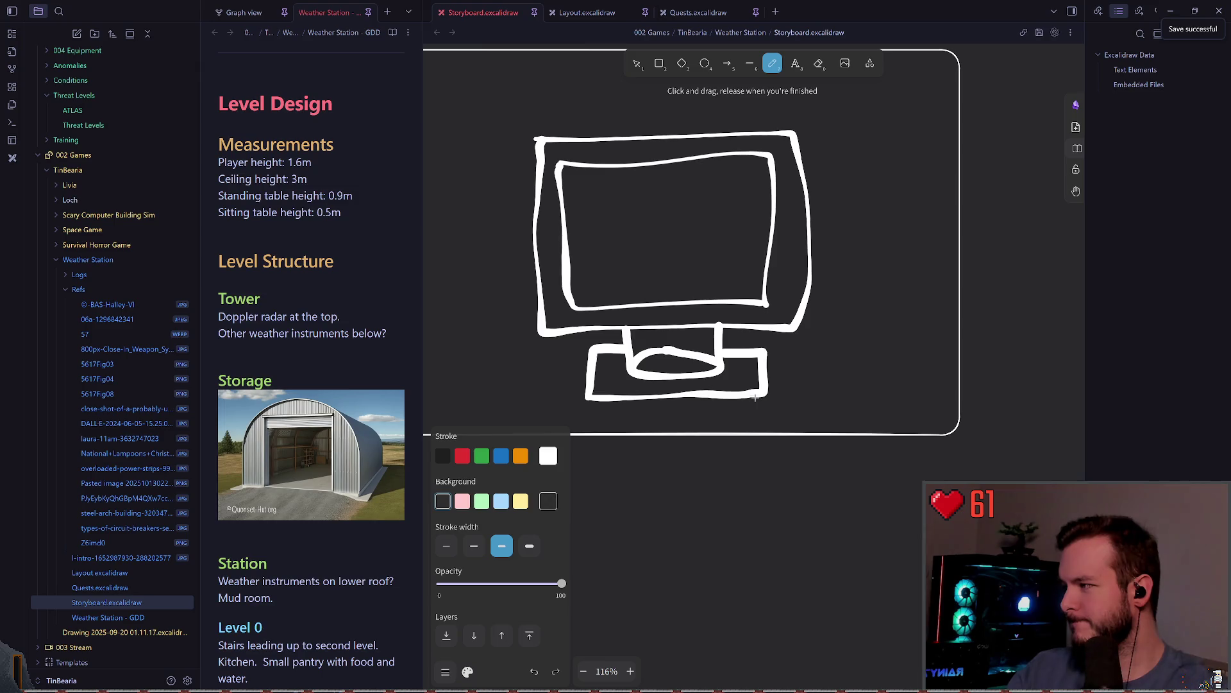
left_click_drag(754, 368, 780, 356)
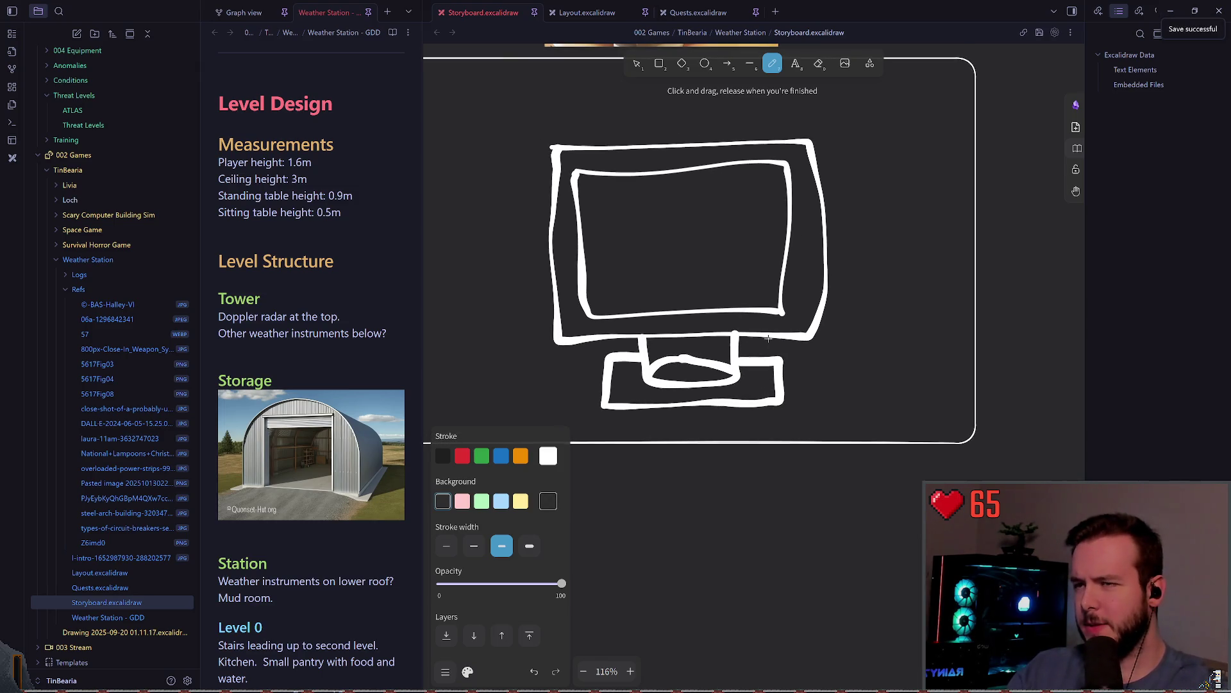
Box-select the monitor frame and screen and move them down onto the neck.
left_click(636, 63)
left_click(735, 357)
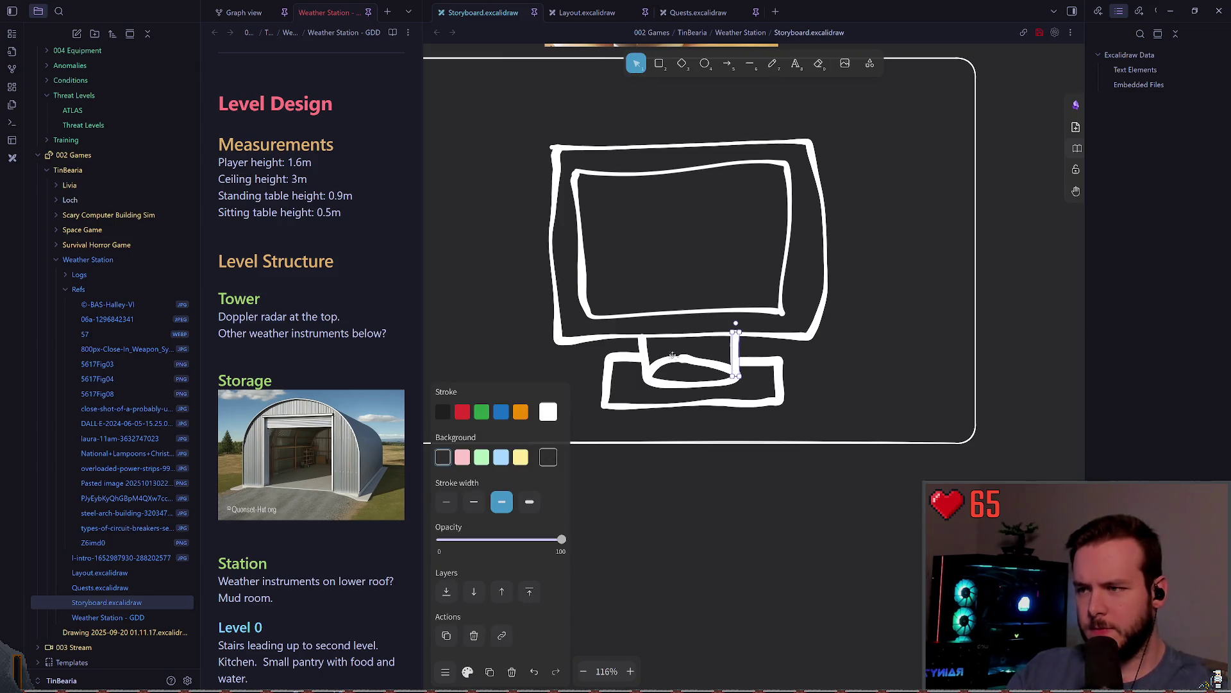
left_click(645, 348, "shift")
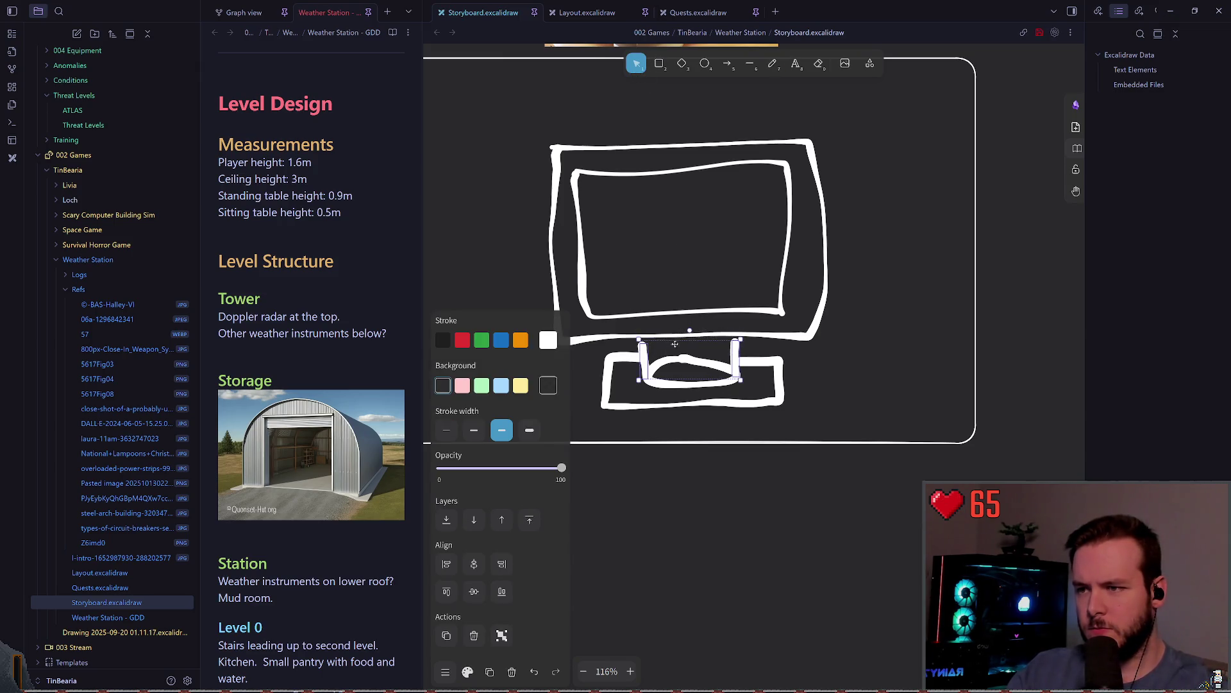
left_click(649, 351)
mouse_move(529, 348)
left_mouse_down()
mouse_move(621, 260)
mouse_move(916, 110)
left_mouse_up()
left_click_drag(732, 225, 729, 229)
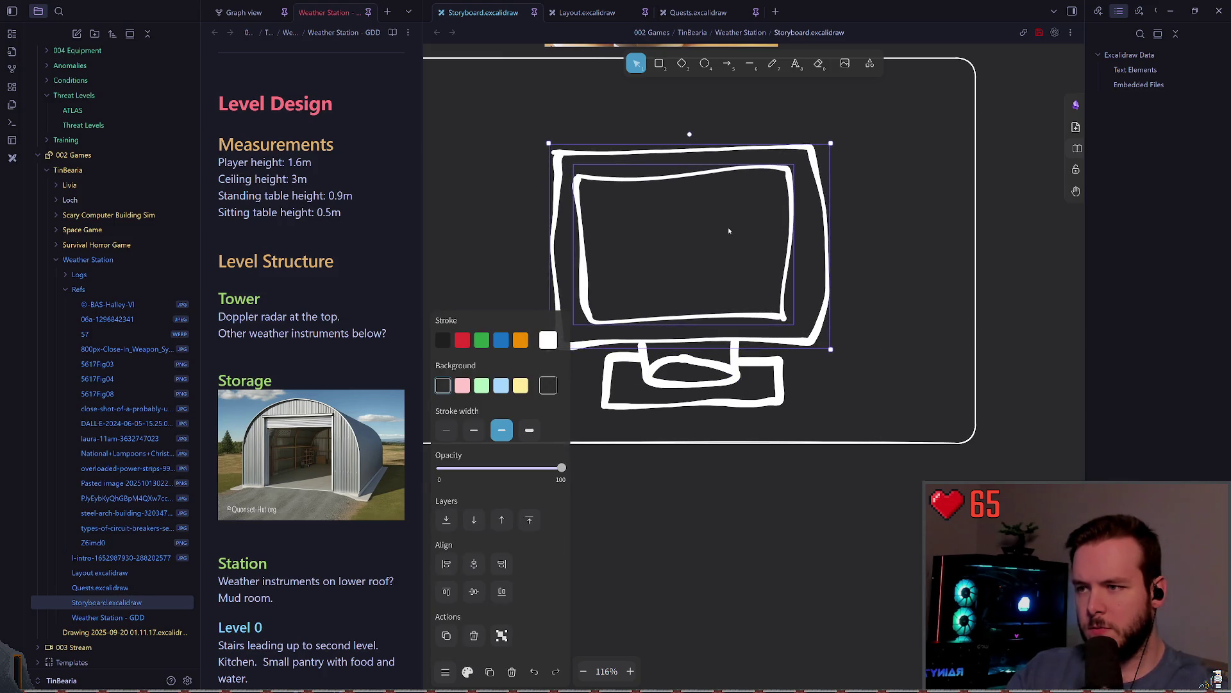
left_click(885, 222)
Select the whole monitor drawing and shift it up and to the left.
scroll(869, 264, "up", 1)
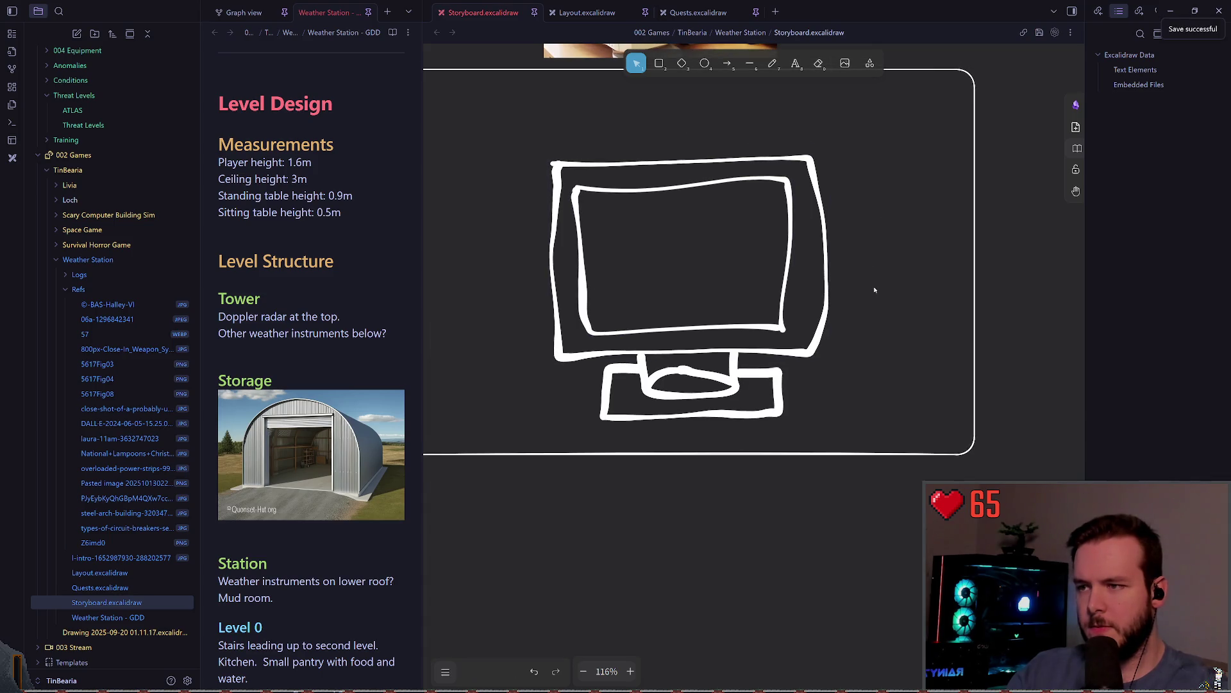
scroll(874, 286, "up", 1)
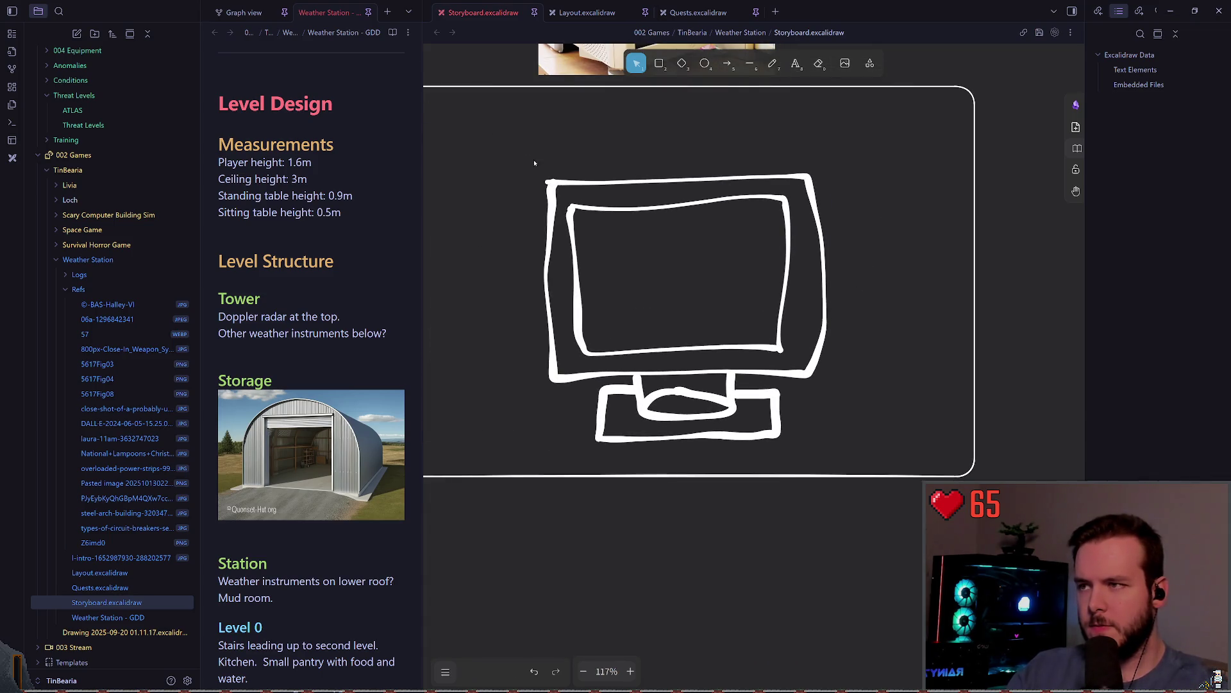
left_click_drag(490, 111, 866, 444)
left_click_drag(757, 346, 743, 282)
left_click(910, 302)
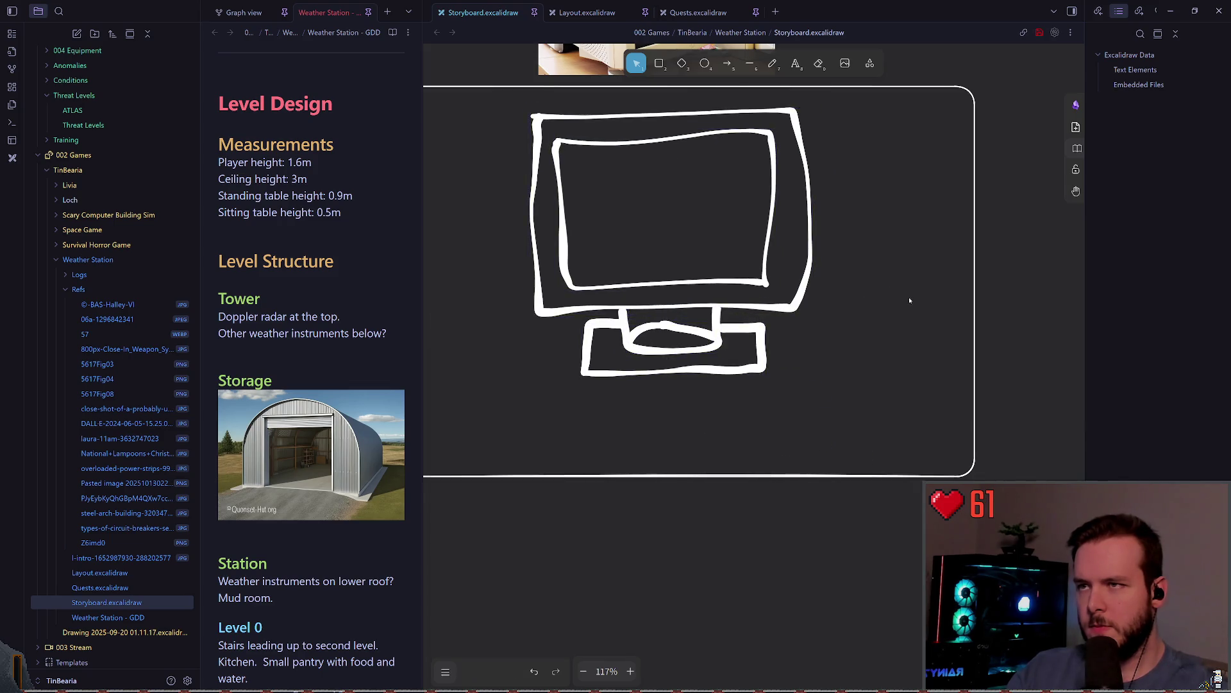
scroll(882, 232, "up", 1)
Save the drawing and begin a freehand keyboard outline below the monitor.
key("p")
scroll(624, 412, "down", 1)
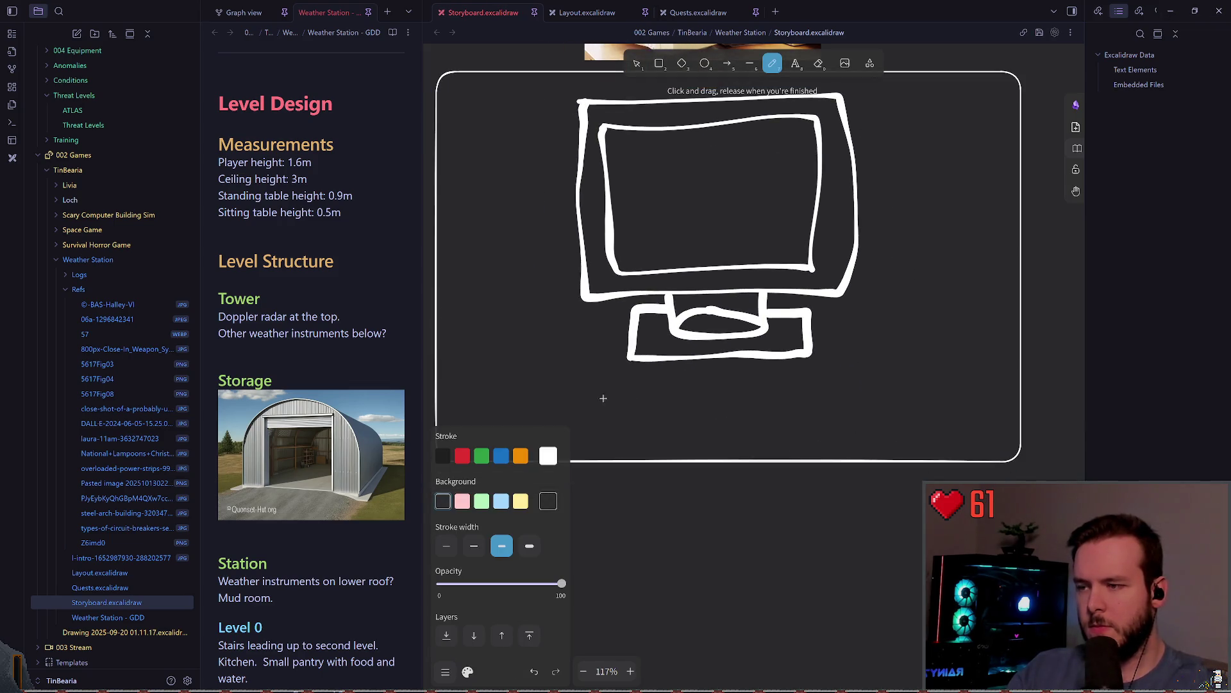
key("ctrl+s")
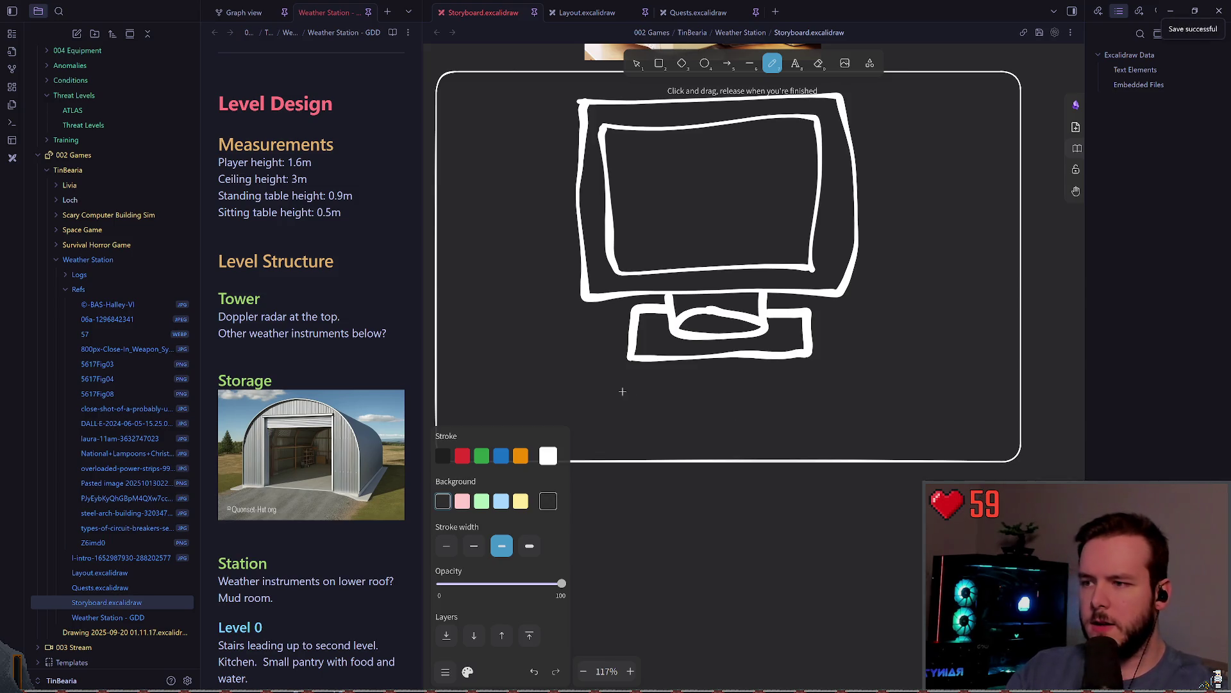
mouse_move(598, 385)
left_mouse_down()
mouse_move(847, 391)
mouse_move(577, 449)
mouse_move(590, 401)
mouse_move(703, 385)
mouse_move(847, 452)
left_mouse_up()
Redraw the wide keyboard outline under the monitor and undo the stray key scribbles.
key("ctrl+z")
key("ctrl+z")
mouse_move(590, 379)
left_mouse_down()
mouse_move(867, 379)
mouse_move(827, 447)
mouse_move(586, 394)
left_mouse_up()
scroll(680, 379, "right", 1)
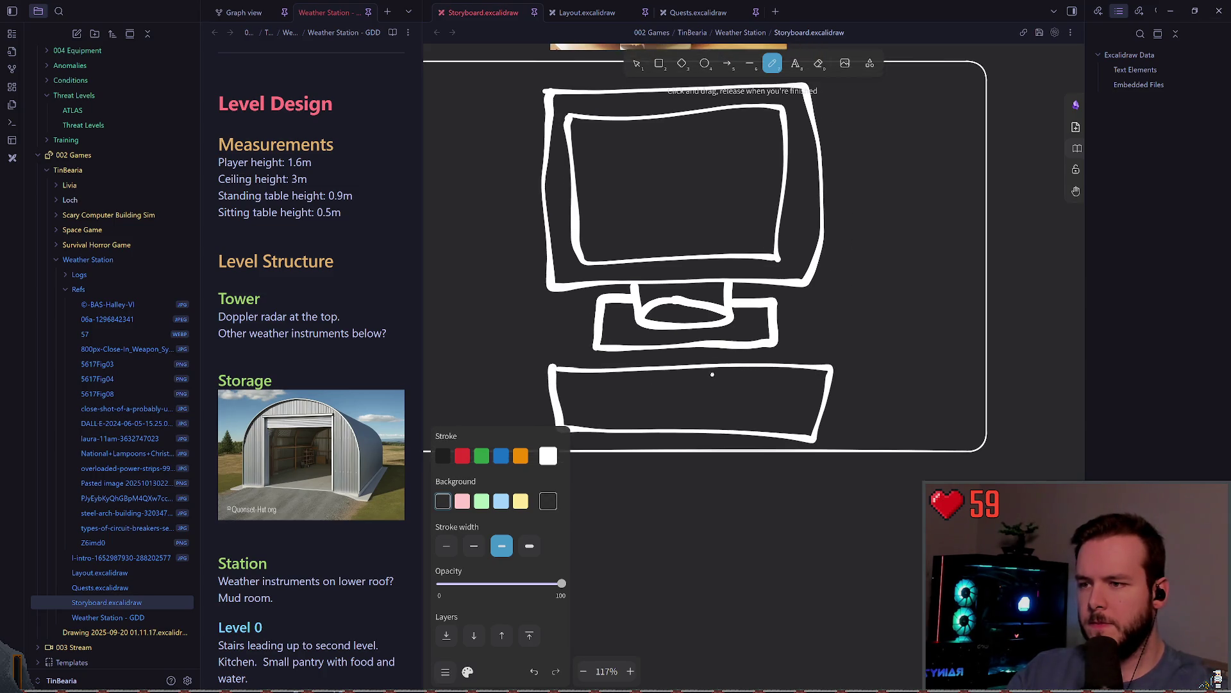
left_click_drag(756, 416, 762, 422)
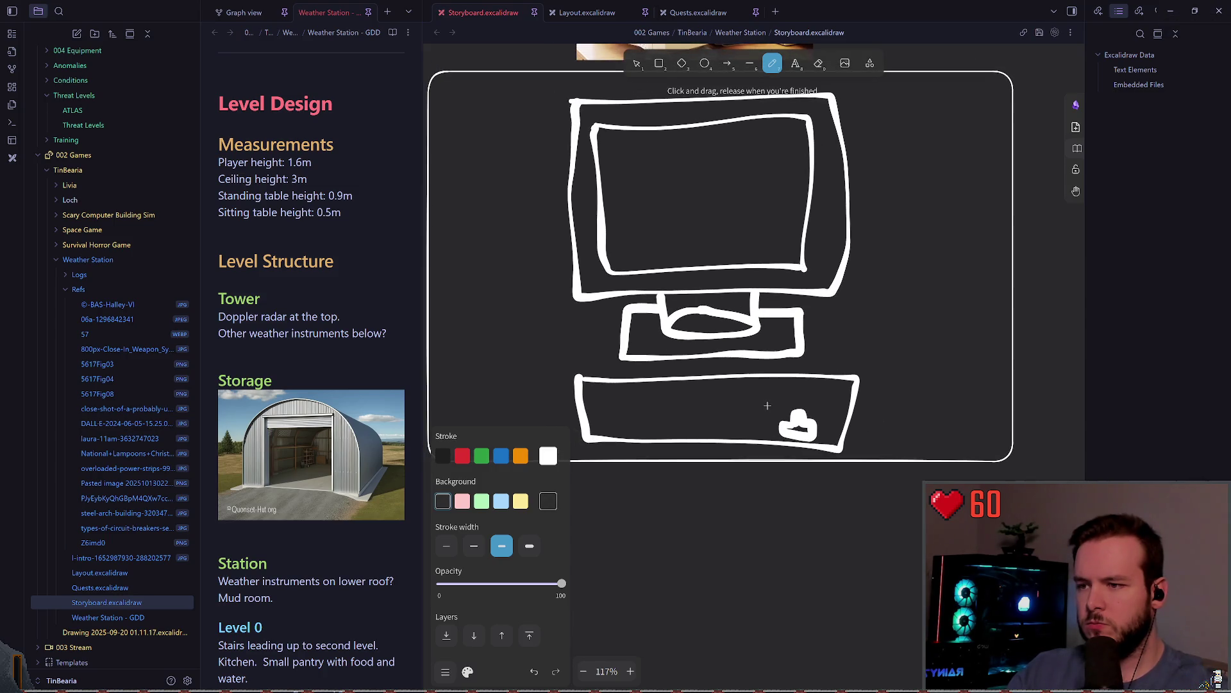
left_click_drag(774, 404, 740, 392)
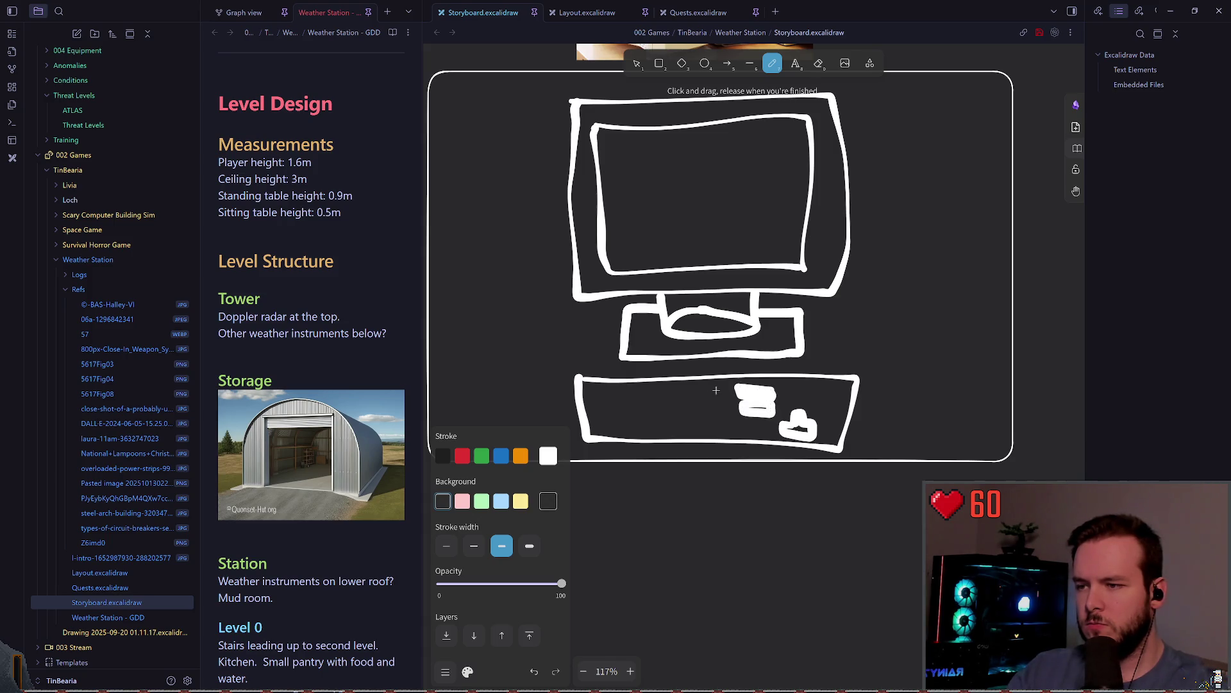
key("ctrl+z")
key("ctrl+z")
key("ctrl+z")
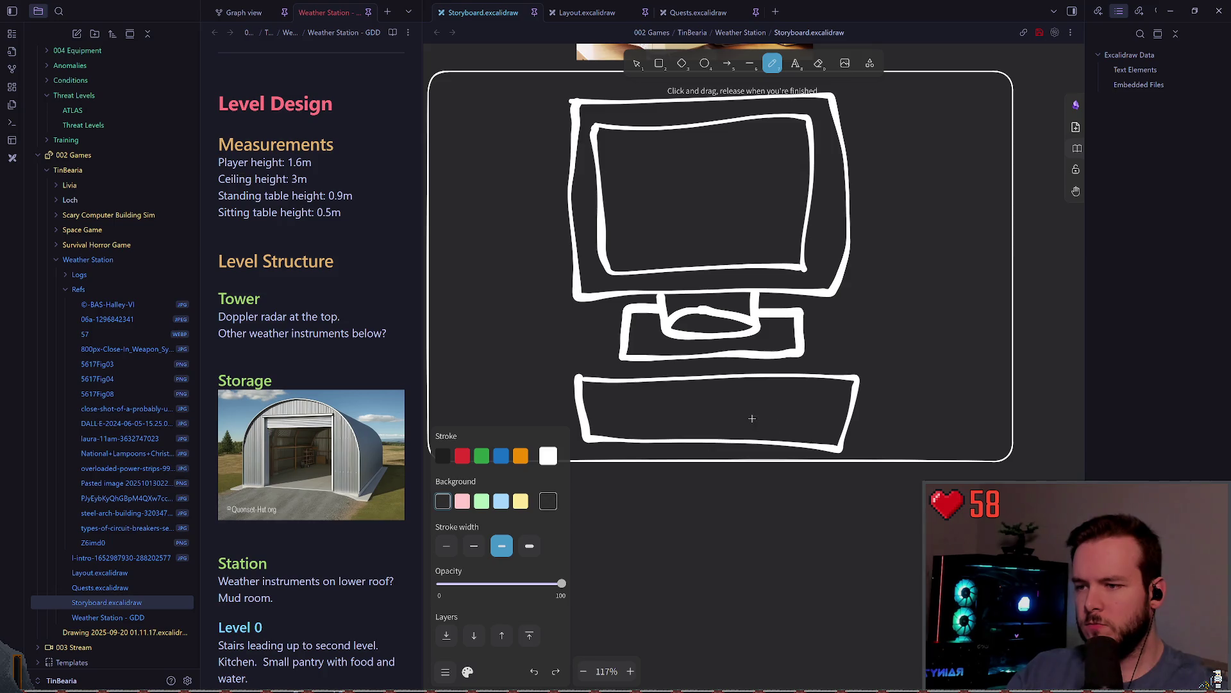
scroll(699, 392, "right", 2)
scroll(736, 385, "down", 1)
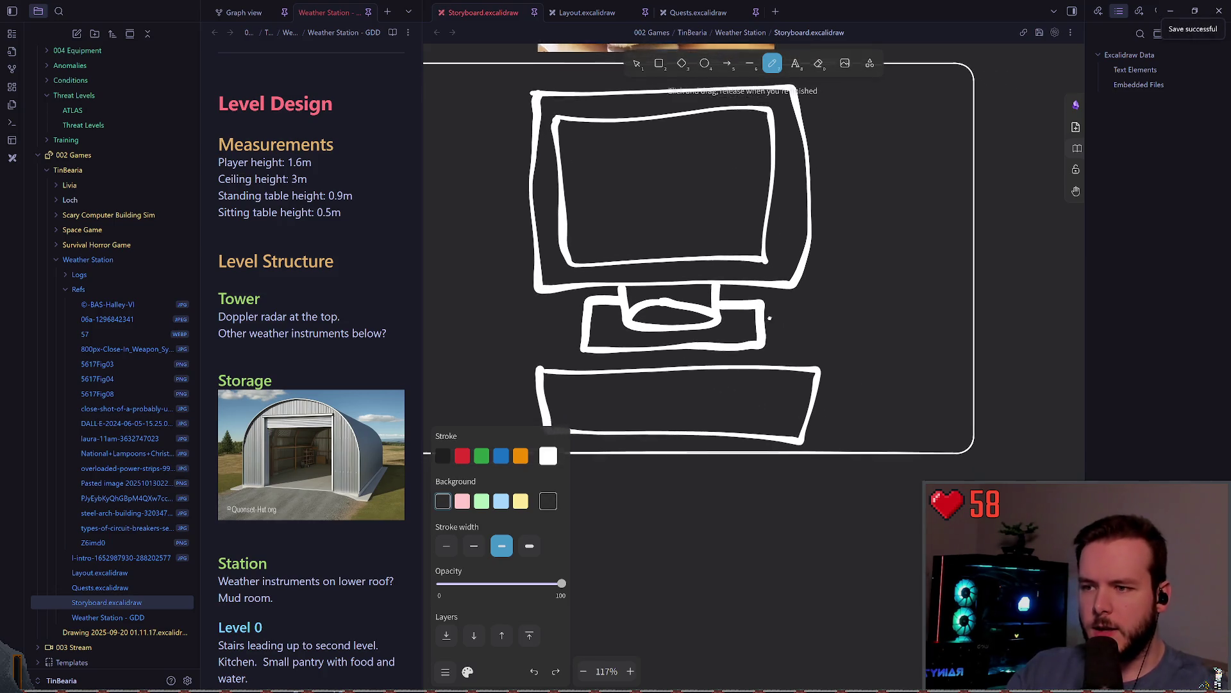
scroll(735, 405, "right", 2)
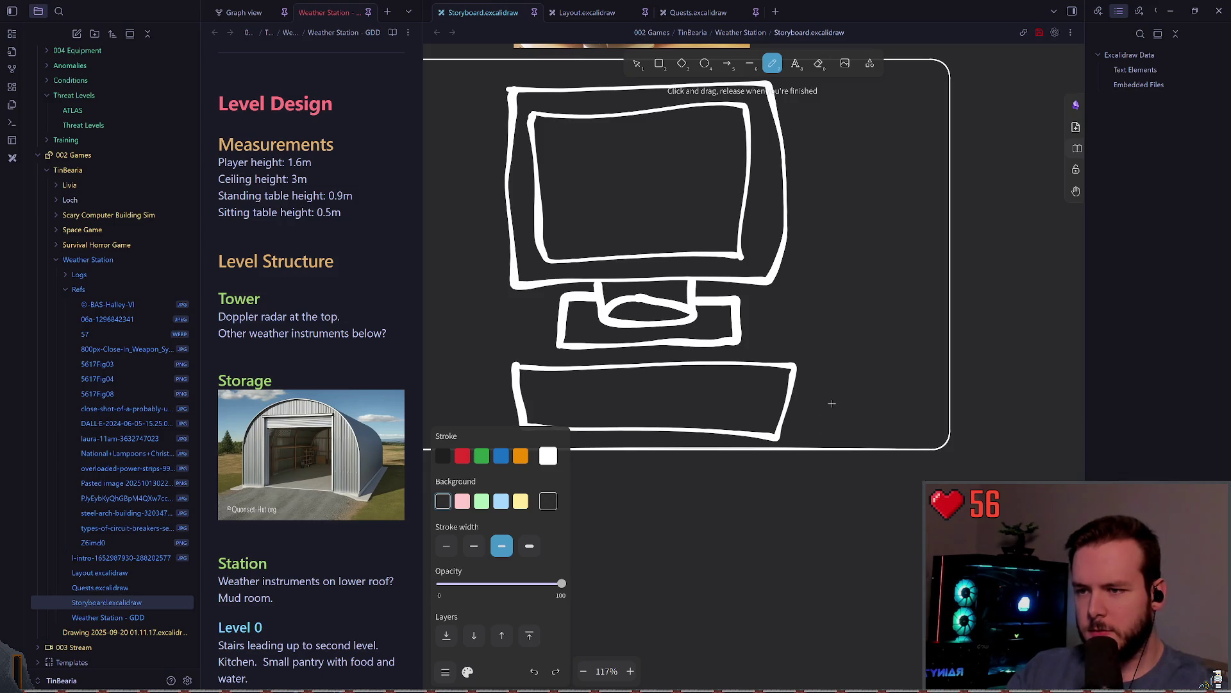
Draw an oval mouse outline right of the keyboard, undoing several rough attempts.
left_click_drag(858, 403, 841, 437)
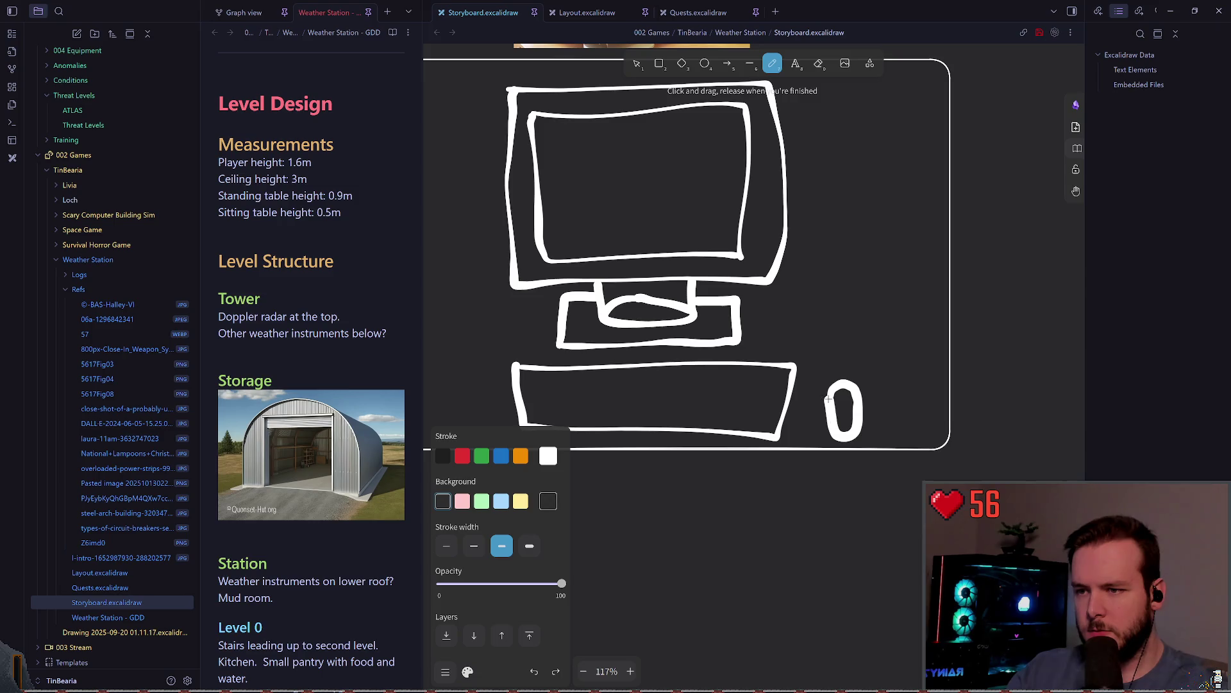
key("ctrl+z")
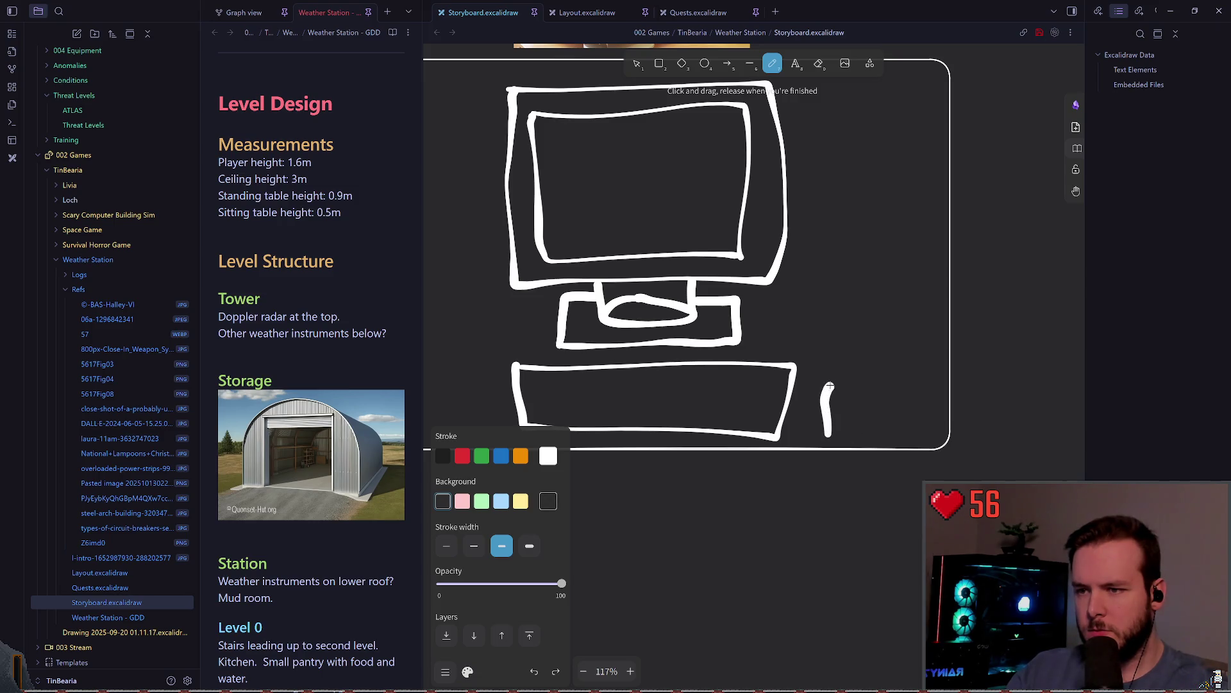
key("ctrl+z")
mouse_move(851, 408)
left_mouse_down()
mouse_move(841, 382)
mouse_move(823, 407)
mouse_move(834, 434)
left_mouse_up()
key("ctrl+z")
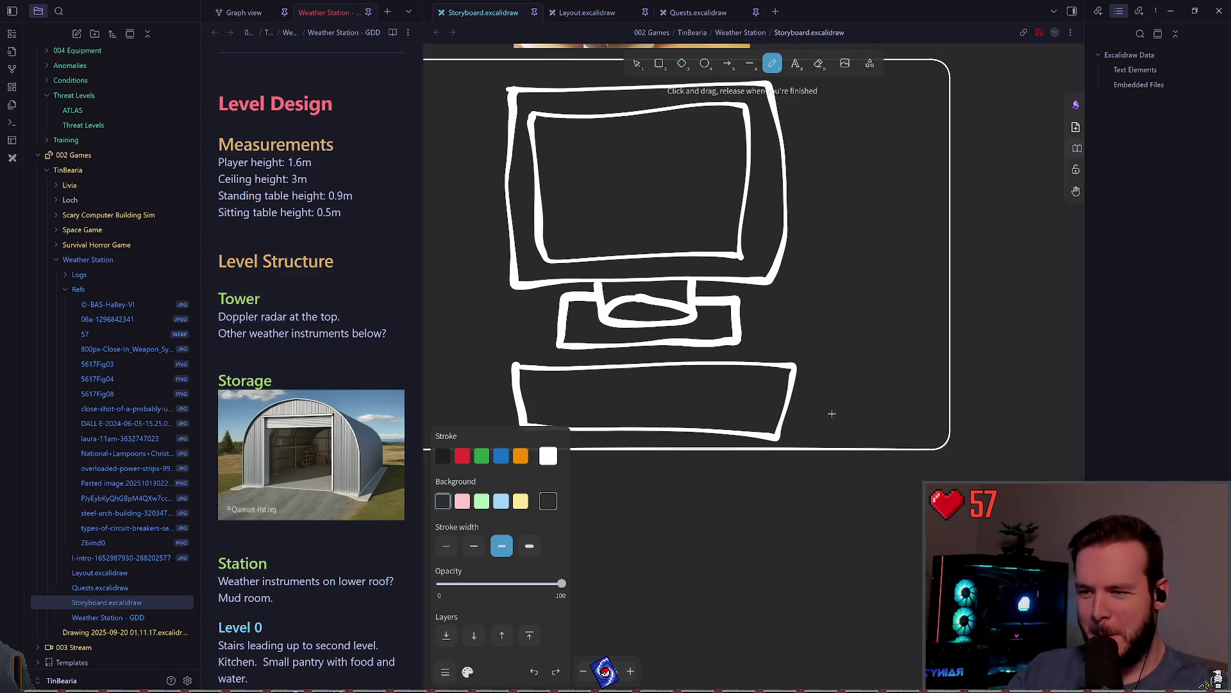
left_click_drag(832, 406, 851, 379)
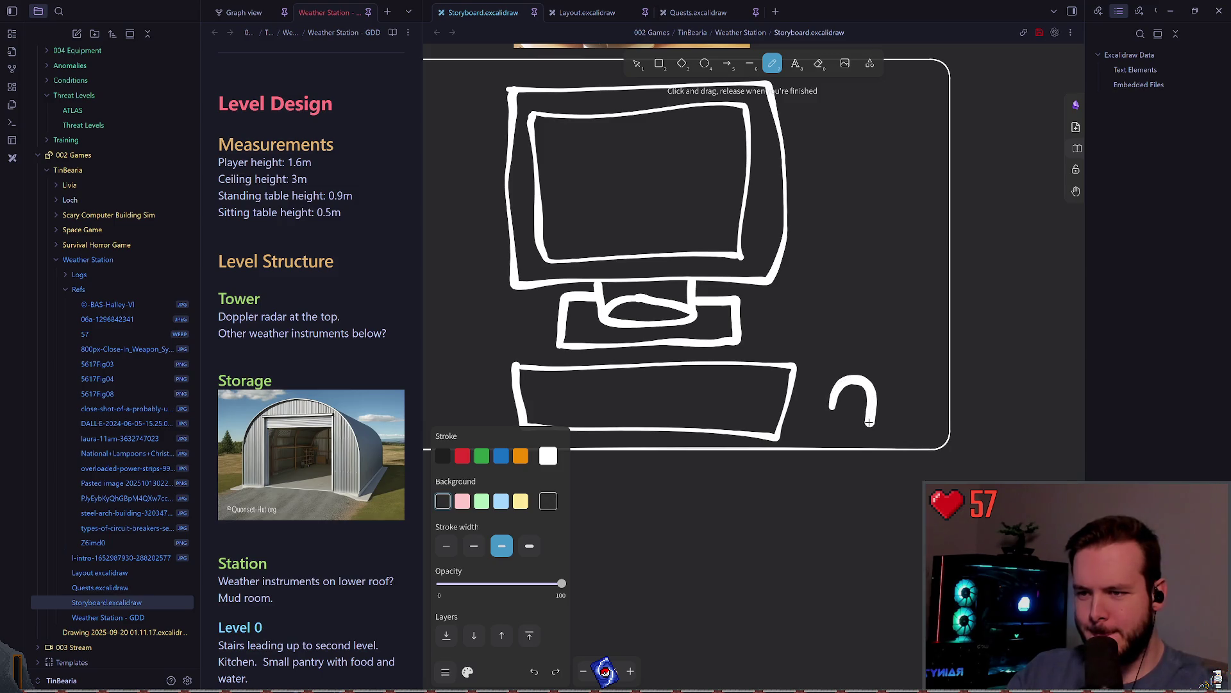
left_click_drag(853, 436, 832, 404)
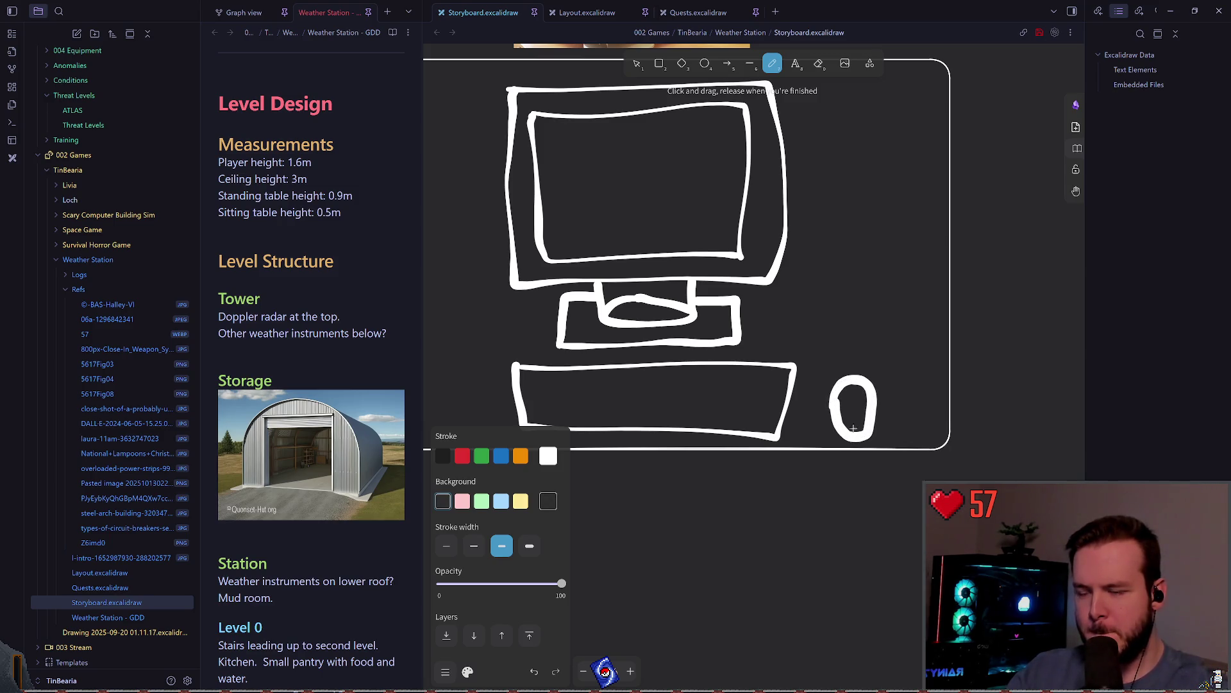
key("ctrl+z")
left_click_drag(834, 407, 844, 377)
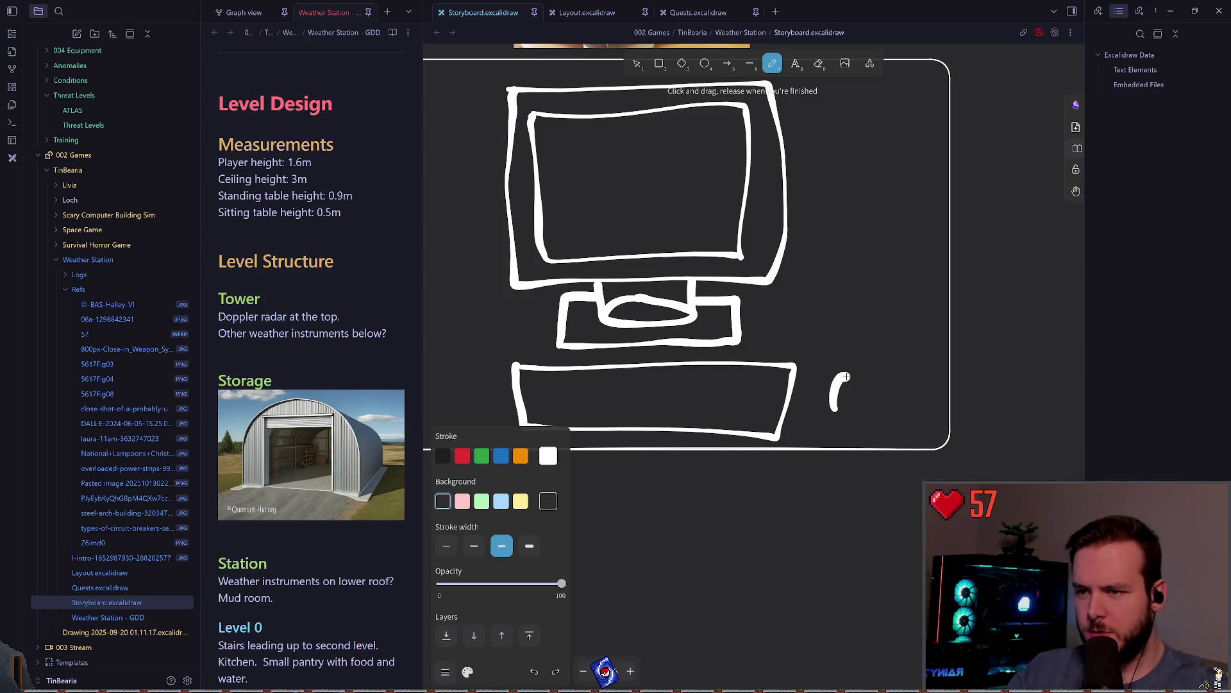
key("ctrl+z")
mouse_move(831, 418)
left_mouse_down()
mouse_move(843, 380)
mouse_move(861, 437)
left_mouse_up()
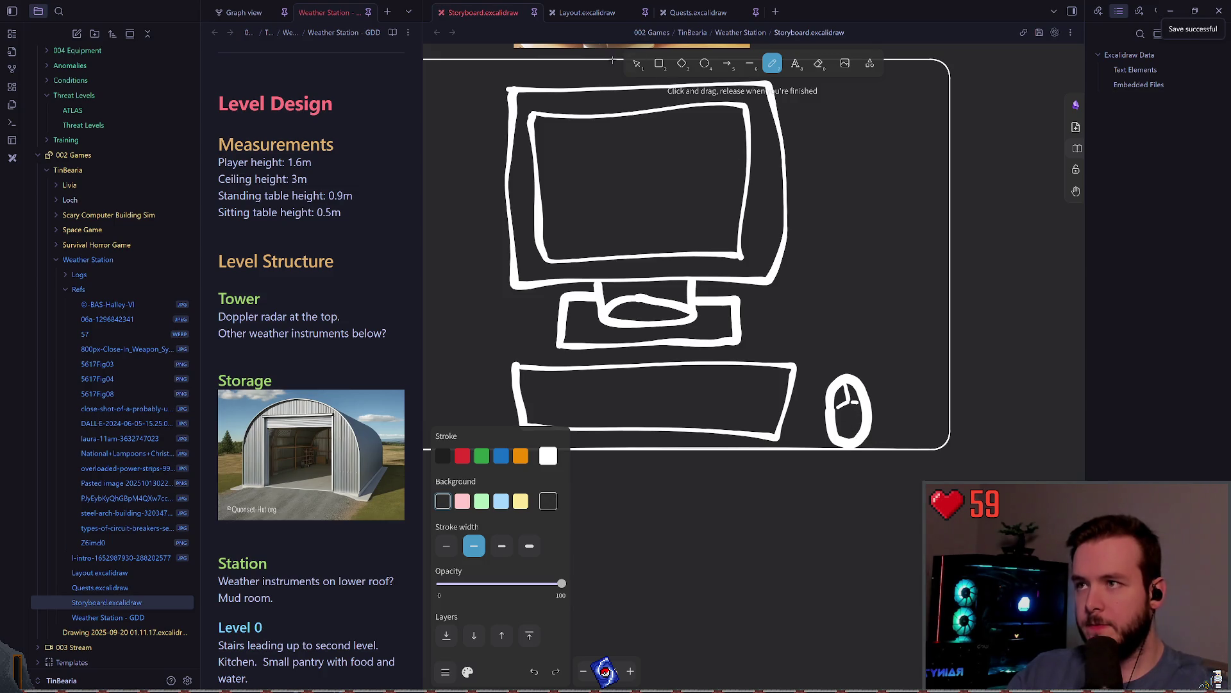
Give the mouse sketch a thin stroke width and check the stroke inside it.
key("v")
left_click(826, 418)
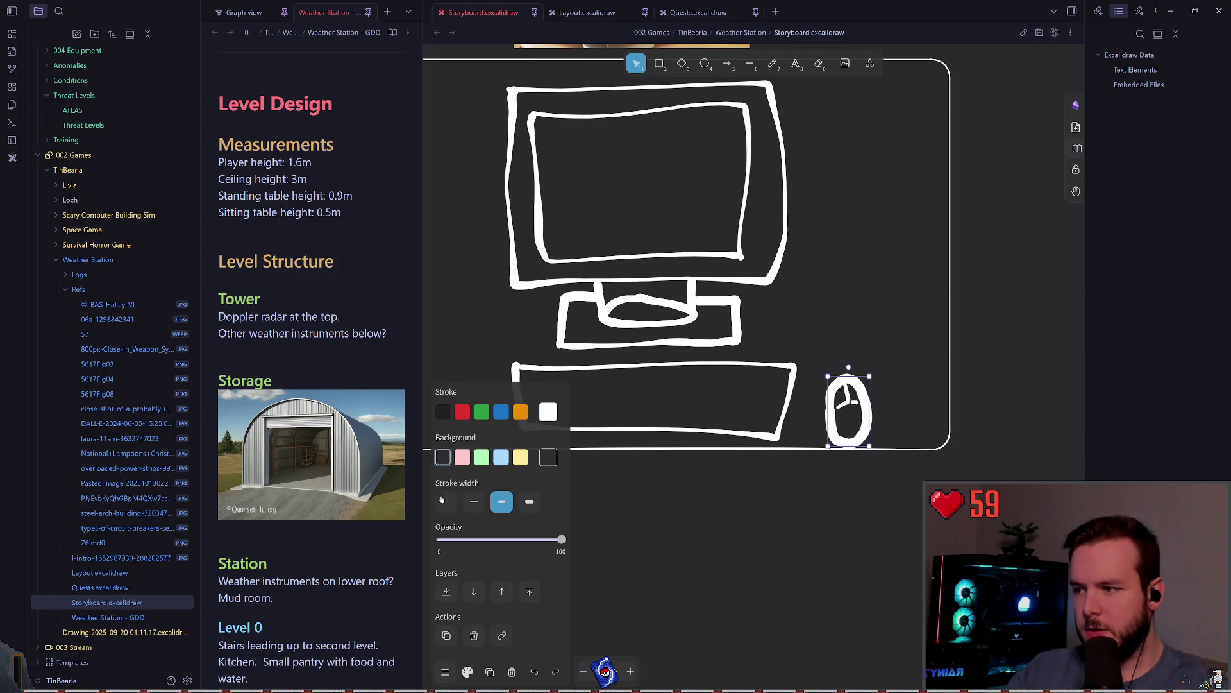
left_click(473, 501)
left_click(851, 418)
left_click(846, 402)
left_click(848, 411)
left_click(853, 401)
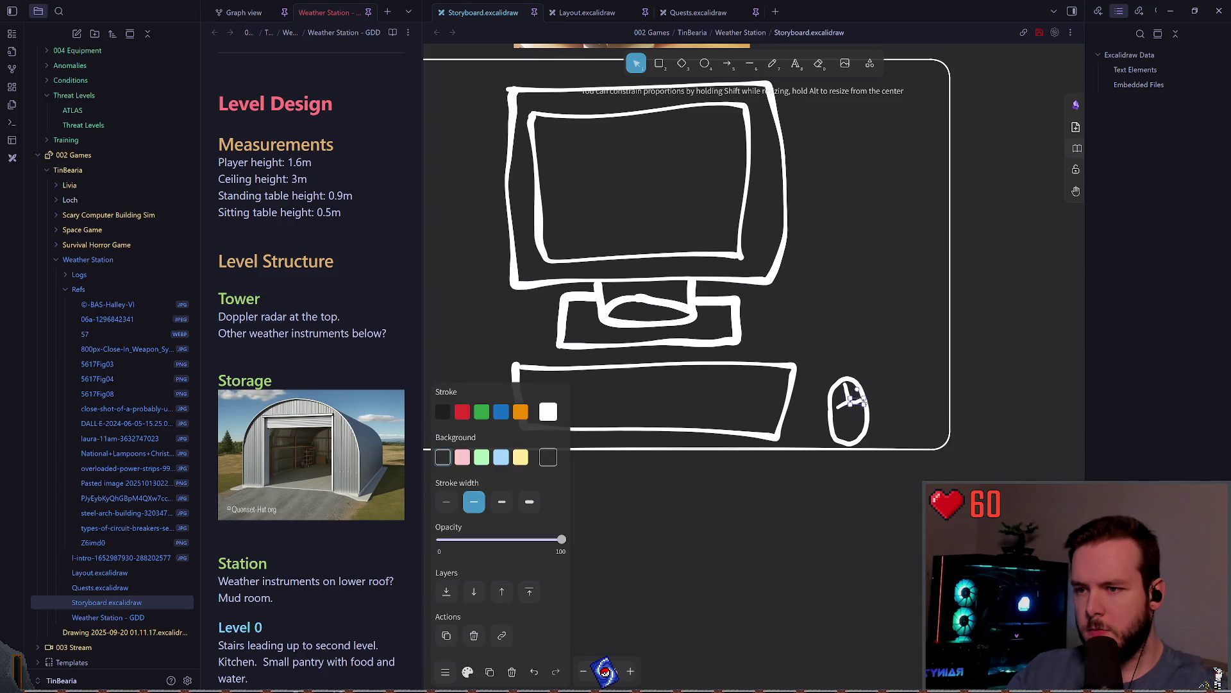
left_click(898, 365)
left_click(853, 403)
left_click(864, 256)
Add a button line at the top of the mouse, then select the mouse sketch.
left_click(772, 63)
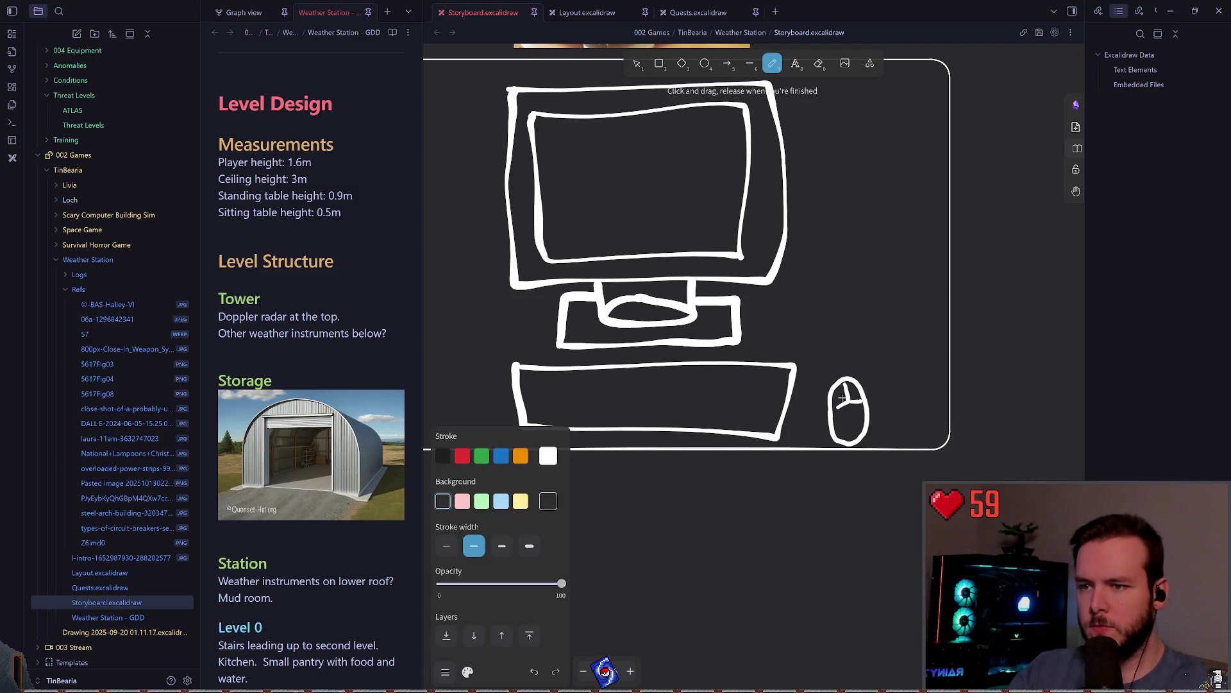
scroll(843, 396, "up", 2)
scroll(804, 387, "down", 1)
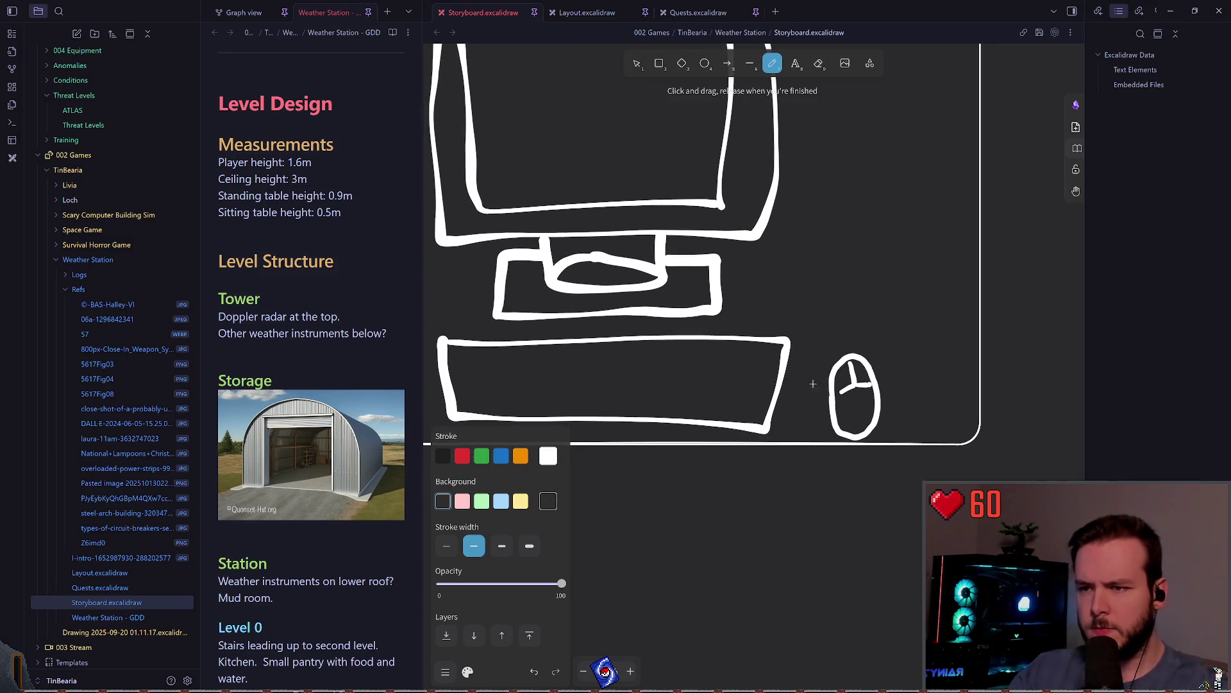
scroll(856, 387, "up", 3)
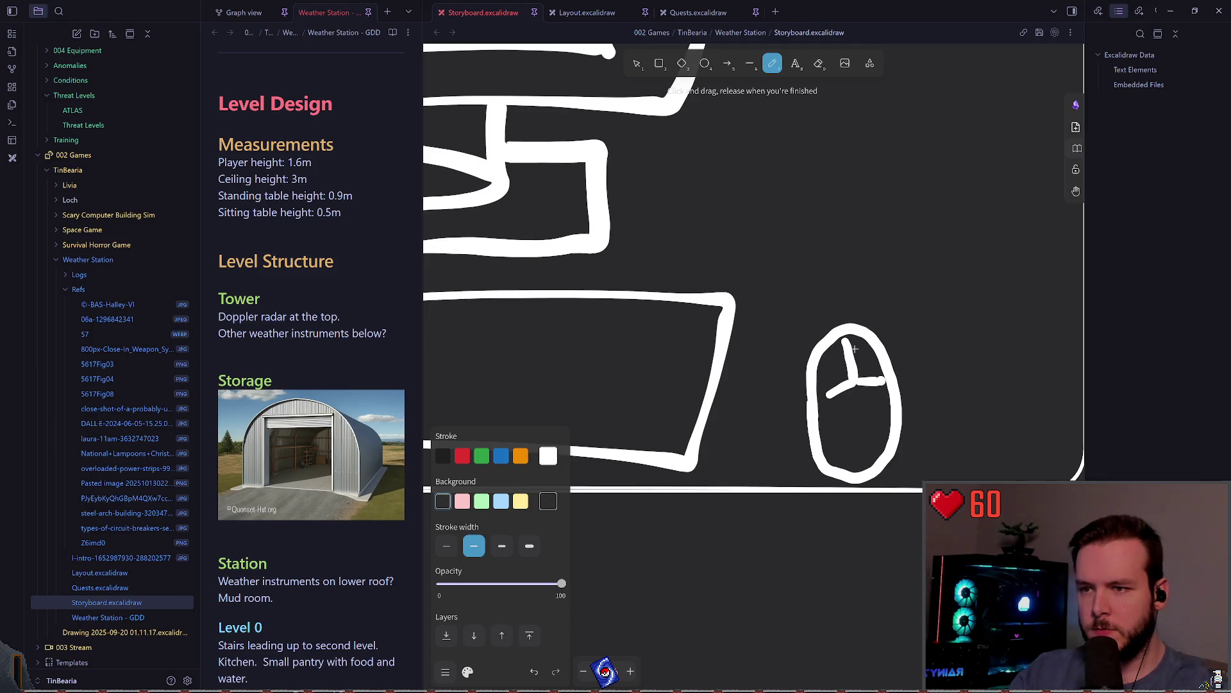
left_click_drag(851, 344, 858, 347)
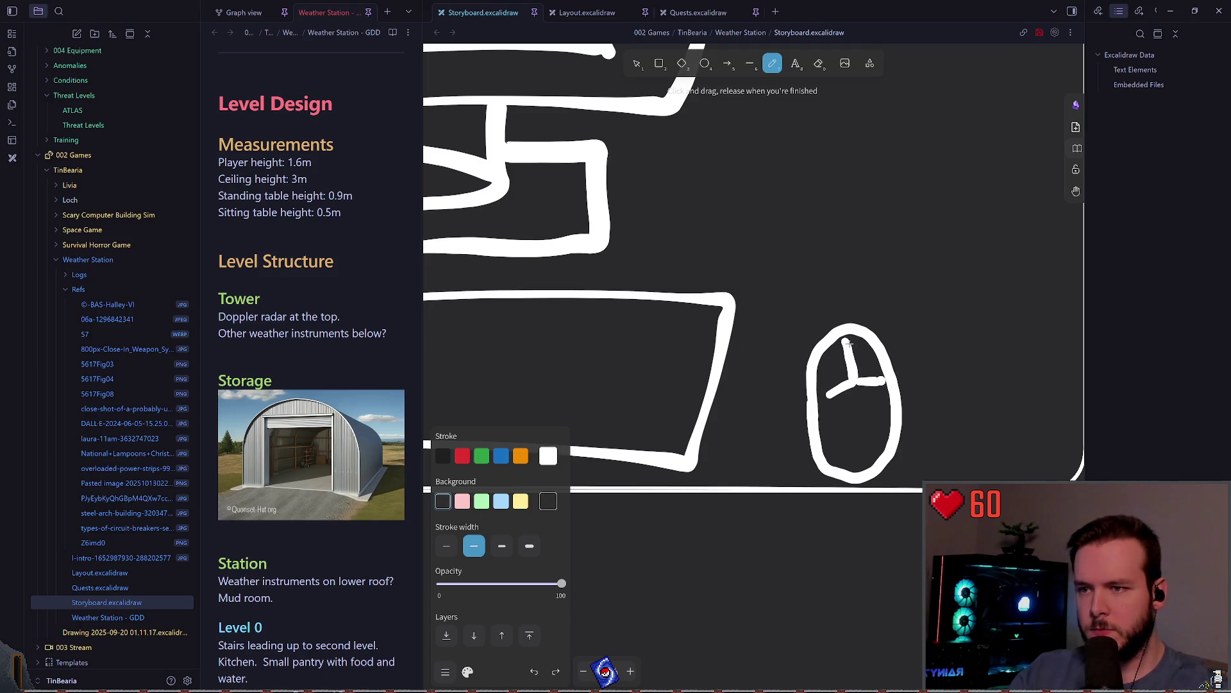
scroll(893, 362, "down", 5)
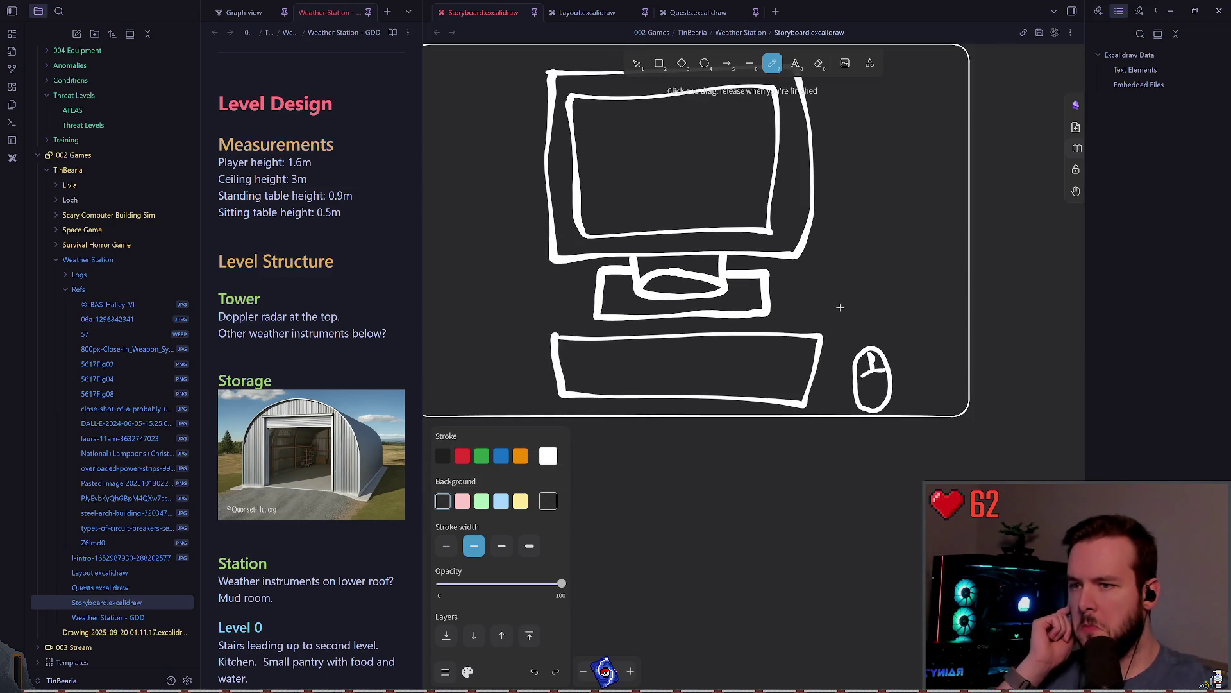
key("v")
left_click(860, 390)
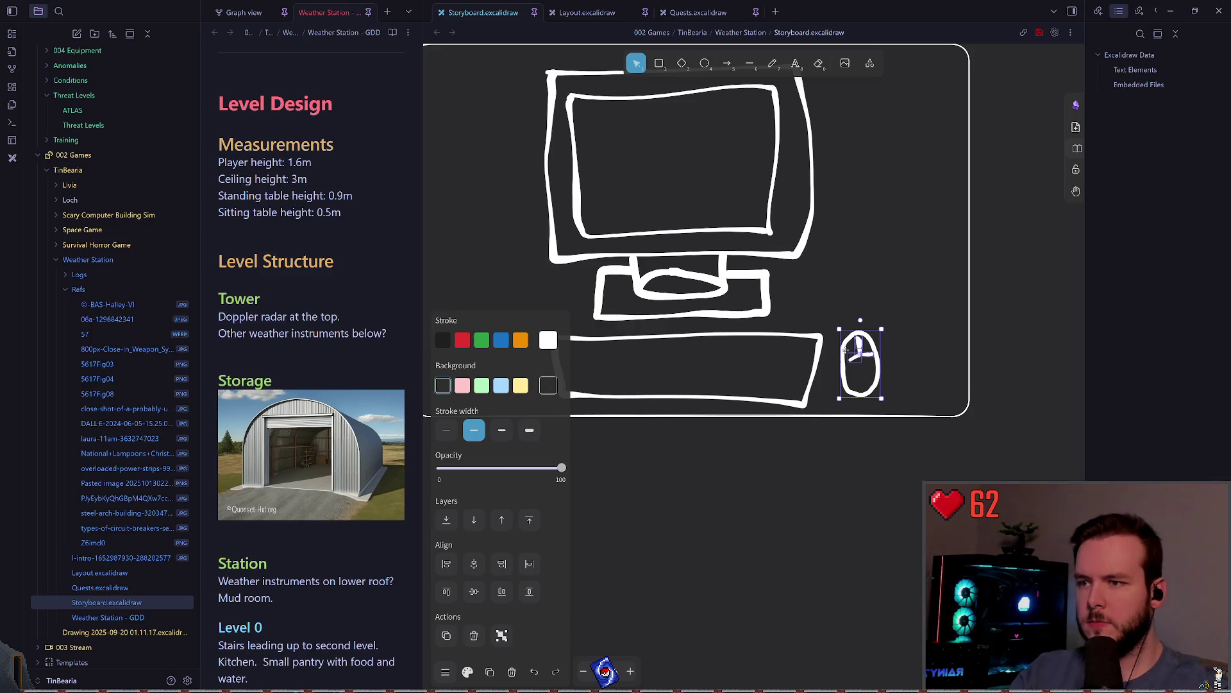
Freehand a small avatar box in the upper middle of the monitor screen.
left_click(839, 275)
scroll(825, 385, "up", 5)
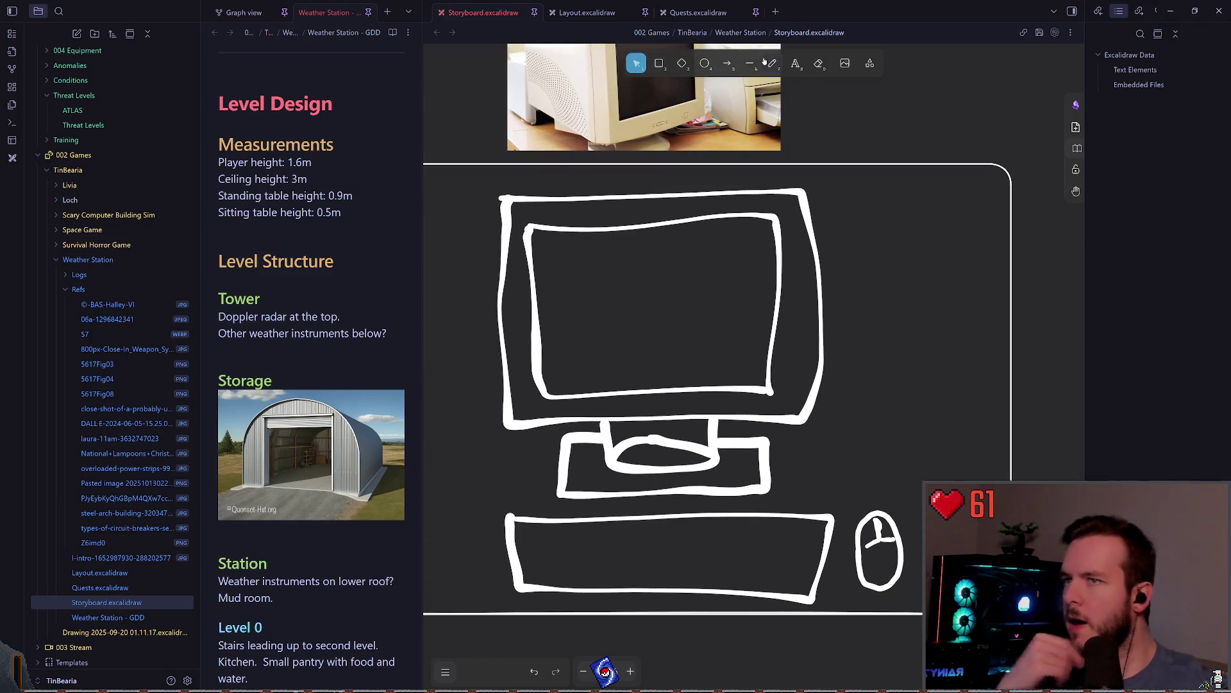
key("p")
scroll(706, 296, "down", 1)
scroll(737, 305, "down", 1)
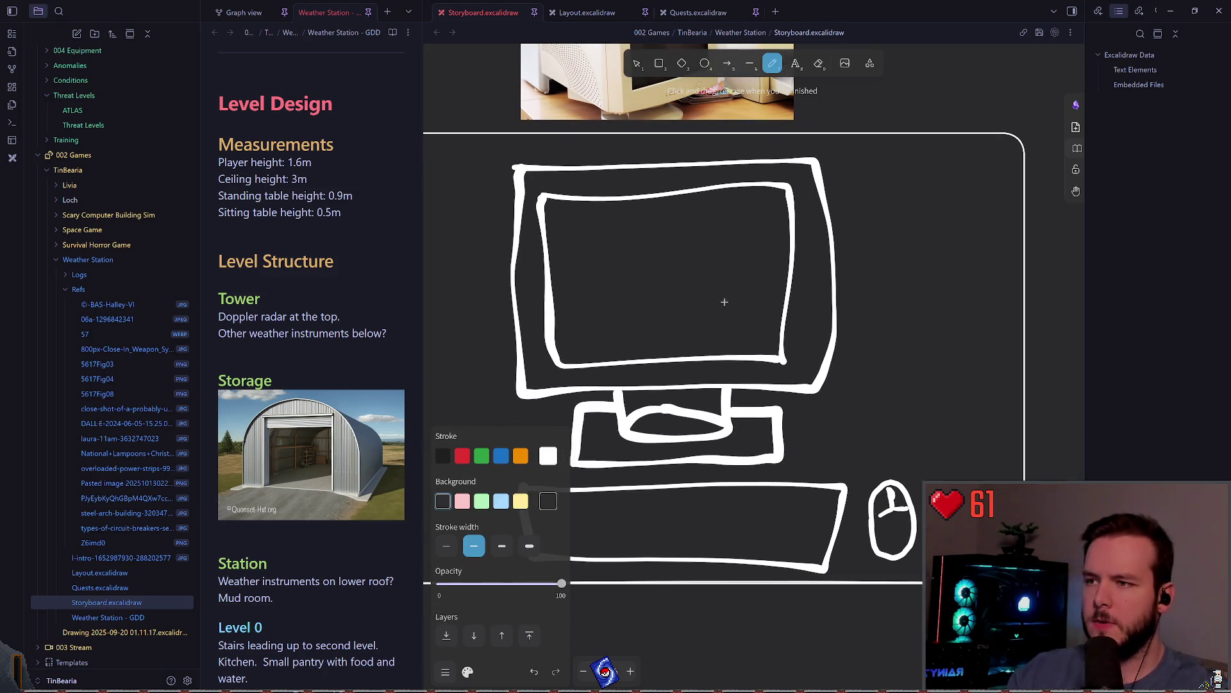
left_click_drag(629, 244, 698, 298)
key("ctrl+z")
key("ctrl+z")
left_click_drag(635, 236, 694, 239)
left_click_drag(665, 284, 635, 240)
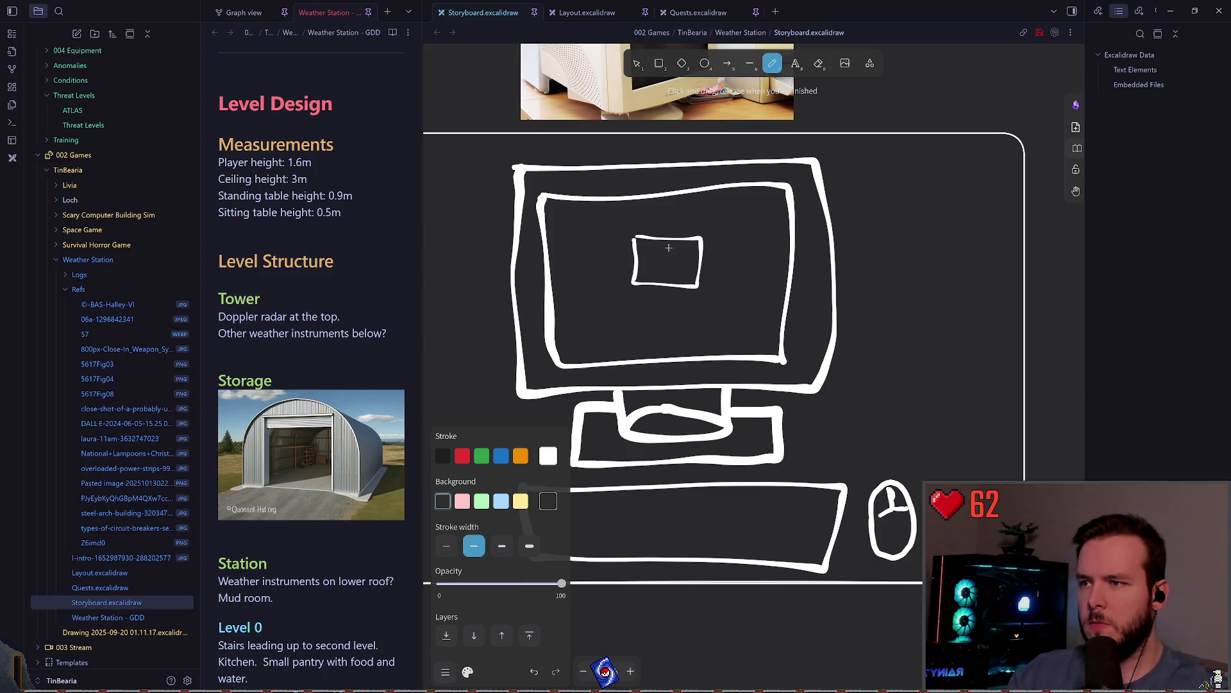
Start a text box on the monitor screen, then cancel it with Escape.
scroll(654, 274, "up", 3)
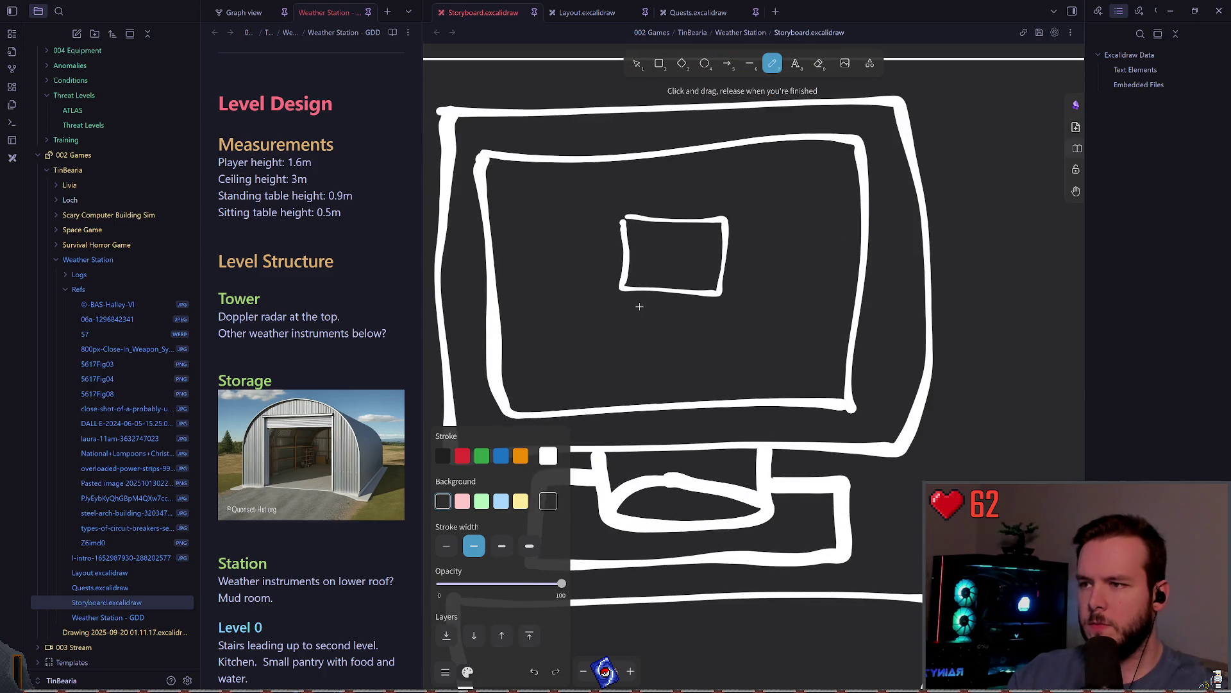
left_click(795, 62)
left_click(652, 323)
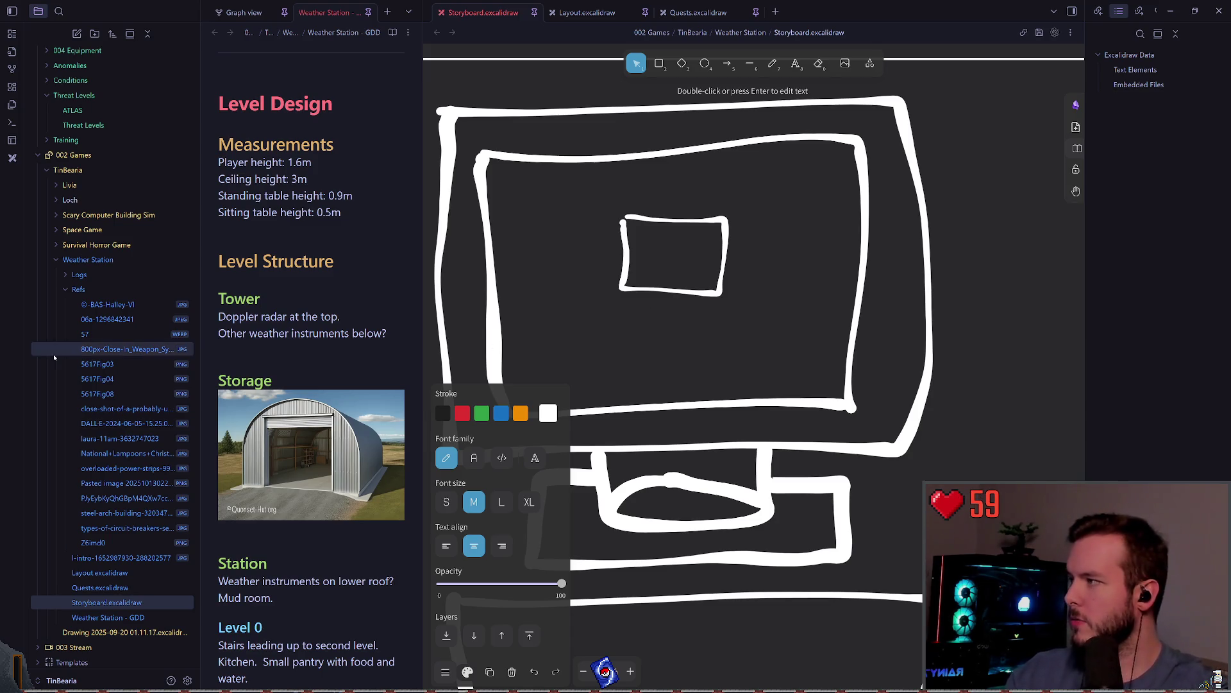
key("Escape")
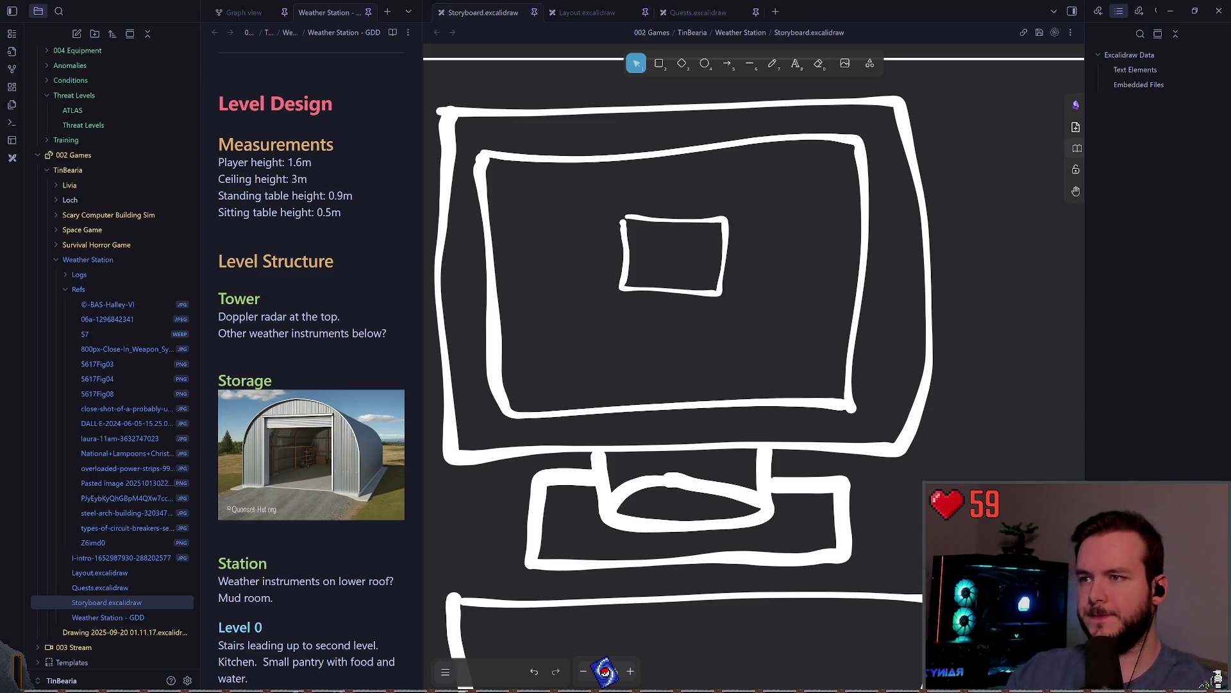
Add a text label reading 'USER 03' below the avatar box, correcting typos.
left_click(793, 71)
left_click(631, 311)
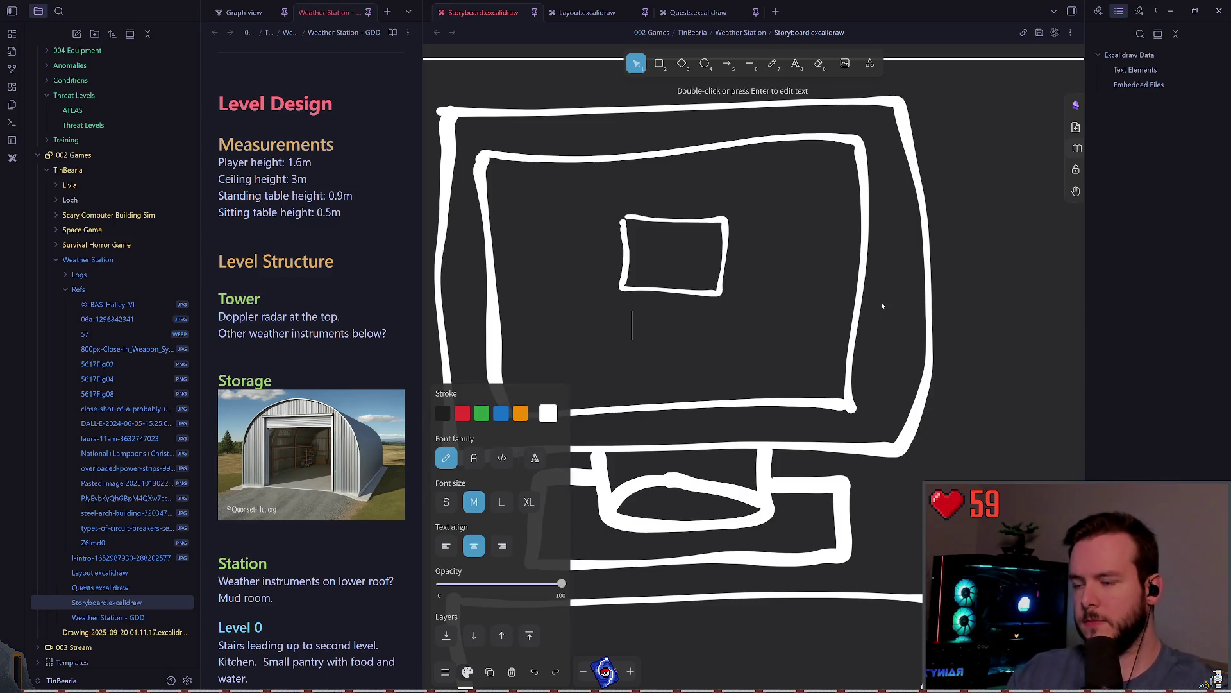
type("WS")
key("BackSpace")
key("BackSpace")
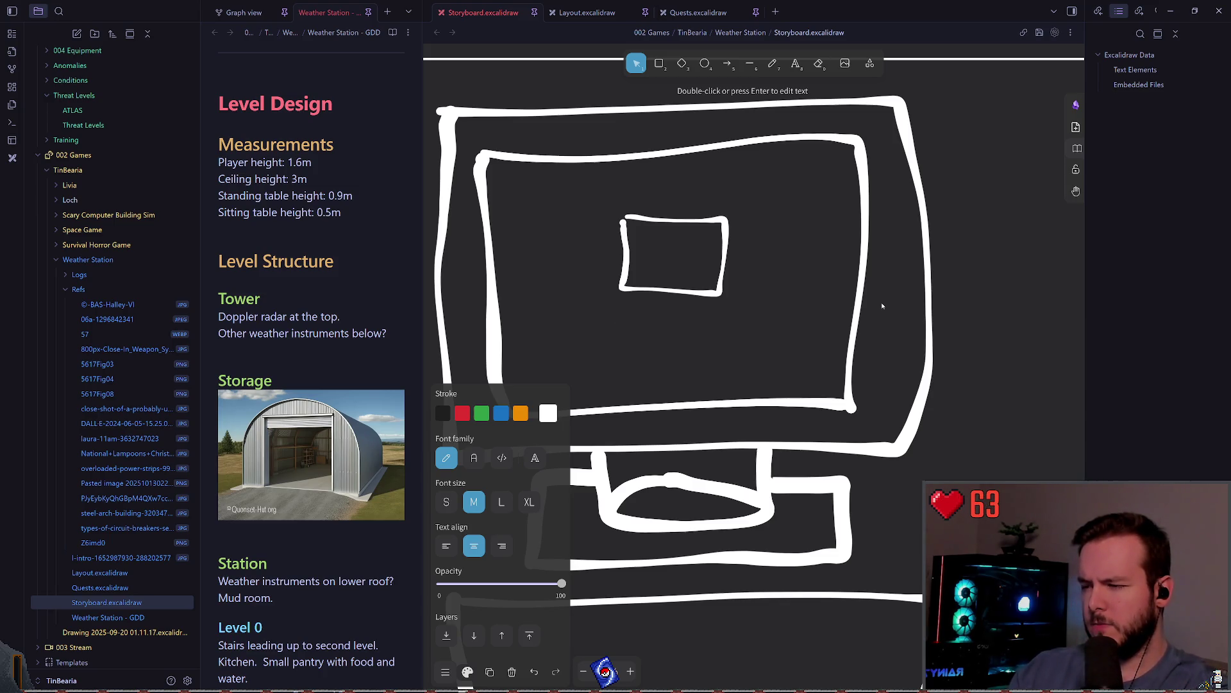
type("ime")
key("BackSpace")
key("BackSpace")
key("BackSpace")
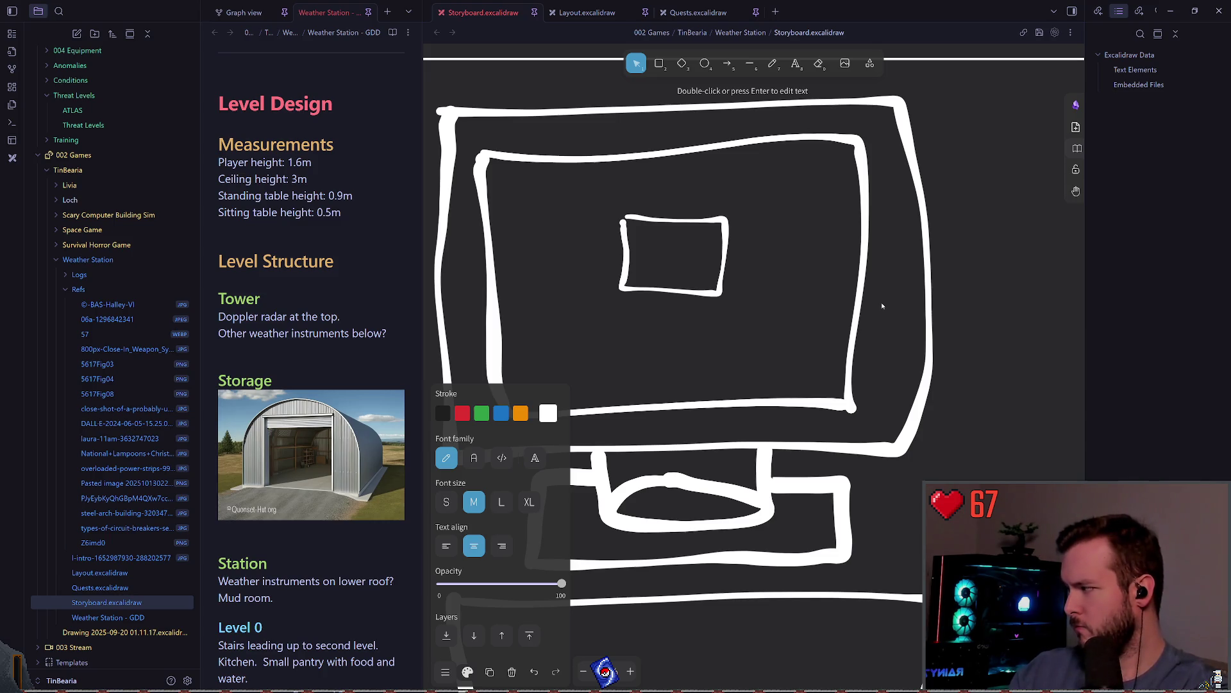
type("USER 04")
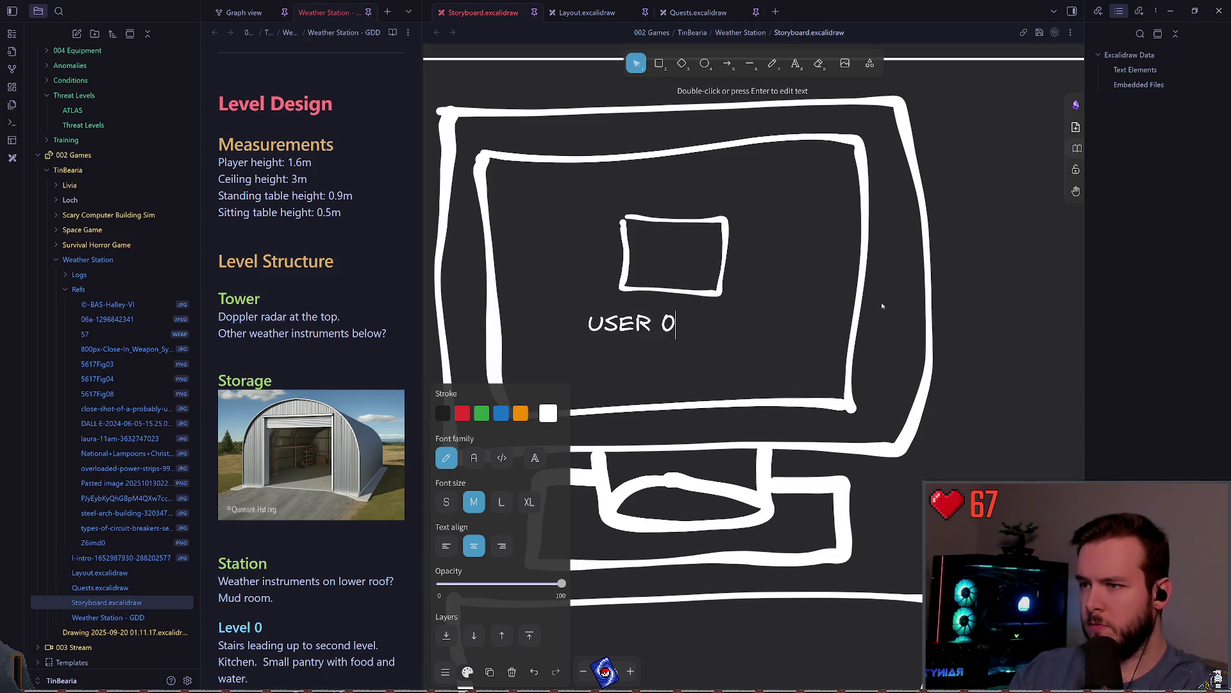
key("BackSpace")
type("3")
Center the USER 03 label under the avatar box and save the storyboard.
left_click(744, 355)
mouse_move(669, 323)
left_mouse_down()
mouse_move(717, 319)
mouse_move(708, 315)
left_mouse_up()
left_click(744, 324)
key("ctrl+s")
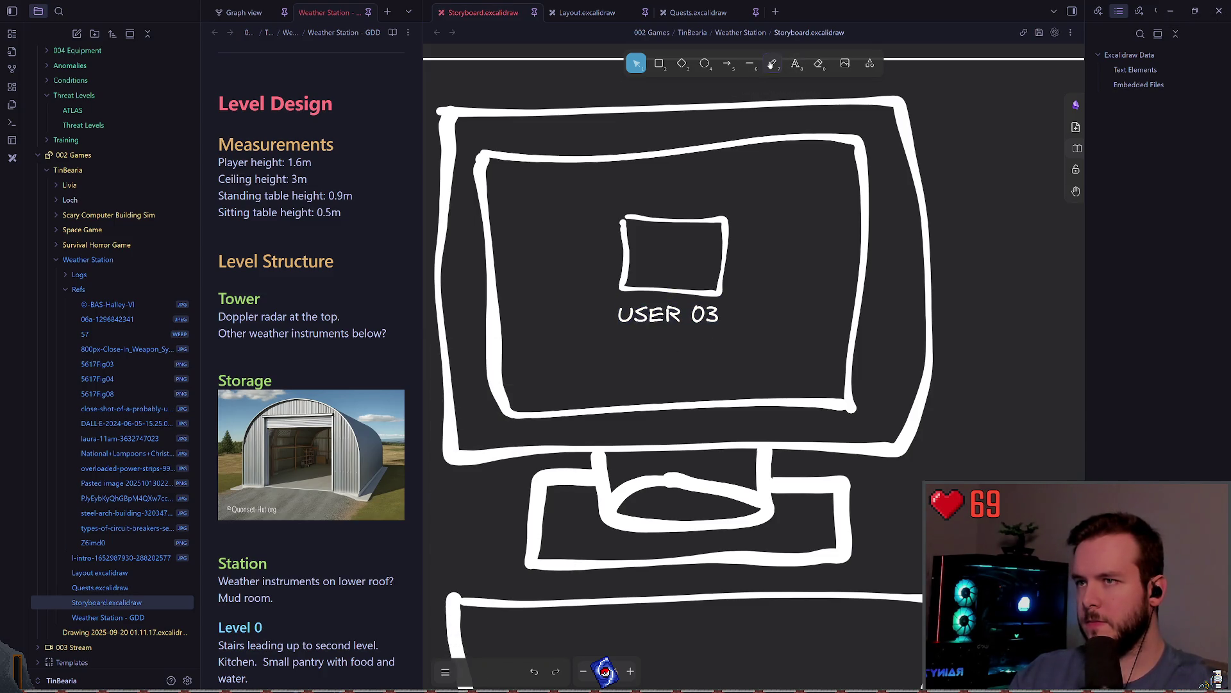
Freehand-sketch a first input field under USER 03 with a text cursor mark.
left_click(772, 63)
mouse_move(609, 337)
left_mouse_down()
mouse_move(723, 337)
mouse_move(670, 364)
mouse_move(611, 337)
left_mouse_up()
key("v")
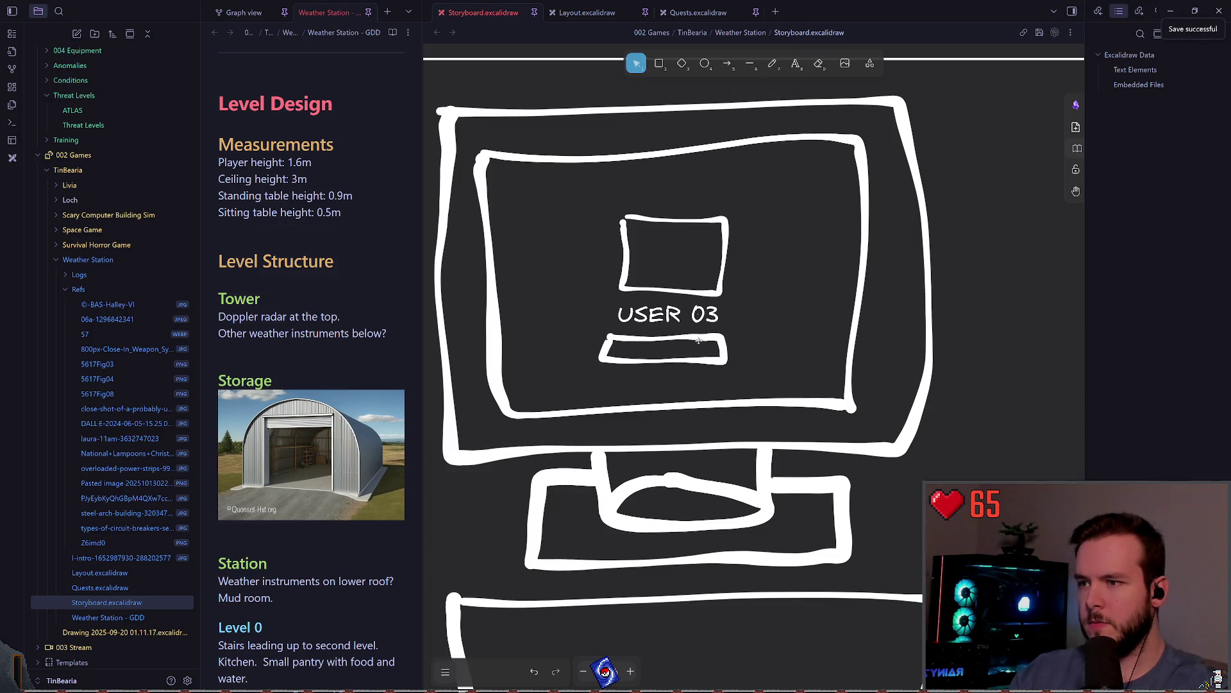
left_click(709, 335)
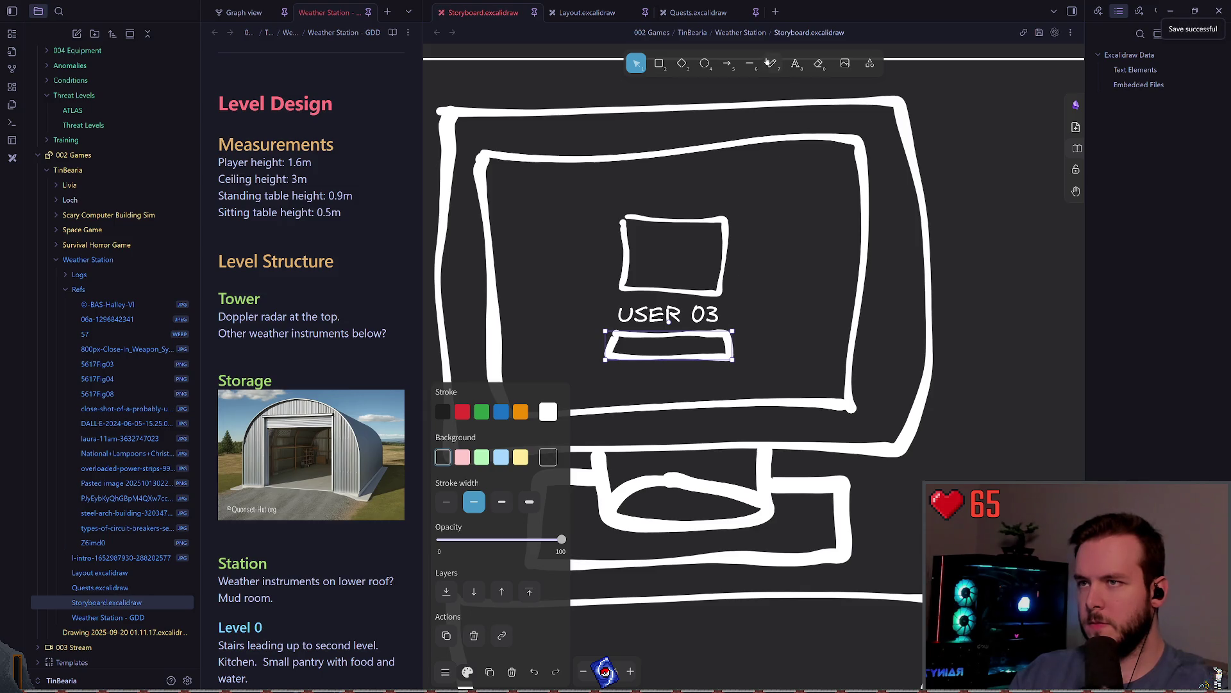
key("p")
left_click_drag(626, 339, 622, 351)
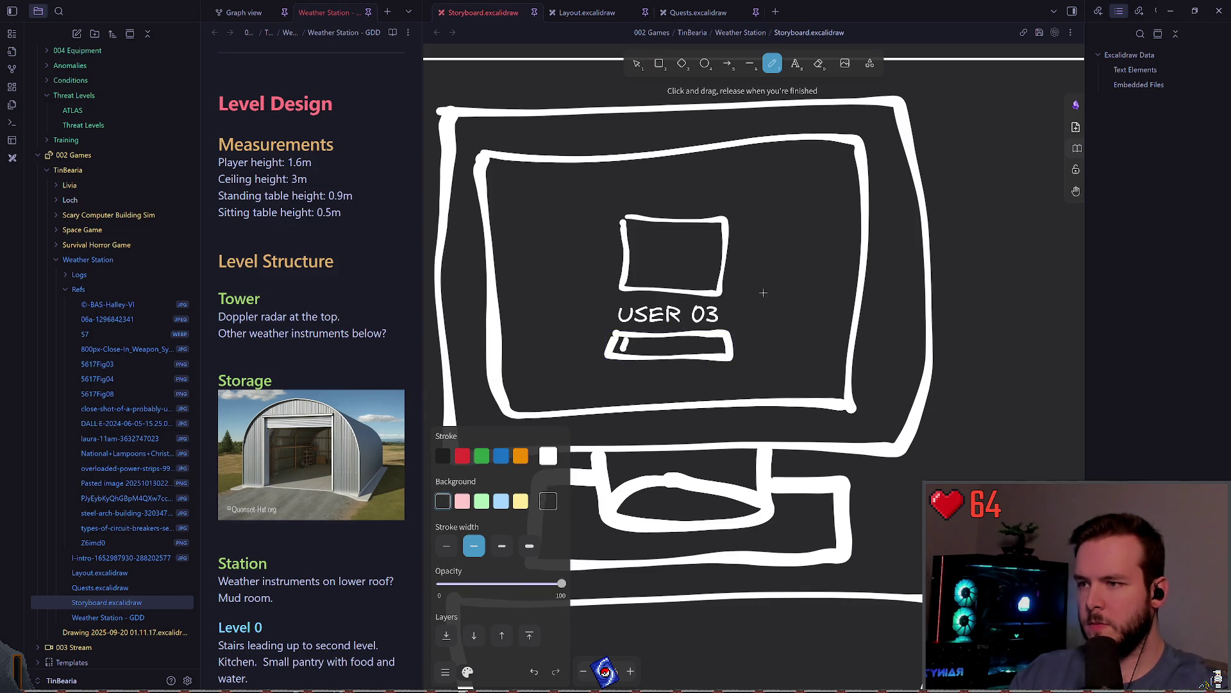
scroll(767, 304, "down", 3)
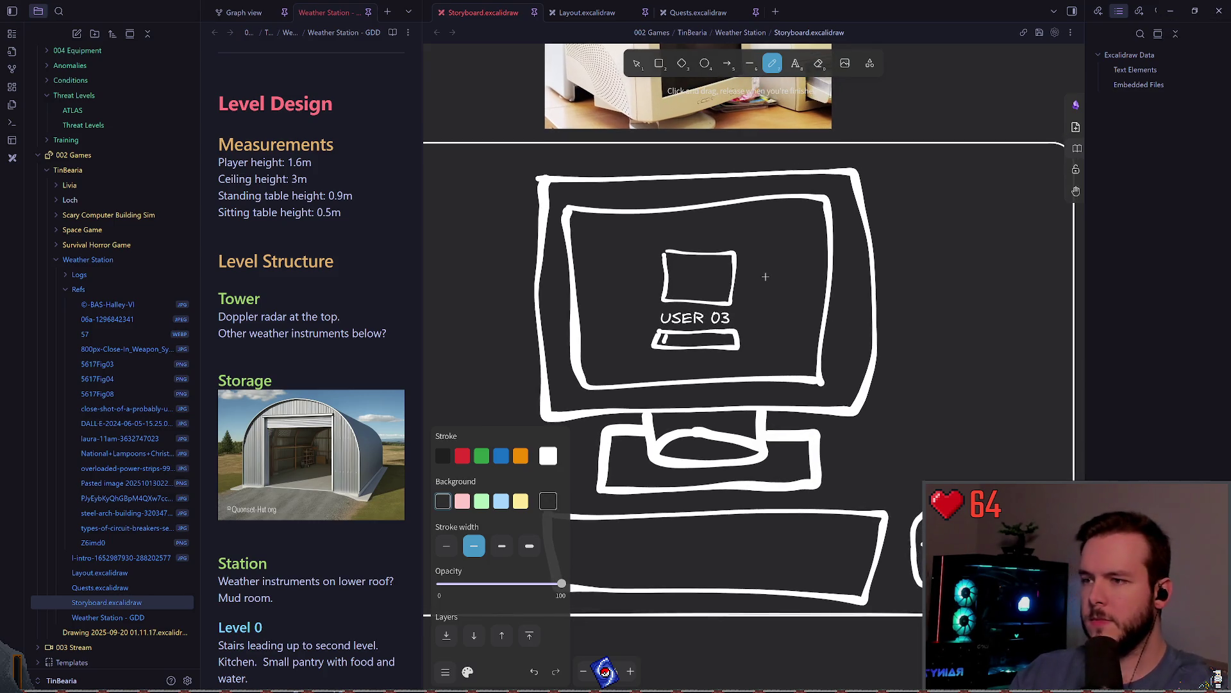
scroll(761, 282, "down", 3)
scroll(759, 276, "up", 5)
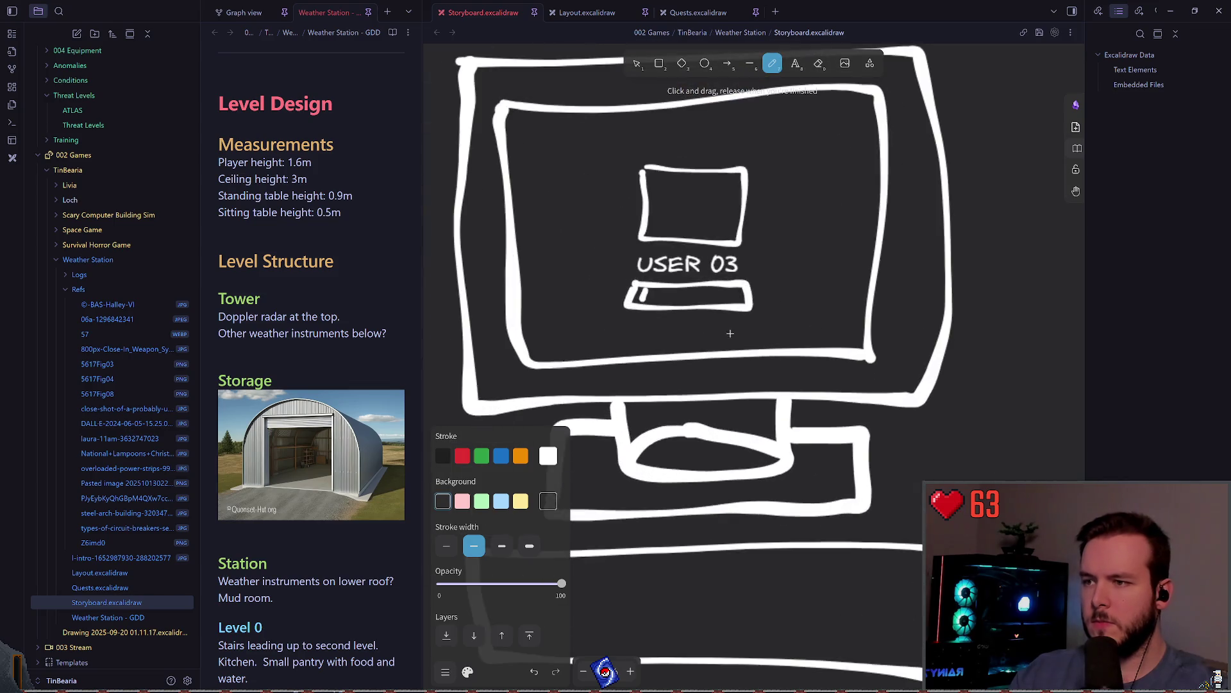
Redraw the input field outline under USER 03 and keep it a thin stroke.
key("ctrl+z")
mouse_move(629, 286)
left_mouse_down()
mouse_move(731, 314)
mouse_move(633, 282)
mouse_move(740, 288)
left_mouse_up()
key("ctrl+z")
key("ctrl+z")
mouse_move(629, 281)
left_mouse_down()
mouse_move(740, 283)
mouse_move(749, 300)
mouse_move(628, 287)
left_mouse_up()
key("Escape")
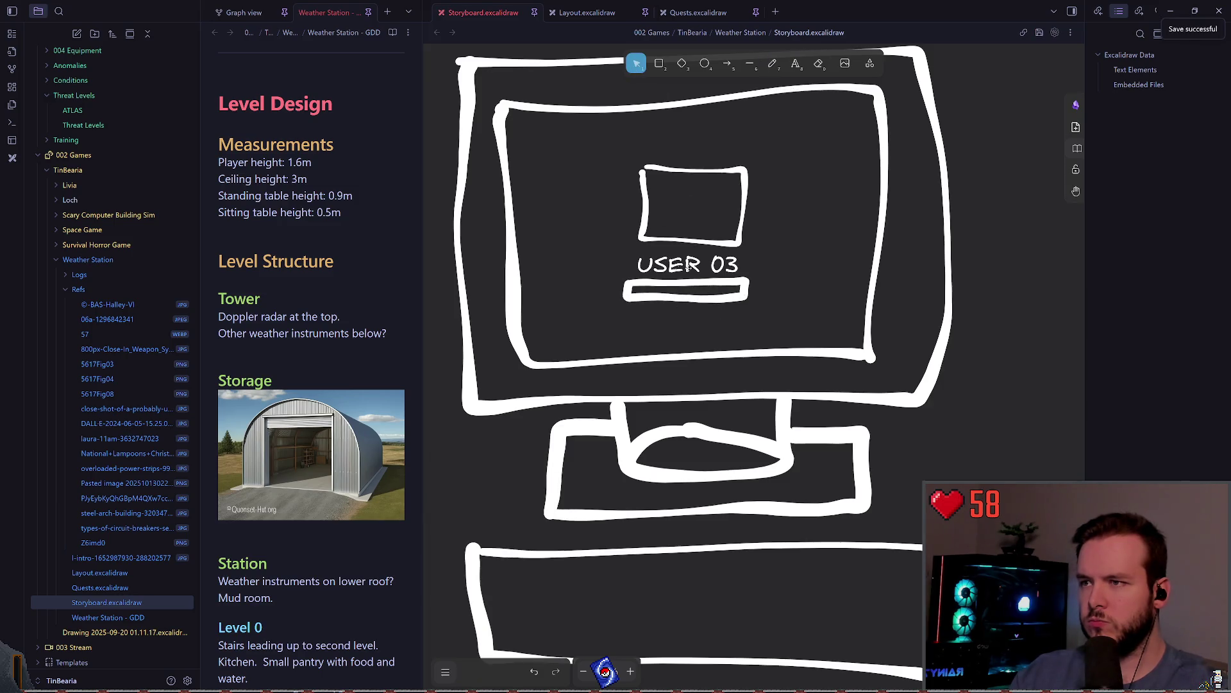
key("alt+3")
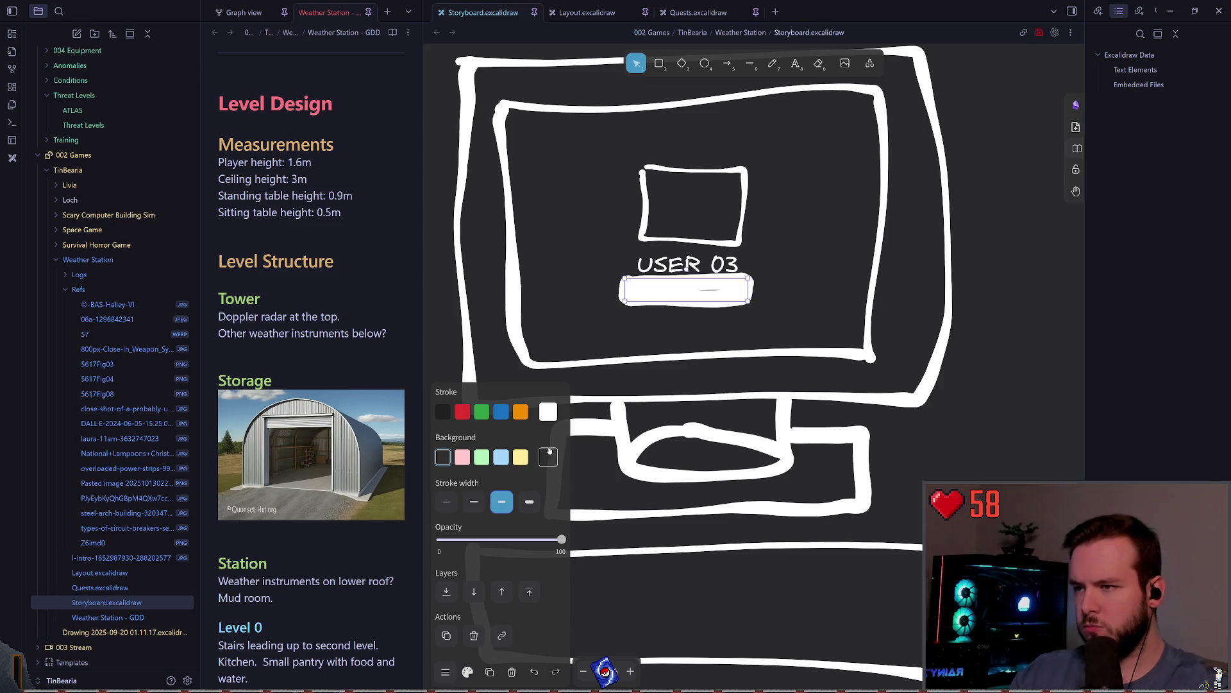
left_click(475, 501)
left_click(693, 331)
Draw a cursor mark at the field's left end with a medium stroke, then try an avatar stroke.
scroll(721, 328, "up", 1)
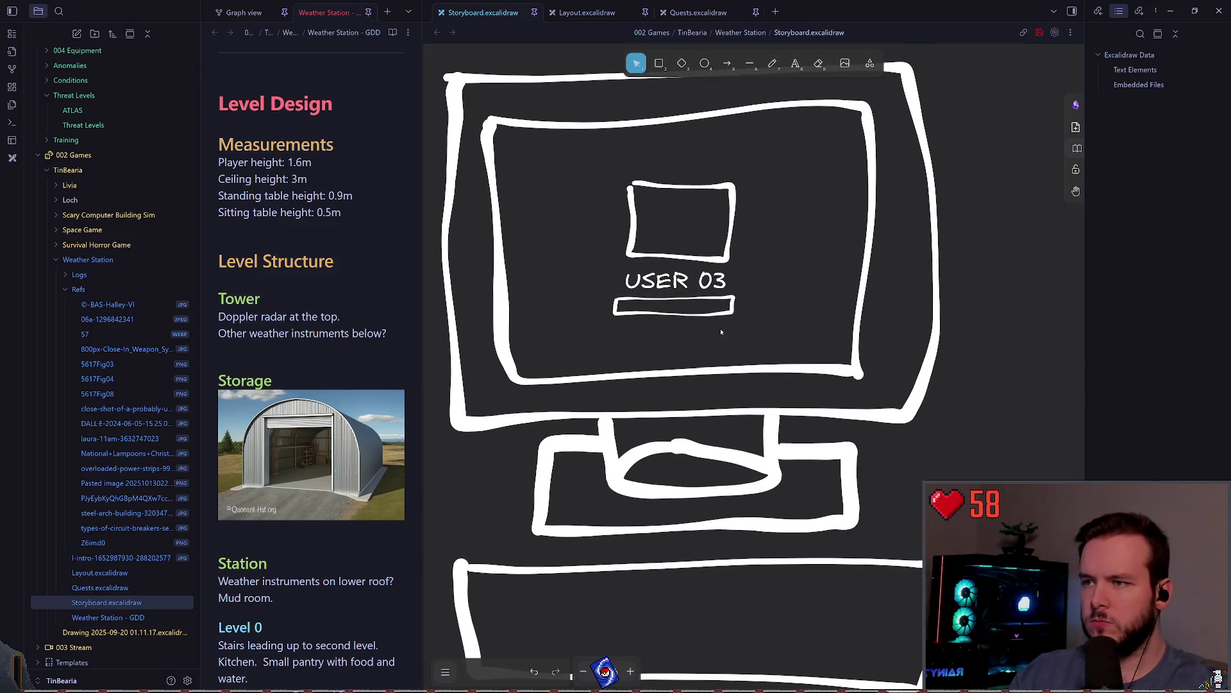
left_click(776, 62)
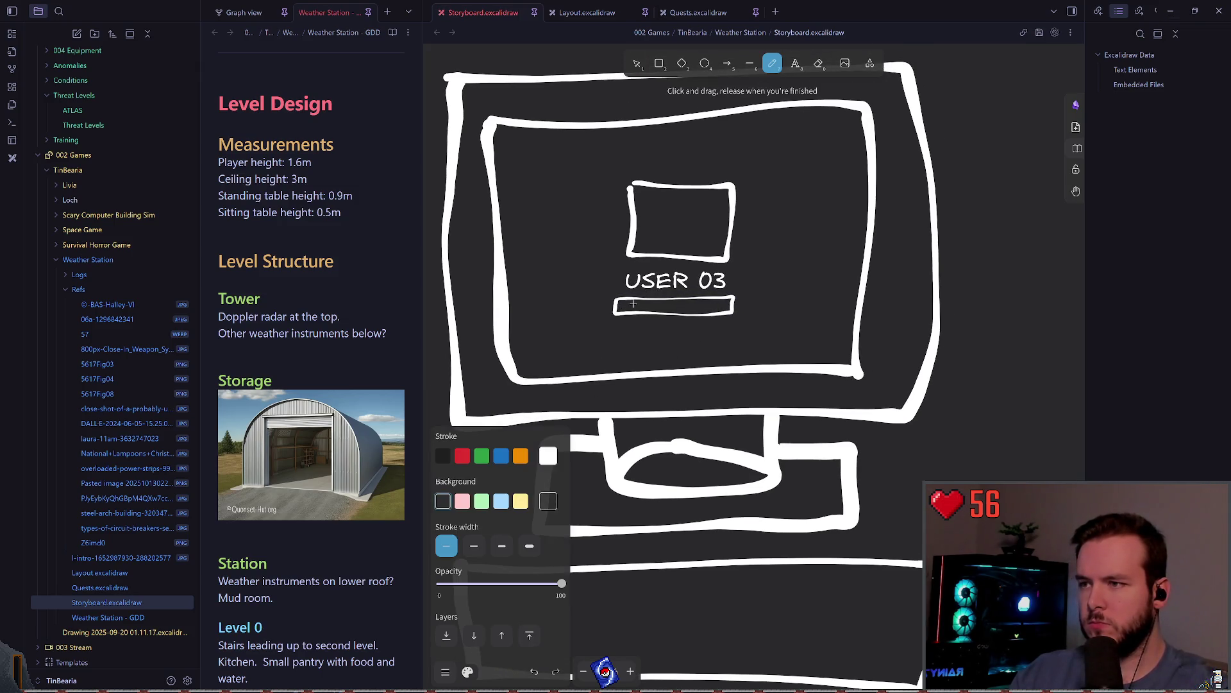
left_click_drag(623, 301, 622, 306)
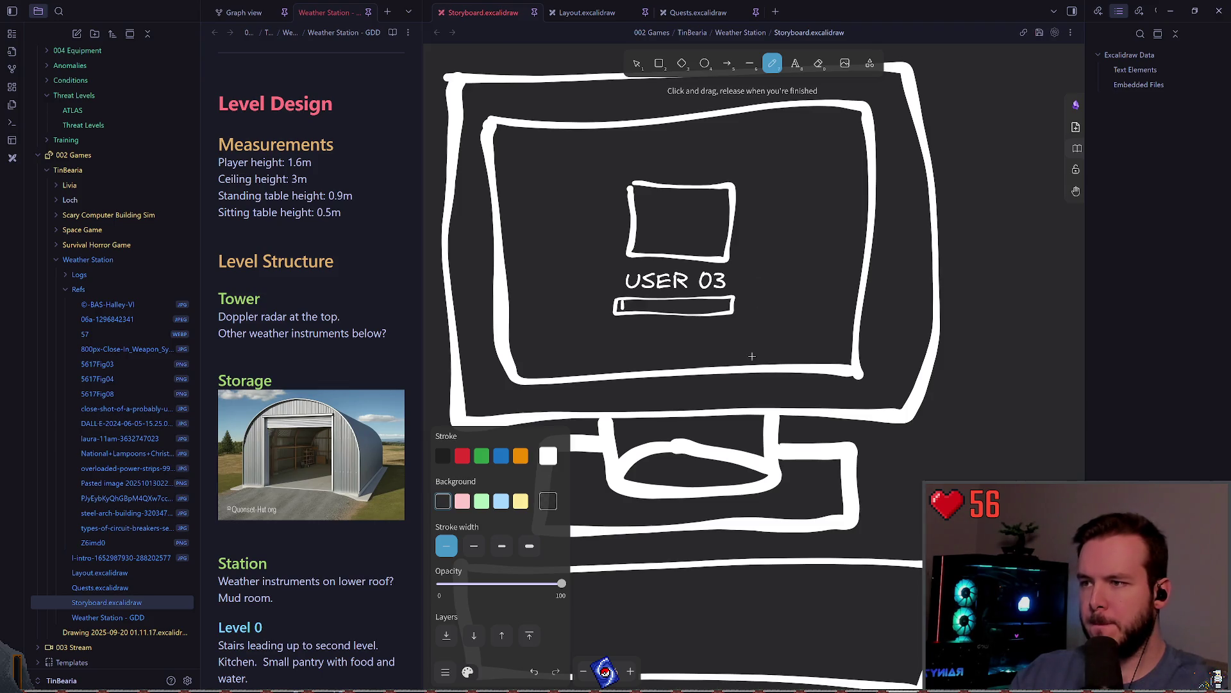
scroll(742, 346, "down", 3)
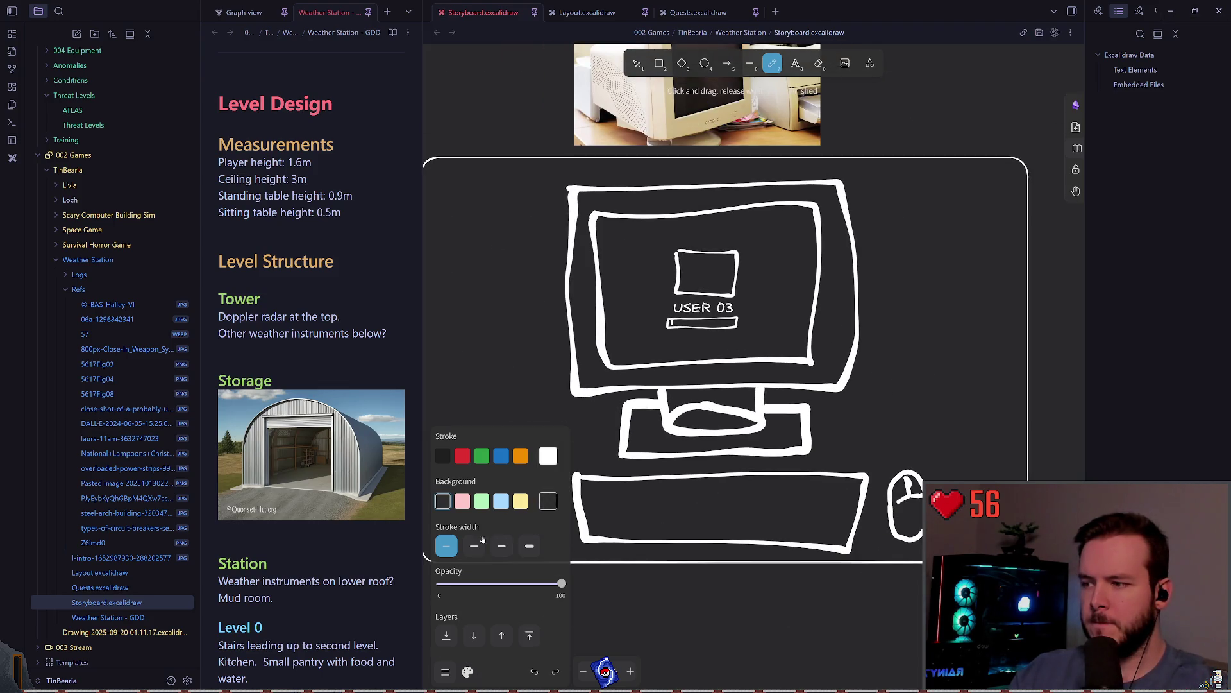
left_click(475, 544)
scroll(763, 295, "right", 1)
scroll(735, 312, "down", 2)
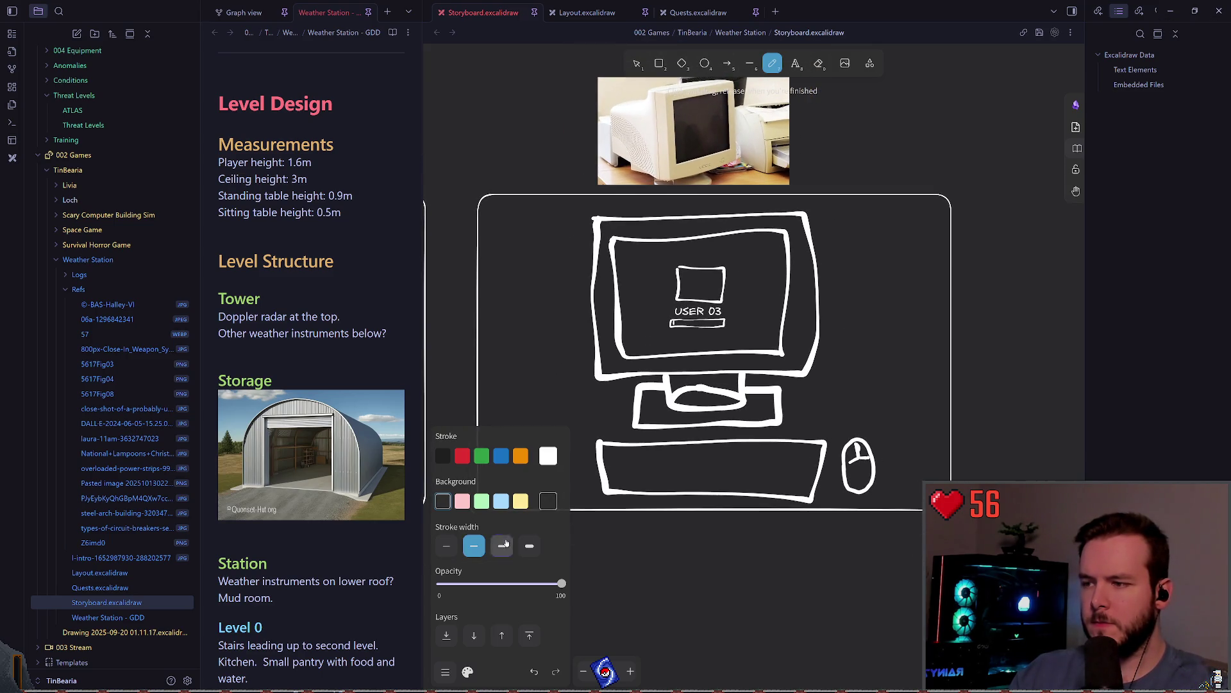
scroll(711, 289, "up", 2)
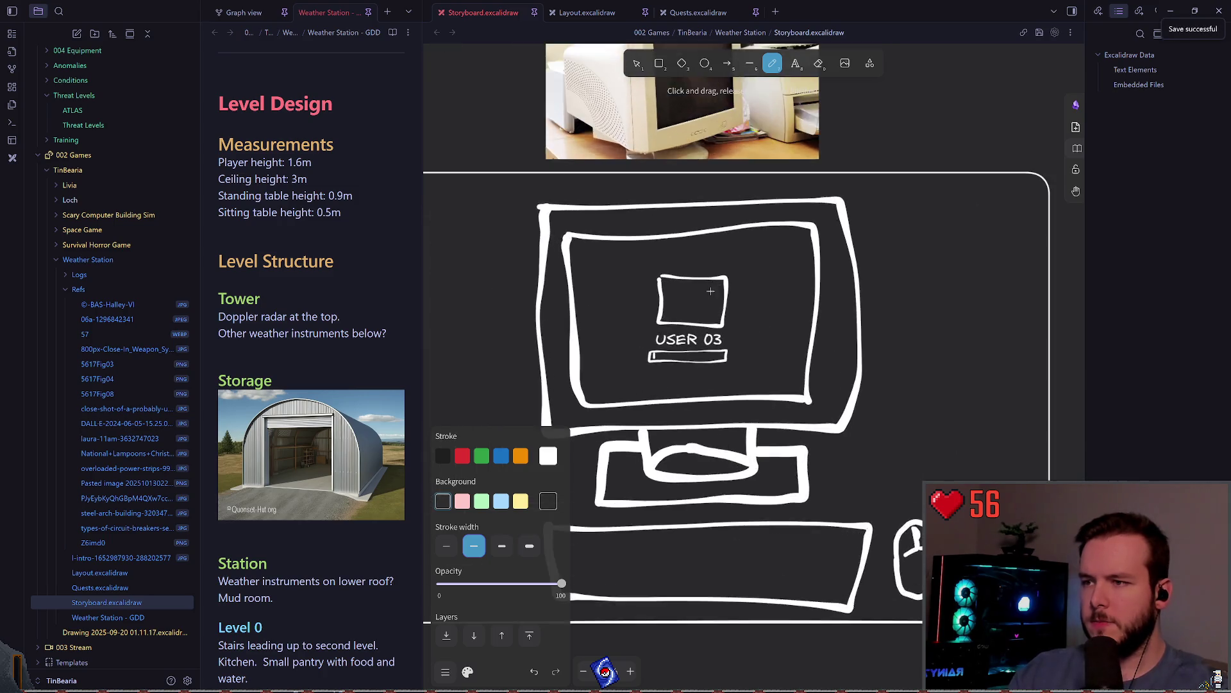
scroll(711, 288, "up", 5)
scroll(677, 293, "up", 2)
left_click_drag(653, 338, 719, 263)
Switch to the thinnest stroke, draw left and right shoulder curves, and save.
key("ctrl+z")
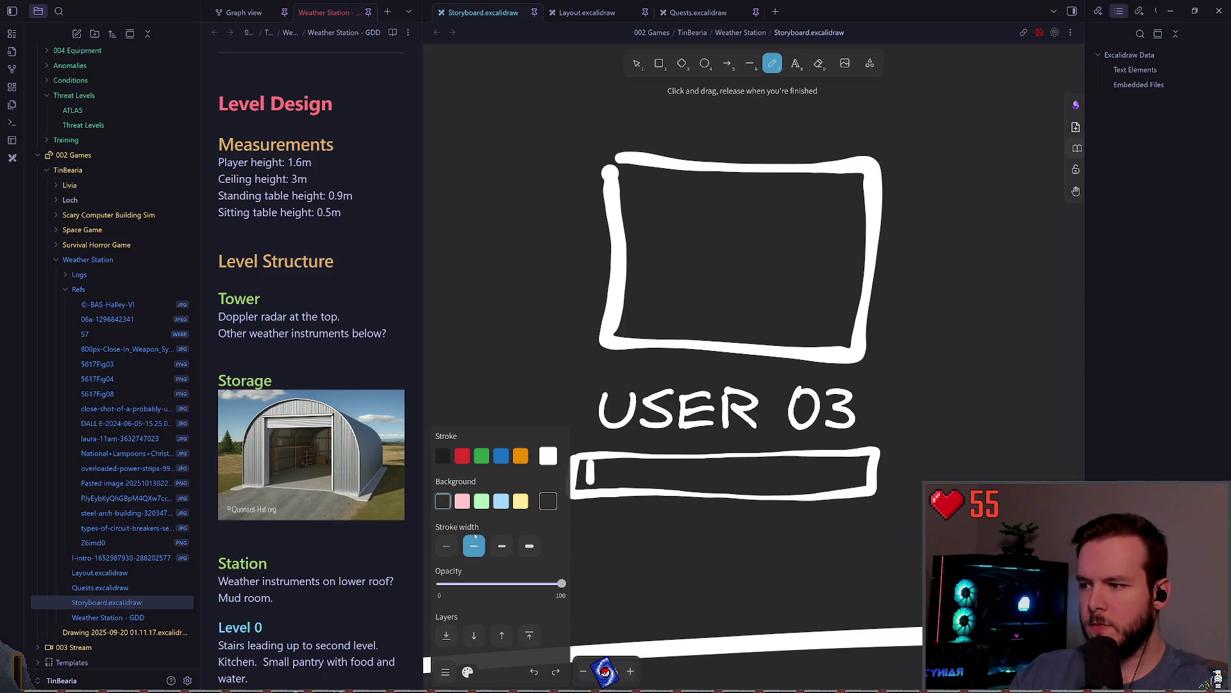
left_click(446, 546)
left_click_drag(672, 342, 710, 287)
mouse_move(803, 348)
left_mouse_down()
mouse_move(776, 291)
mouse_move(712, 283)
mouse_move(769, 287)
mouse_move(713, 294)
mouse_move(768, 277)
mouse_move(772, 290)
mouse_move(765, 215)
mouse_move(763, 276)
mouse_move(755, 260)
left_mouse_up()
key("ctrl+z")
key("ctrl+z")
key("ctrl+z")
key("ctrl+s")
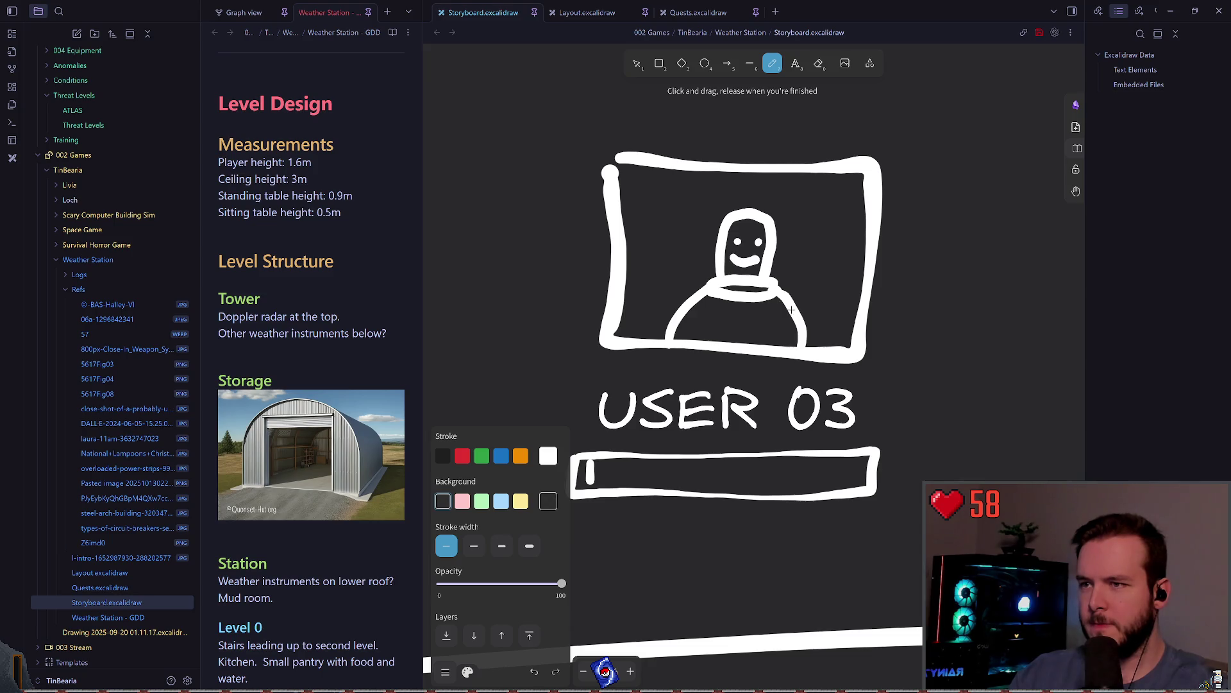
scroll(790, 309, "down", 10)
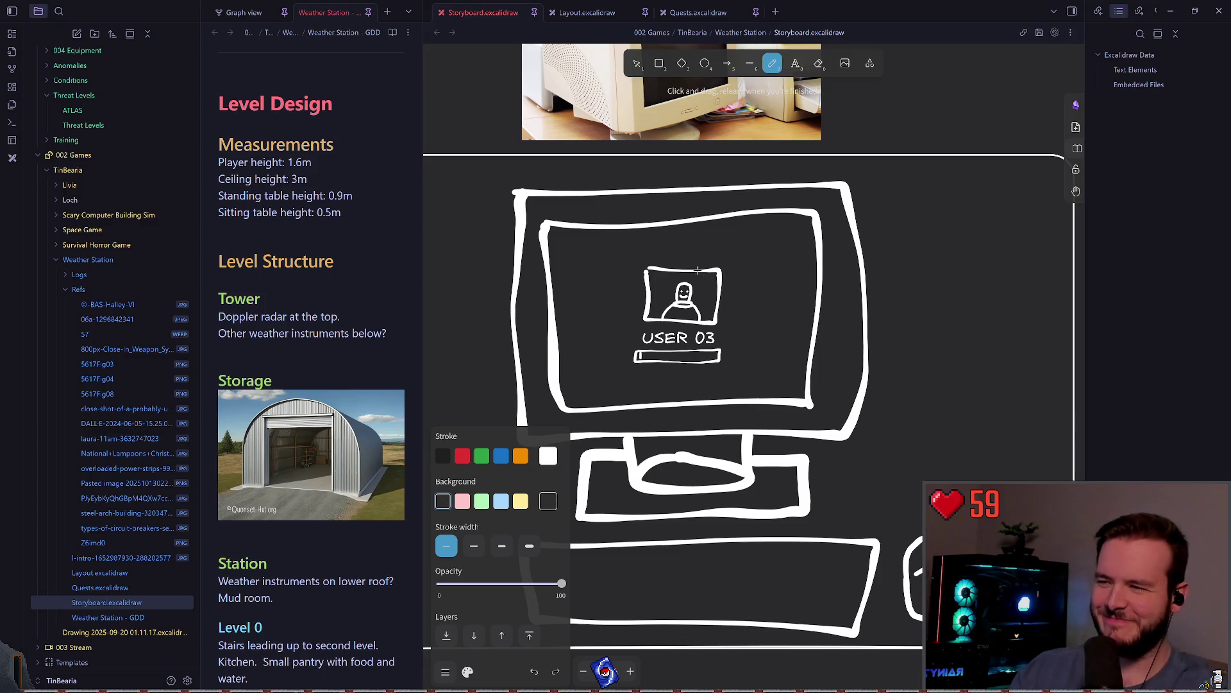
scroll(701, 274, "up", 10)
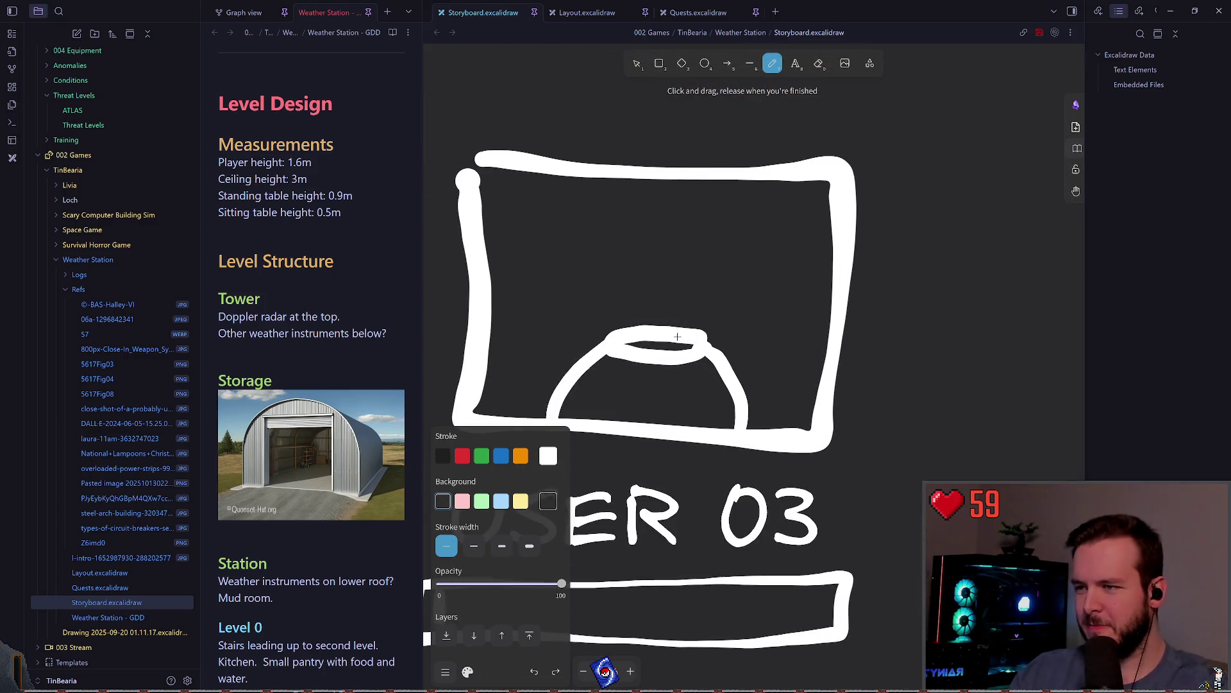
Rework the shoulders' top into a flat line joining the two curves.
key("ctrl+z")
mouse_move(706, 347)
left_mouse_down()
mouse_move(603, 342)
mouse_move(705, 348)
left_mouse_up()
key("ctrl+z")
key("ctrl+z")
key("ctrl+z")
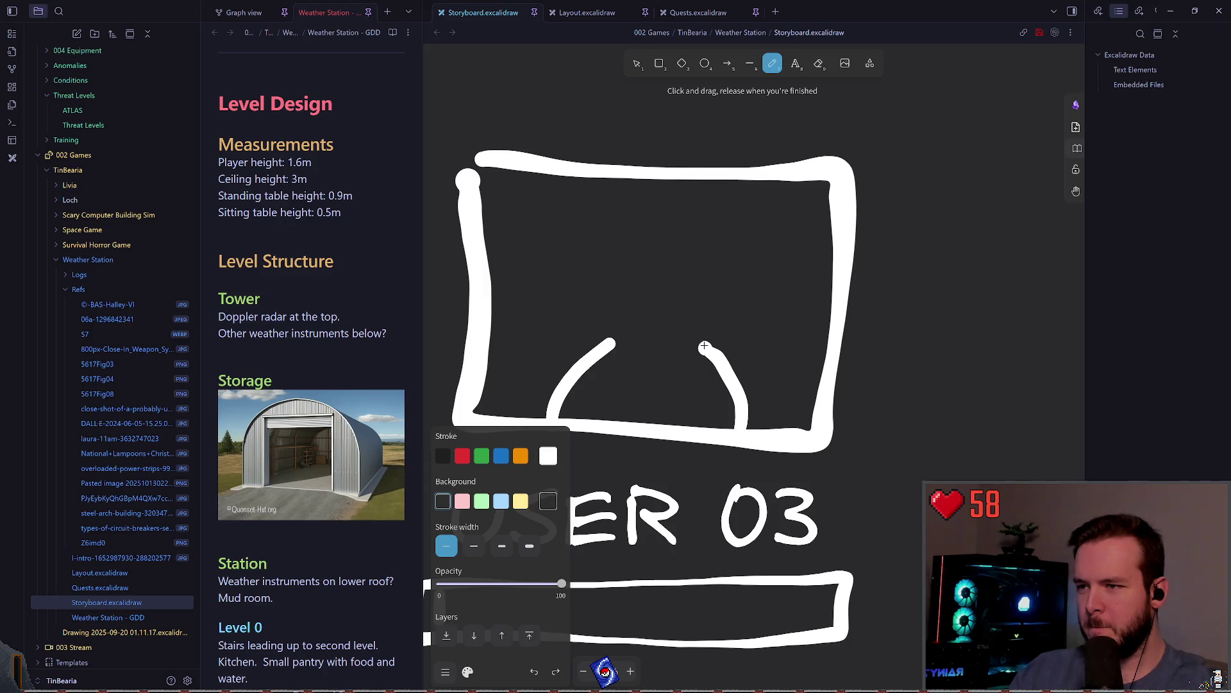
key("ctrl+z")
key("ctrl+z")
mouse_move(697, 360)
left_mouse_down()
mouse_move(617, 347)
mouse_move(610, 328)
mouse_move(632, 331)
left_mouse_up()
key("ctrl+z")
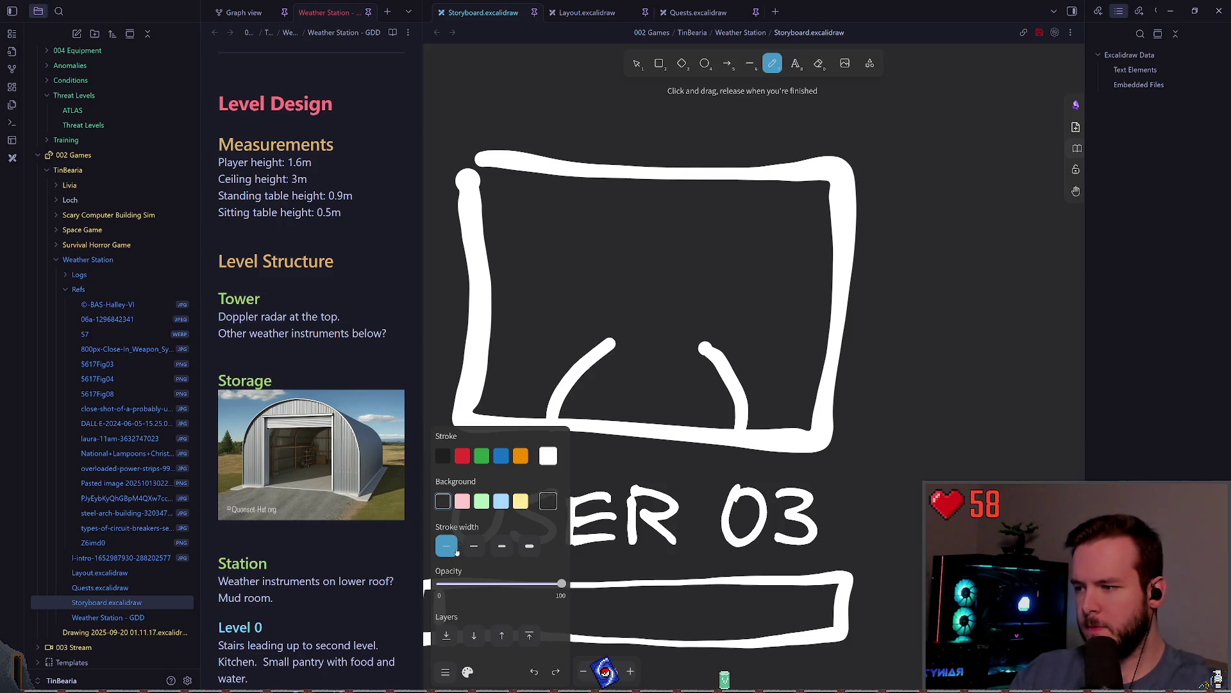
mouse_move(700, 337)
left_mouse_down()
mouse_move(619, 353)
mouse_move(603, 331)
mouse_move(707, 343)
left_mouse_up()
Draw and reshape the neck strokes rising from the shoulders.
key("ctrl+z")
key("ctrl+z")
left_click_drag(610, 340, 705, 345)
left_click_drag(616, 340, 638, 284)
key("ctrl+z")
key("ctrl+z")
left_click_drag(624, 338, 641, 274)
left_click_drag(686, 333, 670, 265)
key("ctrl+z")
key("ctrl+z")
mouse_move(615, 344)
left_mouse_down()
mouse_move(643, 313)
mouse_move(694, 314)
mouse_move(694, 340)
mouse_move(638, 296)
mouse_move(691, 301)
mouse_move(692, 343)
left_mouse_up()
key("ctrl+z")
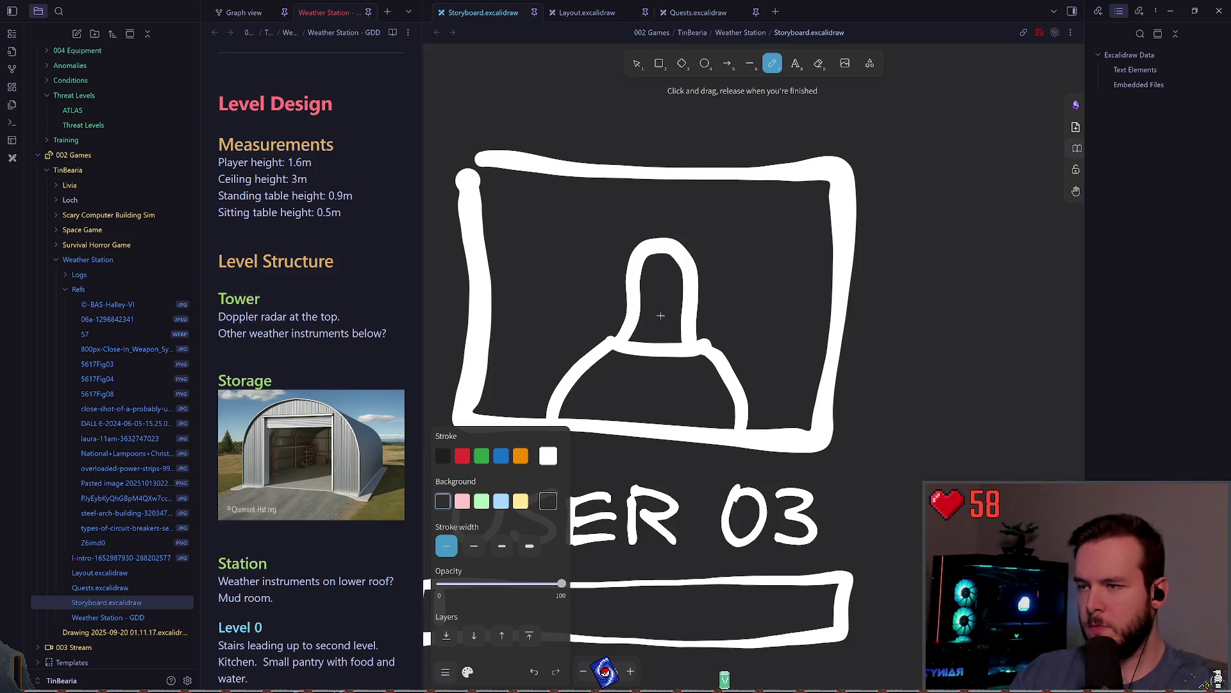
Dot the figure's second eye, then try a smile and remove it again.
left_click(671, 280)
key("ctrl+z")
left_click_drag(644, 296, 672, 303)
key("ctrl+z")
key("ctrl+z")
scroll(677, 340, "down", 5)
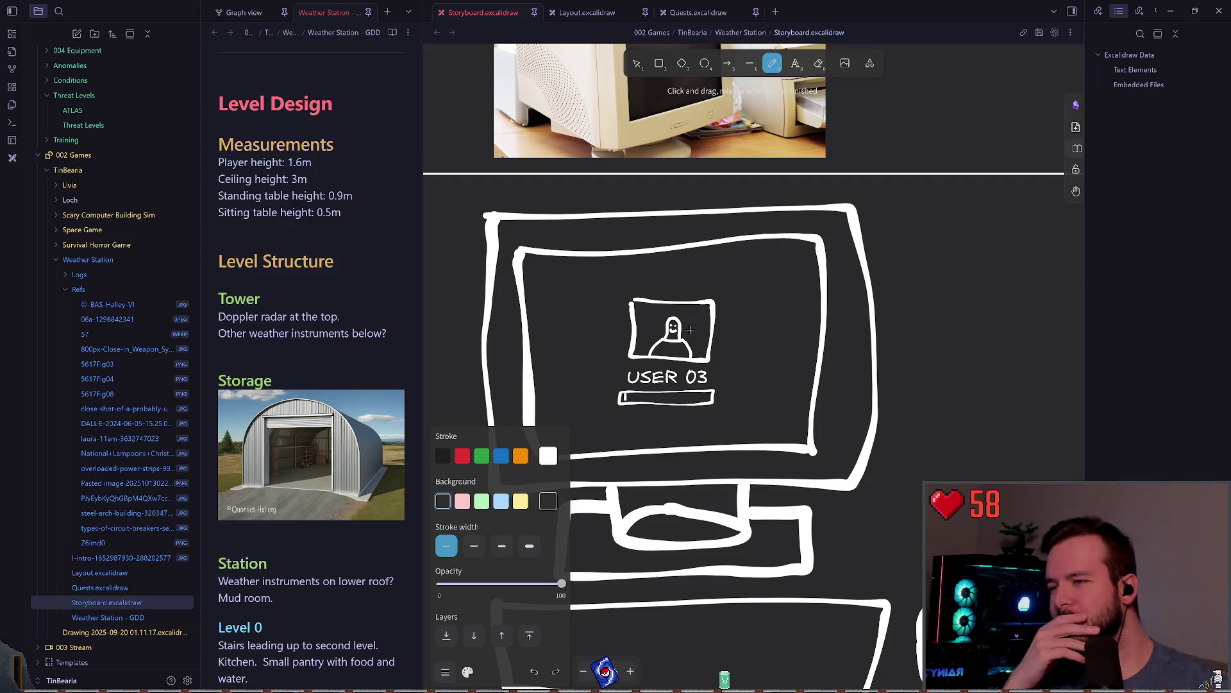
Retry the short strokes rising from the avatar's head, undoing failed attempts.
scroll(683, 321, "up", 5)
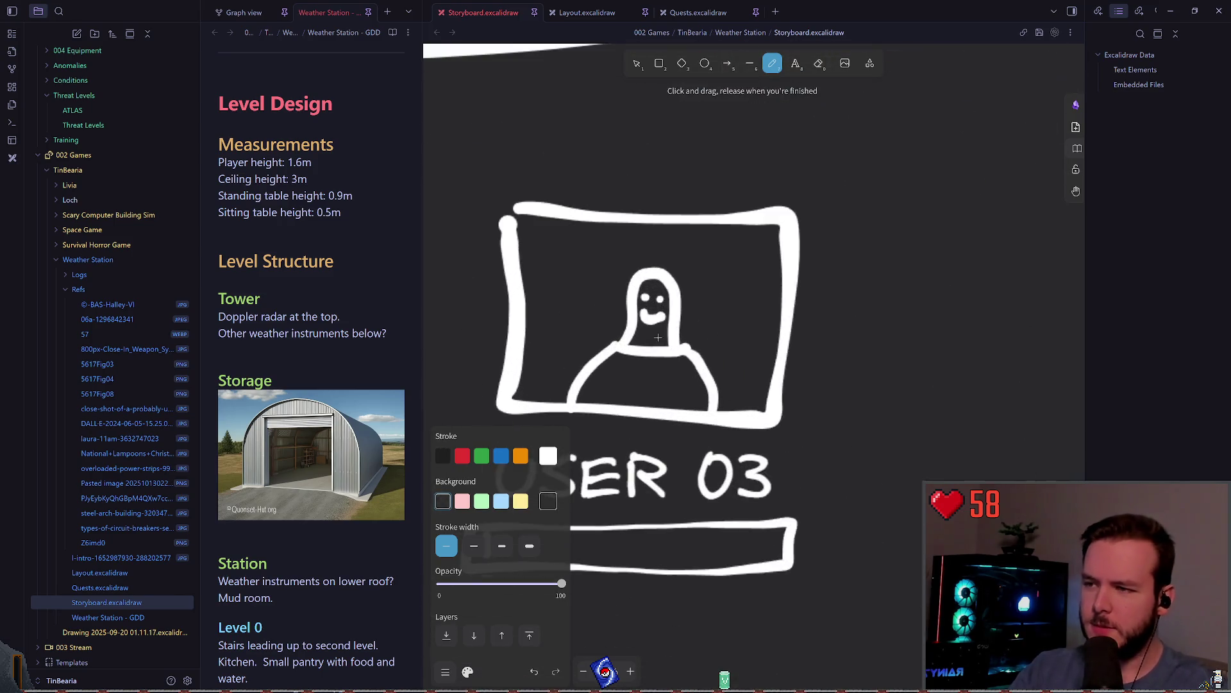
key("ctrl+z")
key("ctrl+z")
left_click_drag(626, 356, 625, 299)
key("ctrl+z")
left_click_drag(628, 354, 633, 312)
key("ctrl+z")
left_click_drag(685, 363, 683, 323)
mouse_move(628, 356)
left_mouse_down()
mouse_move(632, 325)
mouse_move(619, 317)
mouse_move(698, 274)
mouse_move(685, 320)
mouse_move(692, 264)
mouse_move(694, 306)
mouse_move(622, 282)
mouse_move(694, 307)
mouse_move(664, 264)
mouse_move(685, 329)
mouse_move(645, 297)
mouse_move(670, 297)
mouse_move(677, 311)
mouse_move(650, 330)
left_mouse_up()
key("ctrl+z")
key("ctrl+z")
key("ctrl+z")
key("ctrl+z")
Replace the curled stroke with a V-shaped chin under the smile and save.
key("ctrl+z")
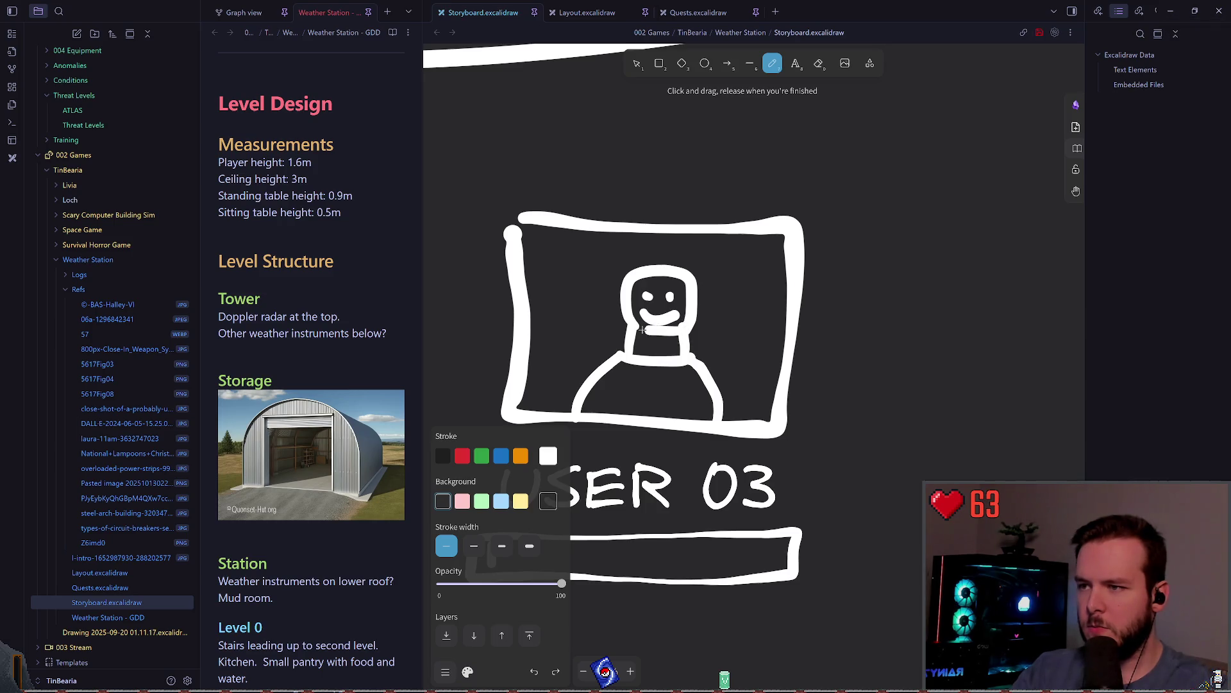
key("ctrl+z")
key("ctrl+s")
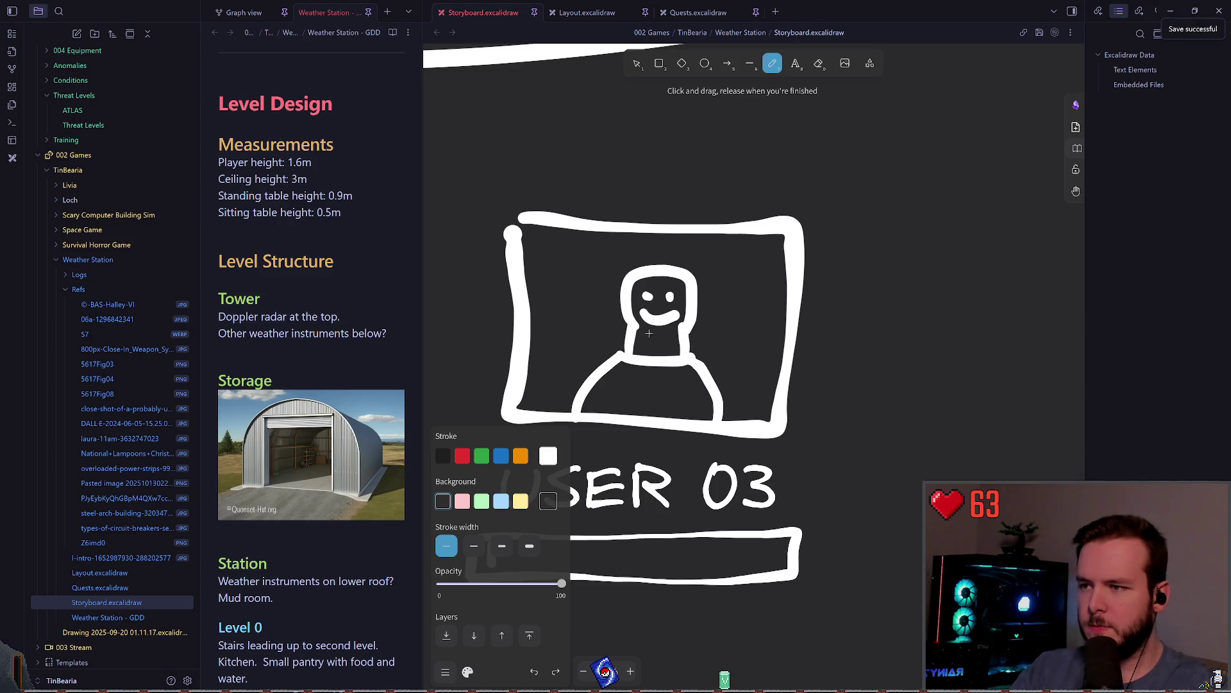
mouse_move(639, 326)
left_mouse_down()
mouse_move(658, 342)
mouse_move(688, 320)
left_mouse_up()
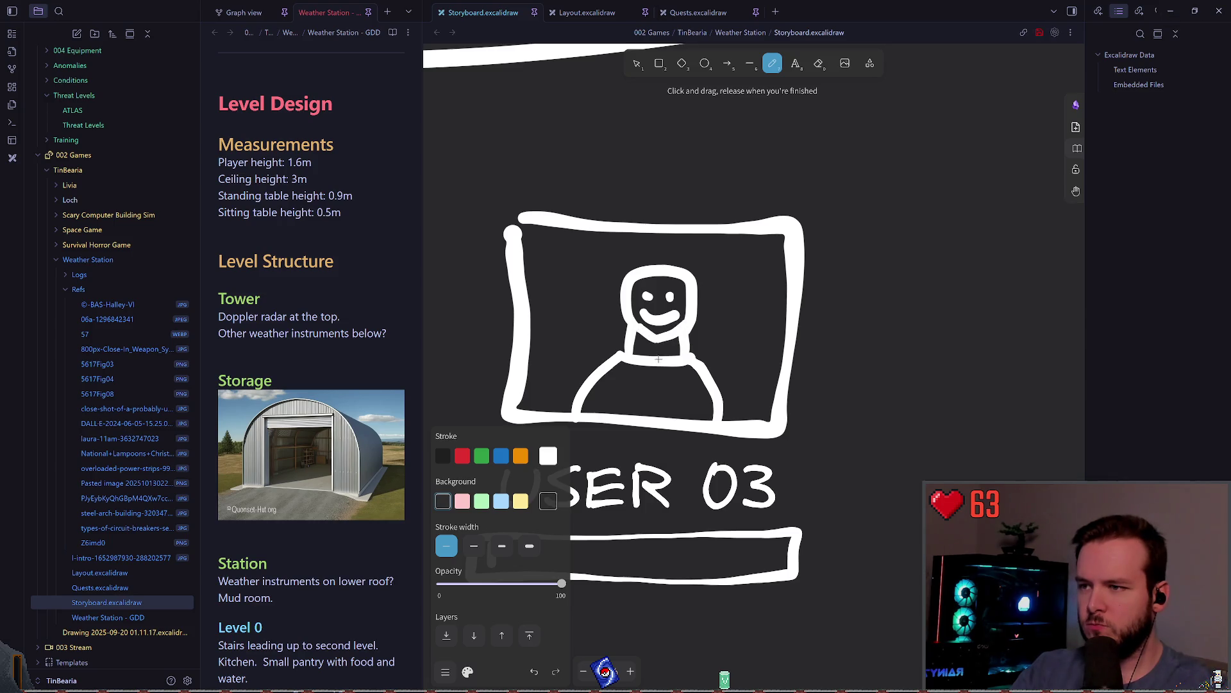
scroll(659, 359, "down", 5)
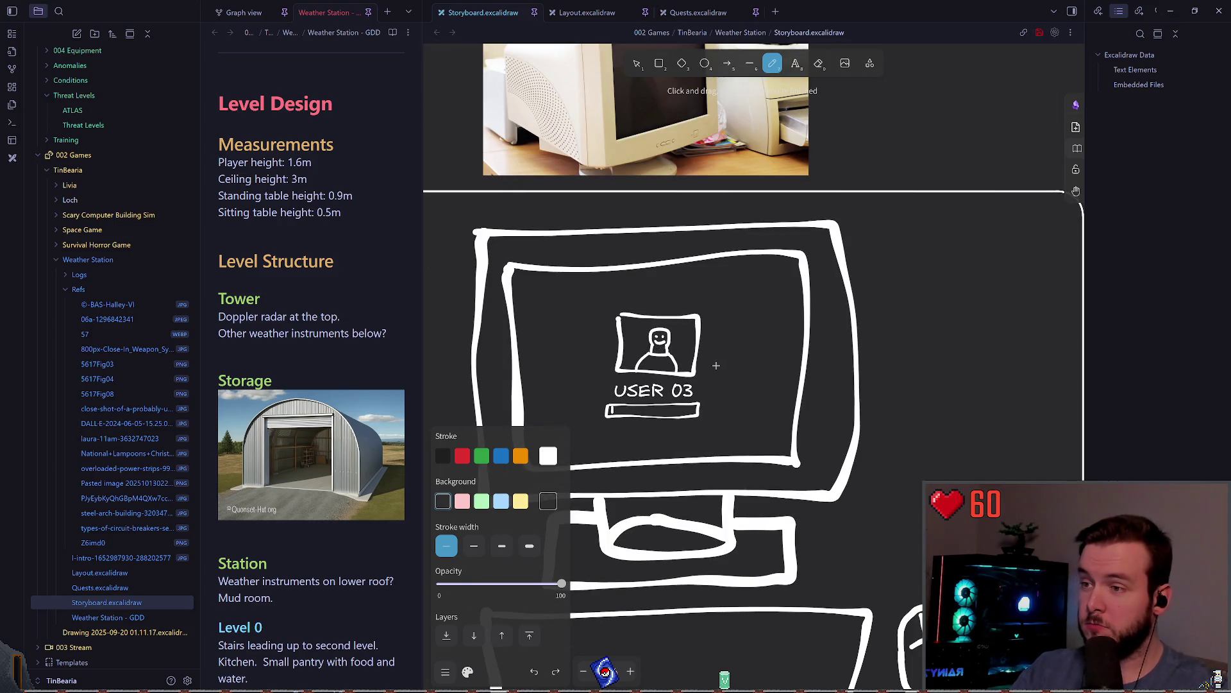
key("ctrl+s")
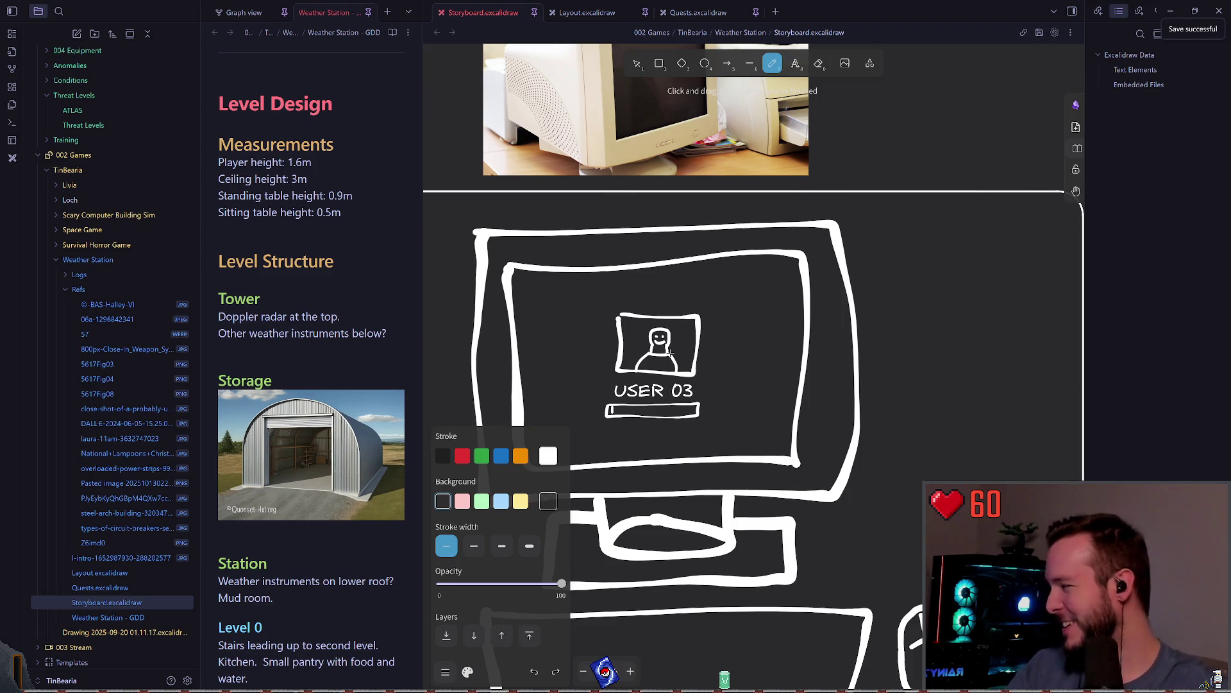
Duplicate the computer panel with its monitor photo and align the copy to the right.
scroll(670, 354, "up", 5)
scroll(704, 423, "down", 10)
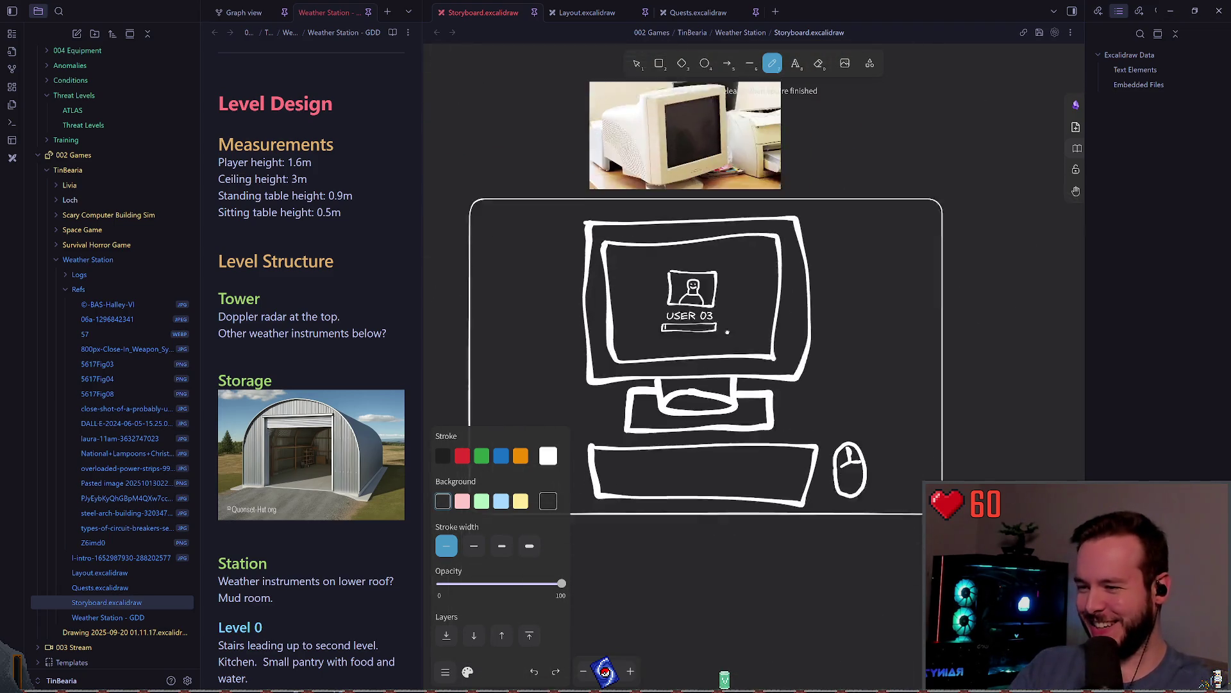
scroll(742, 364, "down", 3)
scroll(684, 298, "up", 3)
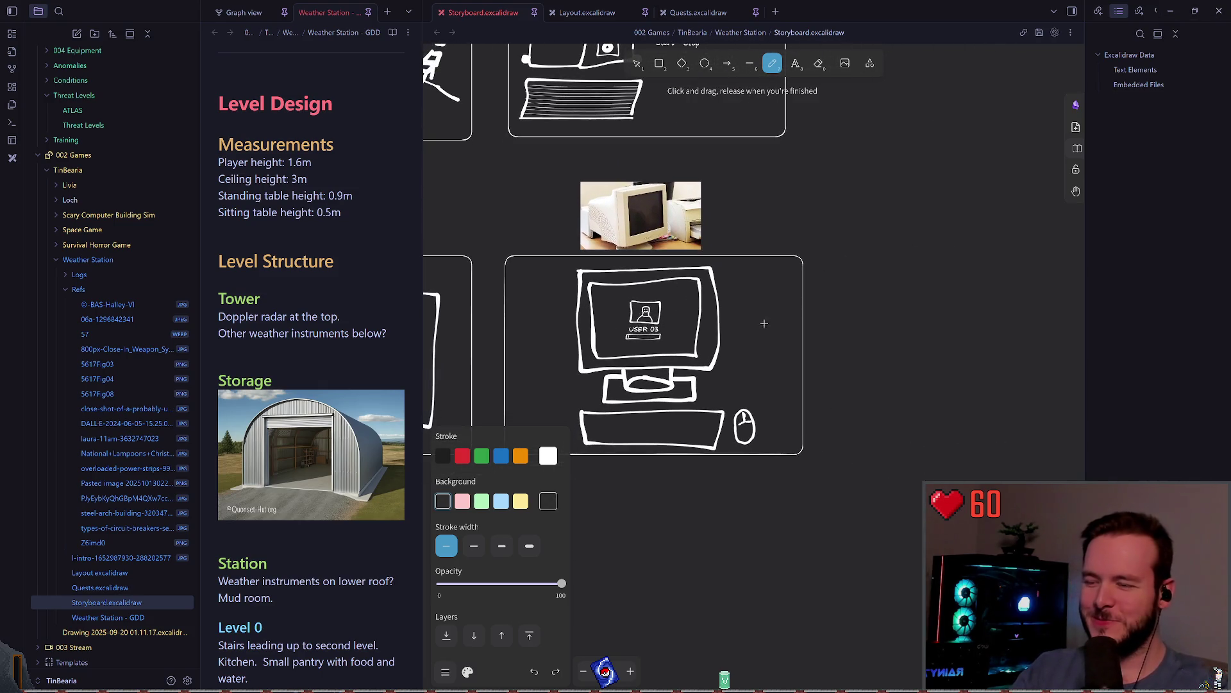
scroll(711, 331, "down", 3)
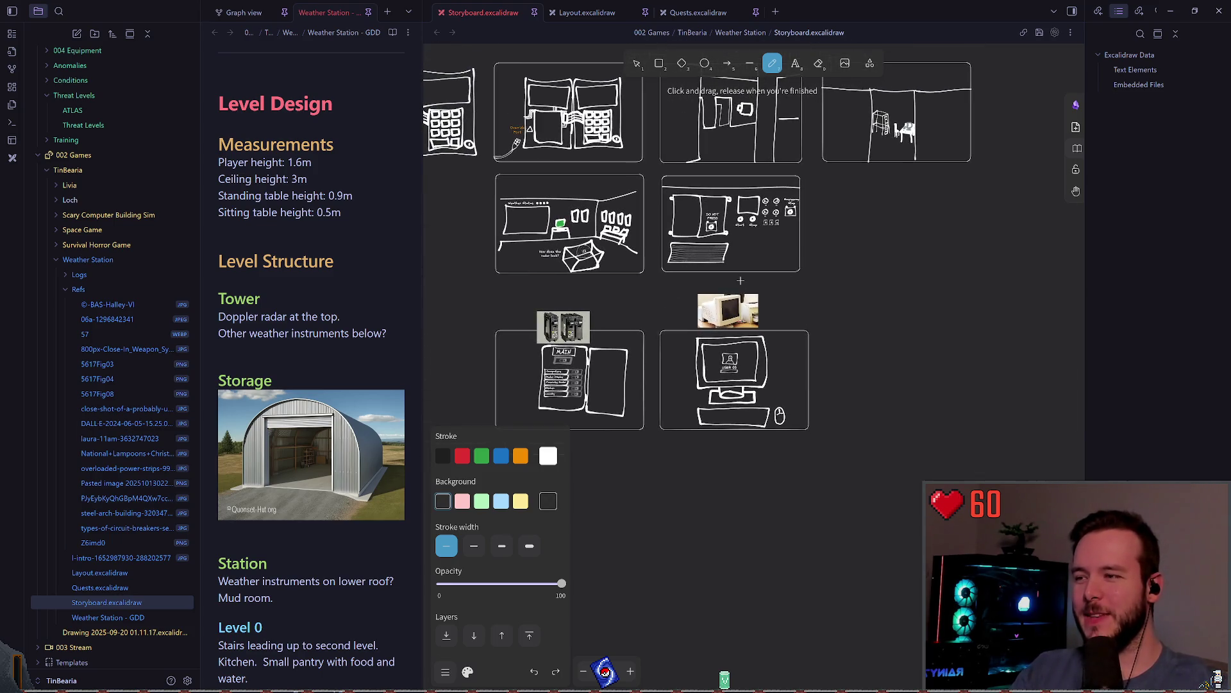
scroll(736, 265, "down", 5)
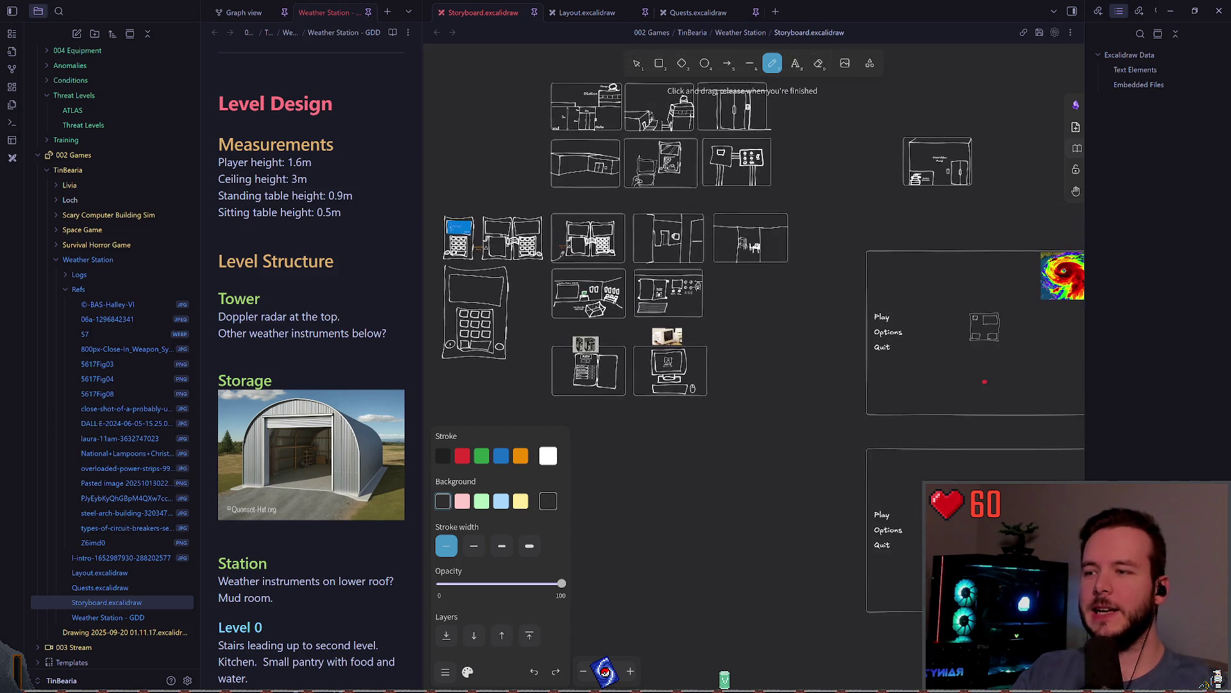
scroll(667, 372, "up", 5)
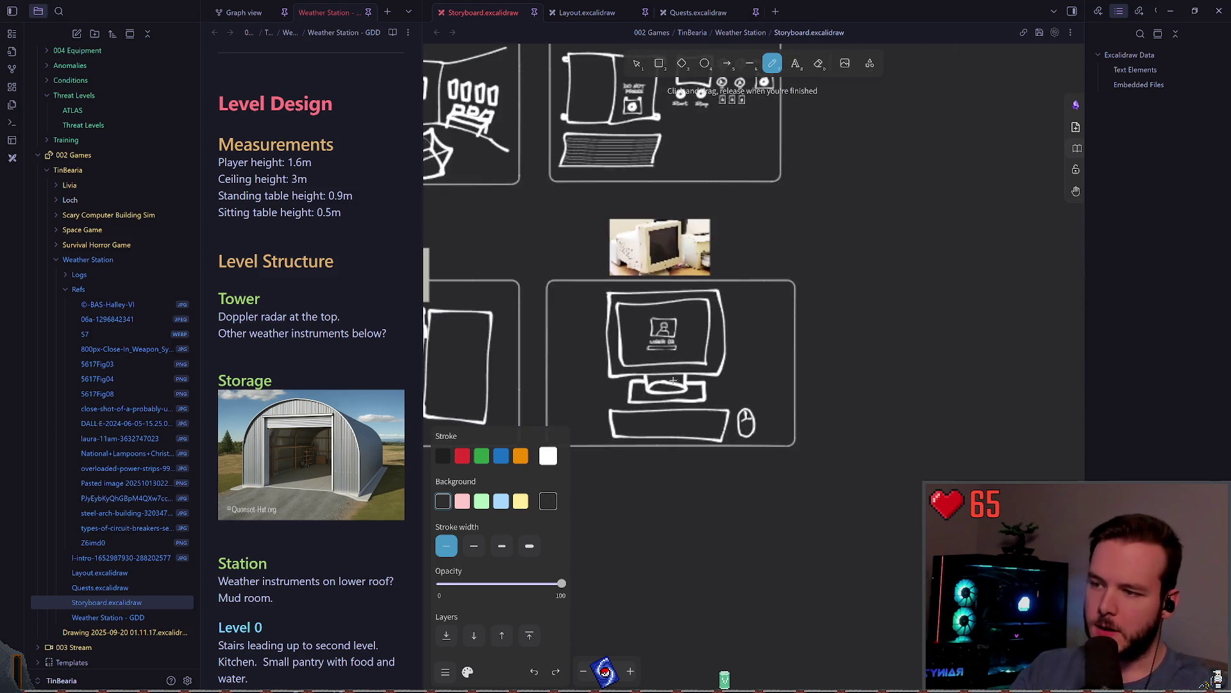
scroll(751, 209, "down", 1)
left_click(641, 64)
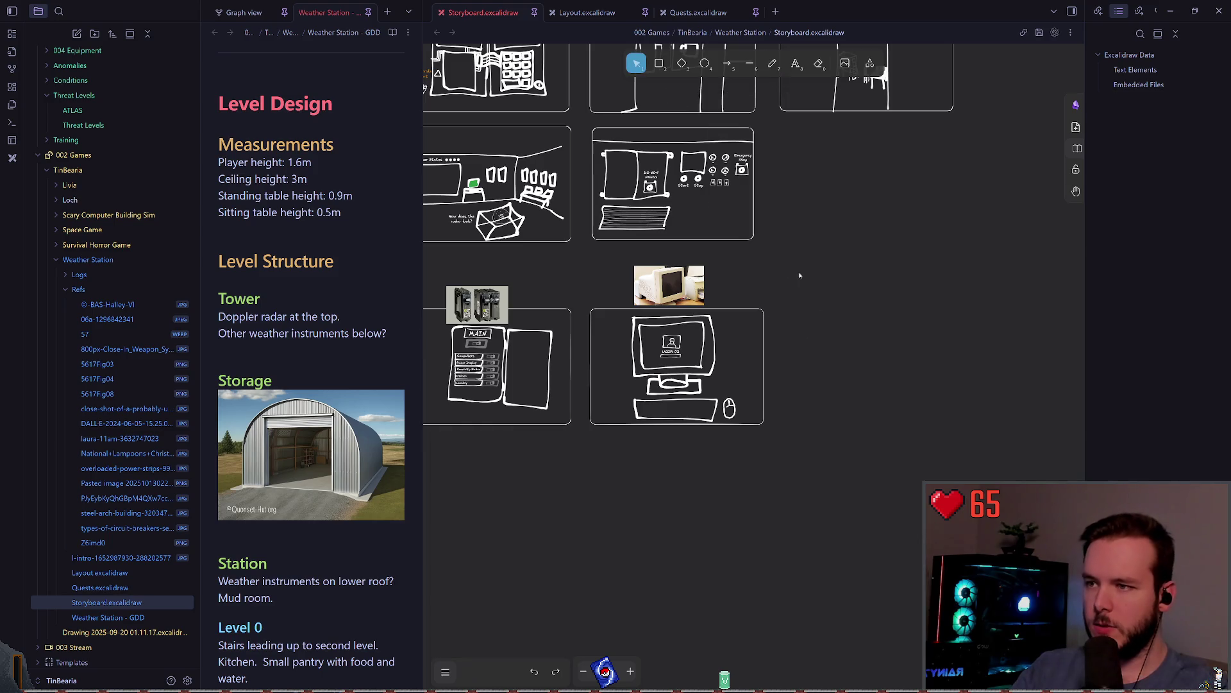
left_click_drag(789, 251, 580, 442)
mouse_move(724, 306)
left_mouse_down("alt")
mouse_move(913, 324)
mouse_move(913, 306)
left_mouse_up("alt")
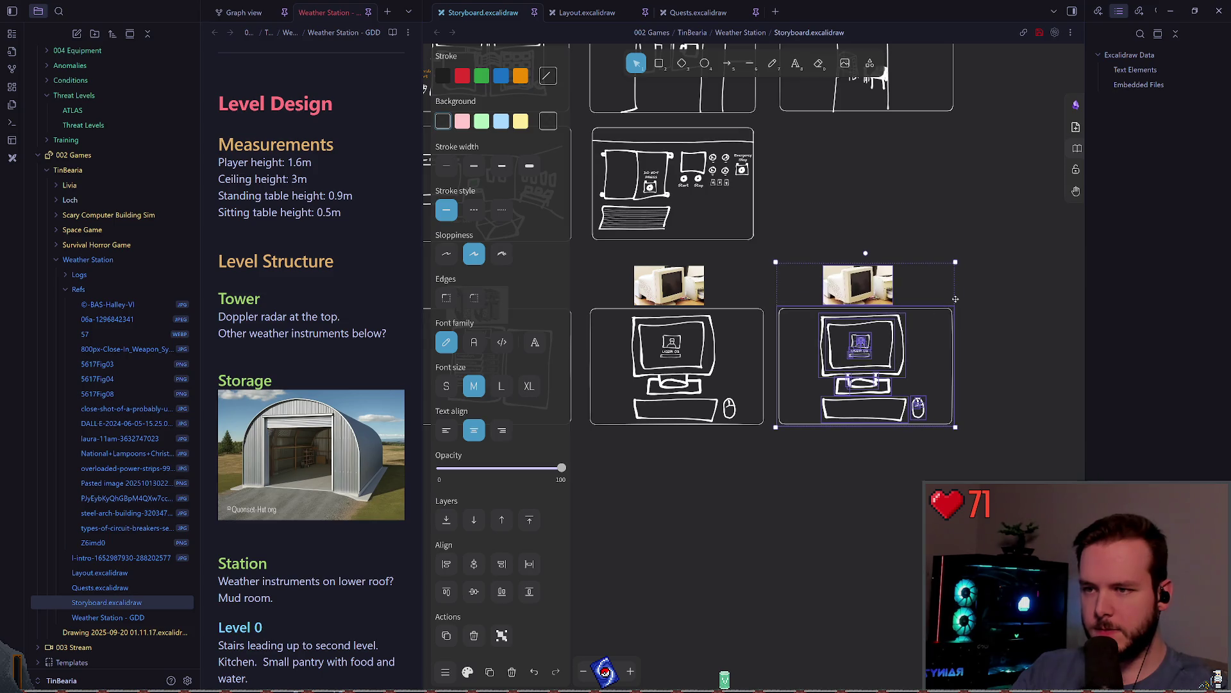
left_click(888, 243)
Delete the photo above the copied panel, save, and widen the note pane.
scroll(674, 256, "down", 2)
scroll(673, 257, "up", 4)
left_click(674, 257)
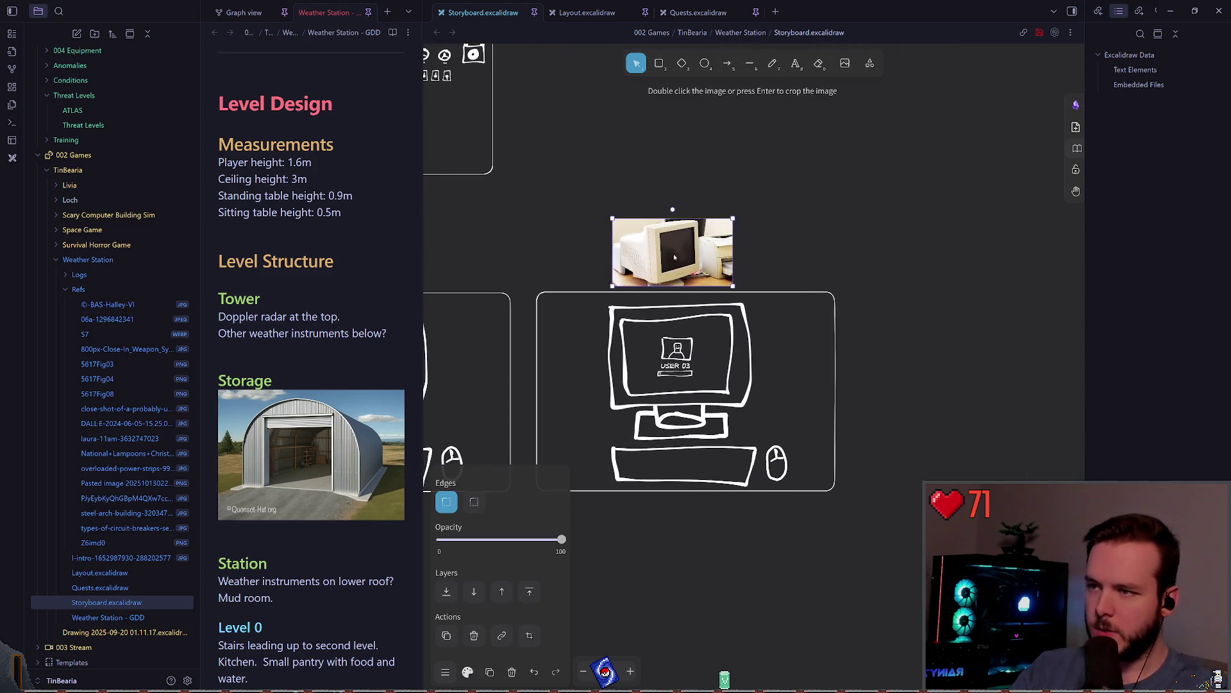
key("Delete")
scroll(680, 349, "up", 3)
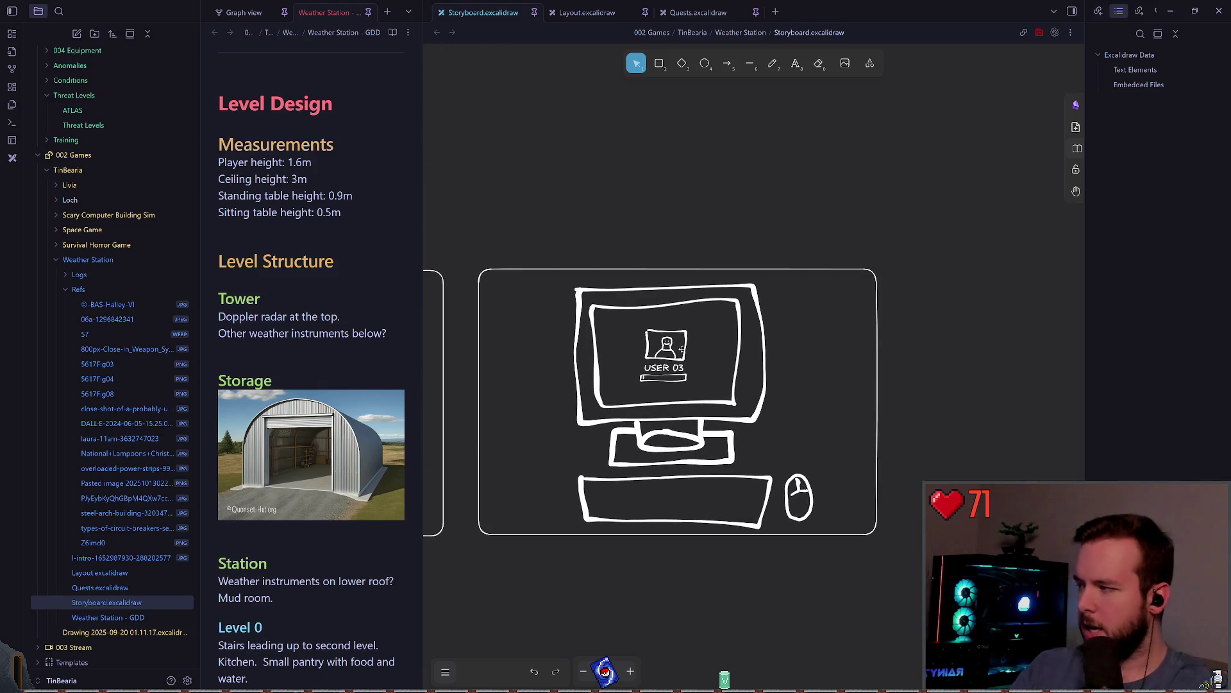
key("ctrl+s")
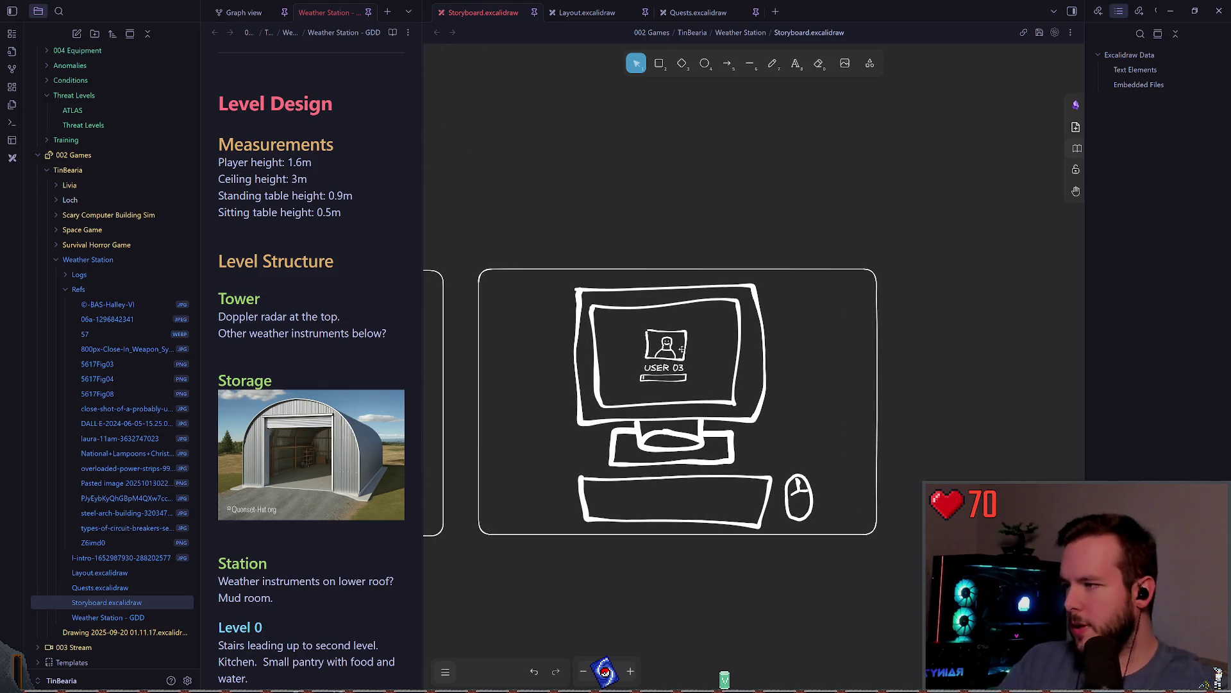
left_click_drag(423, 232, 685, 269)
Scroll the Weather Station - GDD note to Level Progression and Pacing and focus it.
scroll(471, 290, "down", 15)
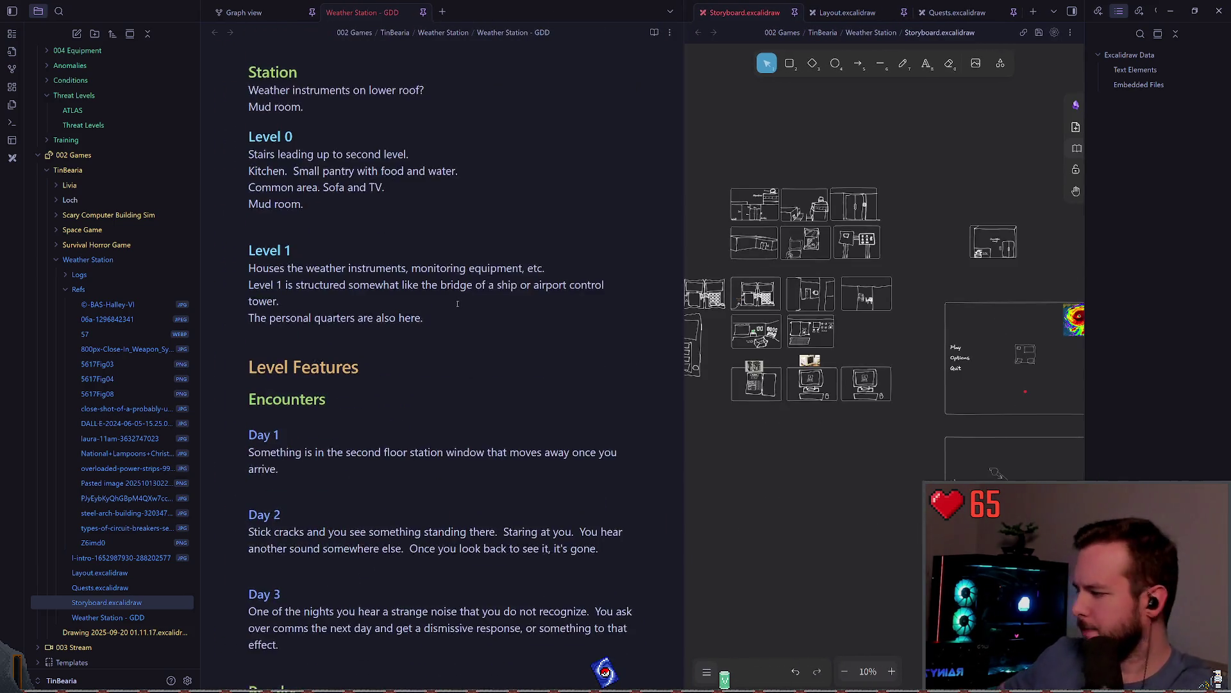
scroll(468, 262, "down", 6)
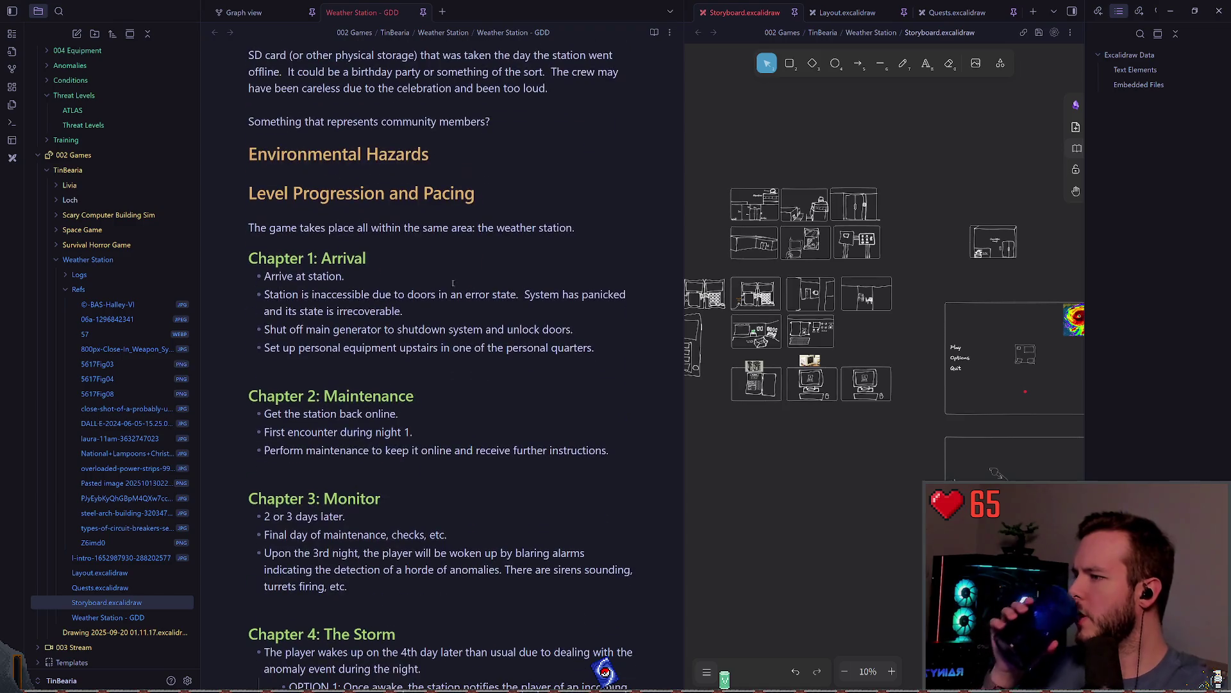
scroll(468, 265, "up", 1)
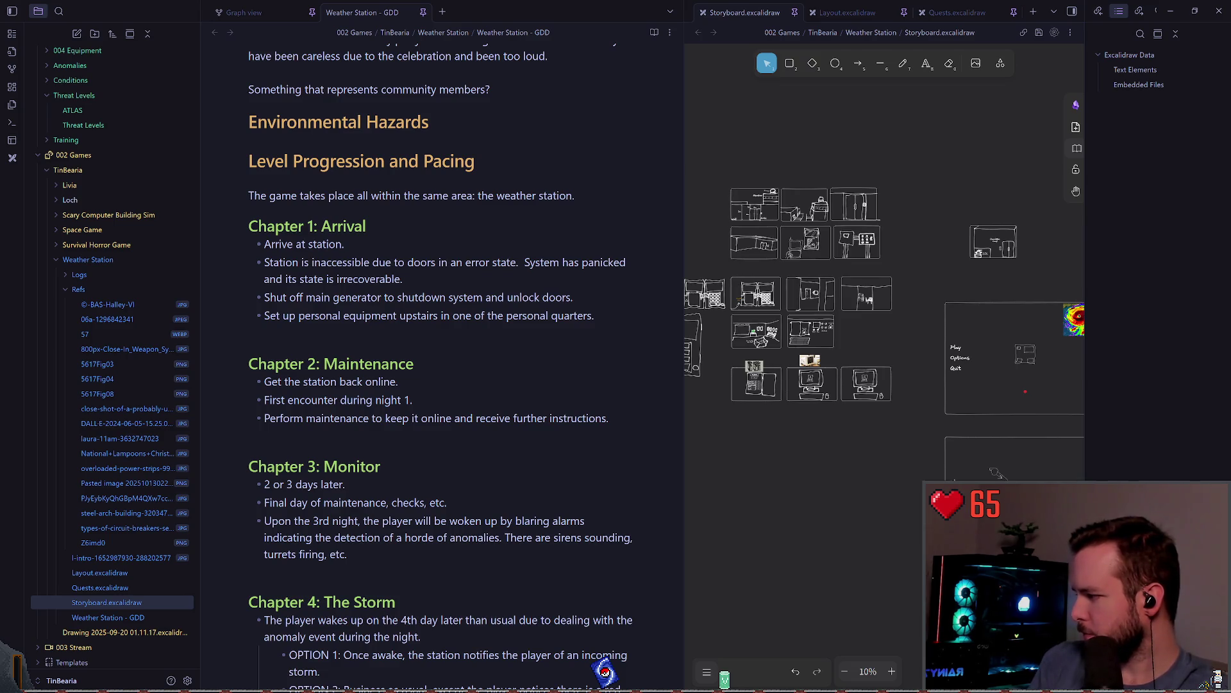
left_click(413, 360)
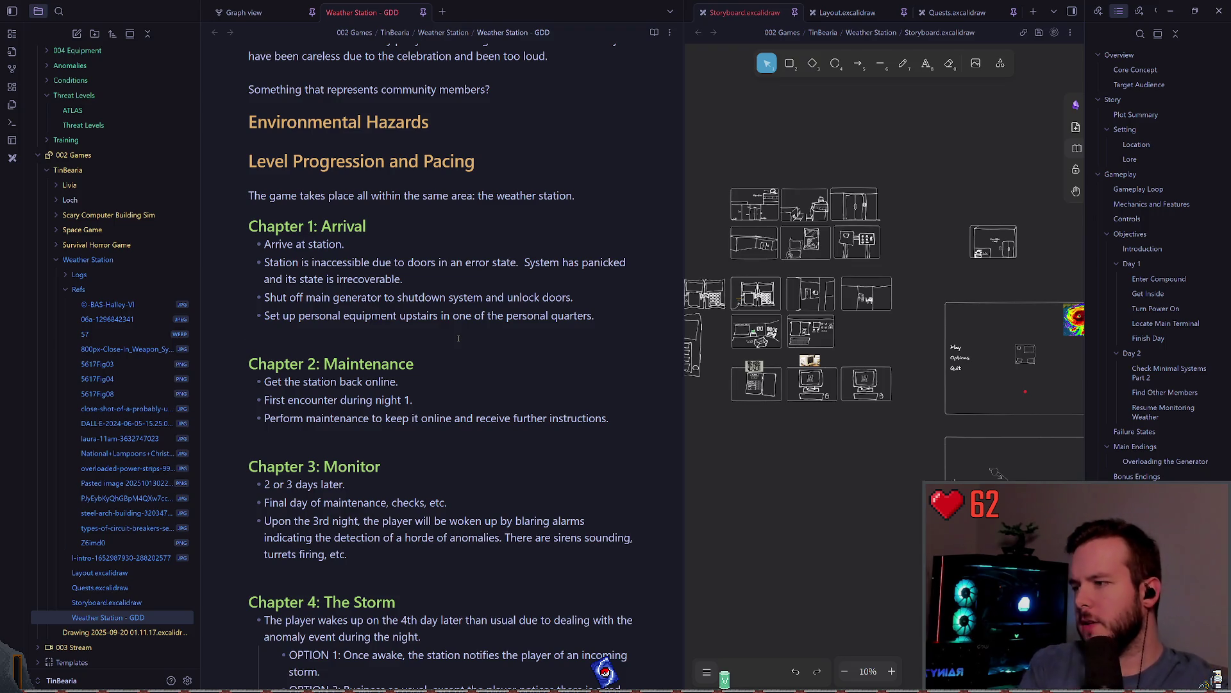
Scroll the GDD up past Chapter 1 and Day 1 text to the Objectives heading.
scroll(439, 353, "down", 6)
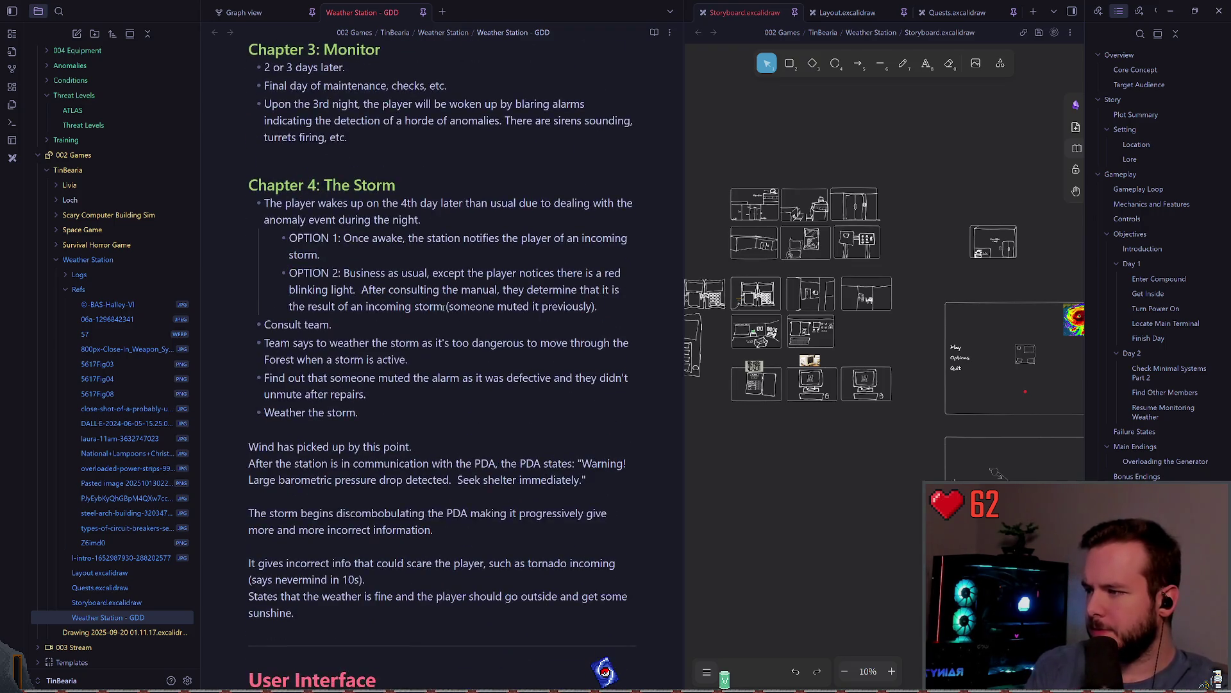
scroll(430, 345, "up", 6)
scroll(430, 346, "up", 1)
left_click_drag(253, 397, 257, 312)
left_click(252, 396)
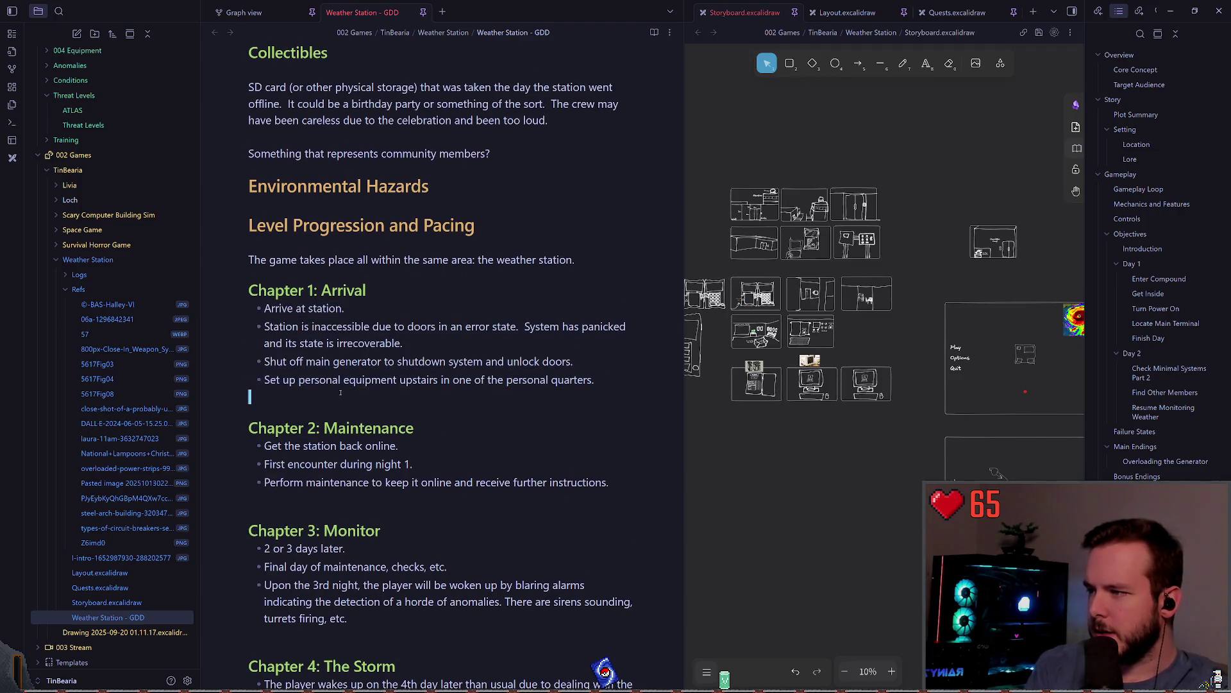
scroll(361, 390, "up", 9)
left_click_drag(361, 390, 253, 347)
left_click(353, 413)
scroll(353, 398, "up", 4)
scroll(353, 398, "up", 9)
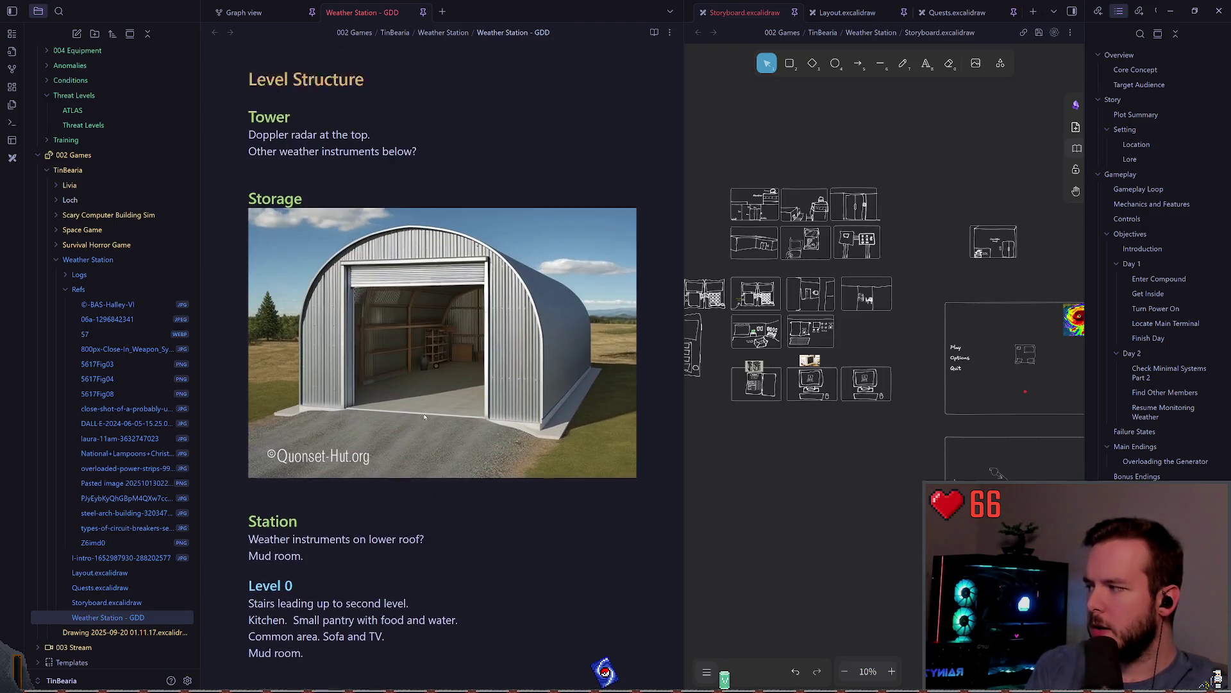
scroll(416, 346, "up", 2)
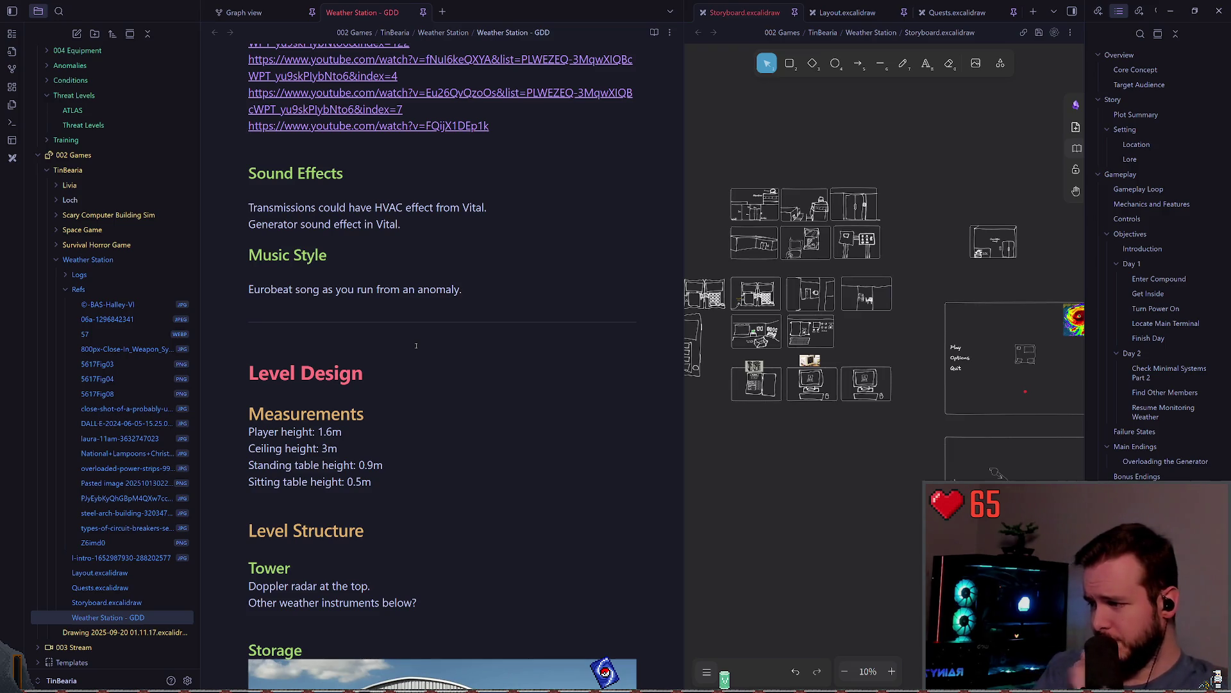
scroll(415, 345, "up", 10)
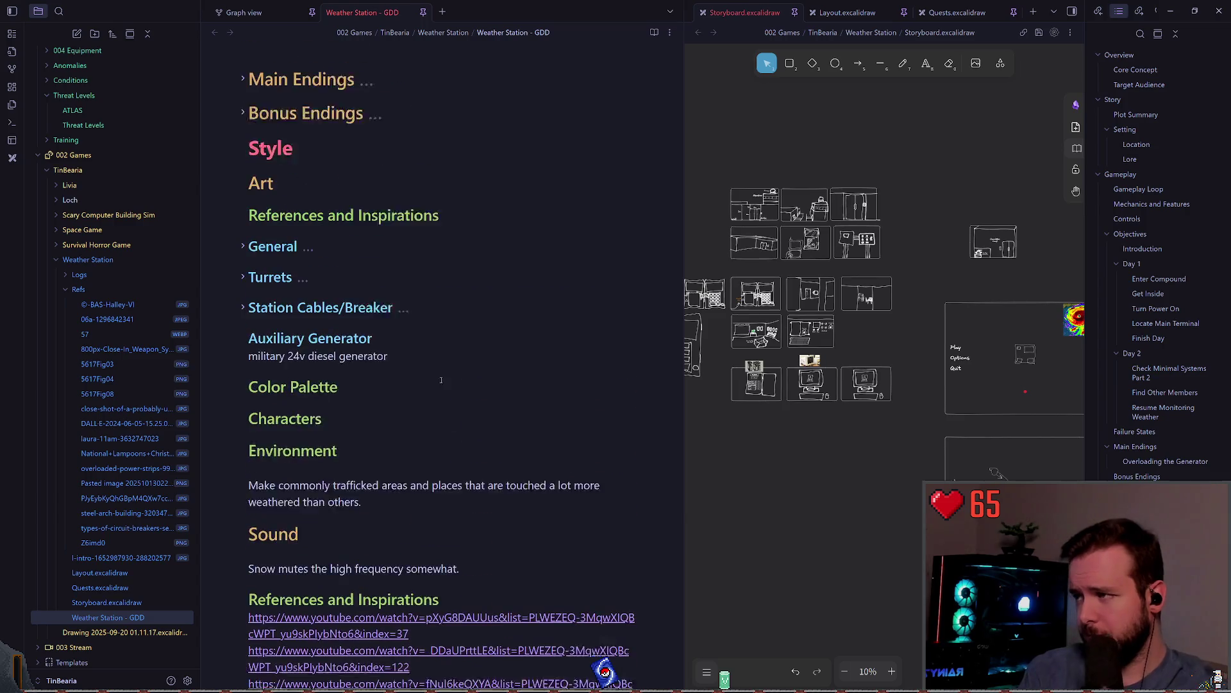
scroll(431, 395, "up", 7)
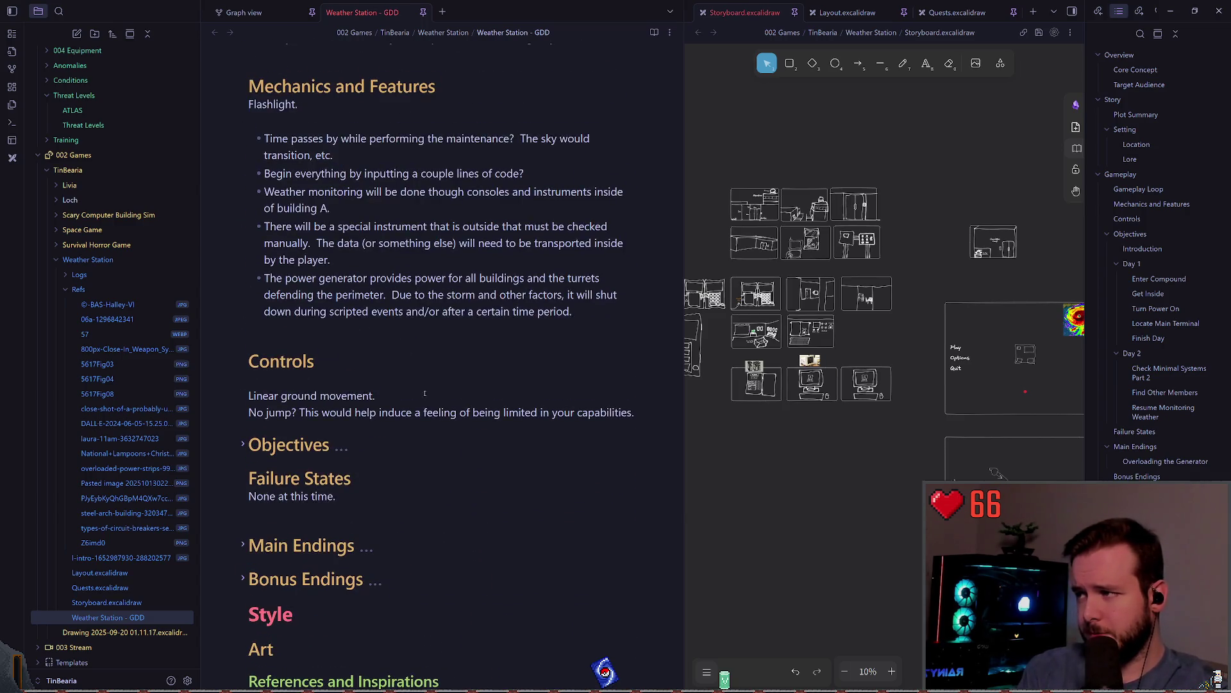
scroll(284, 365, "down", 2)
Expand the Objectives section and place the cursor after 'Find previous team.' under Day 1.
left_click(244, 317)
scroll(417, 352, "down", 5)
scroll(416, 352, "down", 2)
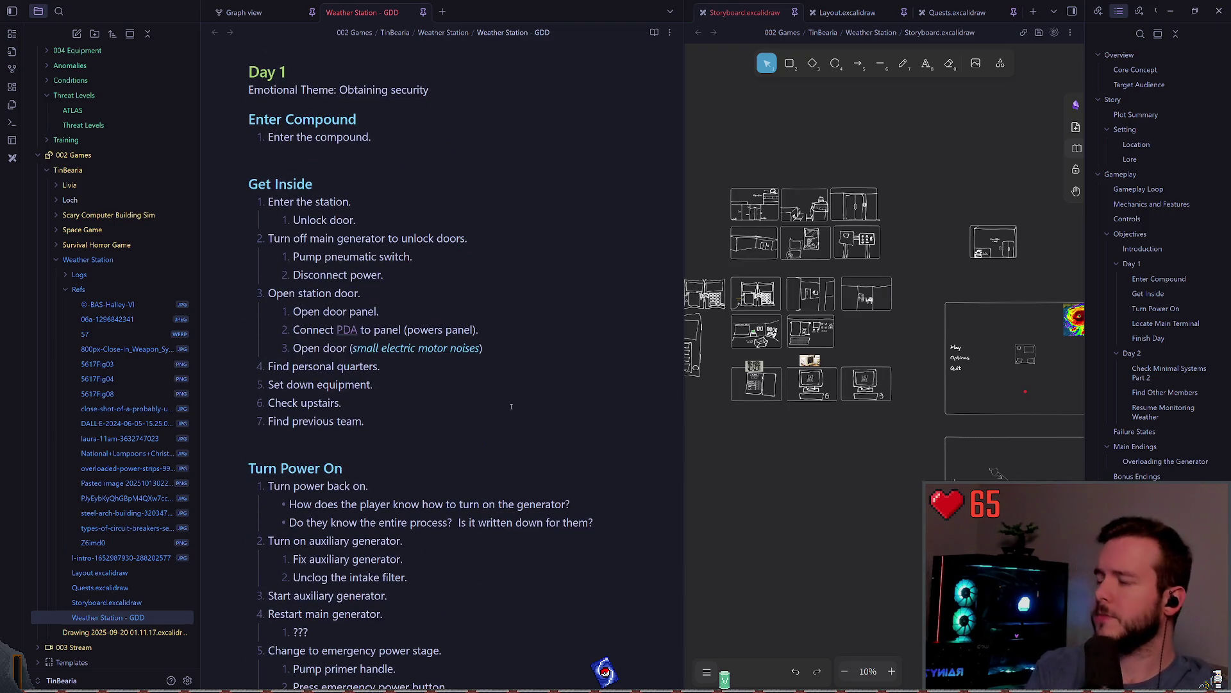
scroll(511, 406, "down", 2)
scroll(375, 326, "down", 2)
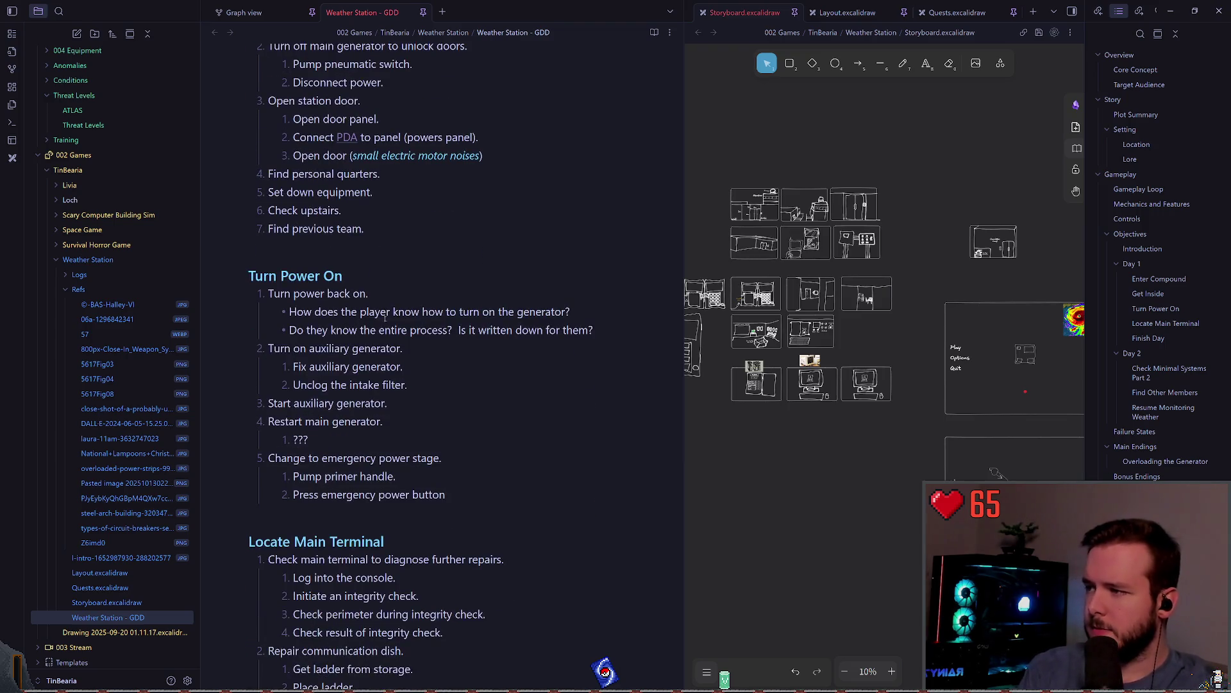
triple_click(338, 229)
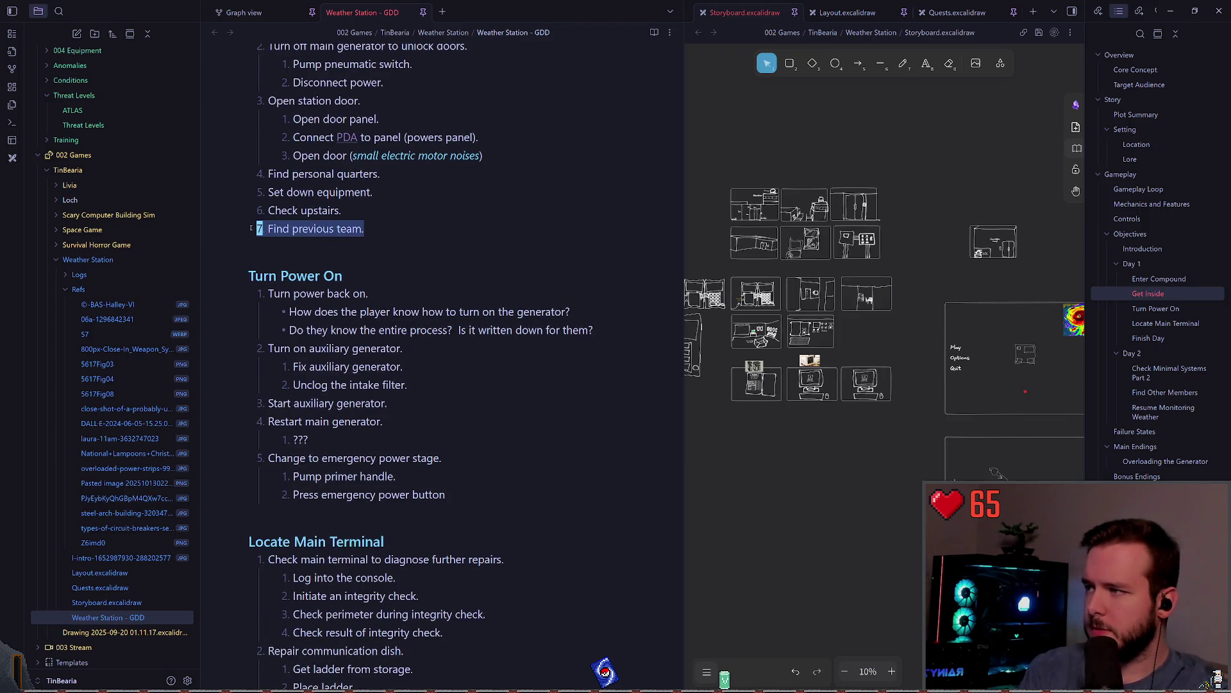
left_click(405, 234)
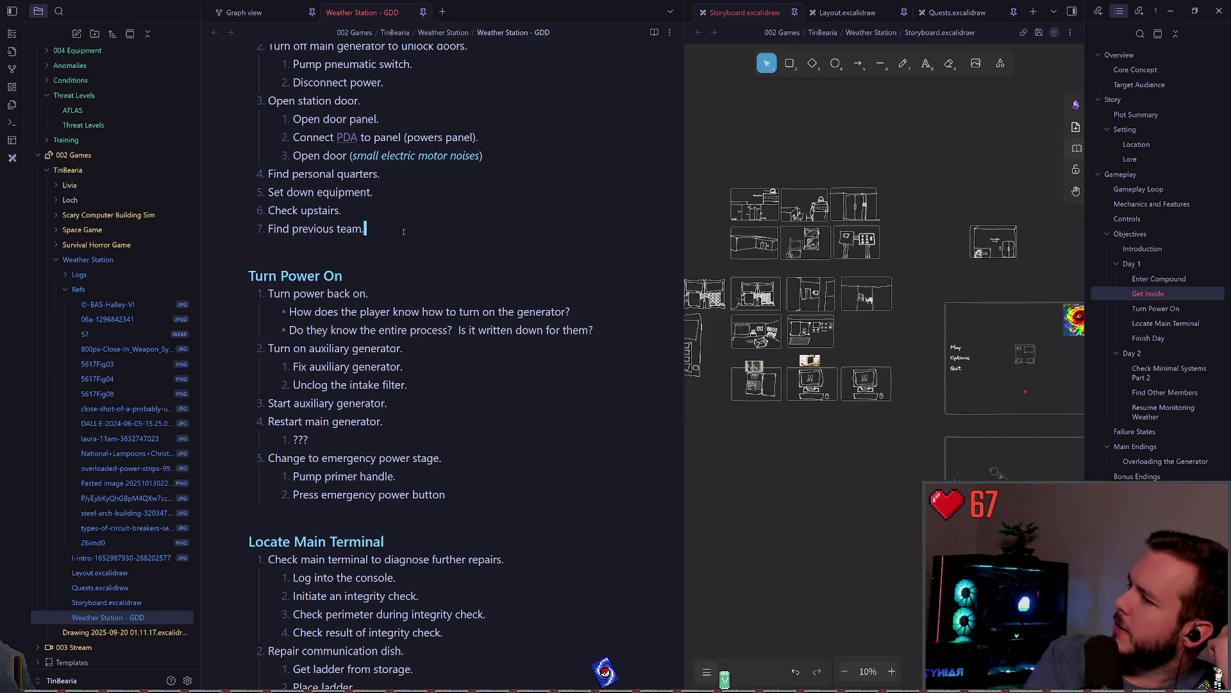